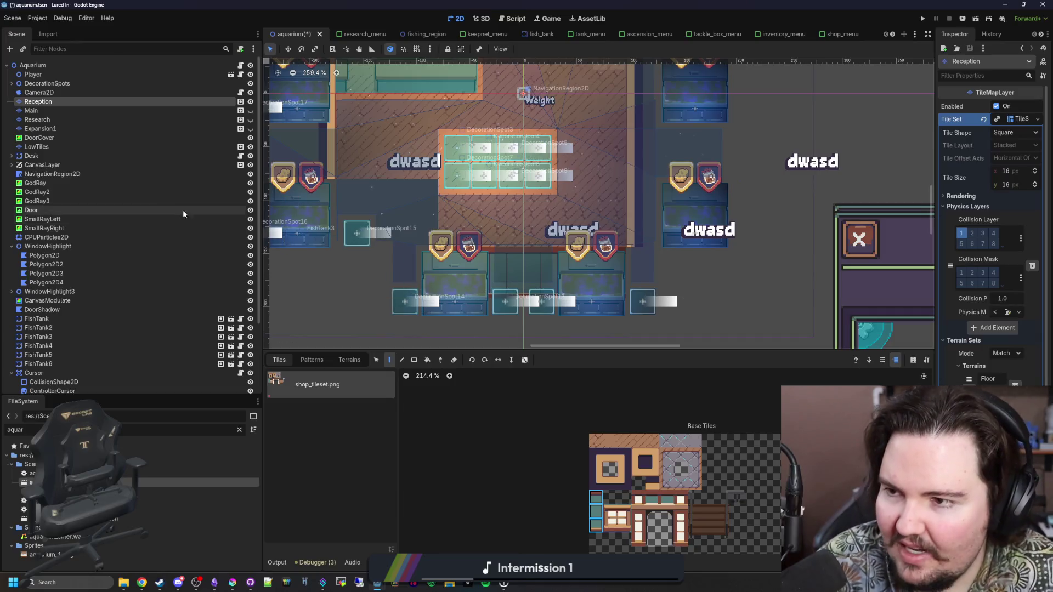
# Step: Move FishTank to the centre of the room, at about (2, 117.6)
pyautogui.click(90, 236)
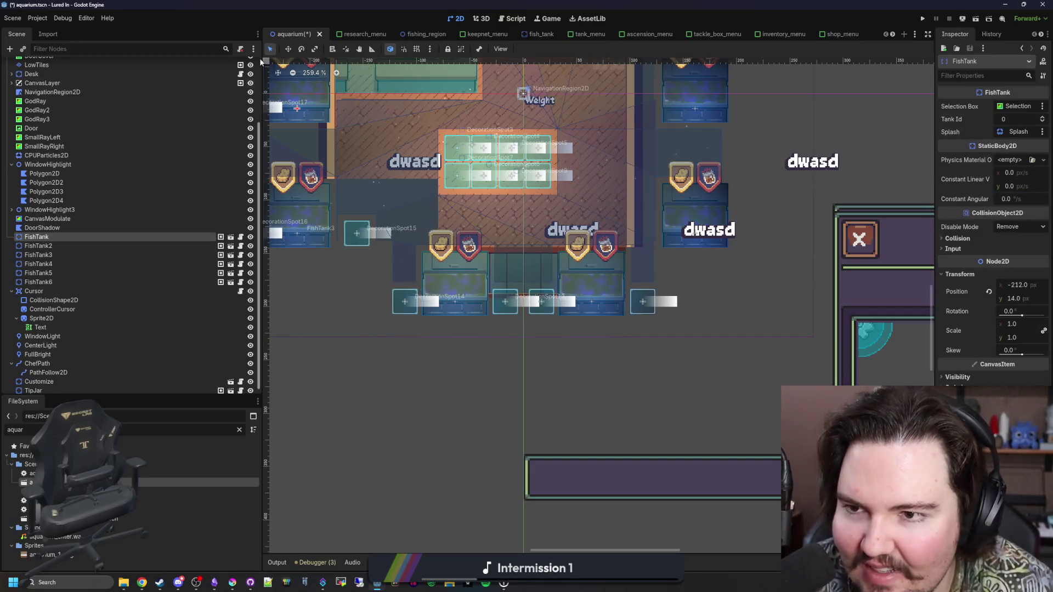
pyautogui.press('w')
pyautogui.moveTo(338, 161)
pyautogui.mouseDown()
pyautogui.moveTo(466, 185)
pyautogui.moveTo(611, 241)
pyautogui.moveTo(590, 285)
pyautogui.mouseUp()
pyautogui.scroll(4, 561, 266)
pyautogui.scroll(8, 561, 265)
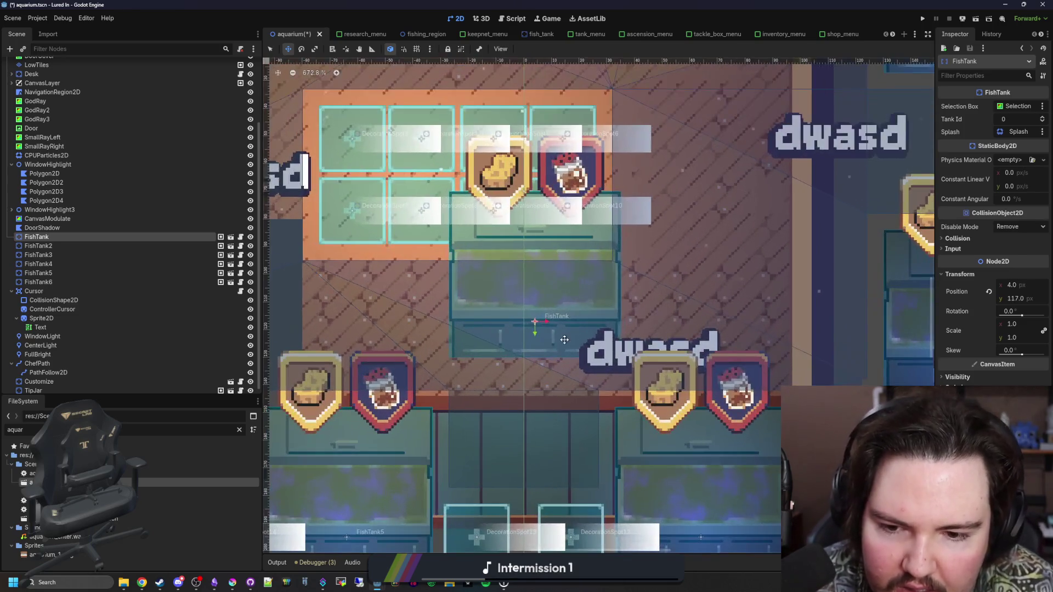
pyautogui.scroll(-2, 564, 285)
pyautogui.moveTo(578, 362)
pyautogui.mouseDown()
pyautogui.moveTo(574, 336)
pyautogui.moveTo(581, 344)
pyautogui.mouseUp()
pyautogui.scroll(-10, 581, 343)
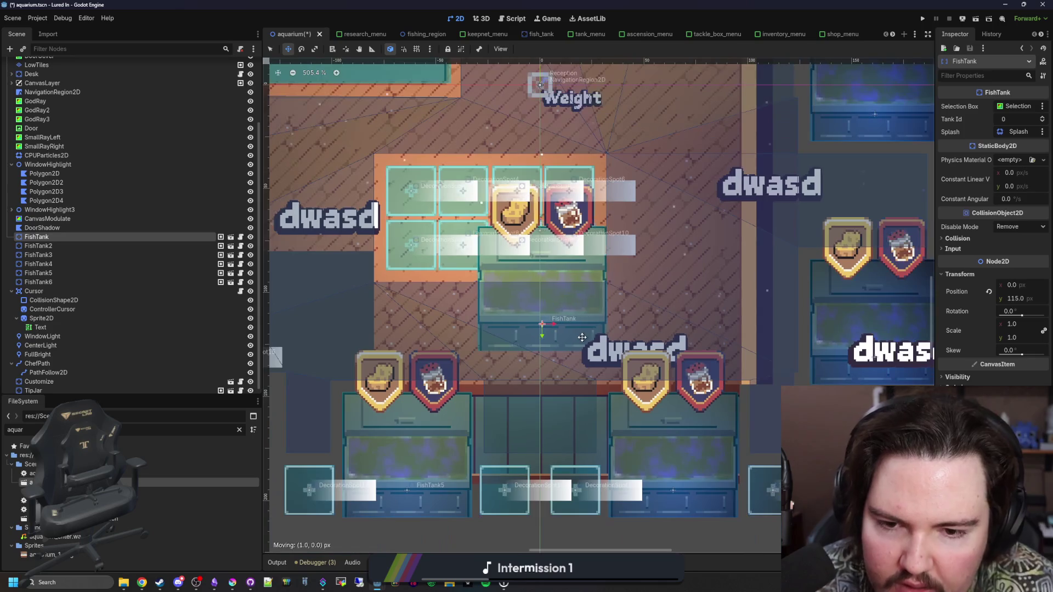
pyautogui.scroll(2, 386, 357)
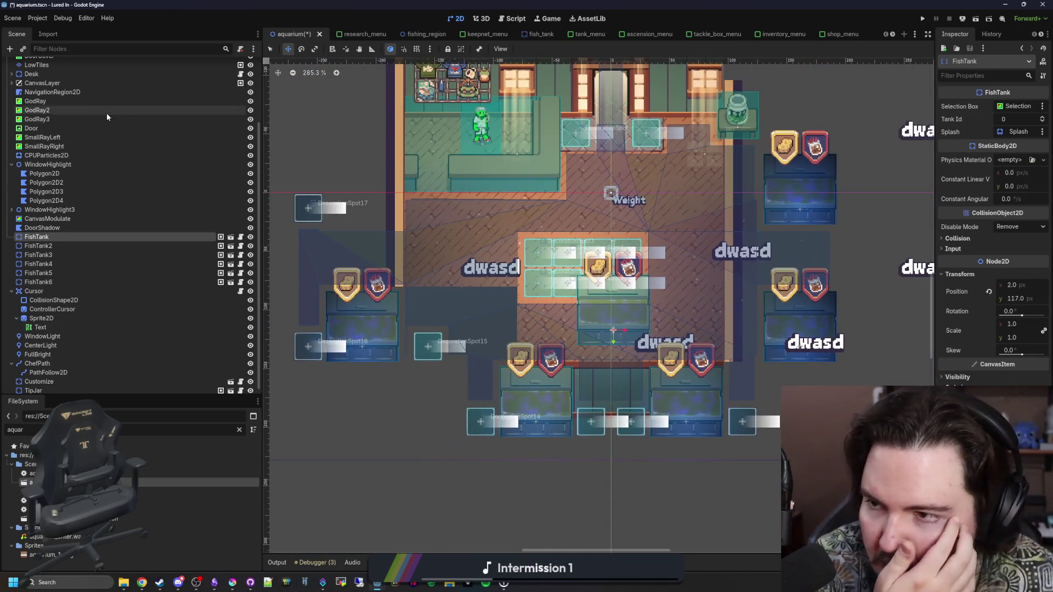
pyautogui.scroll(5, 66, 109)
# Step: Select the Reception tile layer and open its shop_tileset.png tileset
pyautogui.click(39, 102)
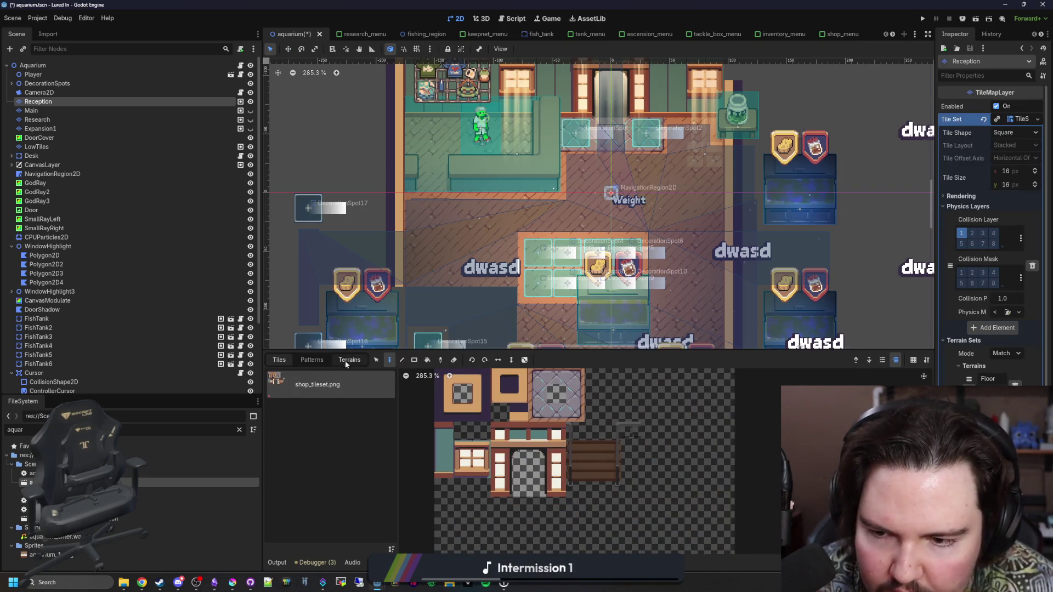
pyautogui.click(560, 562)
# Step: Create tiles over the unused wooden shelf area, then pick a 3x4 block of shelf tiles
pyautogui.scroll(5, 759, 466)
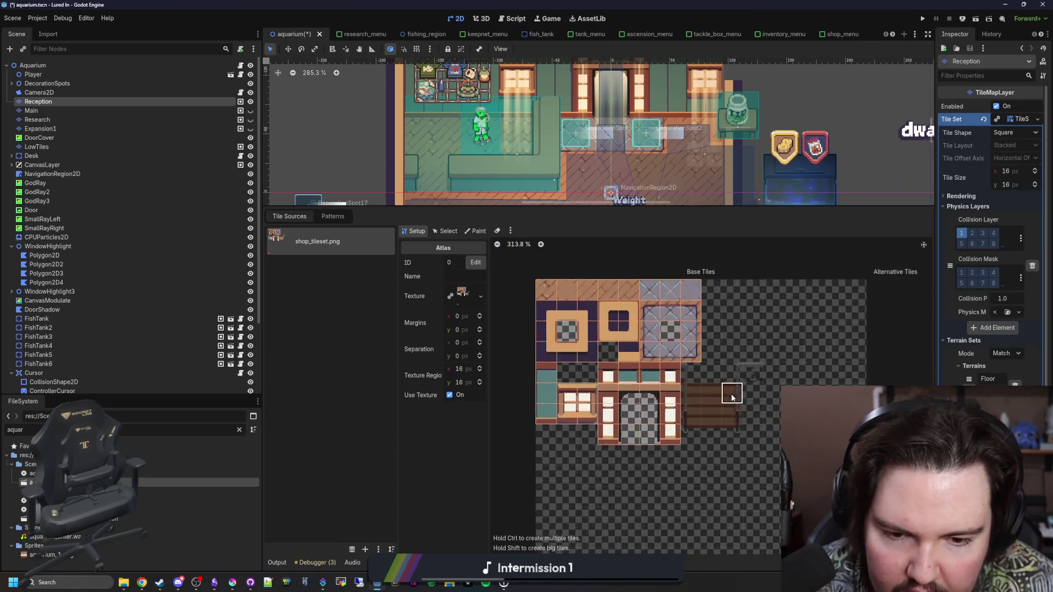
pyautogui.moveTo(760, 466)
pyautogui.mouseDown()
pyautogui.moveTo(673, 436)
pyautogui.moveTo(667, 334)
pyautogui.moveTo(770, 397)
pyautogui.moveTo(720, 427)
pyautogui.mouseUp()
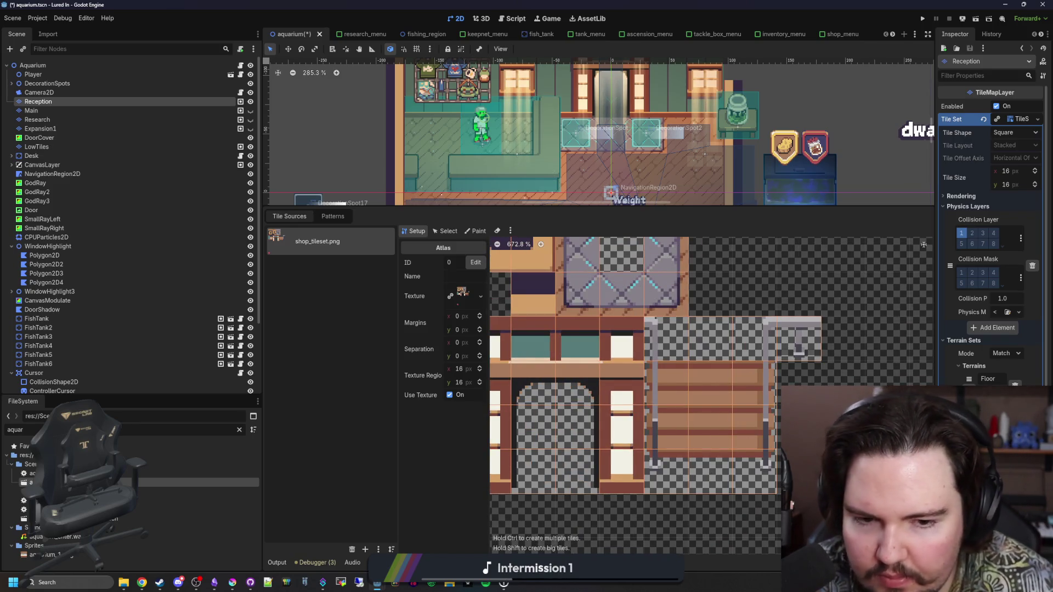
pyautogui.click(589, 563)
pyautogui.click(640, 444)
pyautogui.scroll(-1, 640, 445)
pyautogui.moveTo(660, 534); pyautogui.dragTo(570, 426)
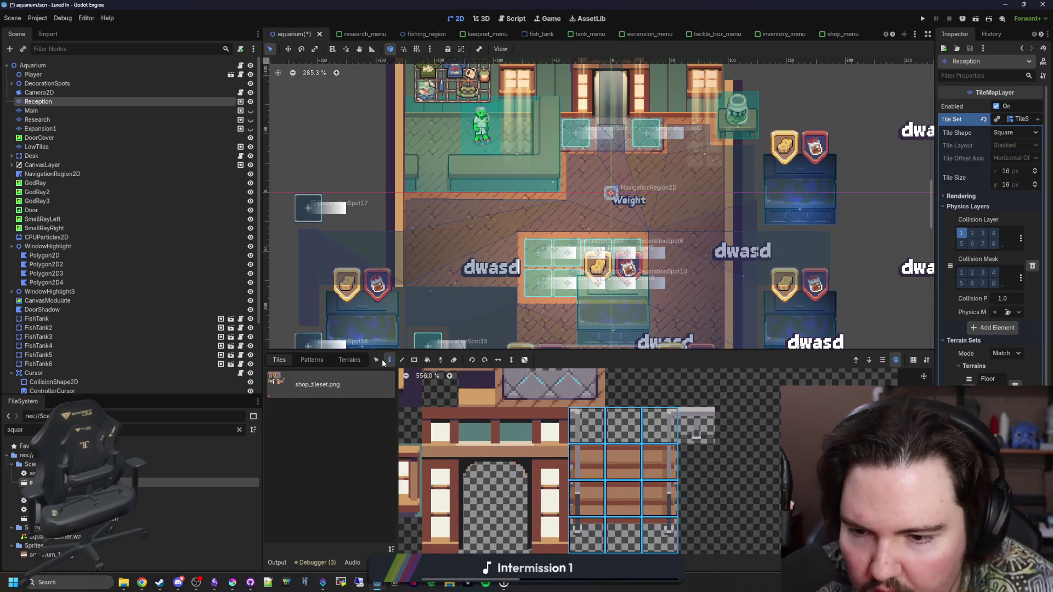
# Step: Paint the rightmost shelf tile column onto the Reception floor
pyautogui.scroll(-2, 442, 298)
pyautogui.scroll(1, 496, 256)
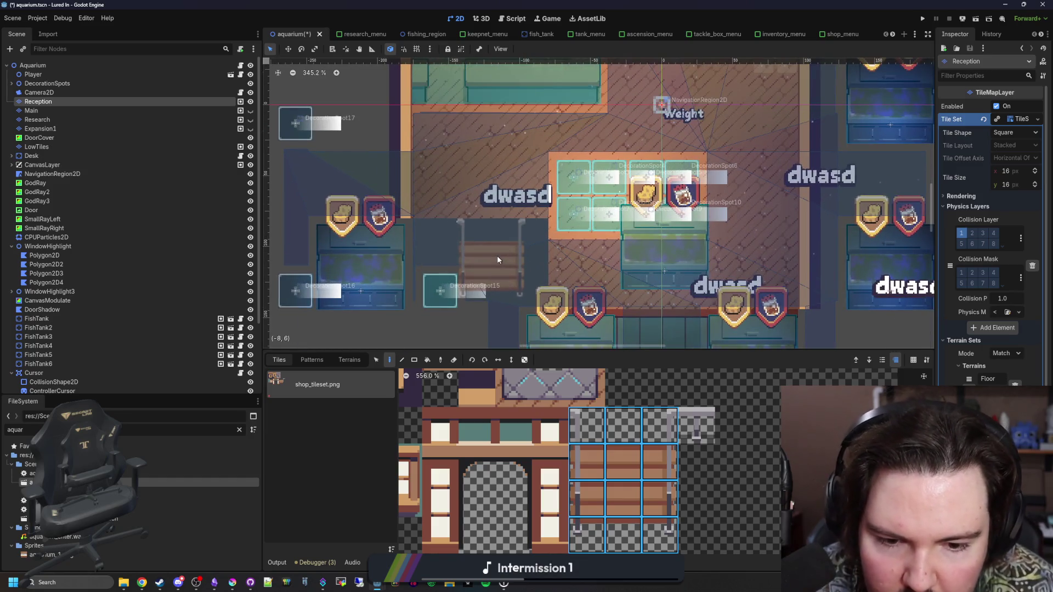
pyautogui.scroll(1, 503, 267)
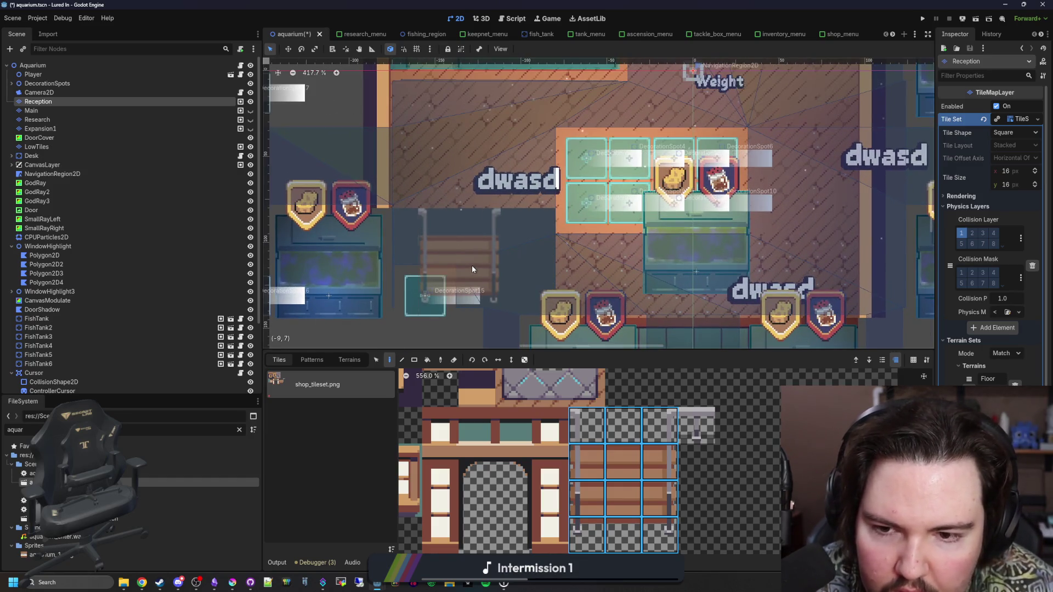
pyautogui.moveTo(659, 534); pyautogui.dragTo(660, 426)
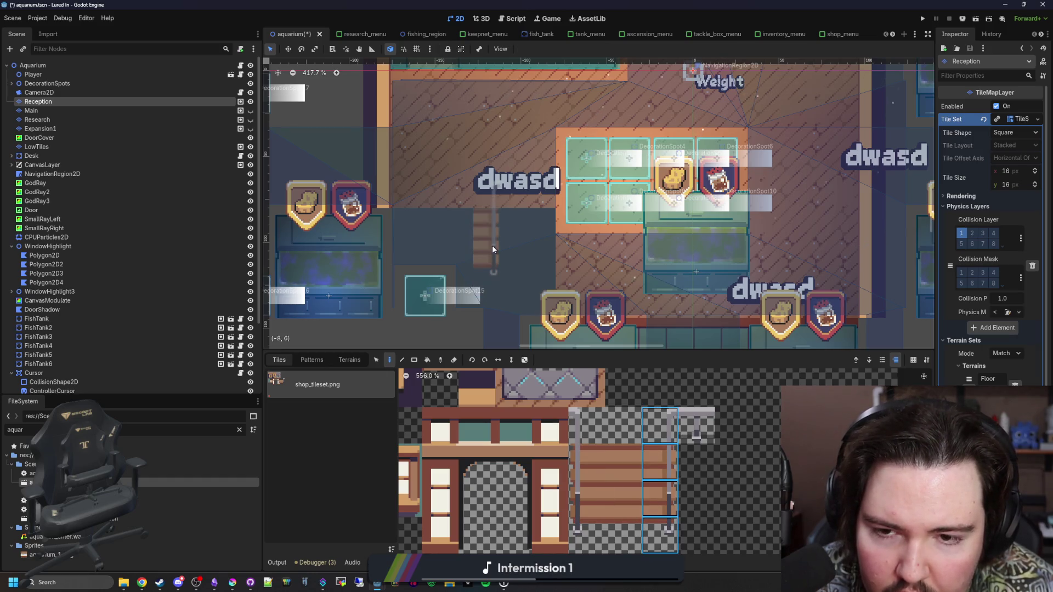
pyautogui.click(518, 237)
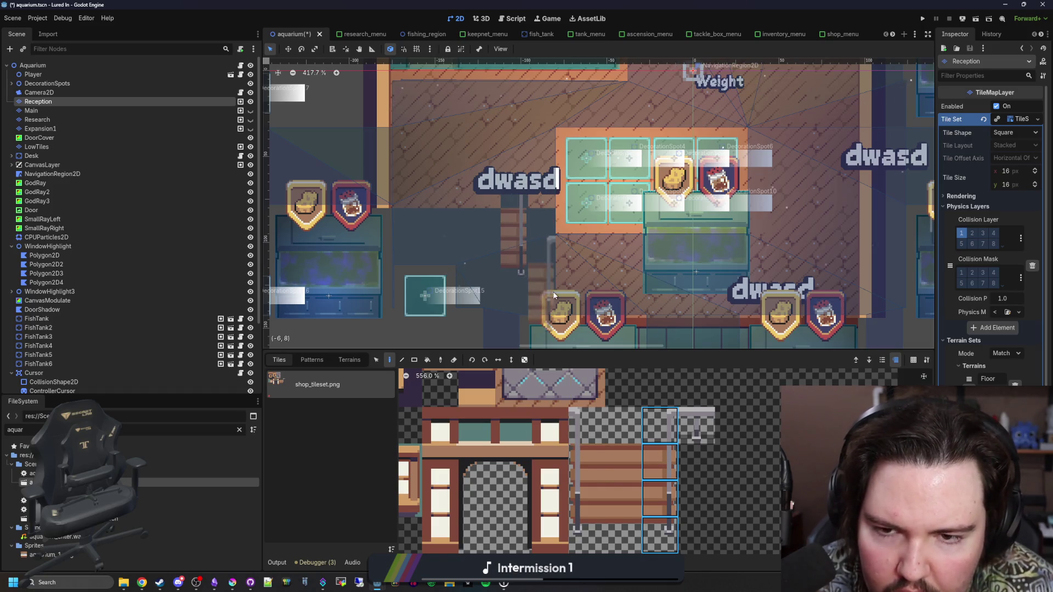
# Step: Paint a 3x2 block of wooden stair tiles left of the central room
pyautogui.click(656, 473)
pyautogui.scroll(-2, 678, 420)
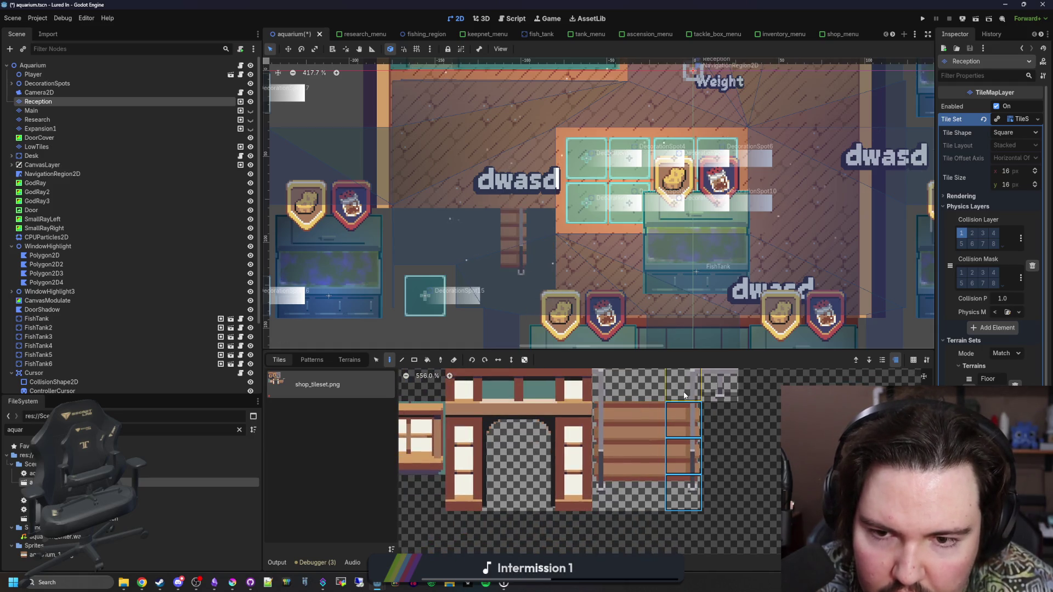
pyautogui.moveTo(609, 419); pyautogui.dragTo(608, 493)
pyautogui.moveTo(647, 419); pyautogui.dragTo(647, 494)
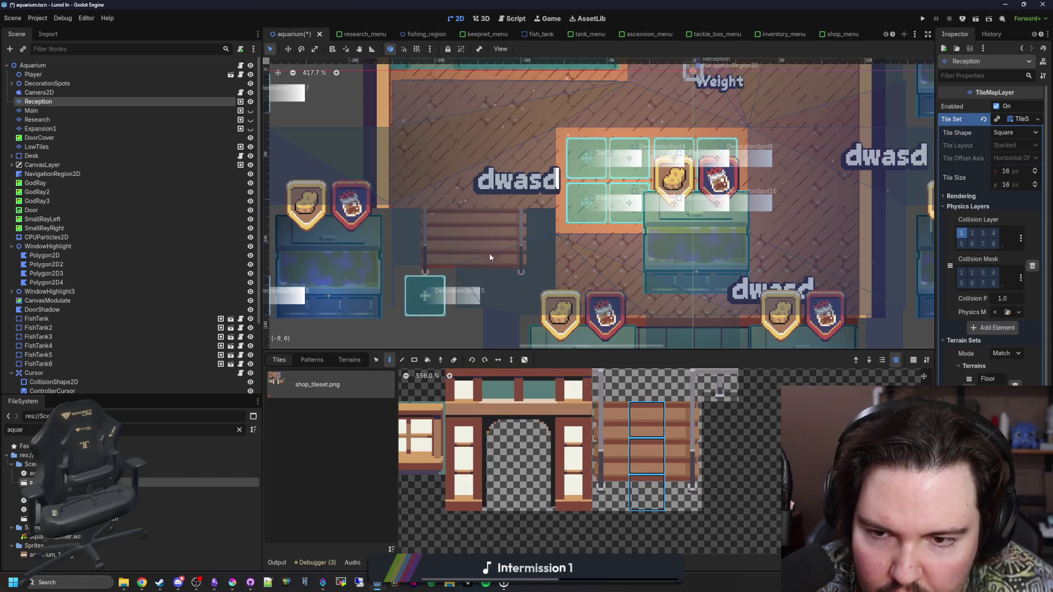
pyautogui.scroll(-4, 488, 249)
pyautogui.scroll(2, 608, 331)
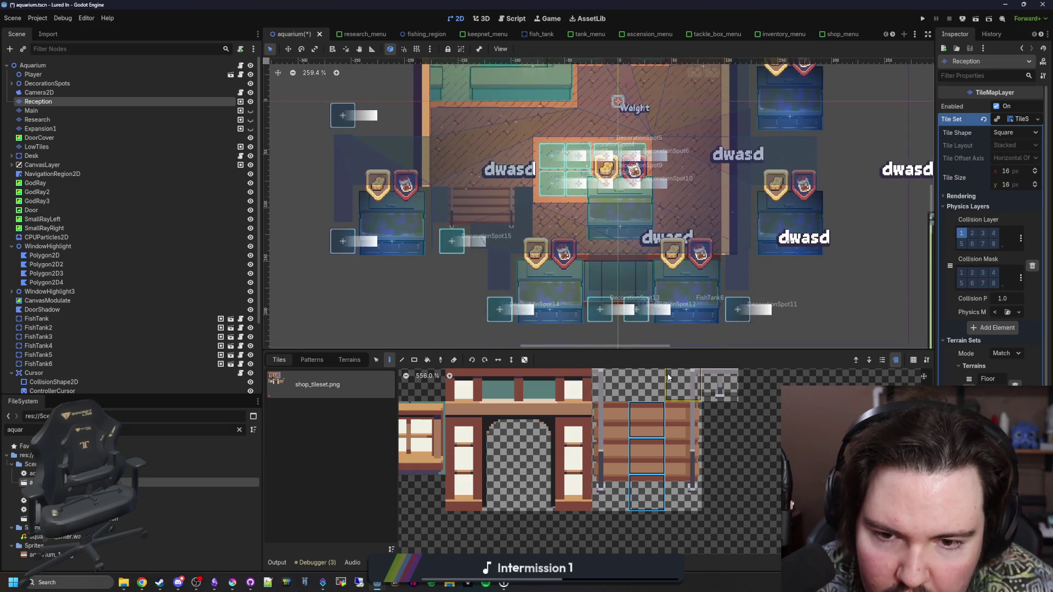
pyautogui.scroll(4, 479, 208)
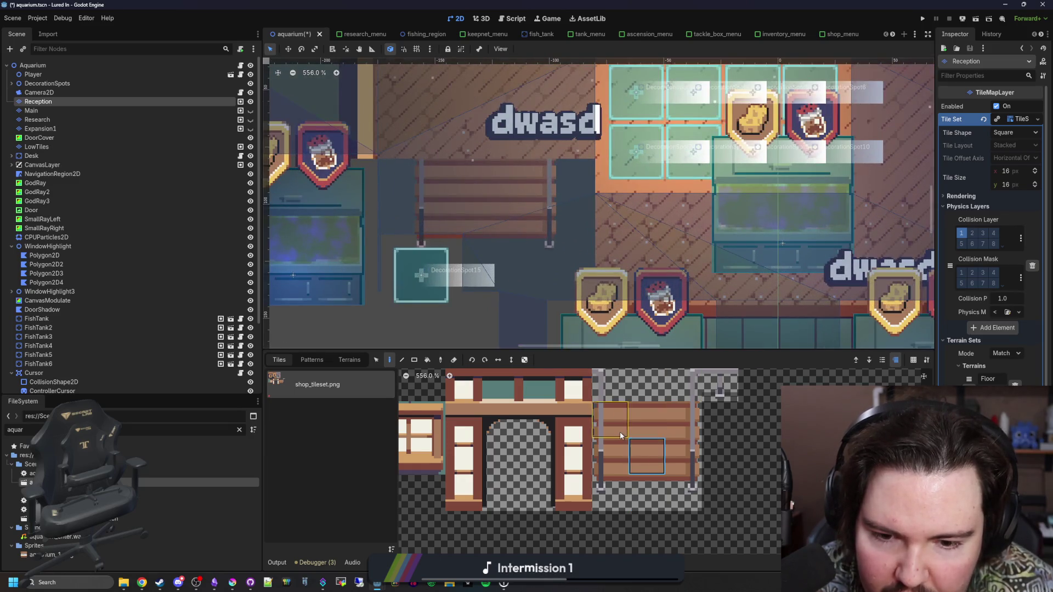
pyautogui.click(683, 420)
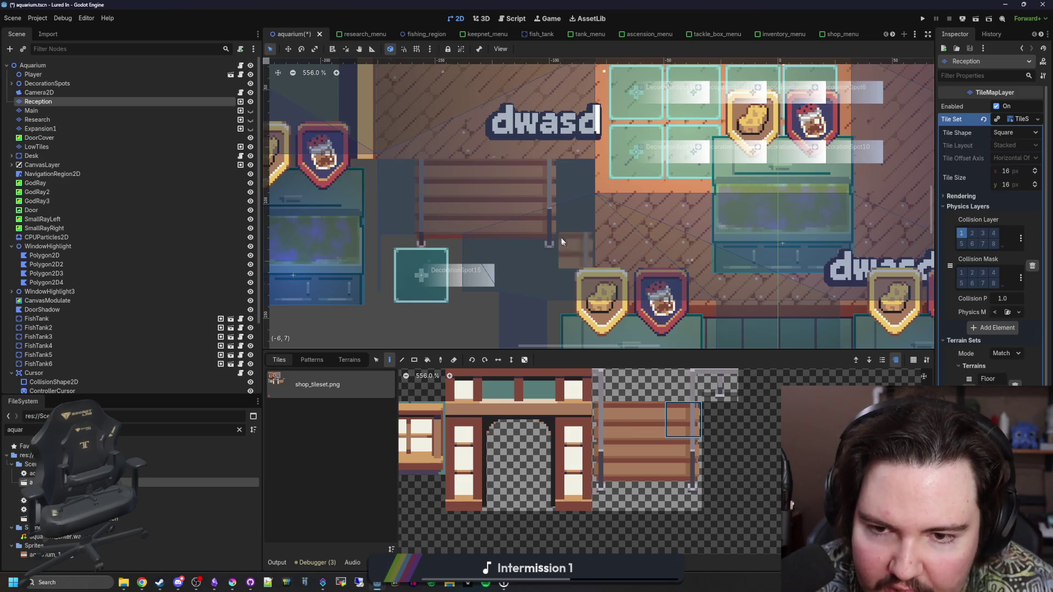
pyautogui.click(639, 409)
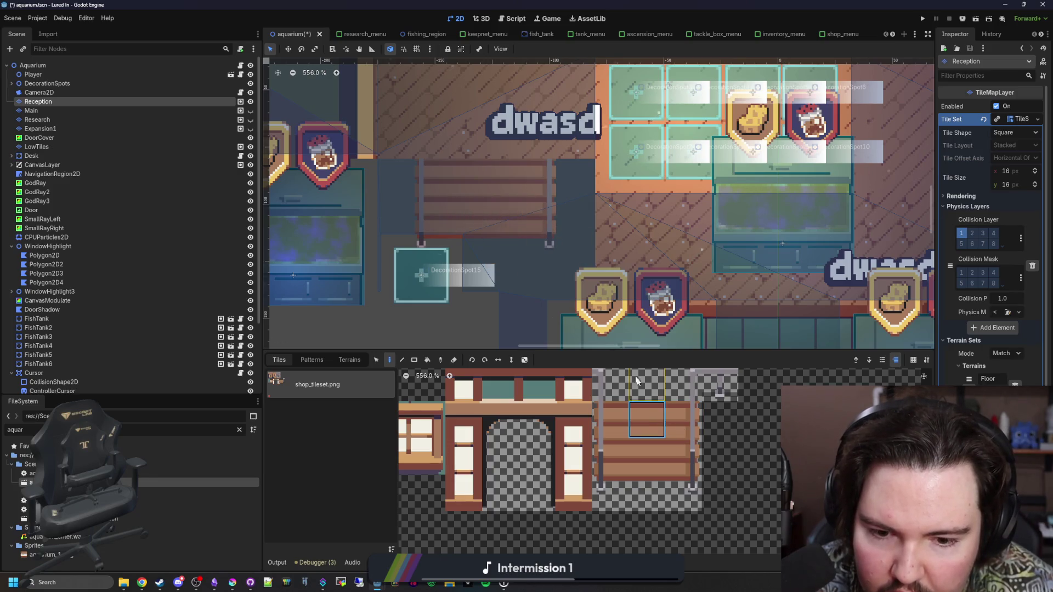
pyautogui.moveTo(623, 470); pyautogui.dragTo(683, 500)
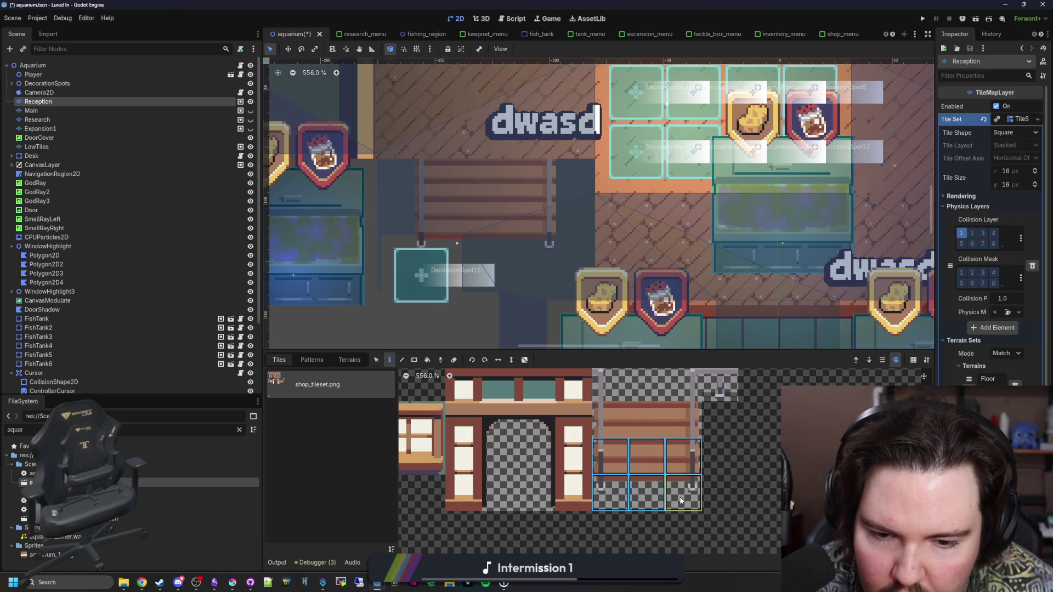
pyautogui.click(484, 263)
# Step: Paint a two-tile wooden post beside the stairs
pyautogui.moveTo(671, 461); pyautogui.dragTo(684, 487)
pyautogui.click(539, 249)
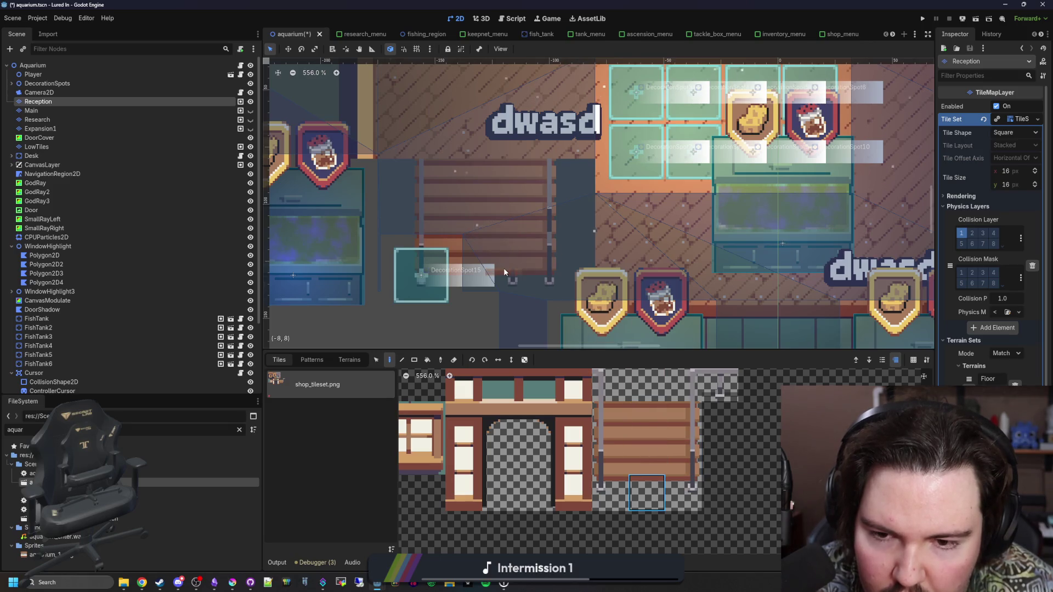
pyautogui.scroll(1, 681, 429)
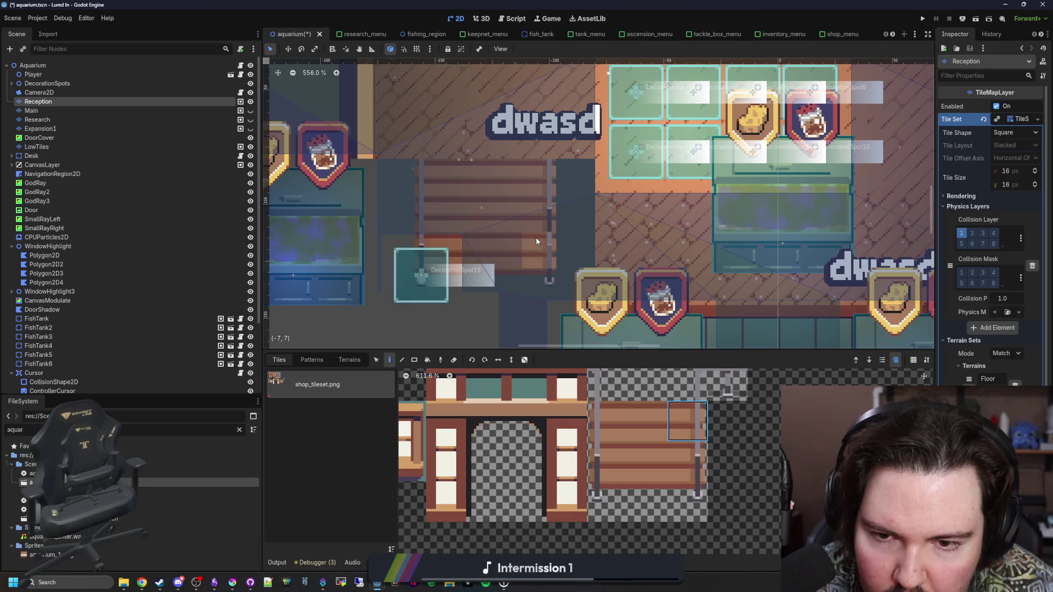
pyautogui.scroll(-7, 462, 252)
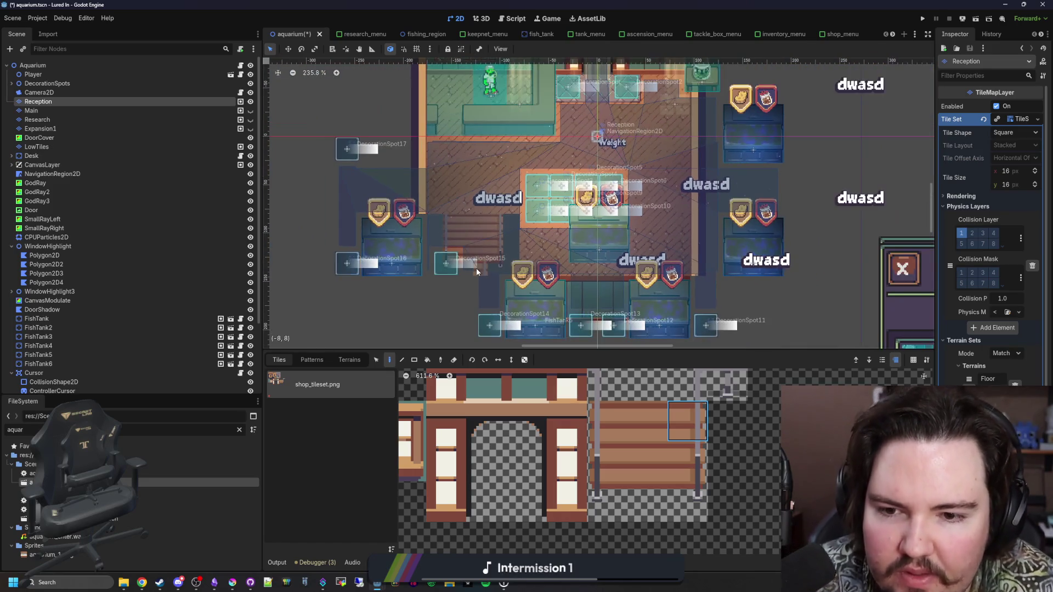
pyautogui.scroll(4, 476, 267)
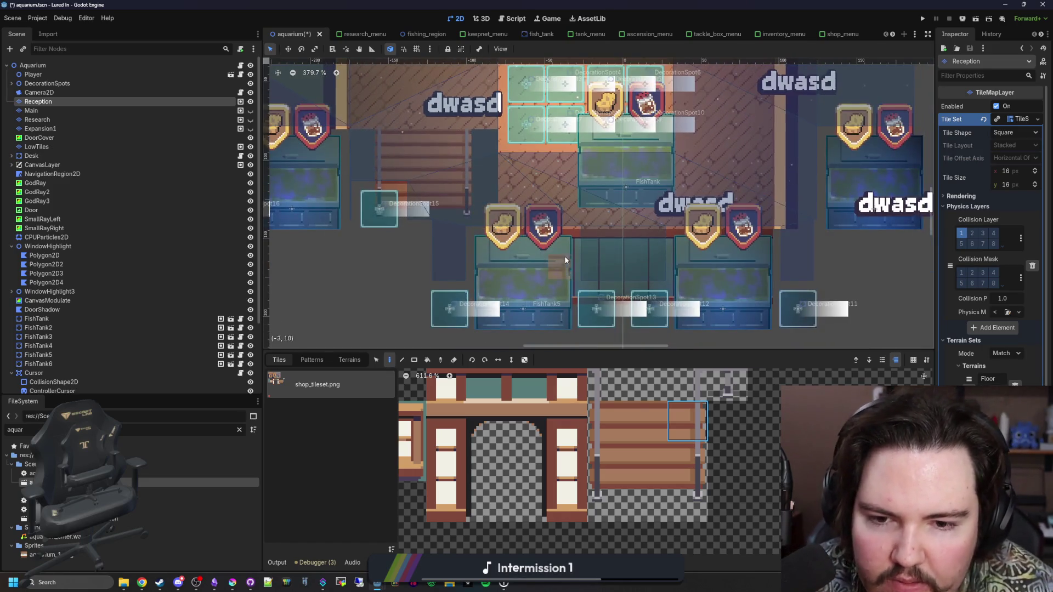
pyautogui.scroll(-7, 561, 255)
pyautogui.scroll(-1, 562, 256)
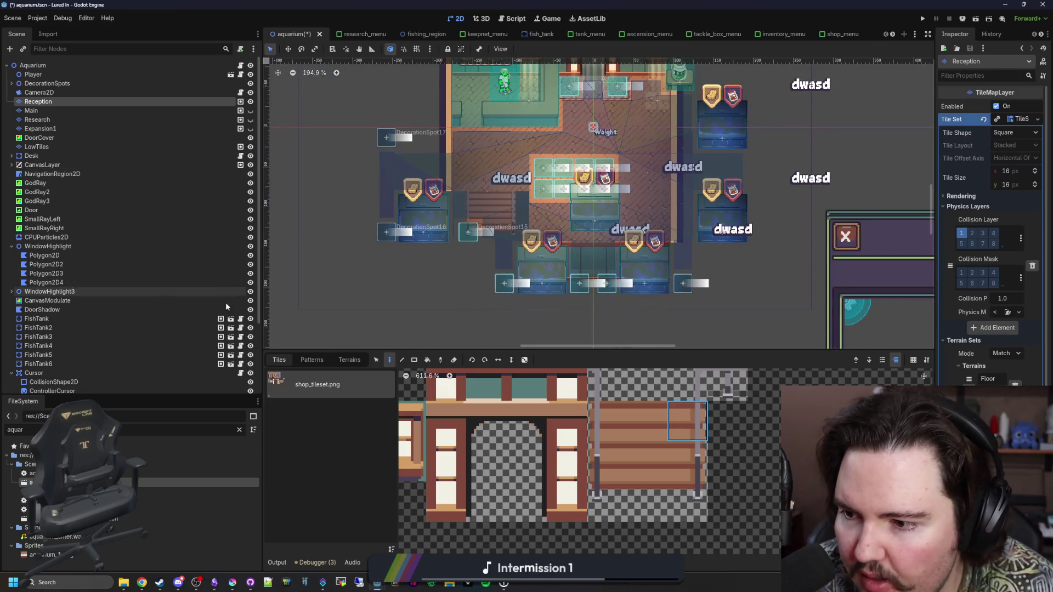
# Step: Hide FishTank2 through FishTank6 and the decoration spot markers from the canvas
pyautogui.click(250, 328)
pyautogui.click(251, 337)
pyautogui.click(251, 346)
pyautogui.click(251, 355)
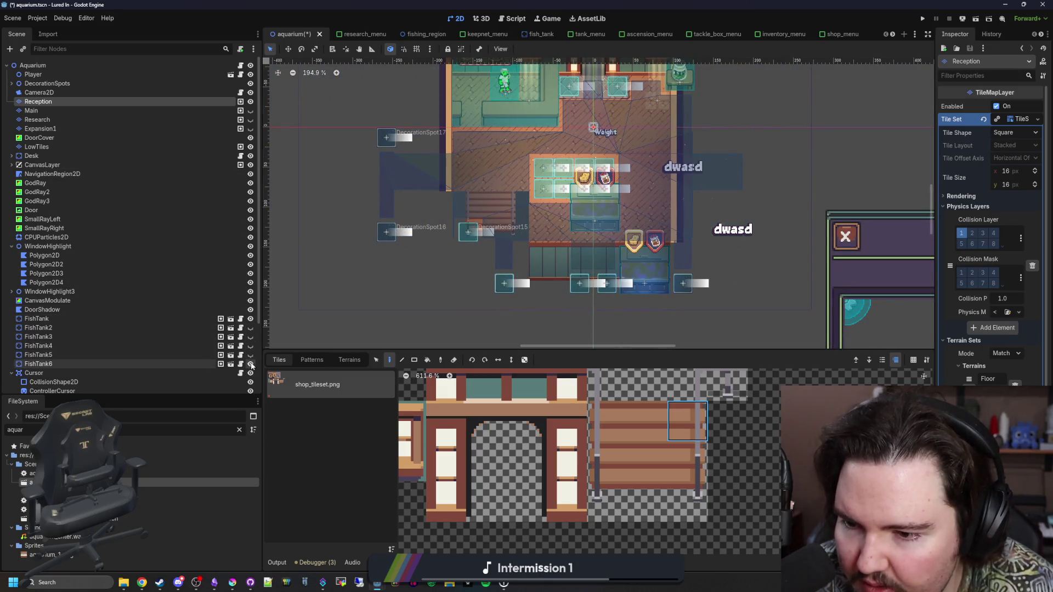
pyautogui.click(251, 363)
pyautogui.scroll(1, 453, 230)
pyautogui.scroll(6, 453, 231)
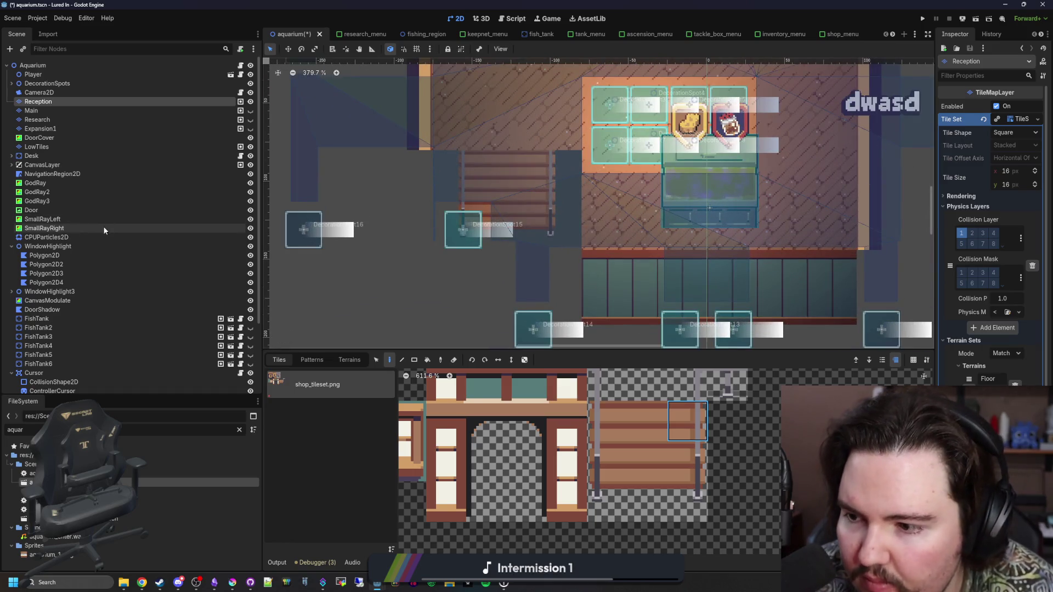
pyautogui.scroll(-2, 175, 281)
pyautogui.scroll(2, 176, 281)
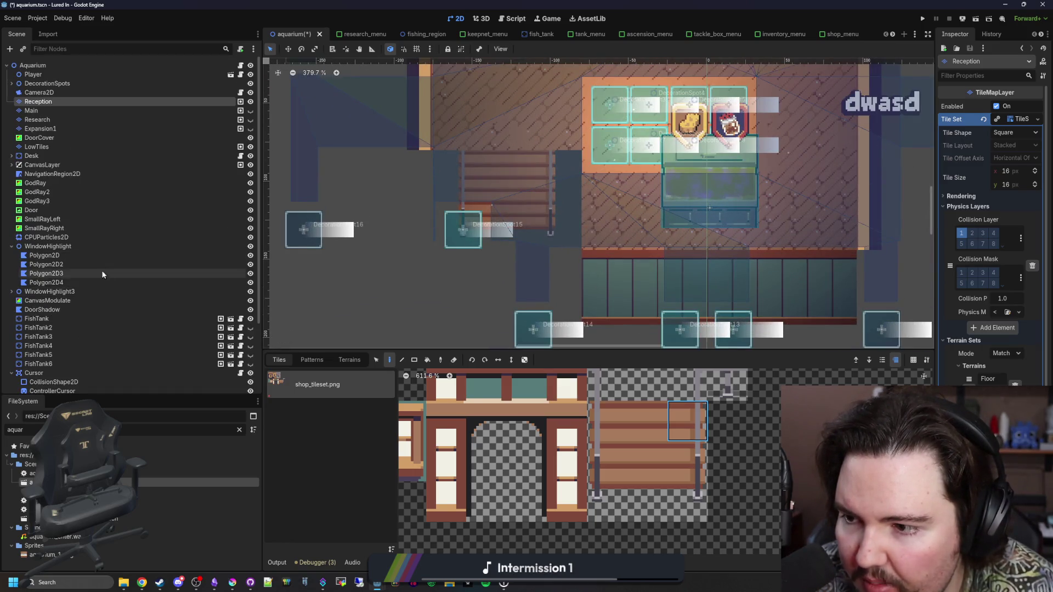
pyautogui.click(251, 83)
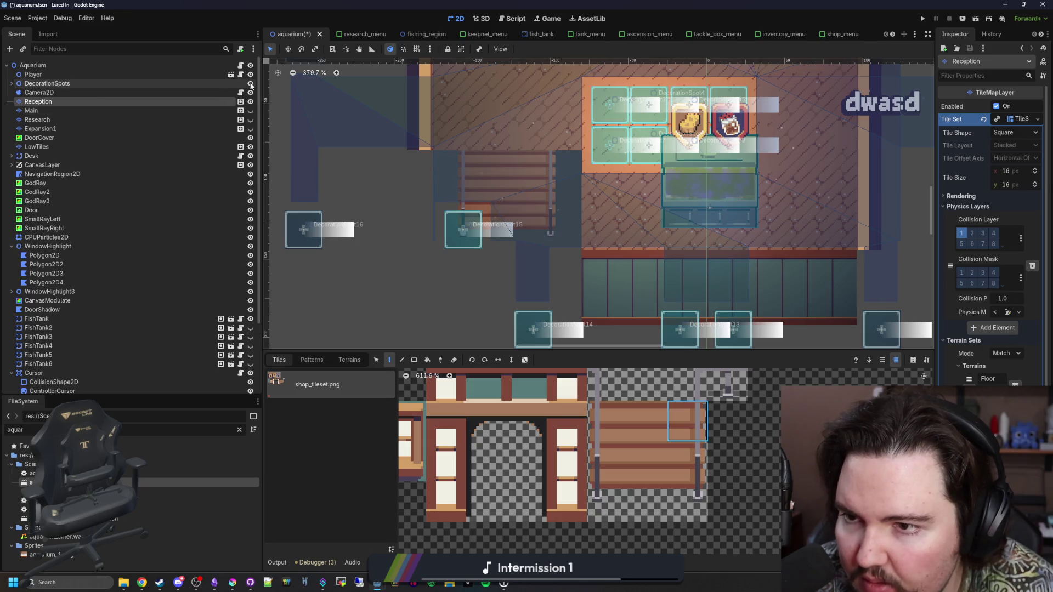
# Step: Select the Main tile layer, then the Camera2D node
pyautogui.scroll(3, 566, 231)
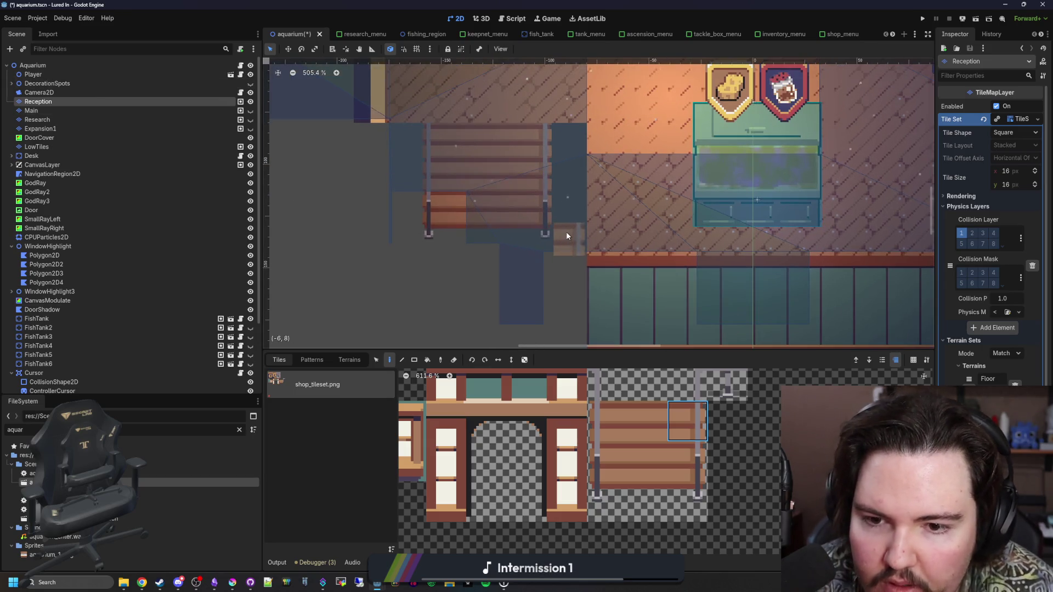
pyautogui.click(62, 109)
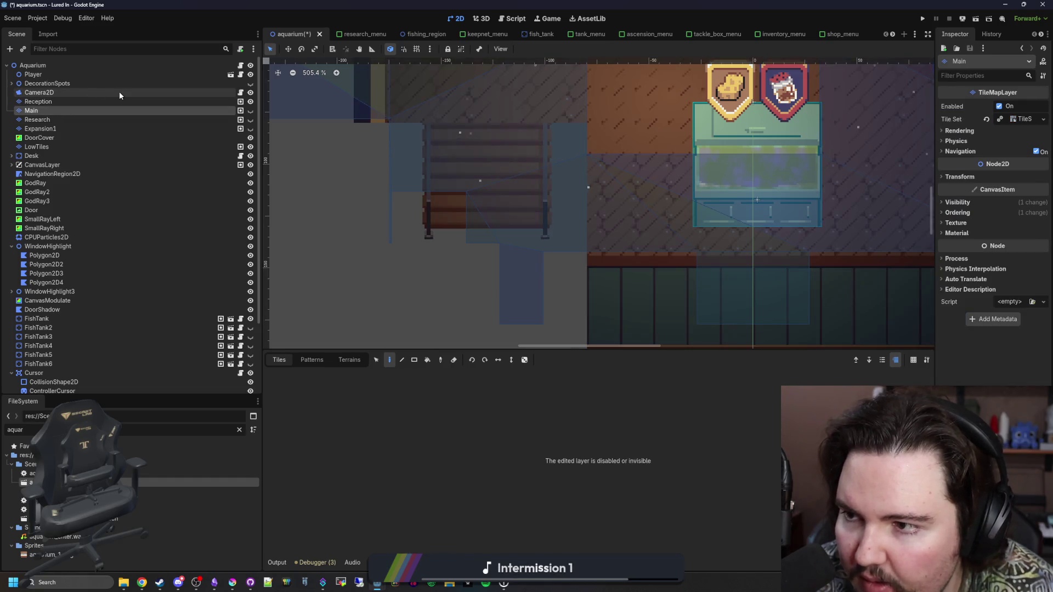
pyautogui.click(120, 91)
pyautogui.scroll(-3, 173, 198)
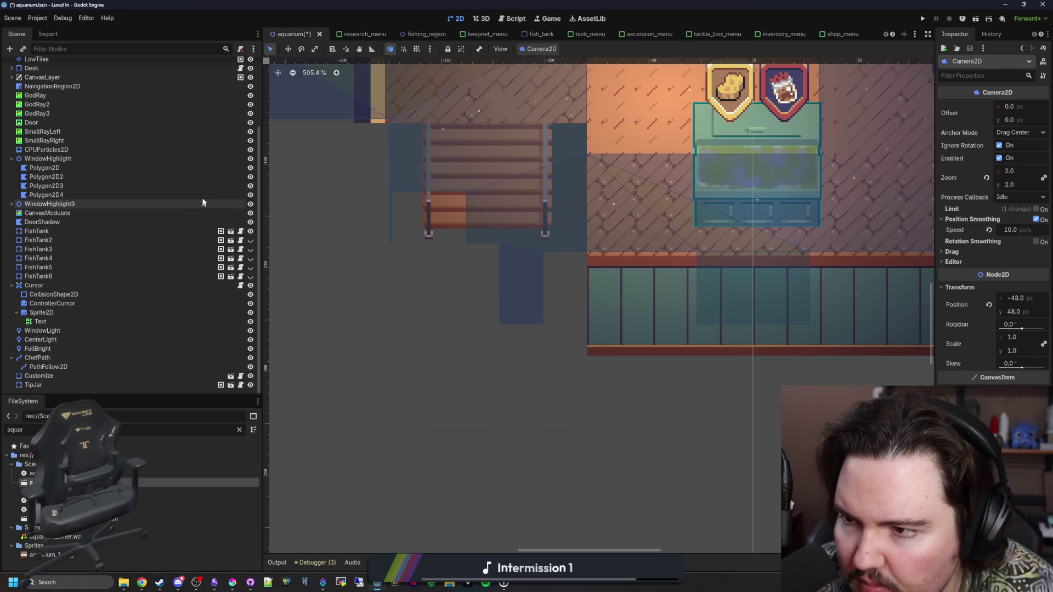
pyautogui.scroll(3, 204, 213)
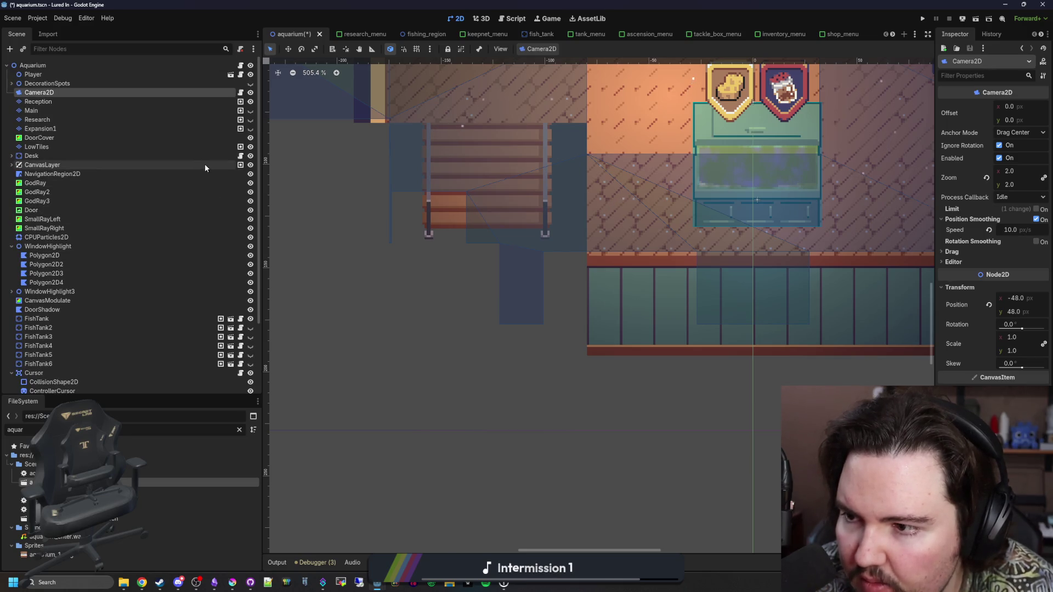
# Step: Hide the NavigationRegion2D overlay and select the Reception tile layer
pyautogui.click(250, 174)
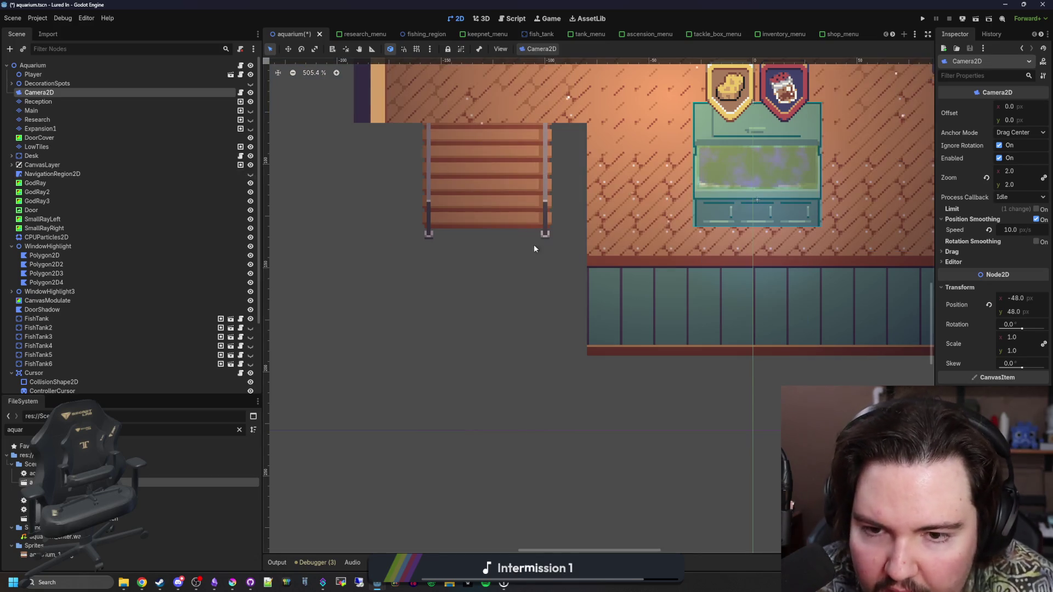
pyautogui.scroll(2, 546, 267)
pyautogui.click(70, 102)
pyautogui.scroll(-3, 492, 188)
pyautogui.hscroll(3, 493, 189)
pyautogui.scroll(-4, 492, 188)
pyautogui.scroll(2, 603, 485)
pyautogui.hscroll(-3, 603, 485)
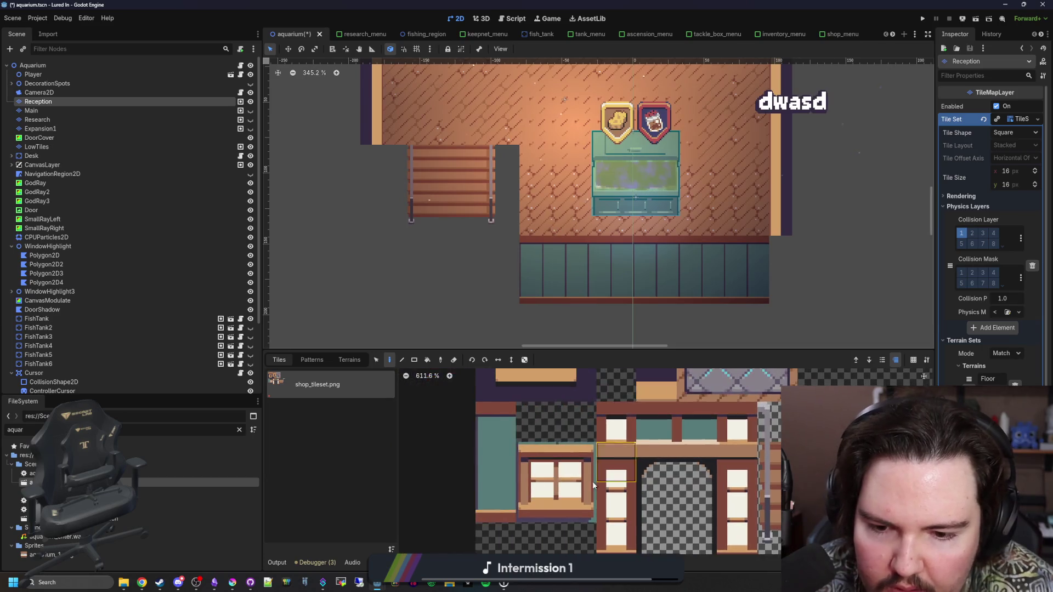
# Step: Place a three-tile teal wall column beside the stairs
pyautogui.moveTo(489, 476); pyautogui.dragTo(494, 502)
pyautogui.scroll(2, 516, 176)
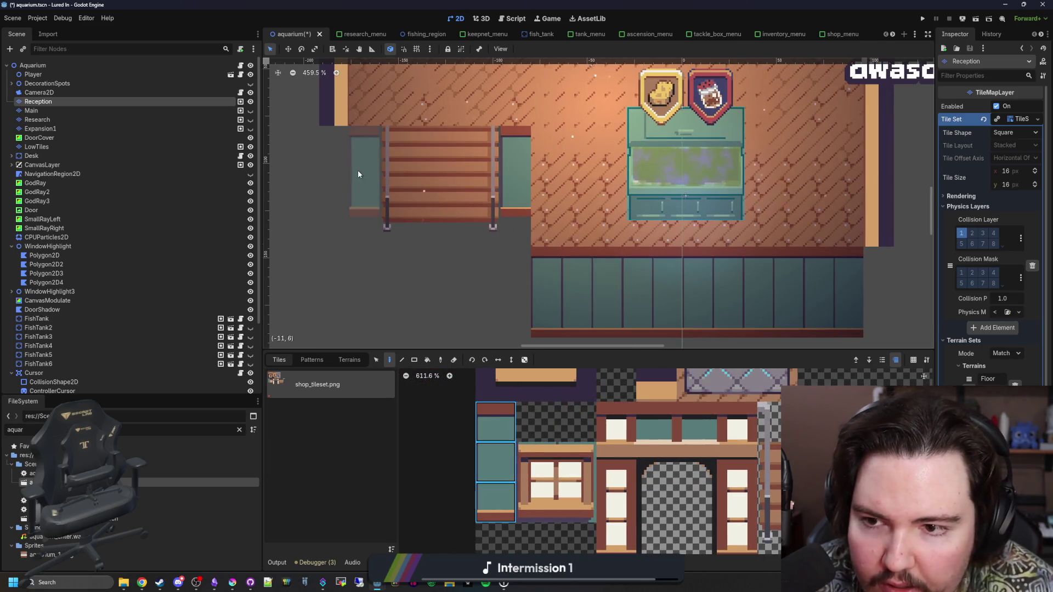
pyautogui.click(358, 176)
pyautogui.scroll(-5, 496, 296)
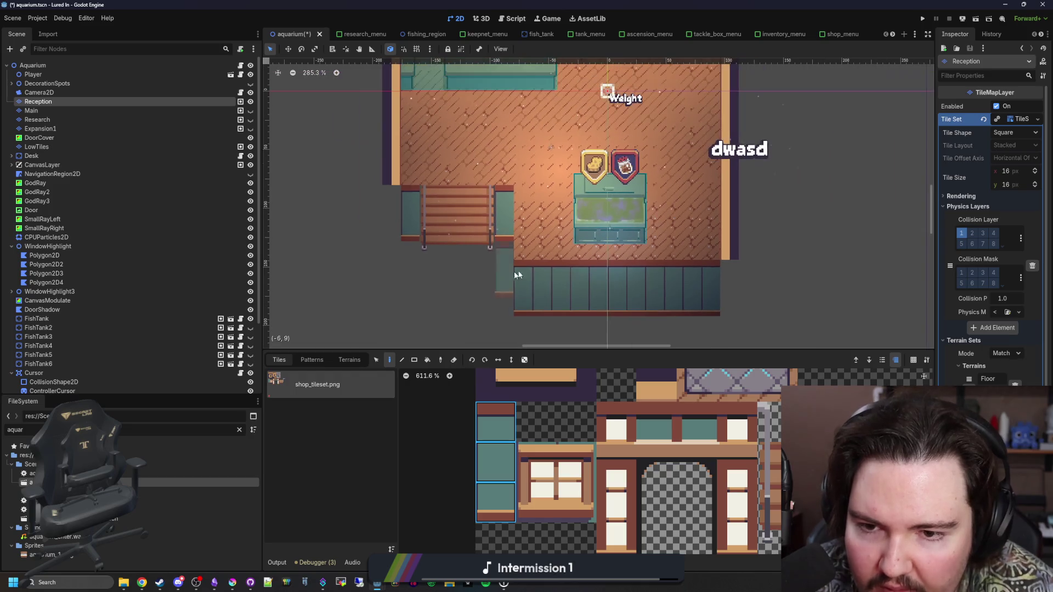
pyautogui.scroll(3, 405, 228)
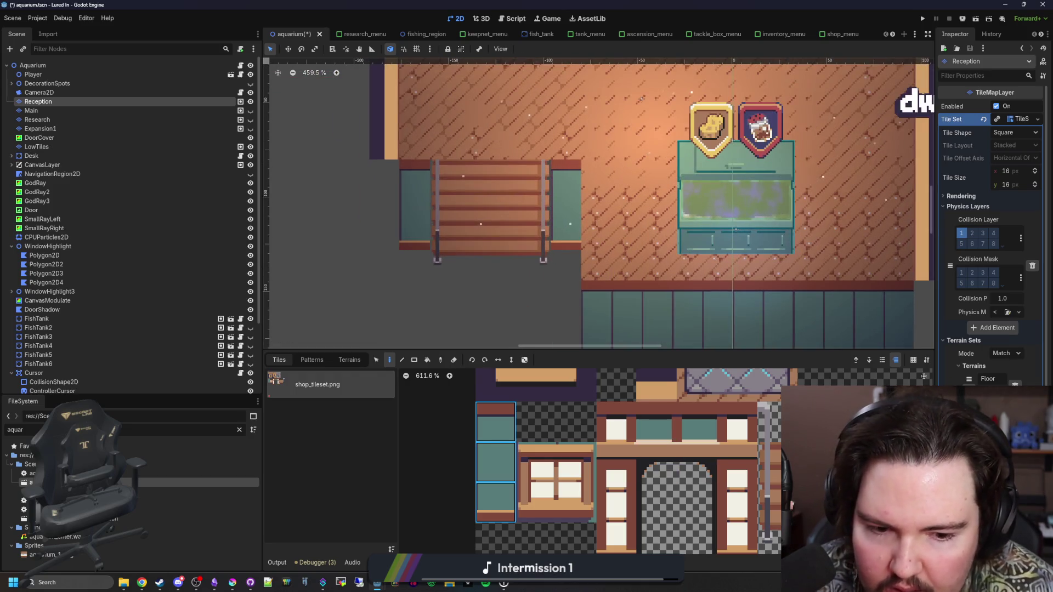
pyautogui.scroll(-1, 695, 459)
pyautogui.hscroll(2, 695, 459)
# Step: Paint a two-tile railing column below the stairs and fill the hole in the stairs
pyautogui.moveTo(672, 511); pyautogui.dragTo(644, 408)
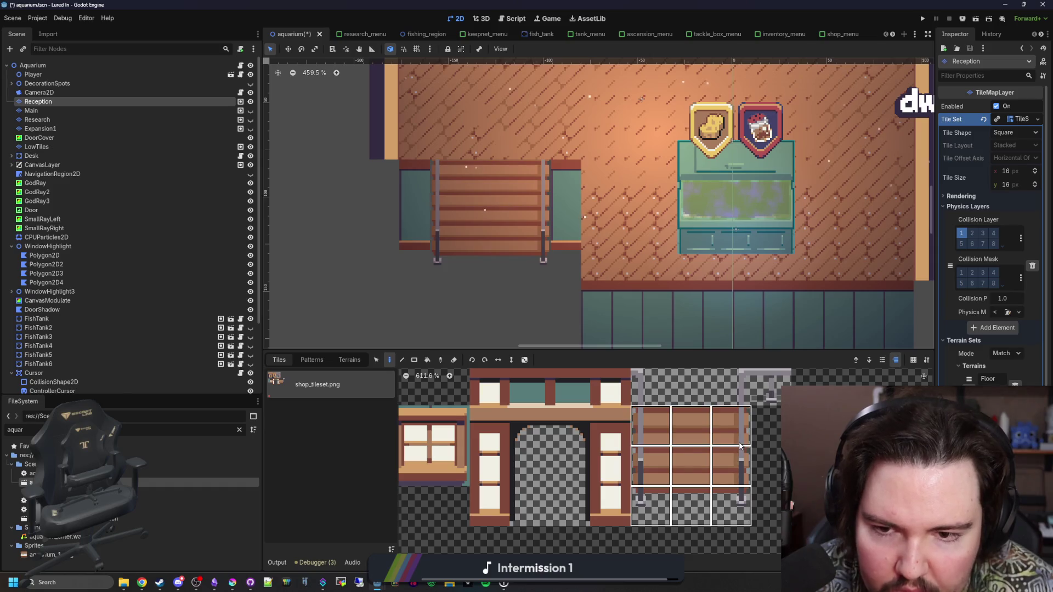
pyautogui.moveTo(732, 508); pyautogui.dragTo(737, 464)
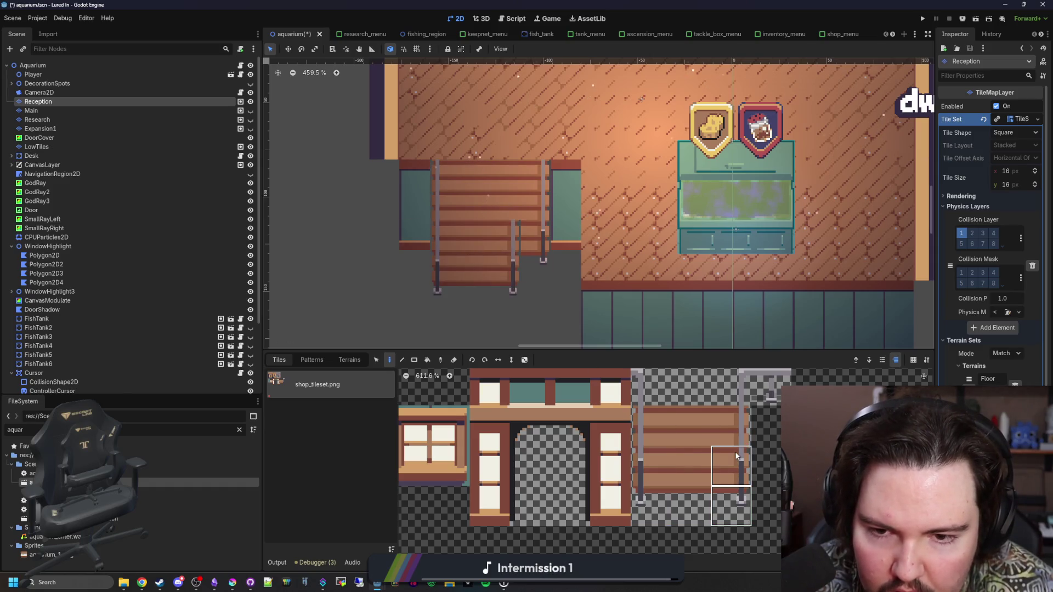
pyautogui.click(528, 252)
pyautogui.moveTo(692, 507); pyautogui.dragTo(701, 449)
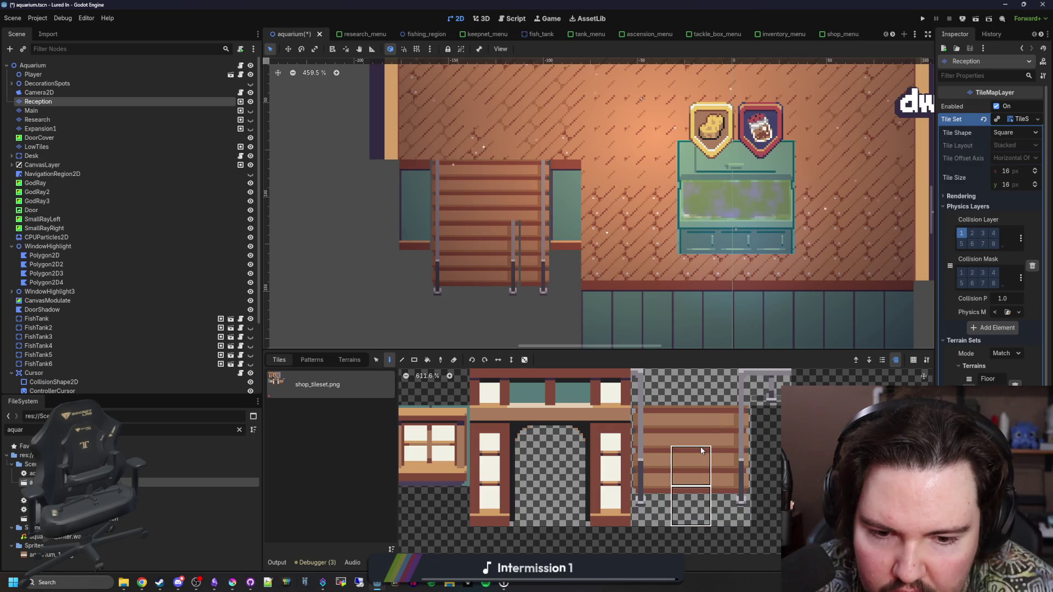
pyautogui.click(690, 472)
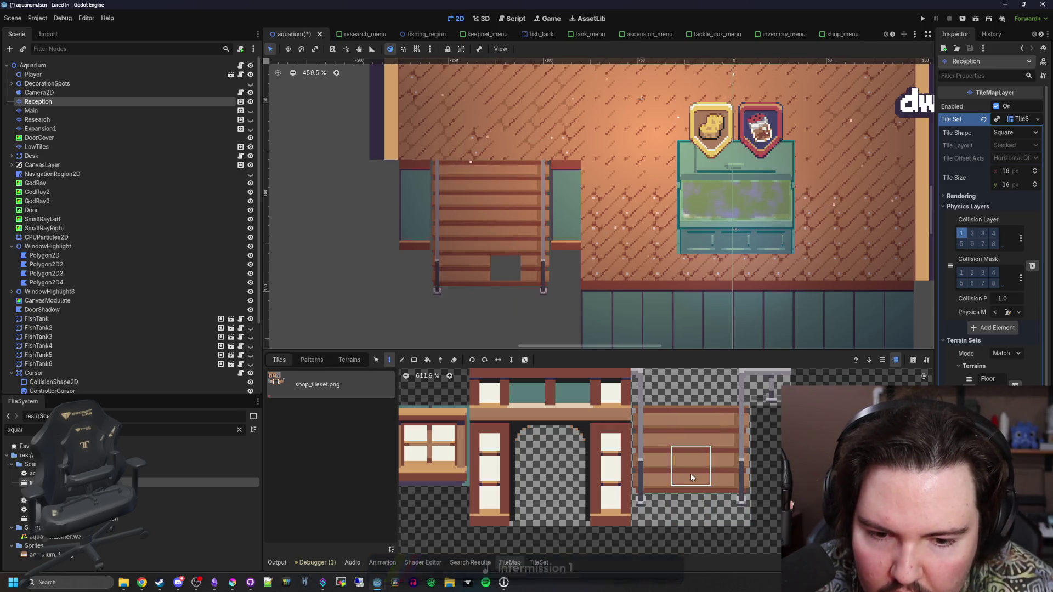
pyautogui.click(499, 265)
pyautogui.scroll(-2, 477, 291)
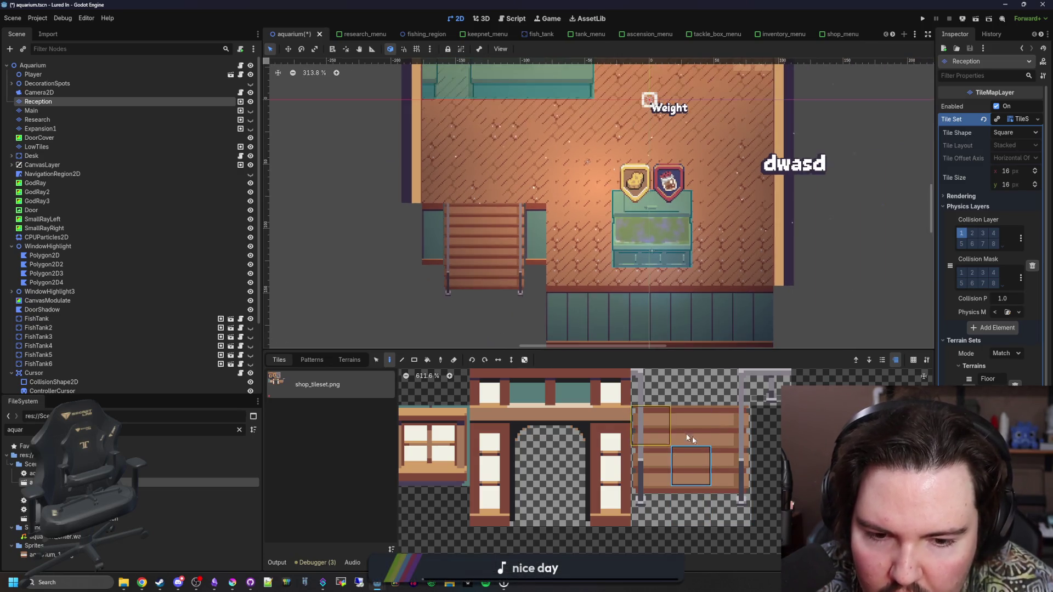
pyautogui.click(700, 519)
pyautogui.scroll(2, 495, 287)
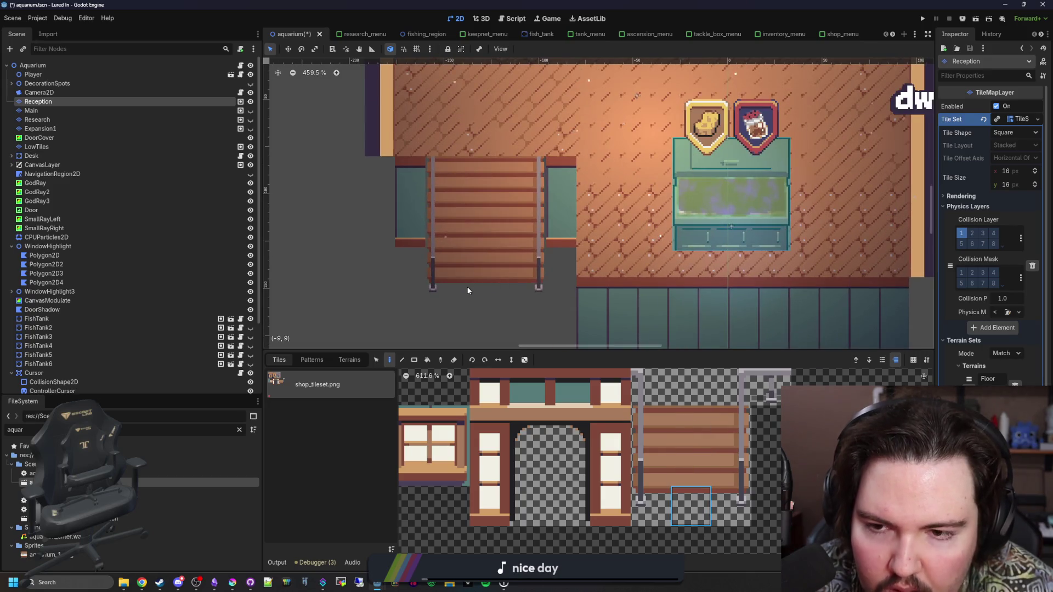
# Step: Select the teal lower wall tiles and move them up directly under the floor
pyautogui.scroll(-6, 467, 291)
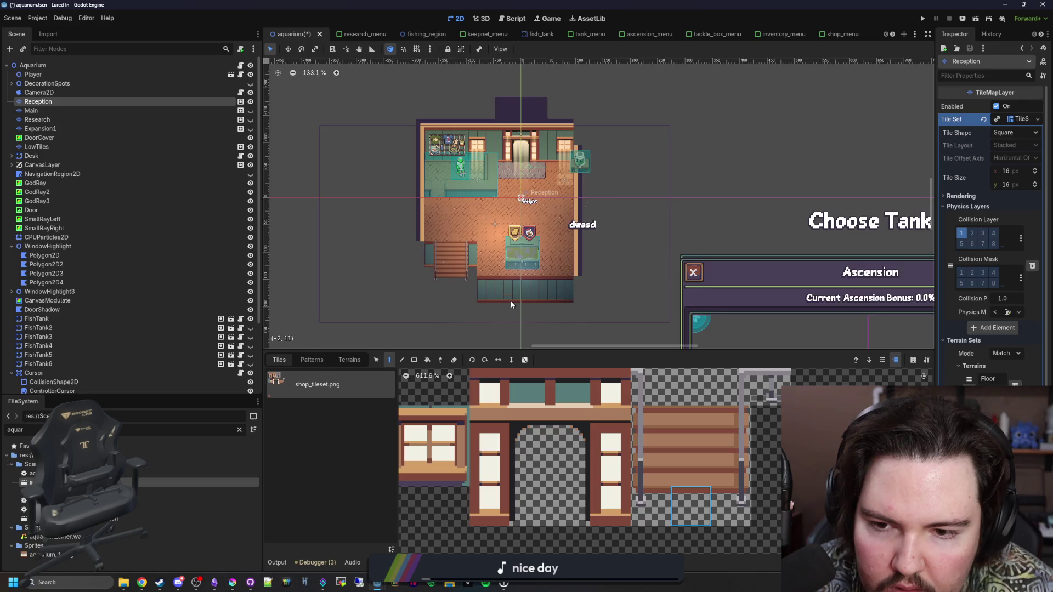
pyautogui.scroll(3, 510, 305)
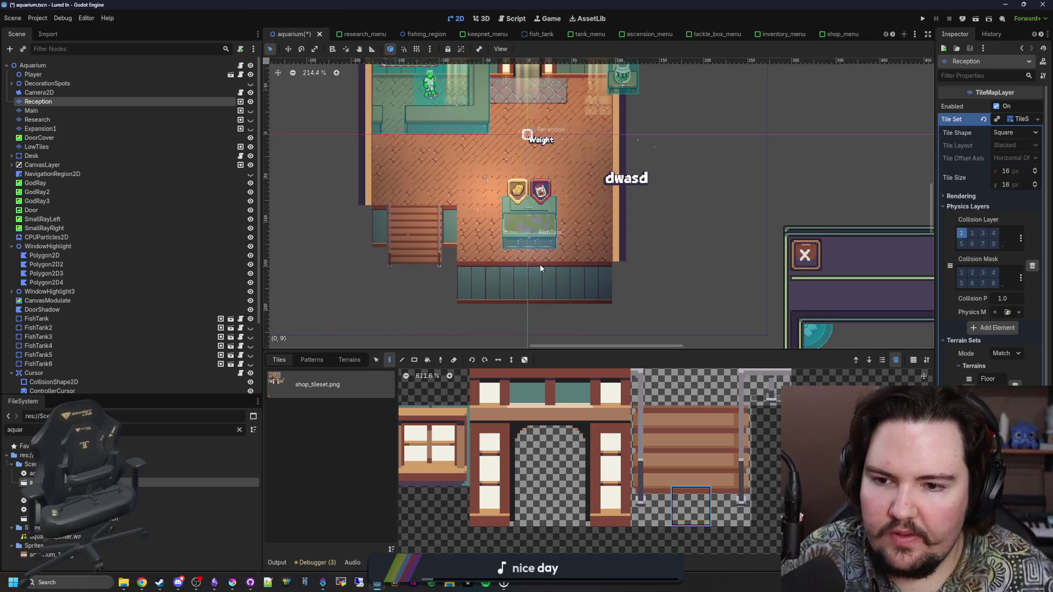
pyautogui.scroll(4, 399, 247)
pyautogui.scroll(-5, 531, 199)
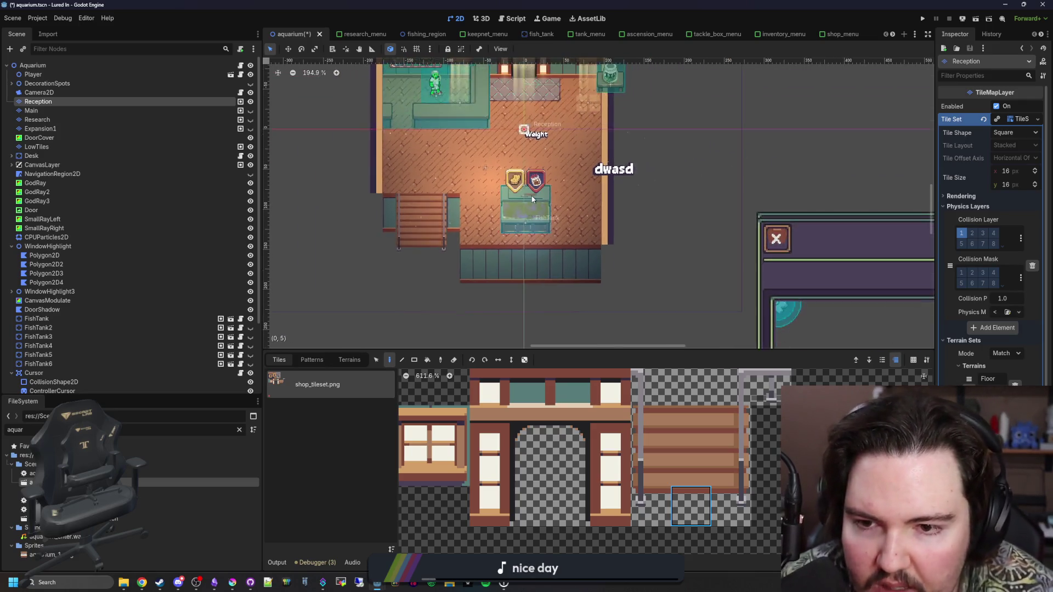
pyautogui.scroll(-5, 532, 199)
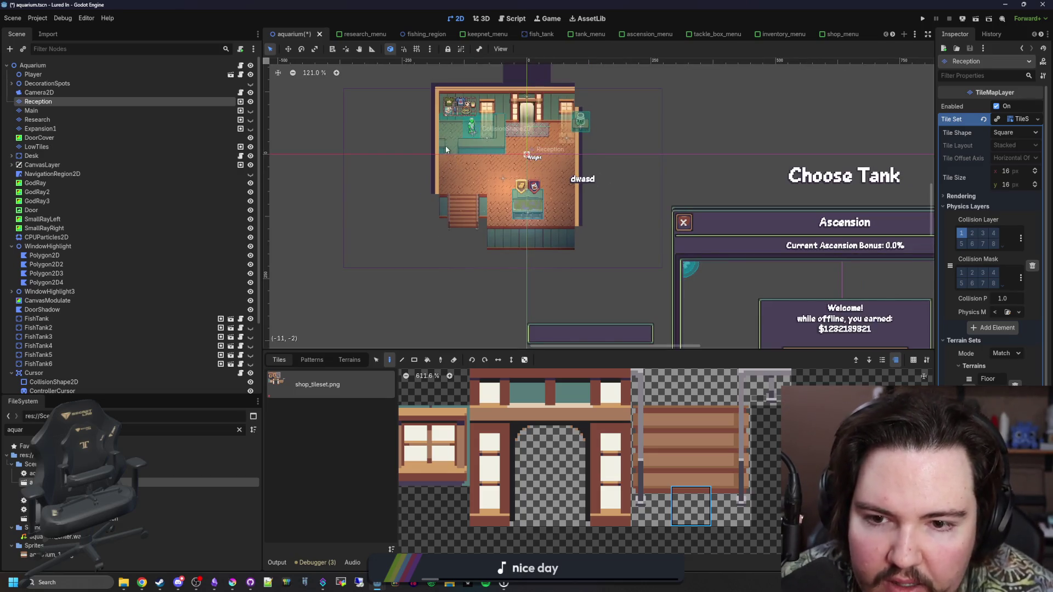
pyautogui.scroll(4, 445, 146)
pyautogui.scroll(3, 521, 235)
pyautogui.scroll(3, 389, 284)
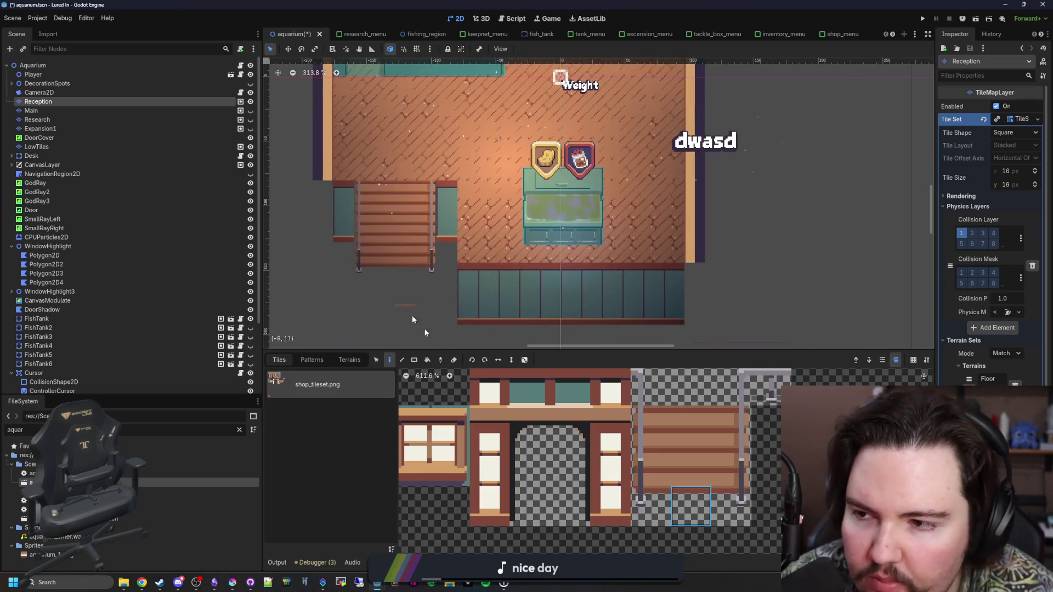
pyautogui.click(376, 360)
pyautogui.moveTo(434, 294); pyautogui.dragTo(644, 216)
pyautogui.moveTo(452, 246); pyautogui.dragTo(460, 221)
pyautogui.click(472, 250)
pyautogui.scroll(2, 472, 252)
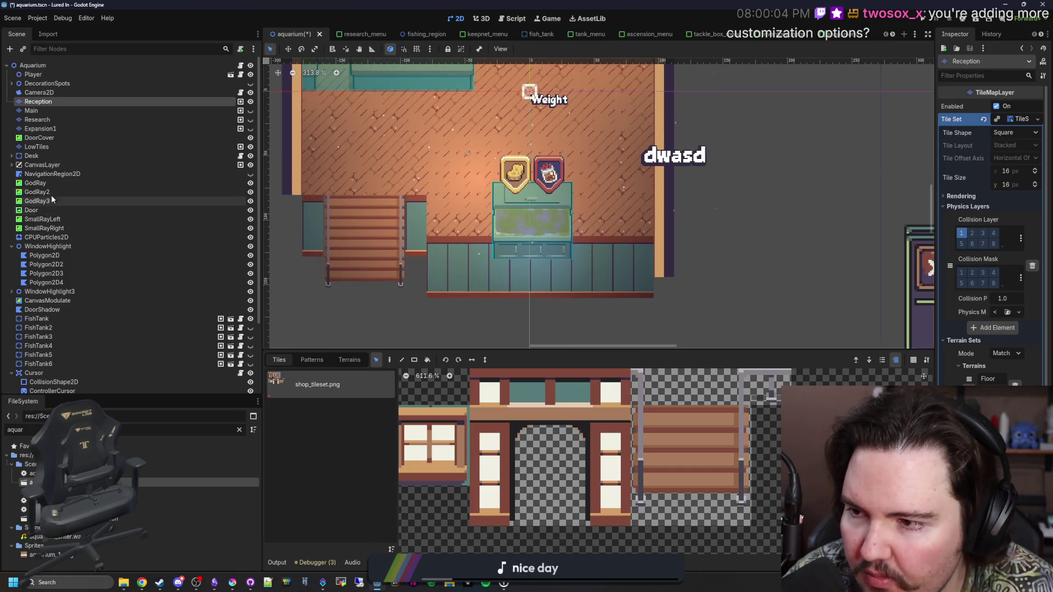
pyautogui.click(37, 319)
# Step: Drag FishTank up to about (4, 82), against the back wall above the teal strip
pyautogui.scroll(4, 576, 235)
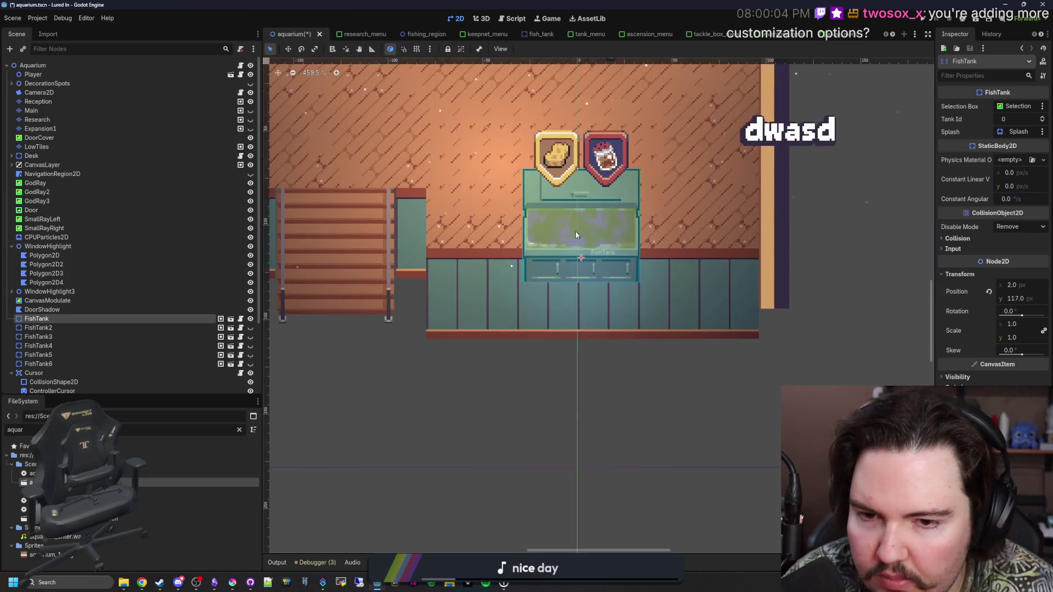
pyautogui.scroll(1, 575, 231)
pyautogui.press('w')
pyautogui.scroll(1, 544, 378)
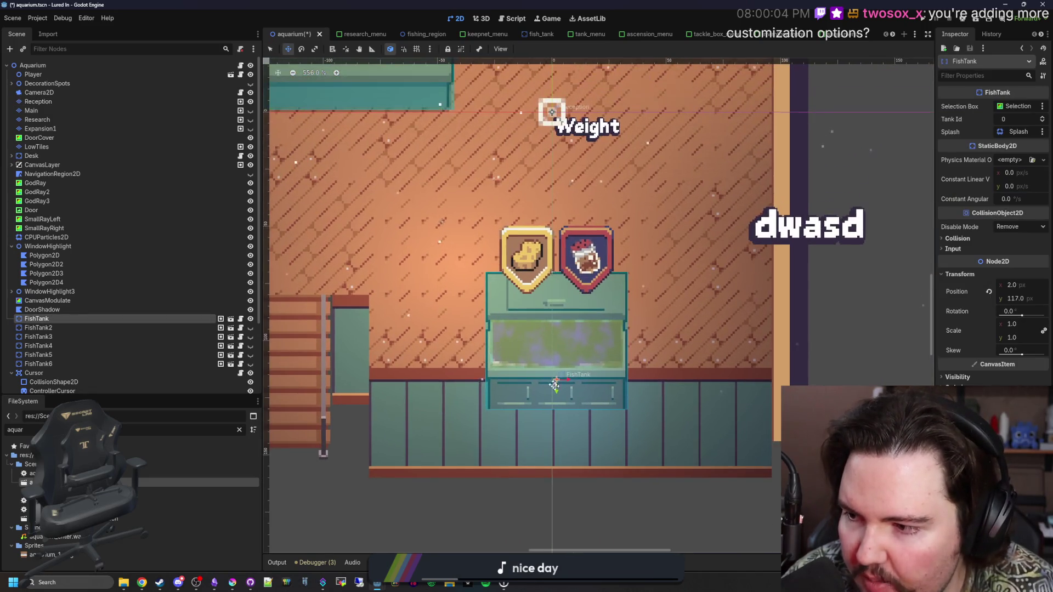
pyautogui.moveTo(544, 378)
pyautogui.mouseDown()
pyautogui.moveTo(571, 337)
pyautogui.moveTo(595, 321)
pyautogui.moveTo(596, 300)
pyautogui.mouseUp()
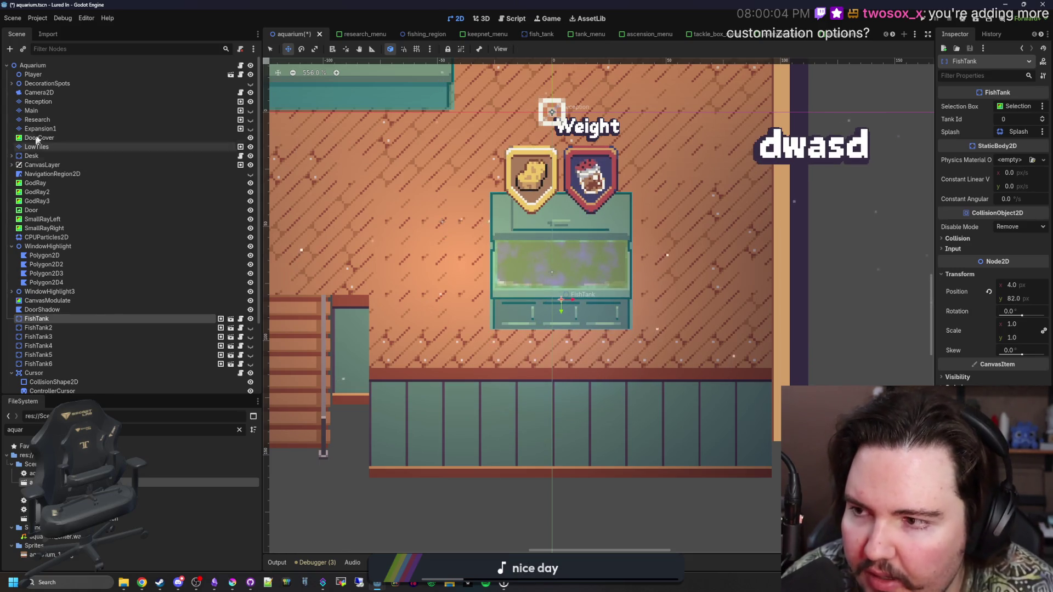
pyautogui.click(36, 101)
pyautogui.click(36, 110)
pyautogui.scroll(-2, 582, 198)
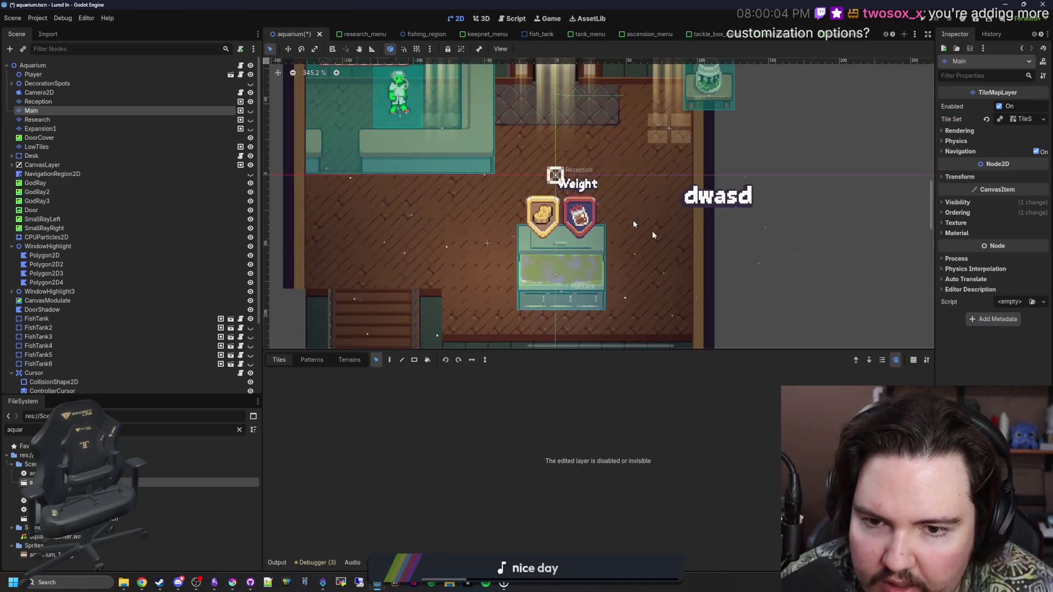
# Step: Reselect the Reception layer, open shop_tileset.png in the external image editor, then close it
pyautogui.click(36, 101)
pyautogui.moveTo(537, 310); pyautogui.dragTo(555, 263)
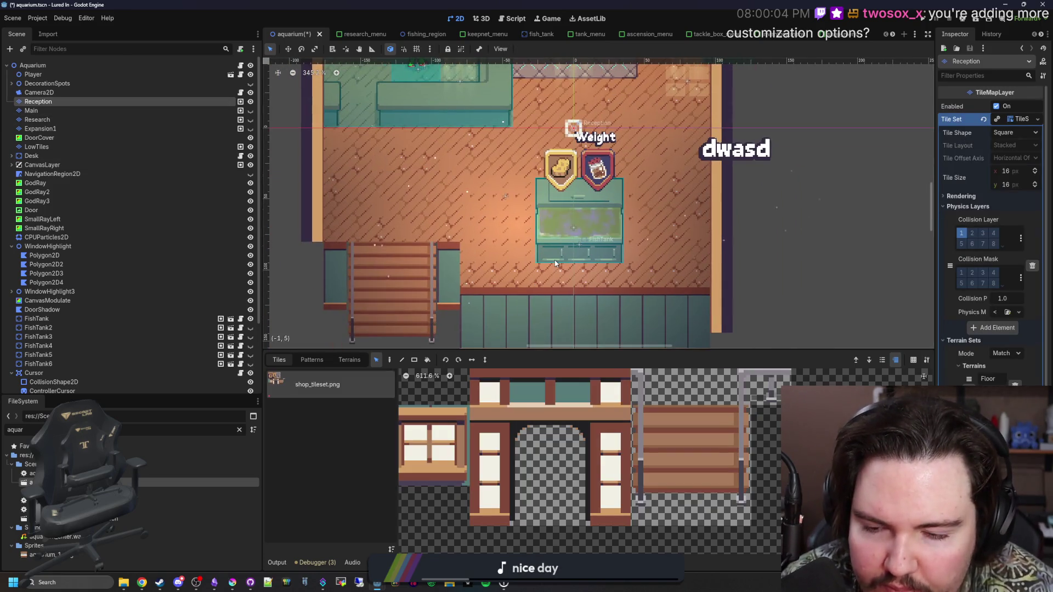
pyautogui.scroll(-4, 740, 249)
pyautogui.scroll(3, 452, 276)
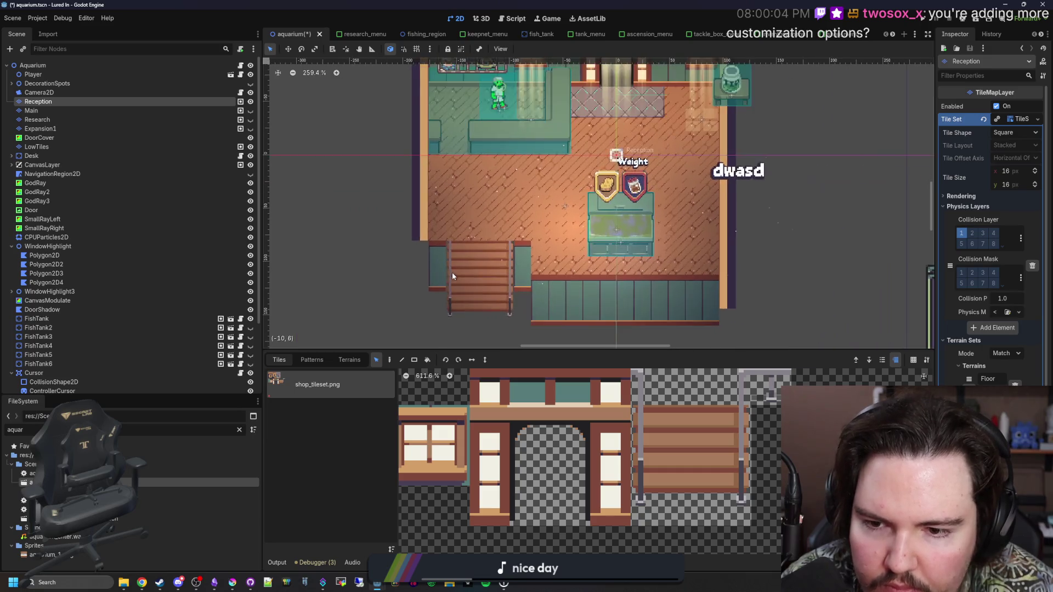
pyautogui.scroll(2, 532, 320)
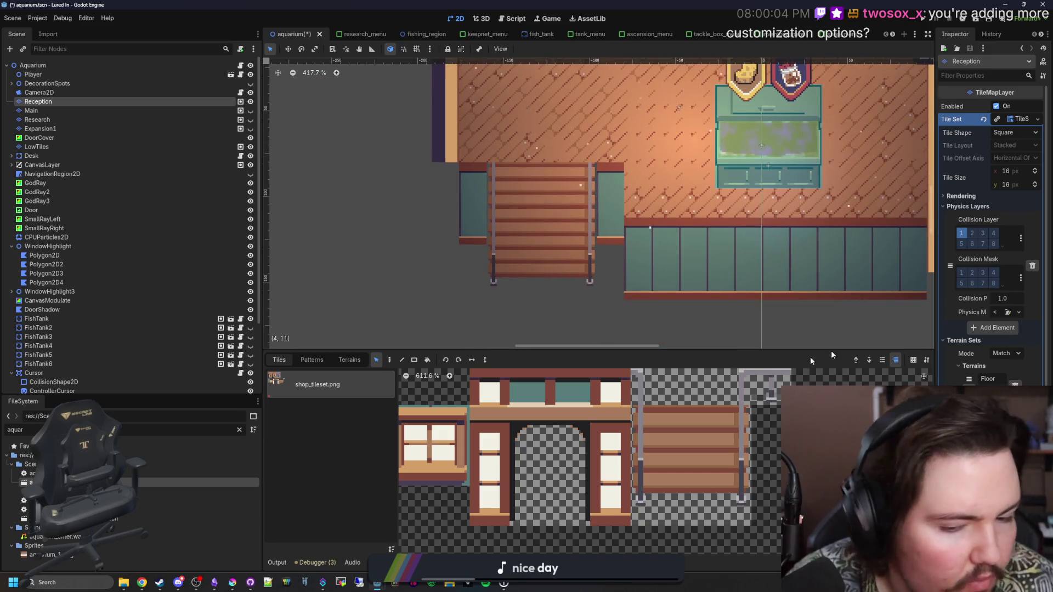
pyautogui.click(232, 583)
pyautogui.moveTo(478, 535)
pyautogui.mouseDown()
pyautogui.moveTo(545, 189)
pyautogui.moveTo(770, 225)
pyautogui.mouseUp()
pyautogui.click(771, 225)
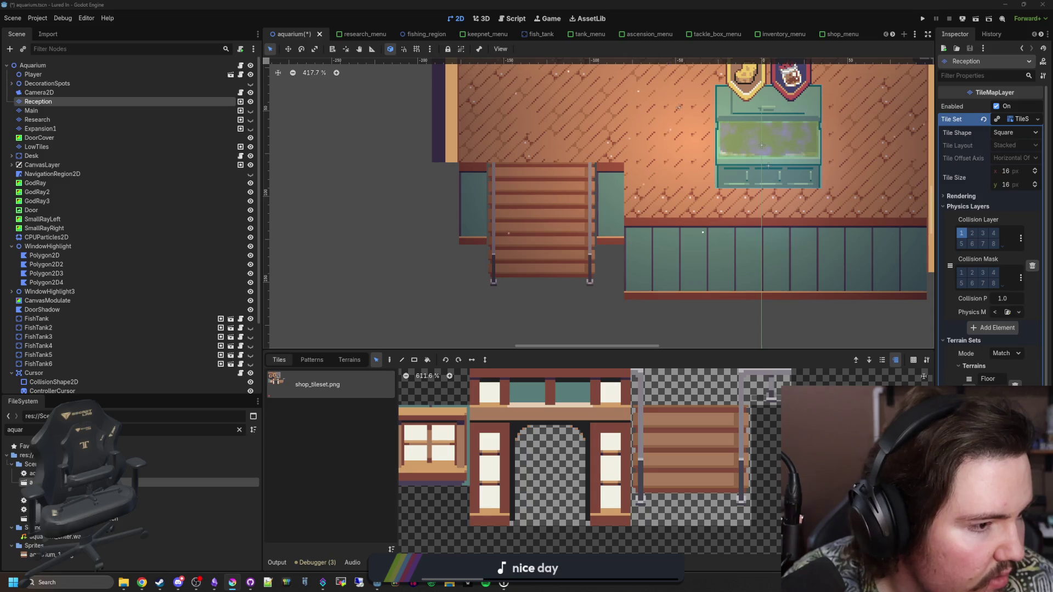
pyautogui.scroll(-4, 482, 439)
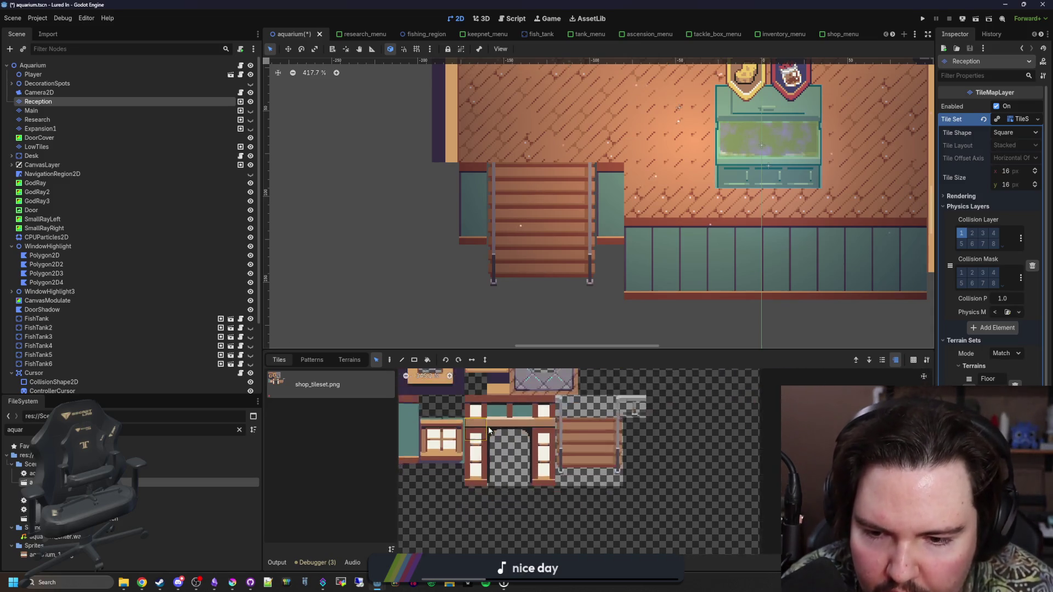
pyautogui.moveTo(476, 411); pyautogui.dragTo(483, 459)
pyautogui.click(389, 359)
pyautogui.scroll(-2, 571, 241)
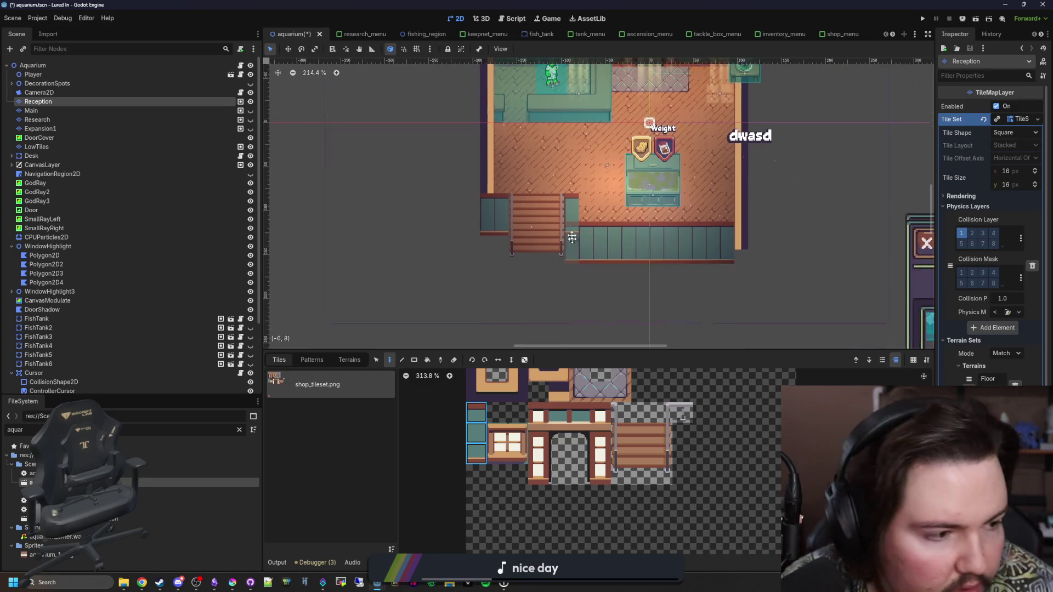
pyautogui.scroll(-1, 573, 243)
pyautogui.hscroll(3, 612, 227)
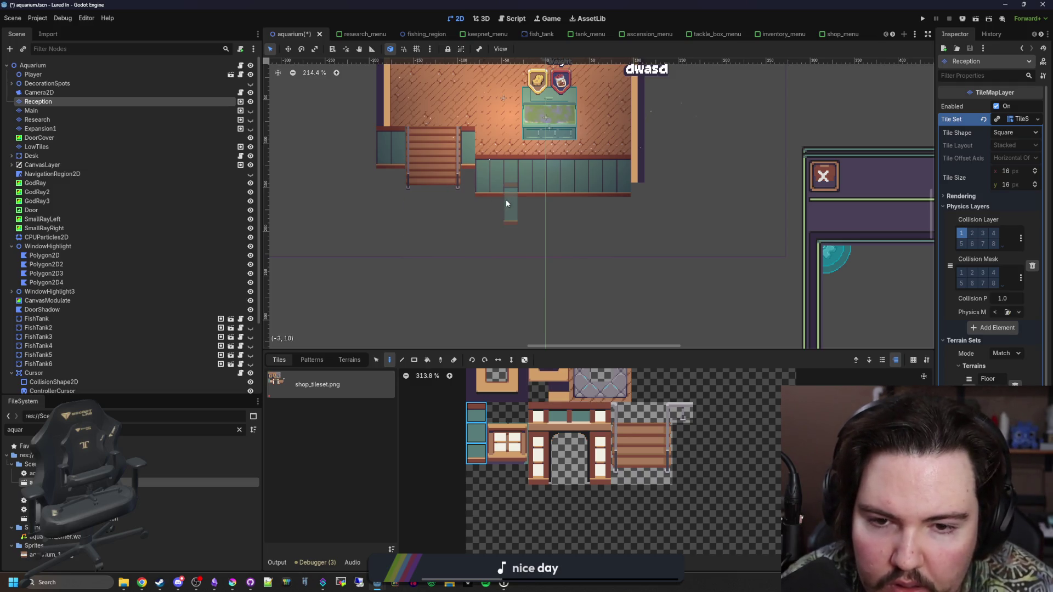
pyautogui.scroll(1, 502, 208)
pyautogui.hotkey('ctrl', 'z')
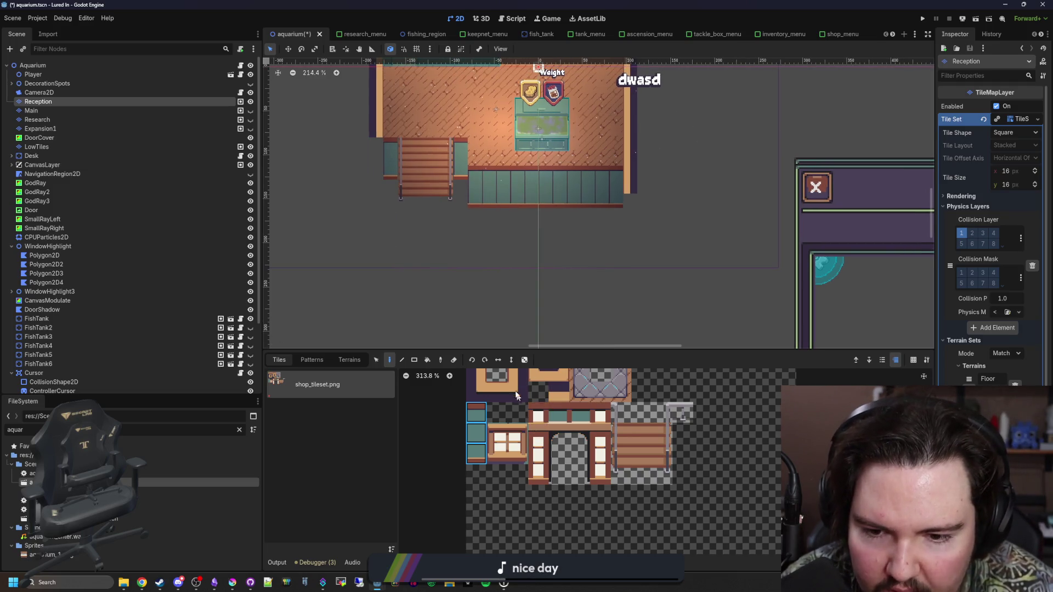
# Step: Paint a wall border tile down the room's left side, without the teal column
pyautogui.scroll(2, 529, 412)
pyautogui.click(494, 412)
pyautogui.moveTo(377, 151); pyautogui.dragTo(372, 259)
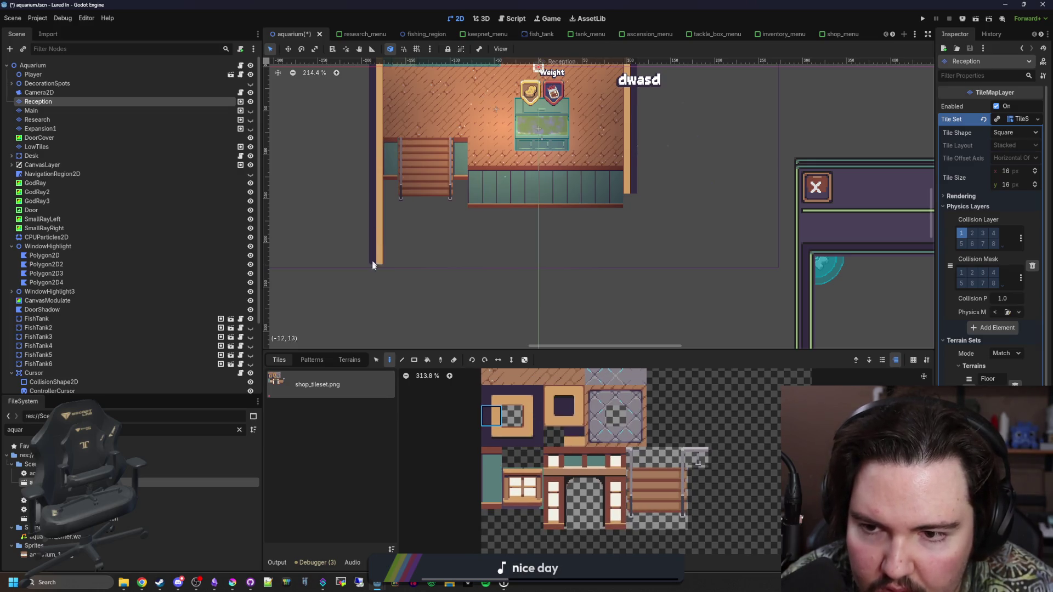
pyautogui.scroll(-4, 412, 193)
pyautogui.scroll(4, 371, 252)
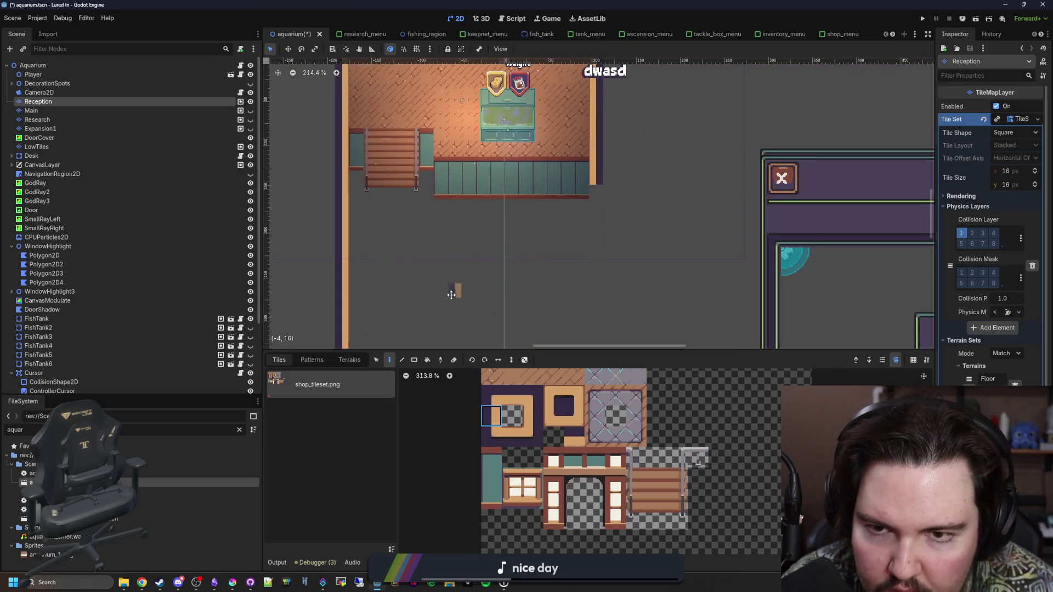
pyautogui.scroll(1, 547, 416)
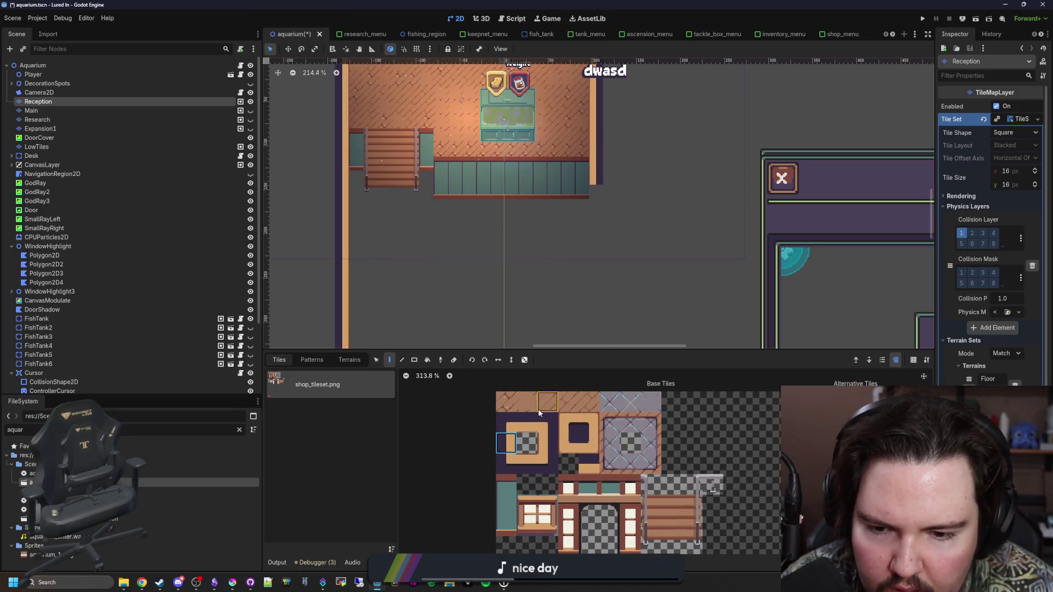
# Step: Fill a single-column wall strip along the left edge with the Rect tool
pyautogui.click(414, 359)
pyautogui.scroll(-2, 370, 329)
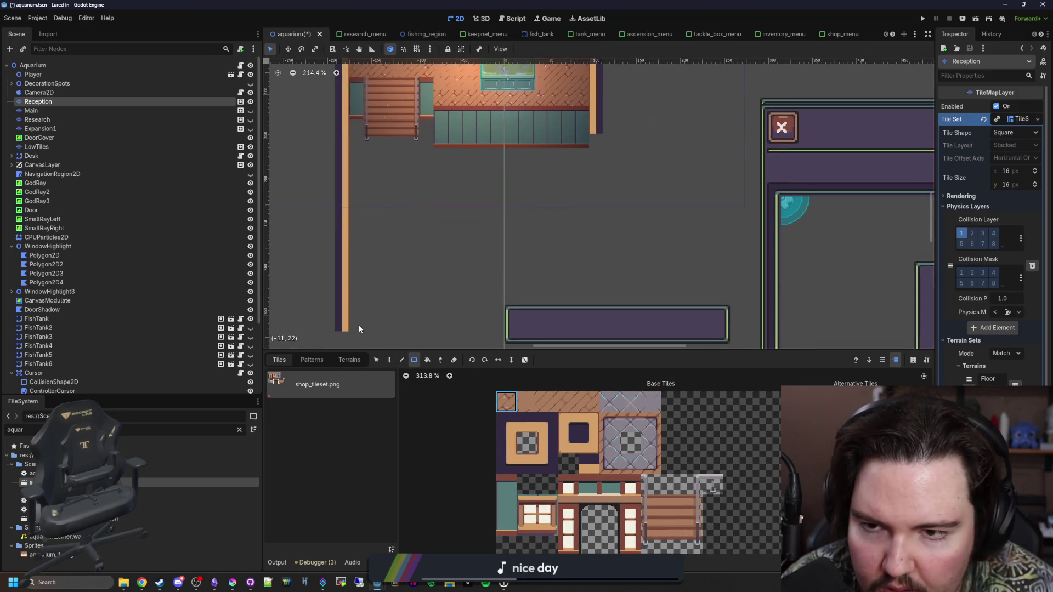
pyautogui.moveTo(347, 300); pyautogui.dragTo(340, 135)
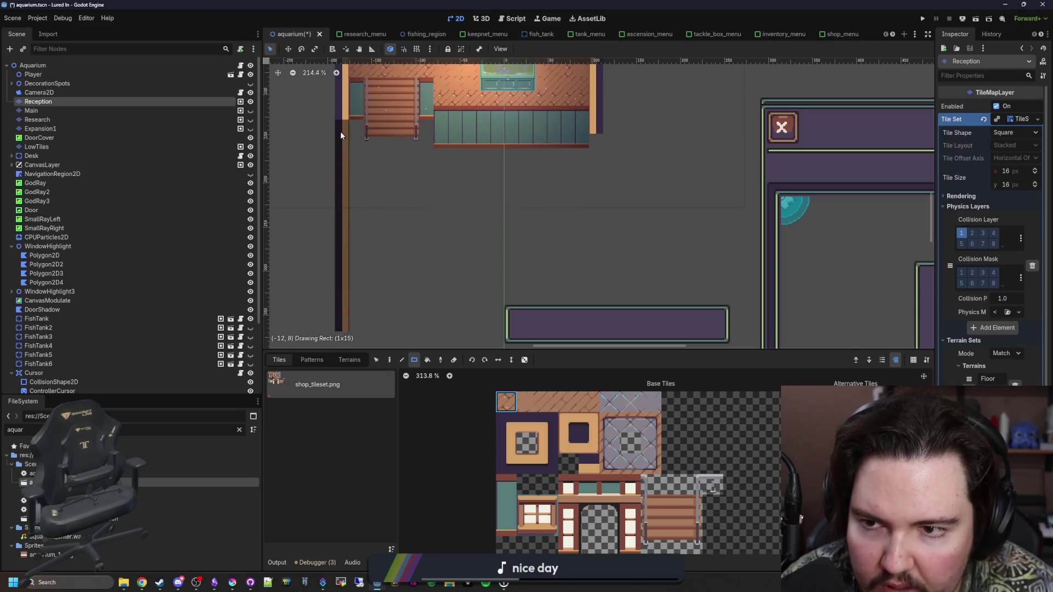
pyautogui.moveTo(345, 94)
pyautogui.mouseDown()
pyautogui.moveTo(356, 218)
pyautogui.moveTo(341, 210)
pyautogui.moveTo(343, 91)
pyautogui.mouseUp()
pyautogui.moveTo(554, 236); pyautogui.dragTo(578, 296)
pyautogui.scroll(4, 608, 242)
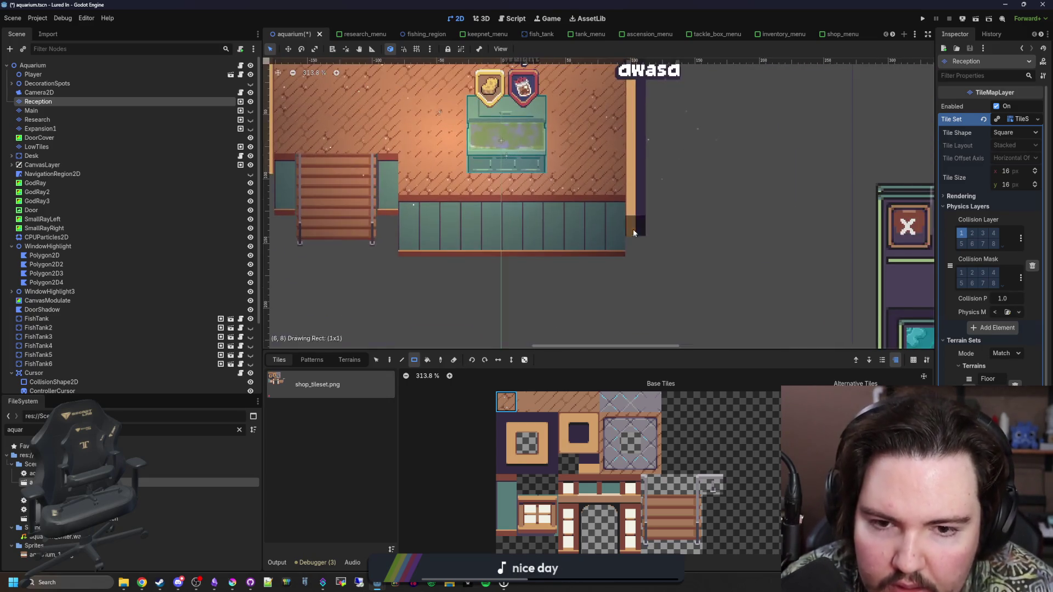
pyautogui.moveTo(454, 210); pyautogui.dragTo(601, 285)
pyautogui.moveTo(496, 299)
pyautogui.mouseDown()
pyautogui.moveTo(336, 225)
pyautogui.moveTo(382, 219)
pyautogui.mouseUp()
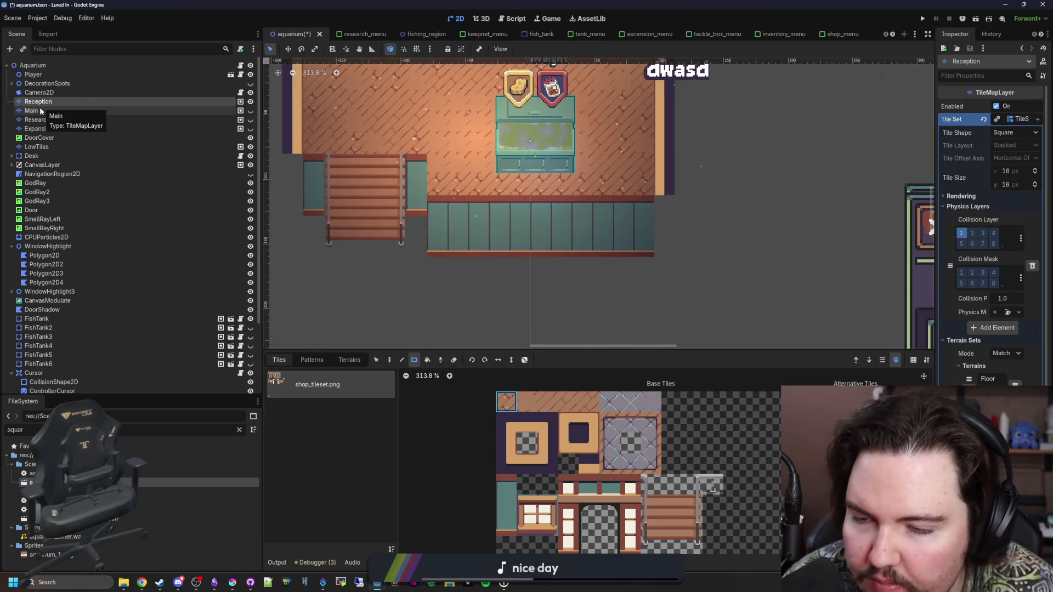
# Step: Switch between the Reception and Main layers, ending with Main selected
pyautogui.click(43, 110)
pyautogui.scroll(4, 307, 187)
pyautogui.scroll(-4, 373, 270)
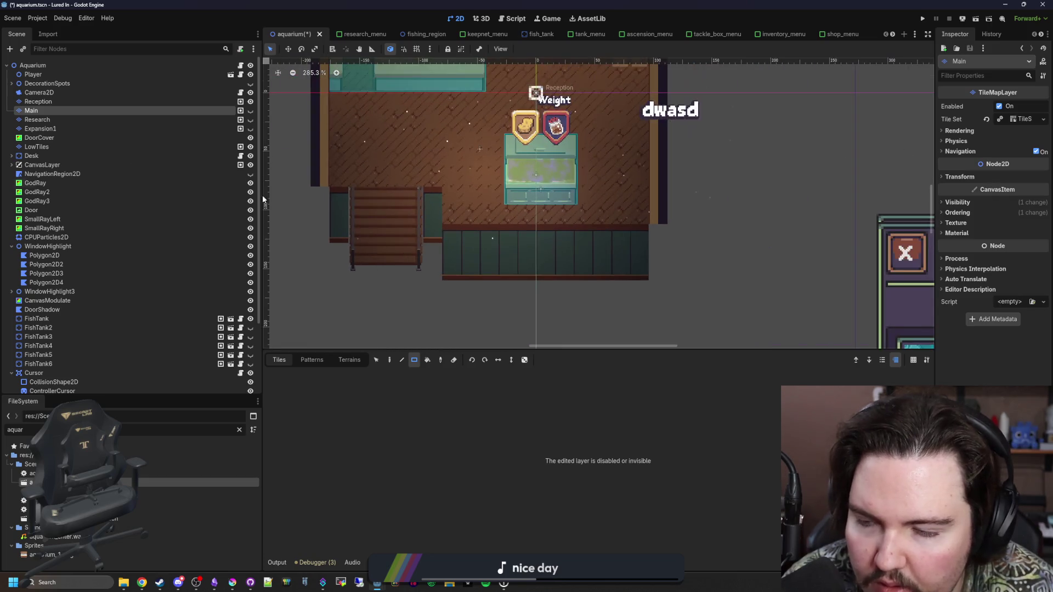
pyautogui.click(39, 101)
pyautogui.scroll(2, 357, 278)
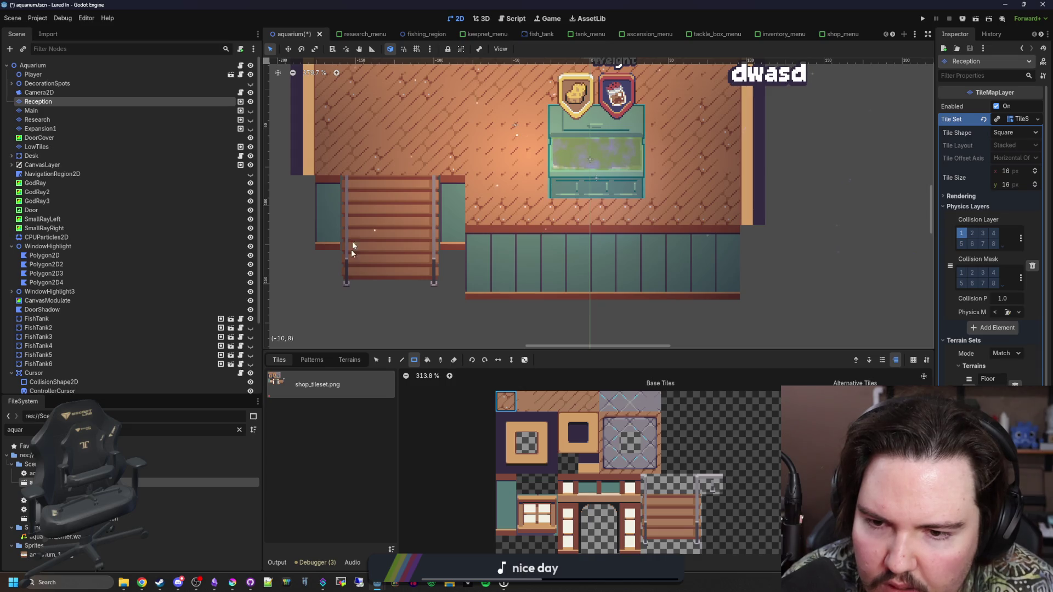
pyautogui.scroll(-3, 351, 262)
pyautogui.click(37, 110)
pyautogui.scroll(-3, 416, 318)
pyautogui.scroll(-1, 417, 319)
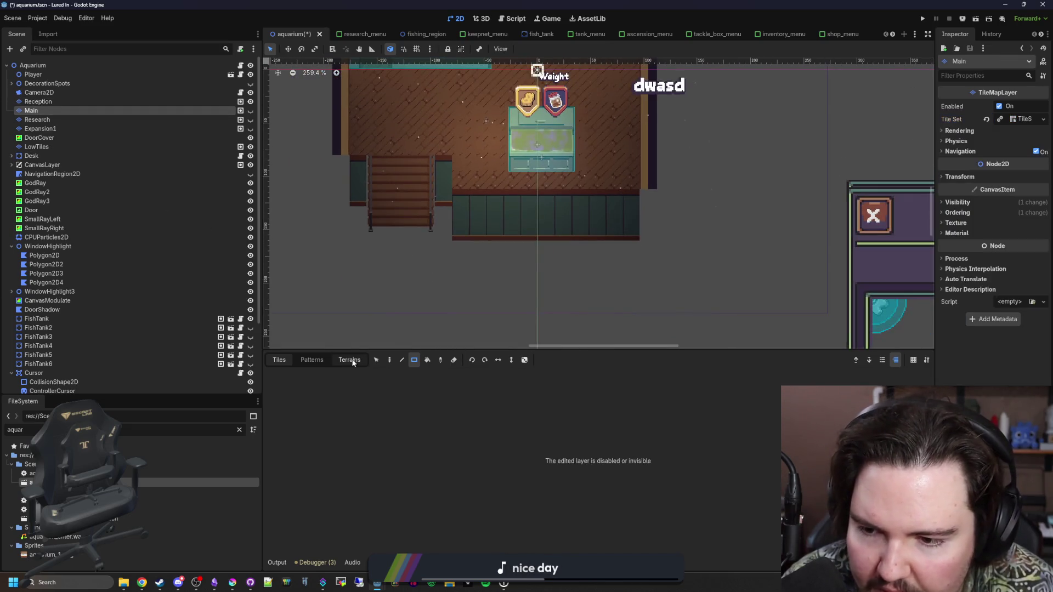
# Step: Unhide the Main layer and pick the plain floor tile from the atlas
pyautogui.click(251, 111)
pyautogui.scroll(-8, 476, 245)
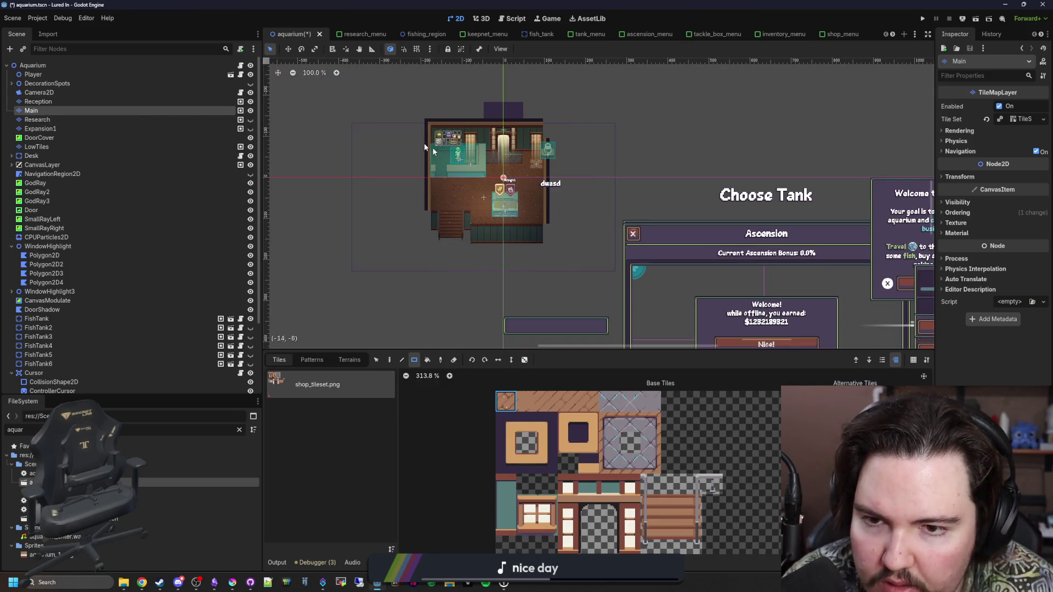
pyautogui.scroll(2, 460, 252)
pyautogui.scroll(3, 466, 246)
pyautogui.click(525, 396)
pyautogui.scroll(2, 435, 302)
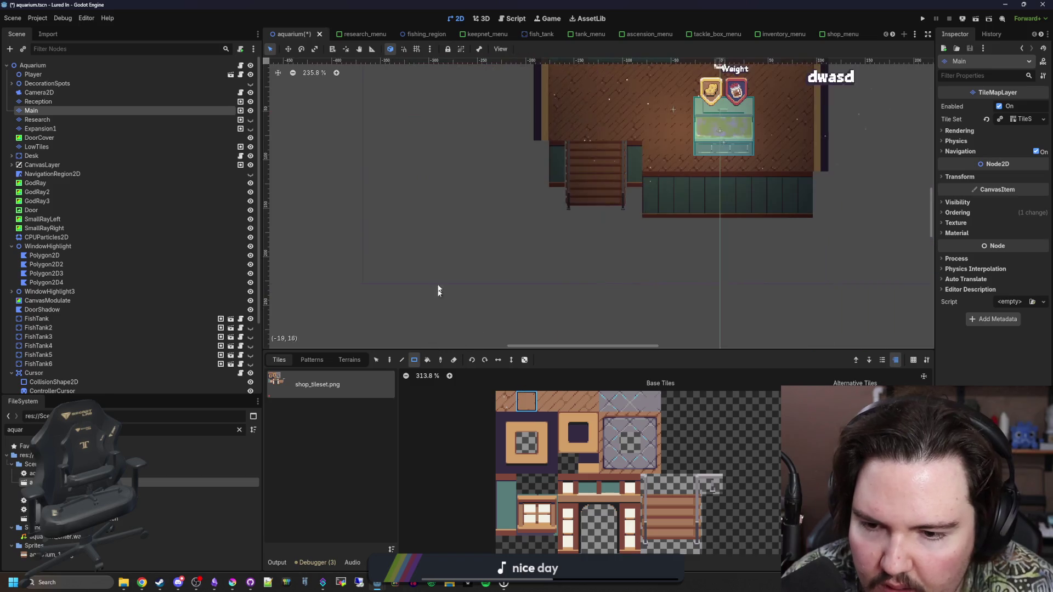
# Step: Paint a large floor rectangle below the room, then repaint it with the diagonal floor tile
pyautogui.moveTo(600, 202)
pyautogui.mouseDown()
pyautogui.moveTo(444, 277)
pyautogui.moveTo(432, 297)
pyautogui.mouseUp()
pyautogui.moveTo(653, 304); pyautogui.dragTo(425, 185)
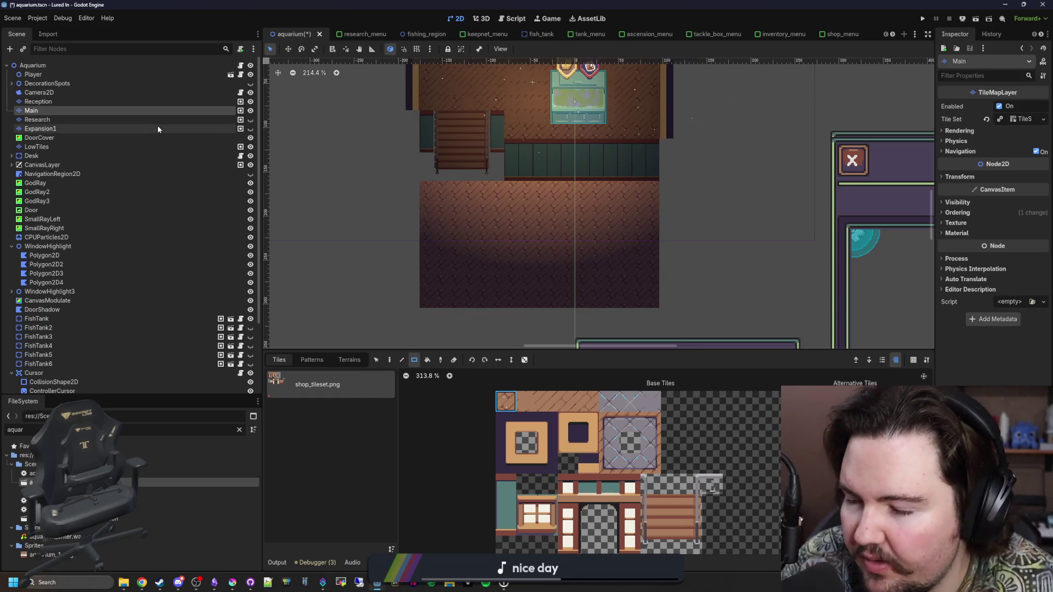
pyautogui.scroll(-3, 184, 179)
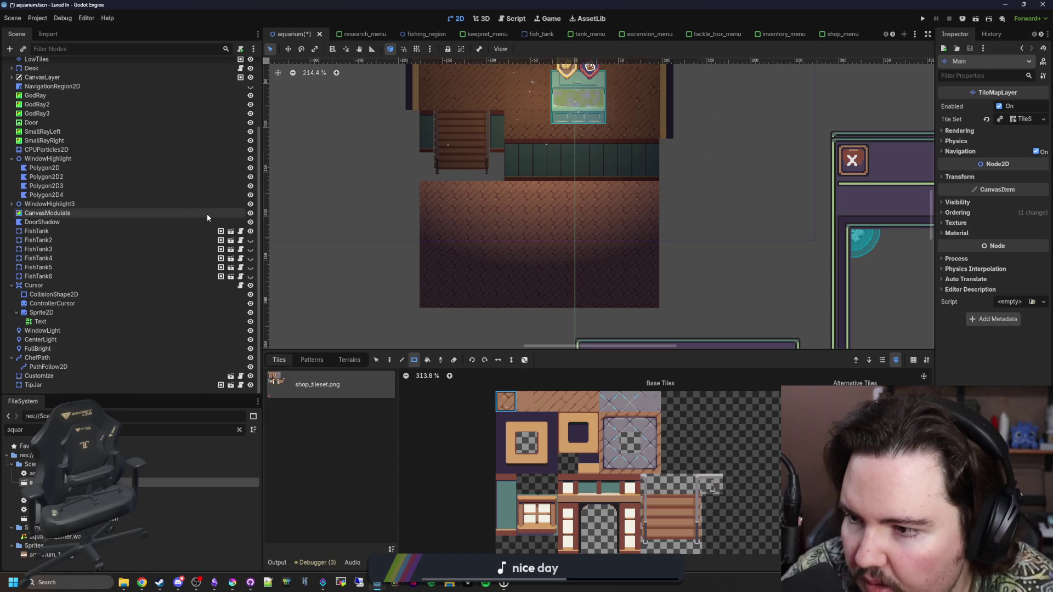
# Step: Hide CanvasModulate and extend the stairs down into the new floor
pyautogui.click(250, 214)
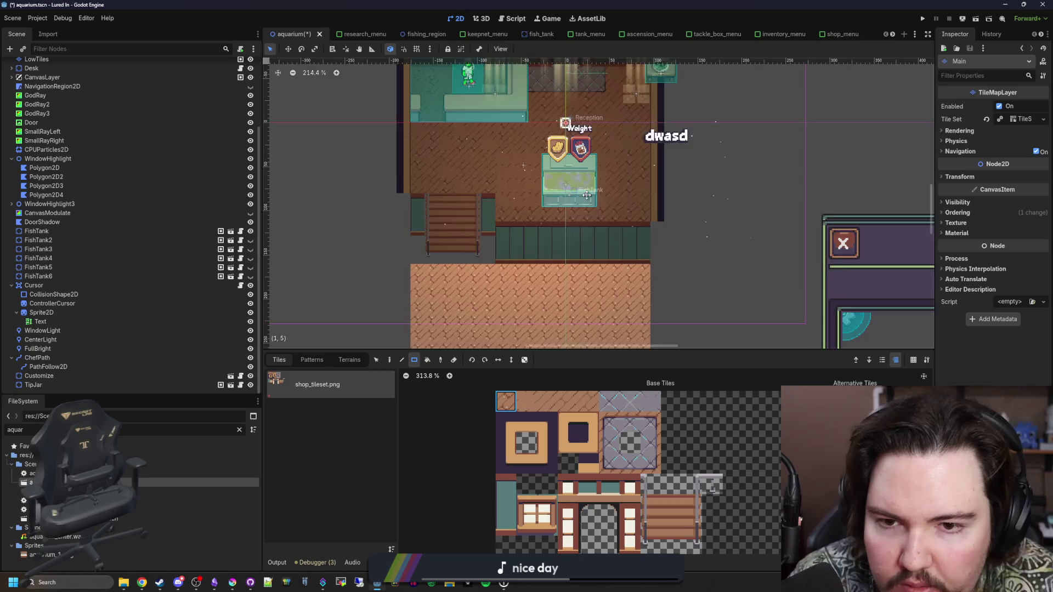
pyautogui.scroll(5, 486, 176)
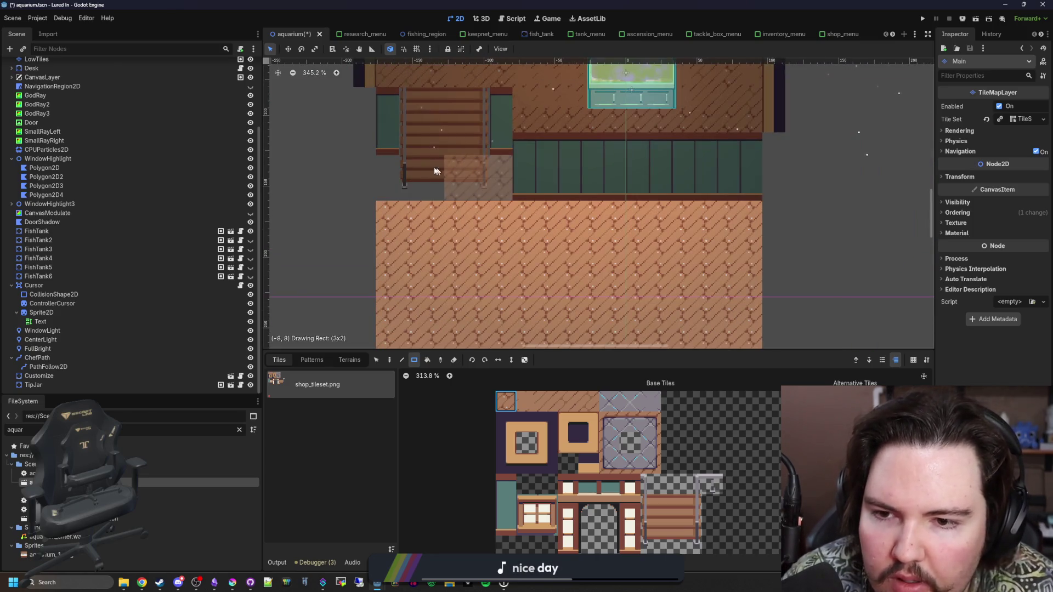
pyautogui.hotkey('ctrl', 'z')
pyautogui.moveTo(485, 192); pyautogui.dragTo(395, 181)
pyautogui.moveTo(485, 165); pyautogui.dragTo(395, 166)
pyautogui.scroll(5, 85, 222)
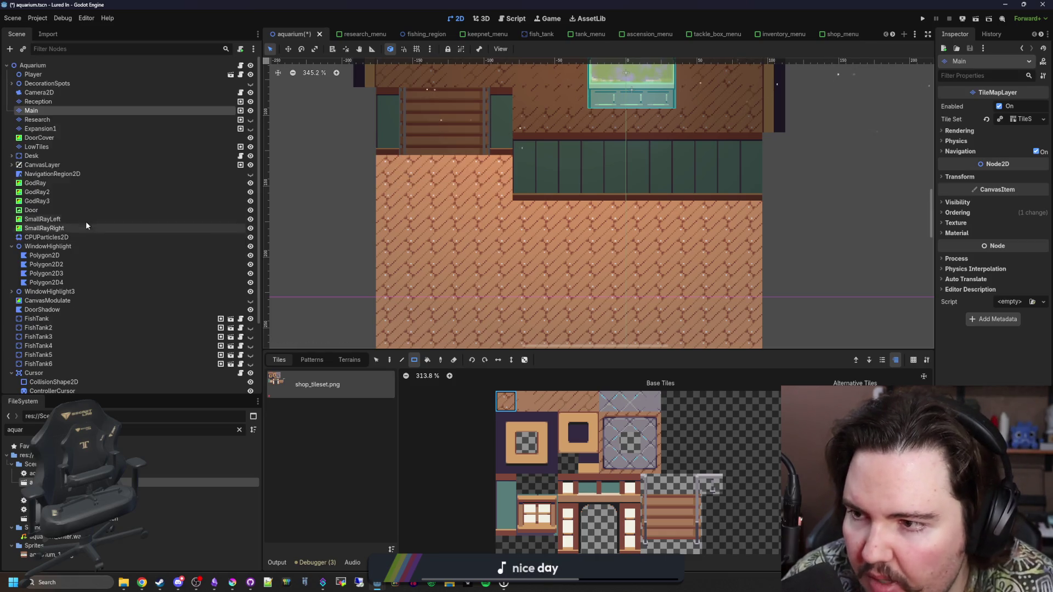
# Step: Move Main above Reception in the Scene dock, then reselect the Main layer
pyautogui.moveTo(54, 101)
pyautogui.mouseDown()
pyautogui.moveTo(45, 126)
pyautogui.moveTo(44, 115)
pyautogui.mouseUp()
pyautogui.click(48, 112)
pyautogui.click(33, 101)
pyautogui.scroll(-3, 514, 219)
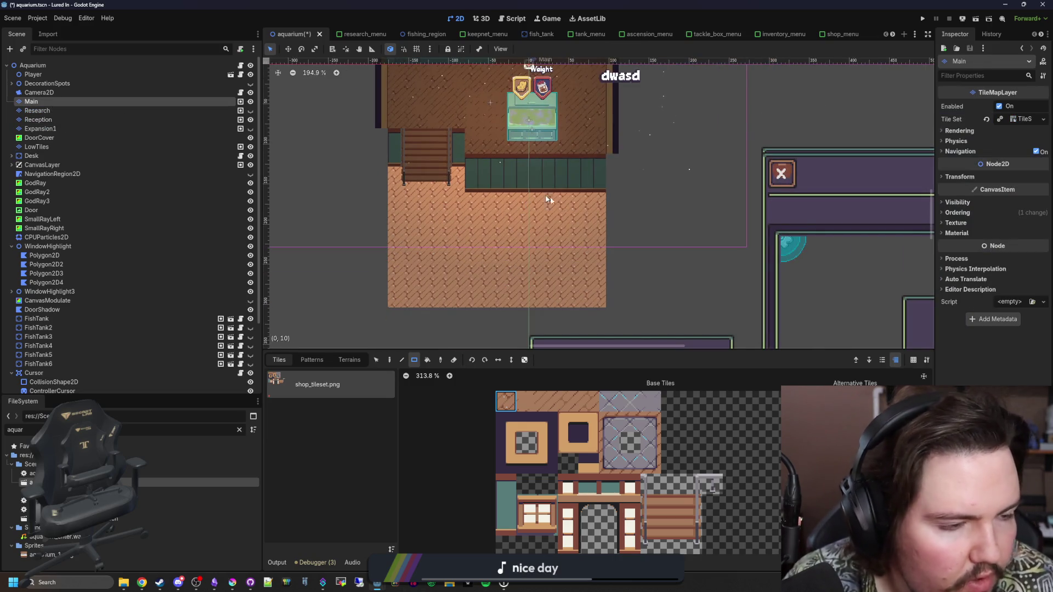
pyautogui.hscroll(3, 542, 198)
pyautogui.scroll(1, 543, 199)
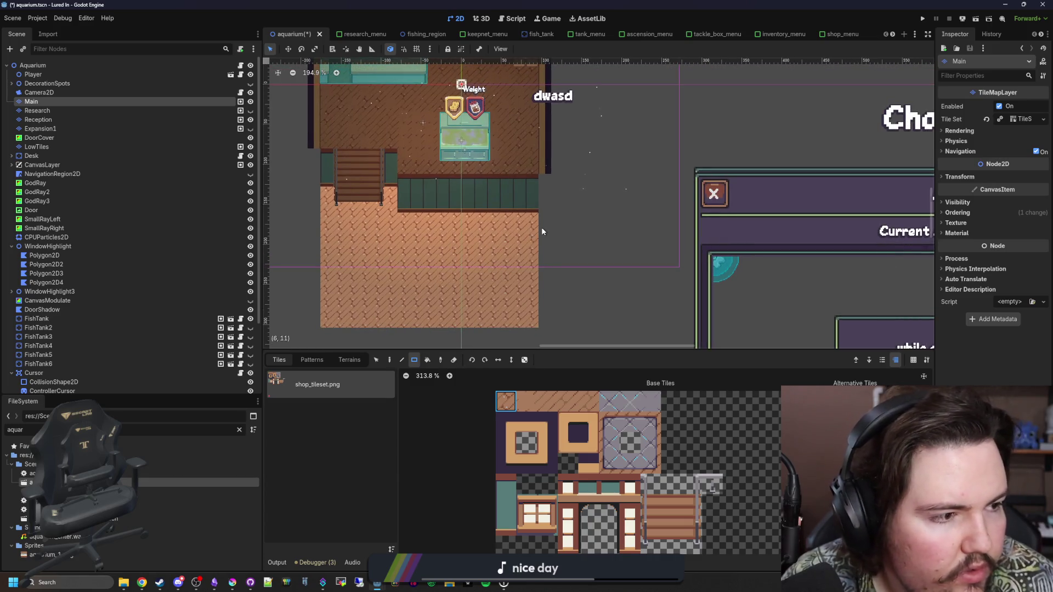
pyautogui.scroll(2, 542, 263)
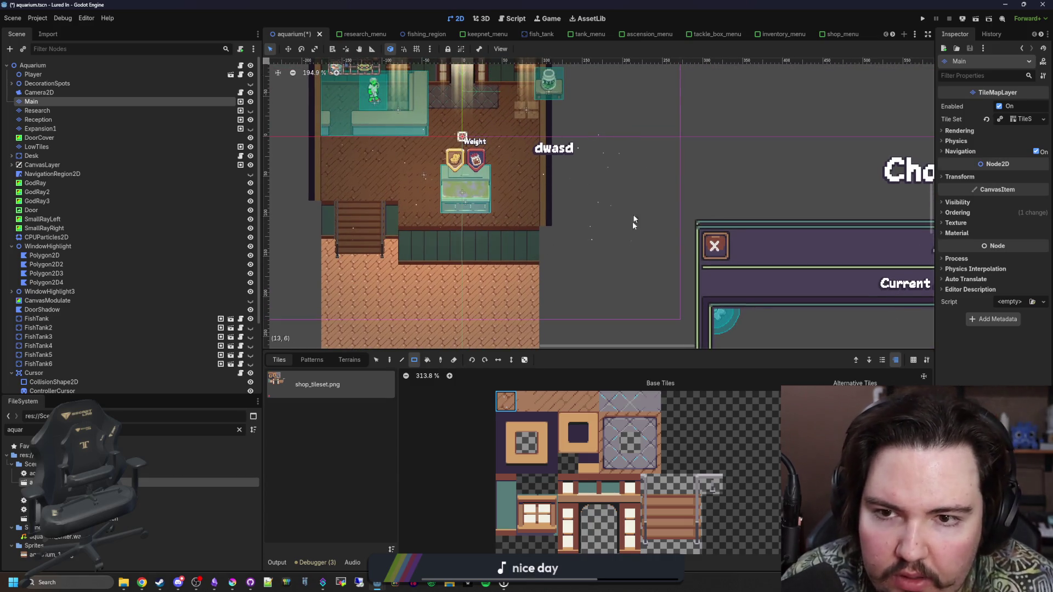
pyautogui.scroll(4, 635, 212)
pyautogui.scroll(-3, 547, 222)
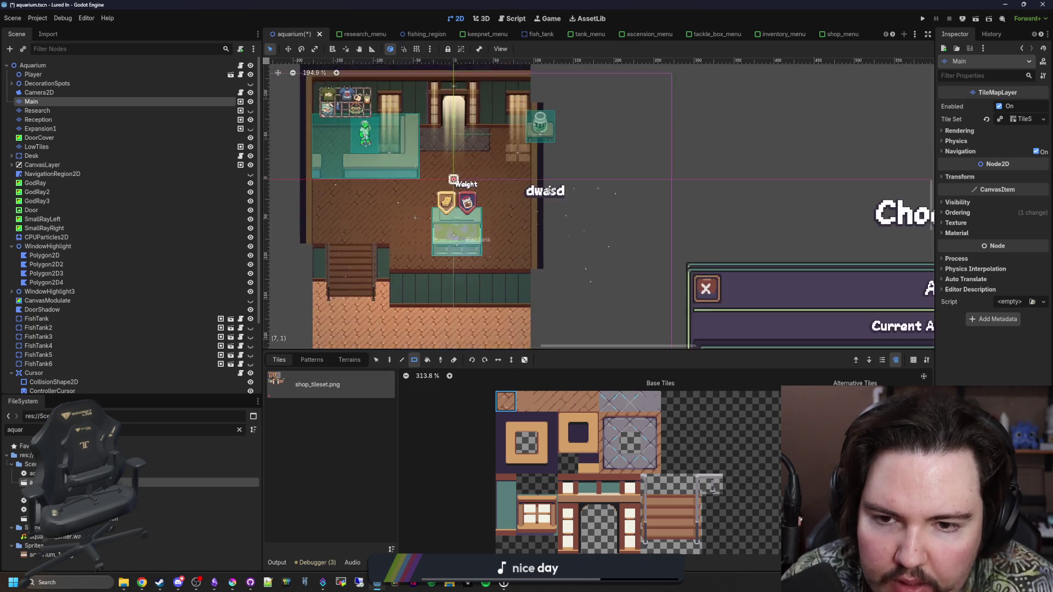
# Step: On the Reception layer, paint orange border corner tiles at the room's top-right corner
pyautogui.doubleClick(38, 120)
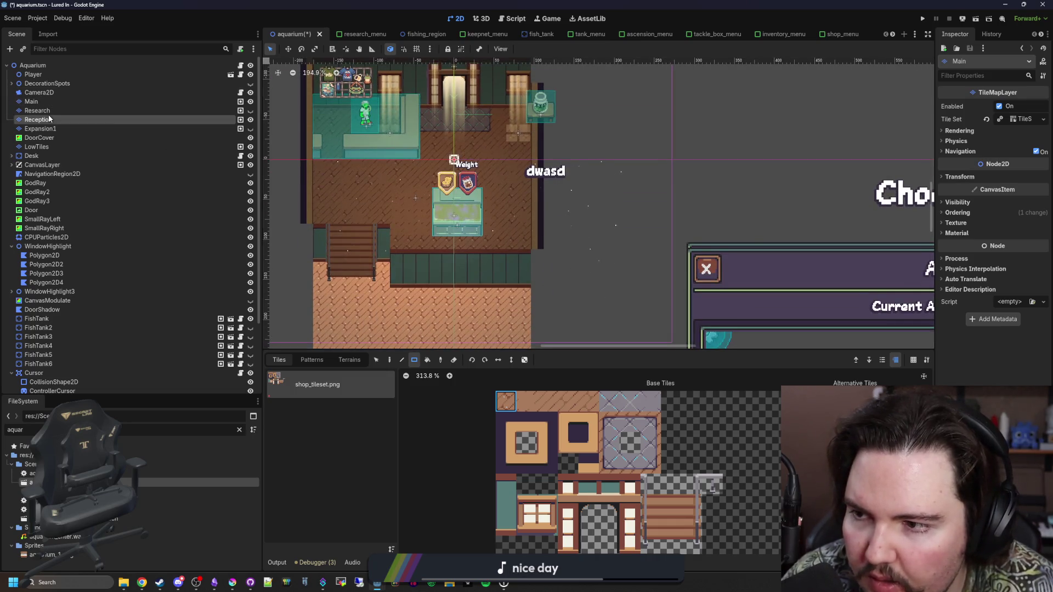
pyautogui.click(547, 443)
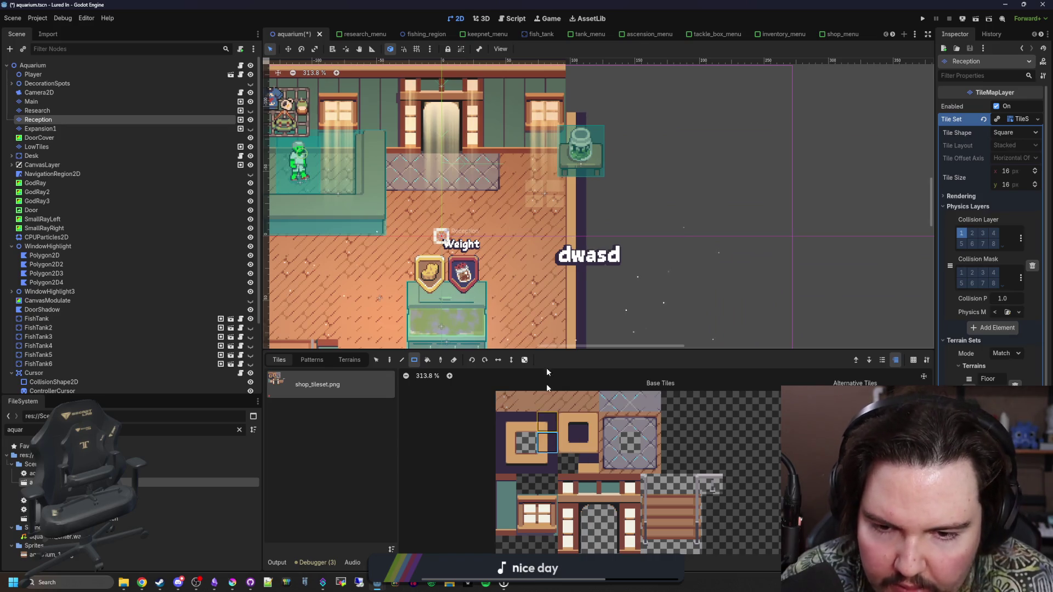
pyautogui.scroll(3, 577, 277)
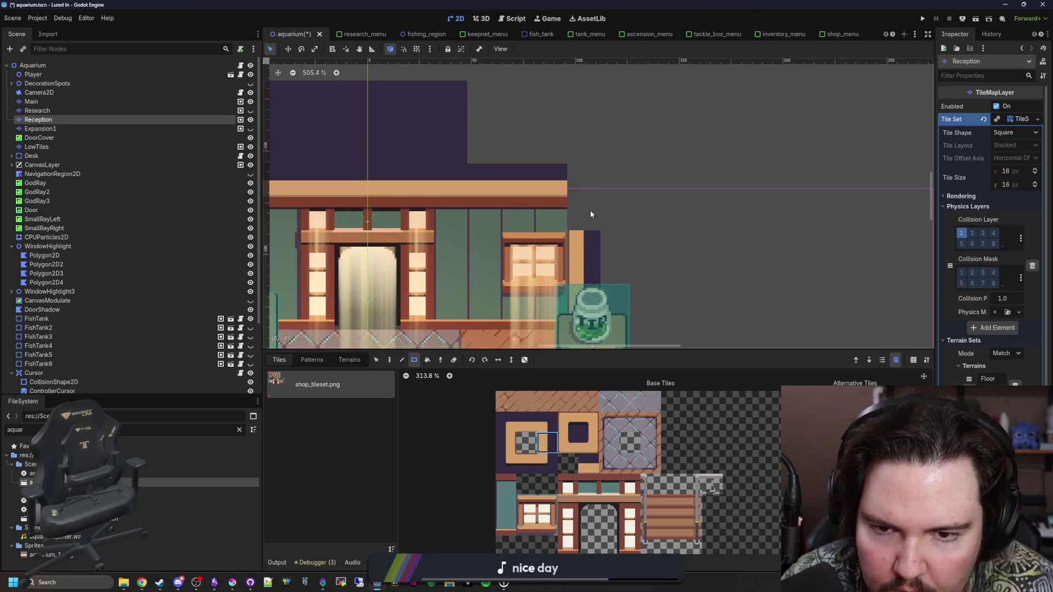
pyautogui.click(587, 422)
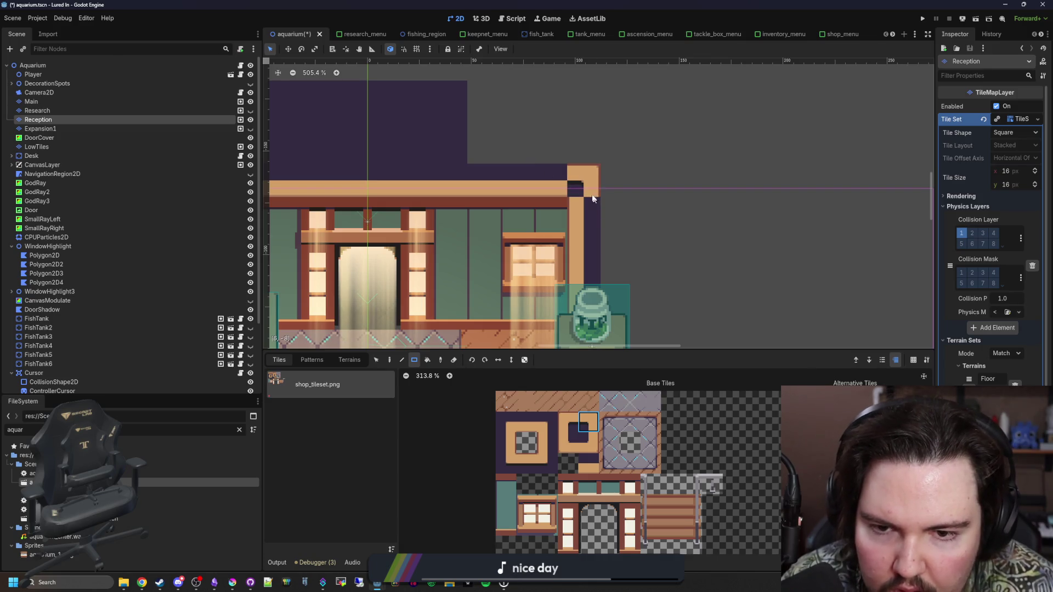
pyautogui.click(546, 422)
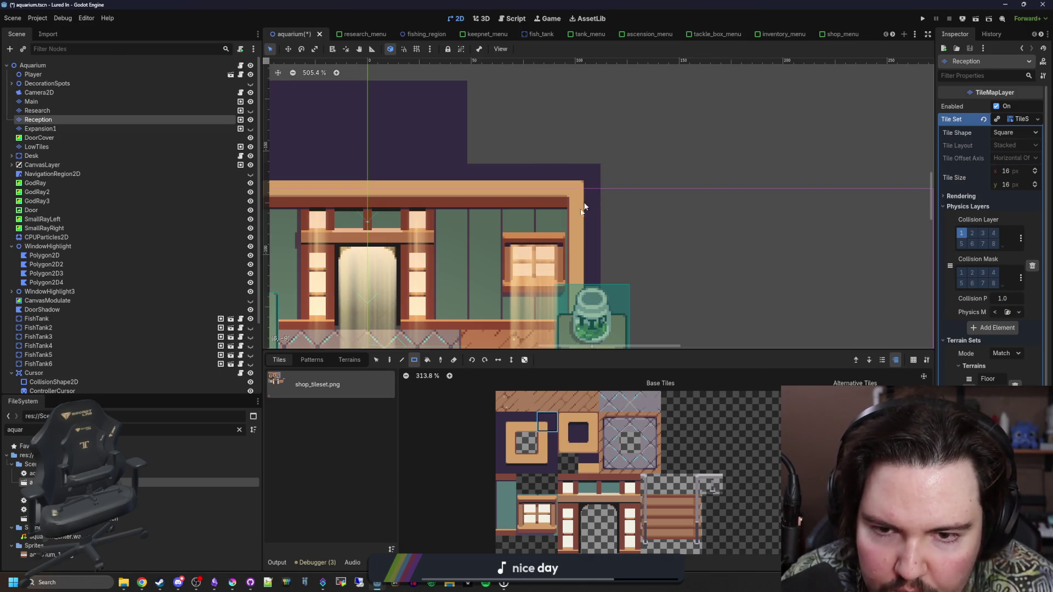
# Step: Pick the three-tile teal wall strip from the tileset
pyautogui.scroll(-3, 474, 273)
pyautogui.hscroll(-3, 474, 273)
pyautogui.scroll(-5, 548, 274)
pyautogui.scroll(-1, 603, 285)
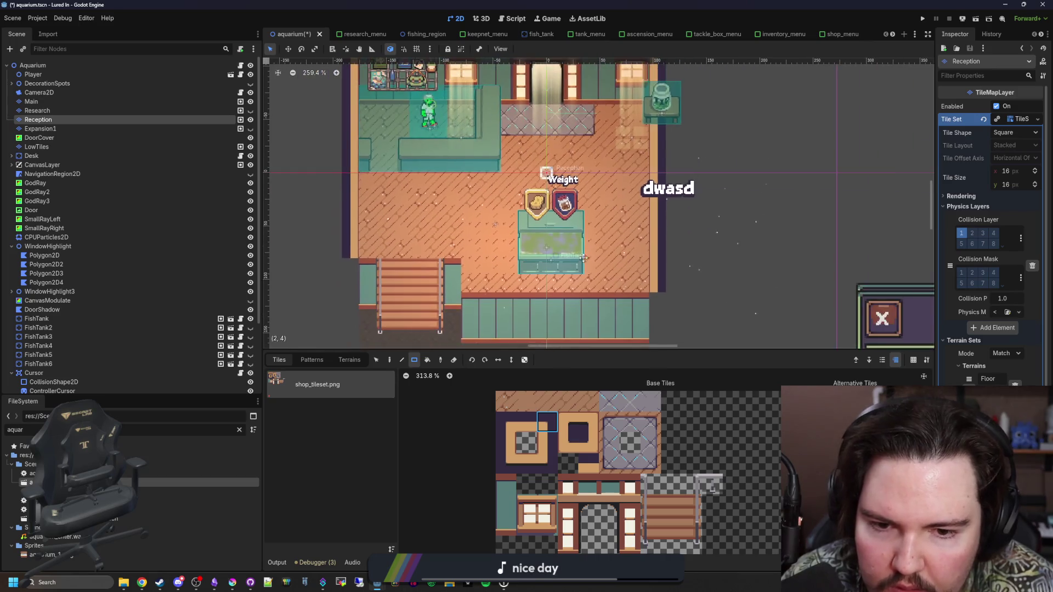
pyautogui.scroll(-3, 626, 291)
pyautogui.scroll(-3, 626, 291)
pyautogui.hscroll(3, 552, 263)
pyautogui.moveTo(506, 484); pyautogui.dragTo(506, 525)
pyautogui.scroll(-2, 417, 250)
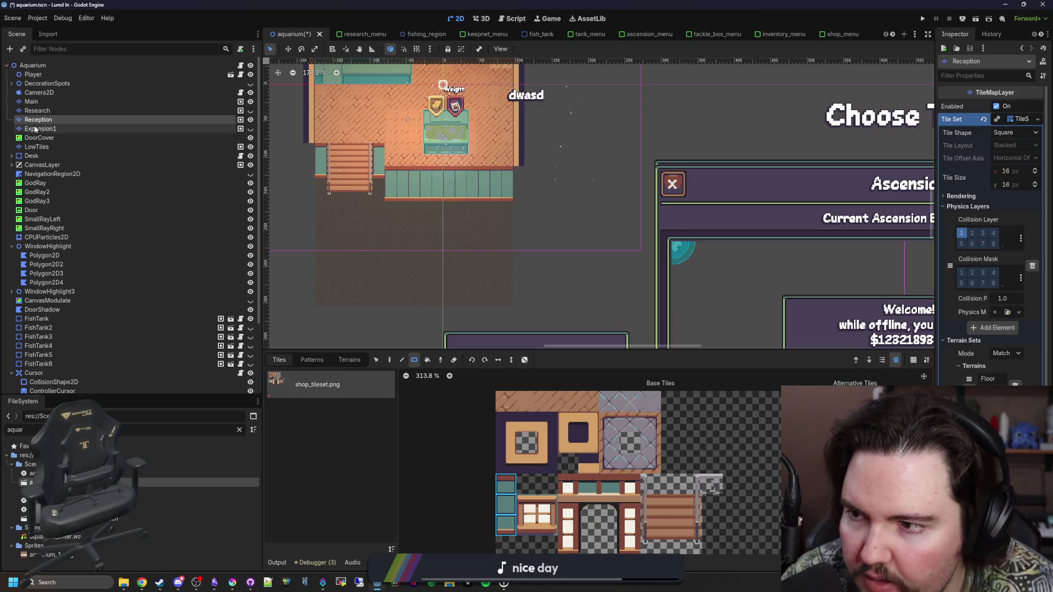
# Step: Select the Main layer, centre on the lower floor, and select a fish tank node
pyautogui.click(45, 102)
pyautogui.moveTo(455, 233); pyautogui.dragTo(520, 199)
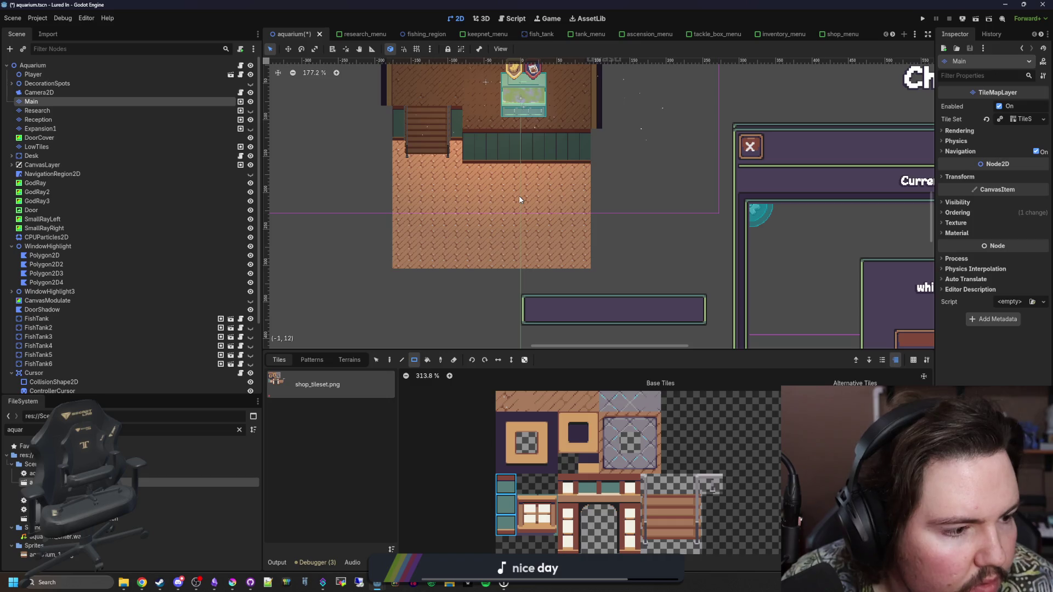
pyautogui.scroll(-2, 442, 196)
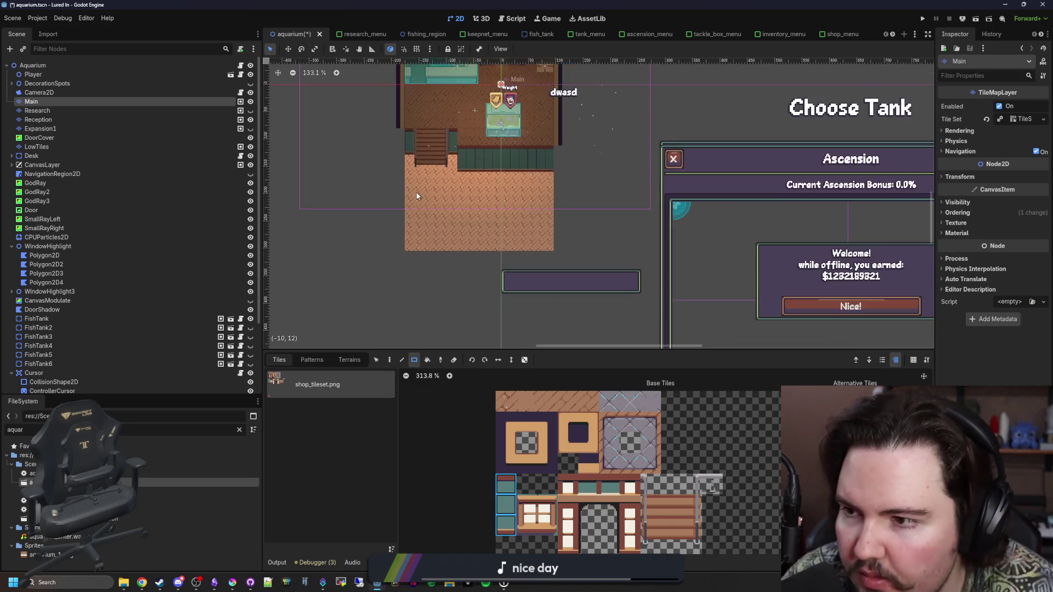
pyautogui.click(39, 327)
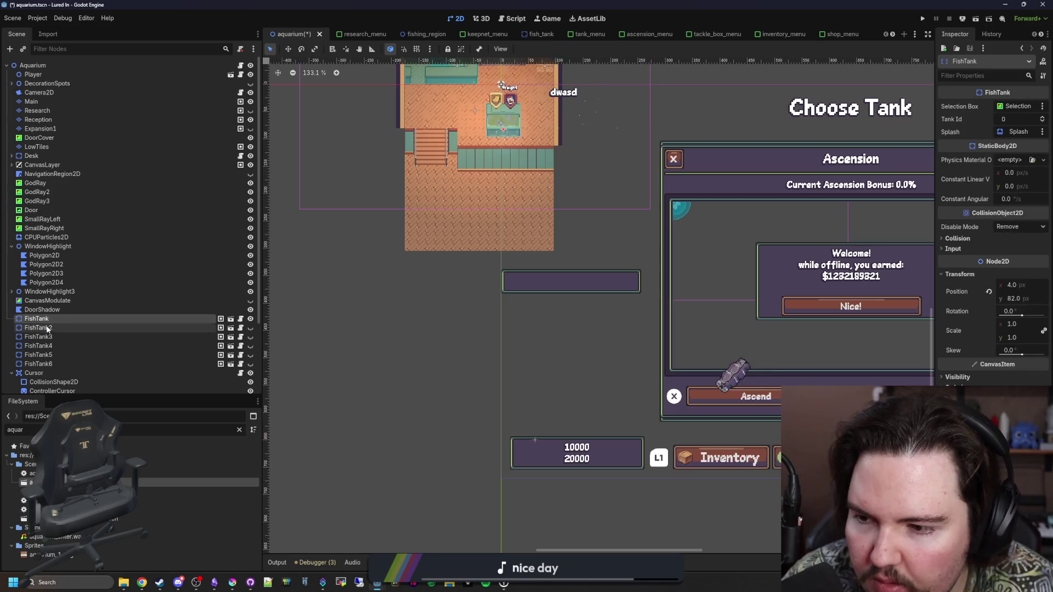
# Step: Show FishTank2 and move it onto the lower floor against the teal wall
pyautogui.scroll(3, 324, 132)
pyautogui.click(250, 328)
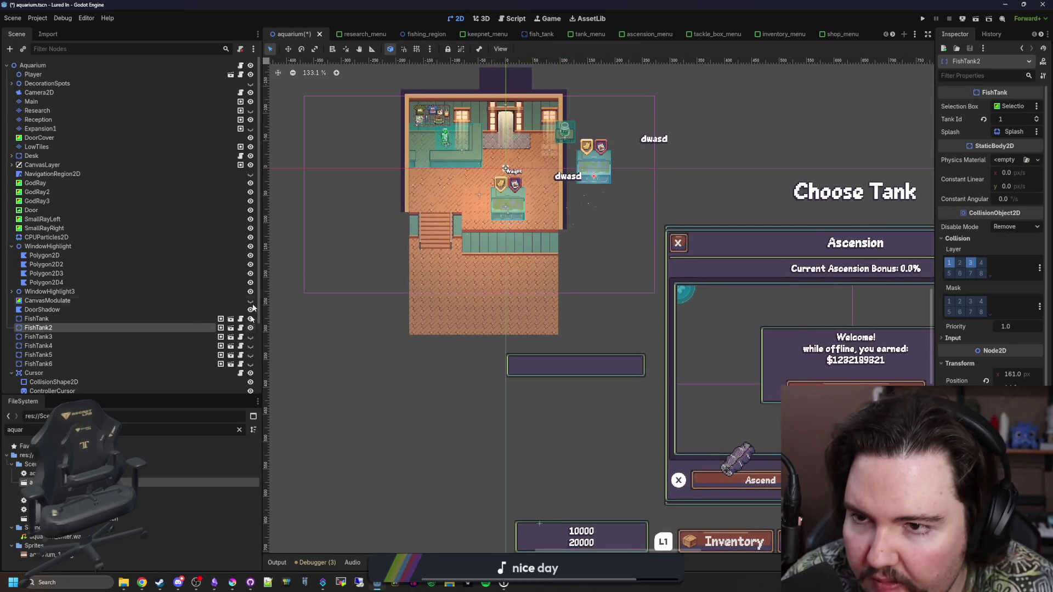
pyautogui.click(288, 49)
pyautogui.moveTo(592, 160); pyautogui.dragTo(501, 265)
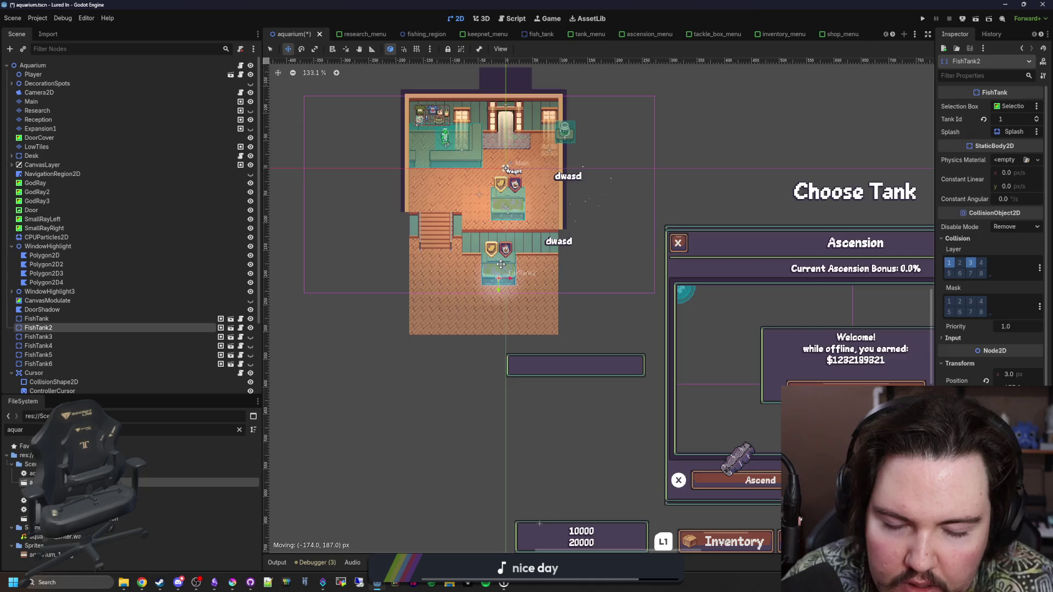
pyautogui.scroll(3, 501, 264)
pyautogui.scroll(3, 500, 265)
pyautogui.moveTo(499, 325); pyautogui.dragTo(542, 267)
pyautogui.scroll(-6, 542, 267)
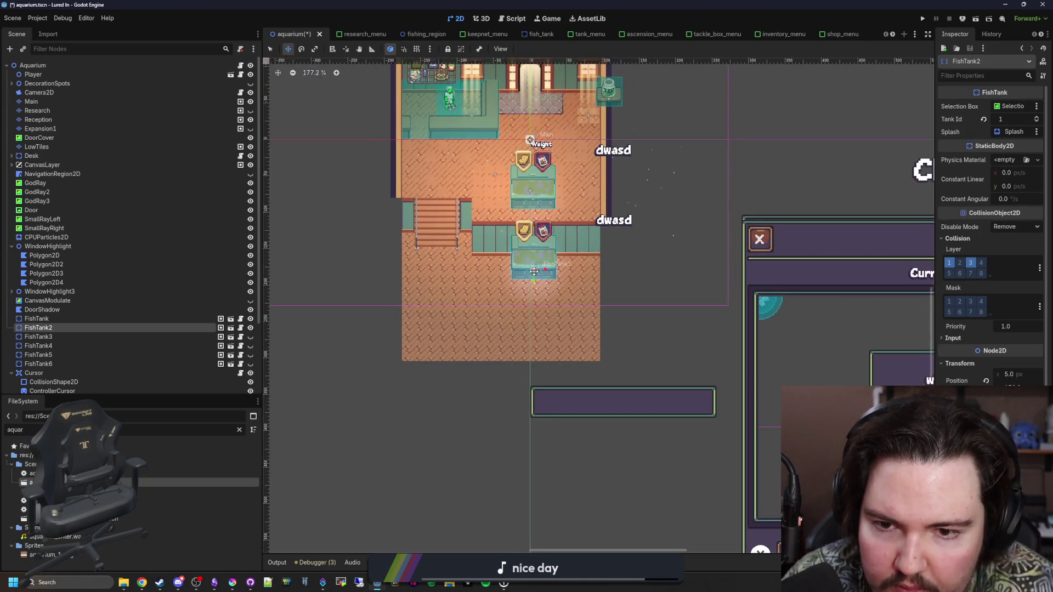
# Step: Make FishTank3 and FishTank4 visible, leaving FishTank5 hidden
pyautogui.click(81, 336)
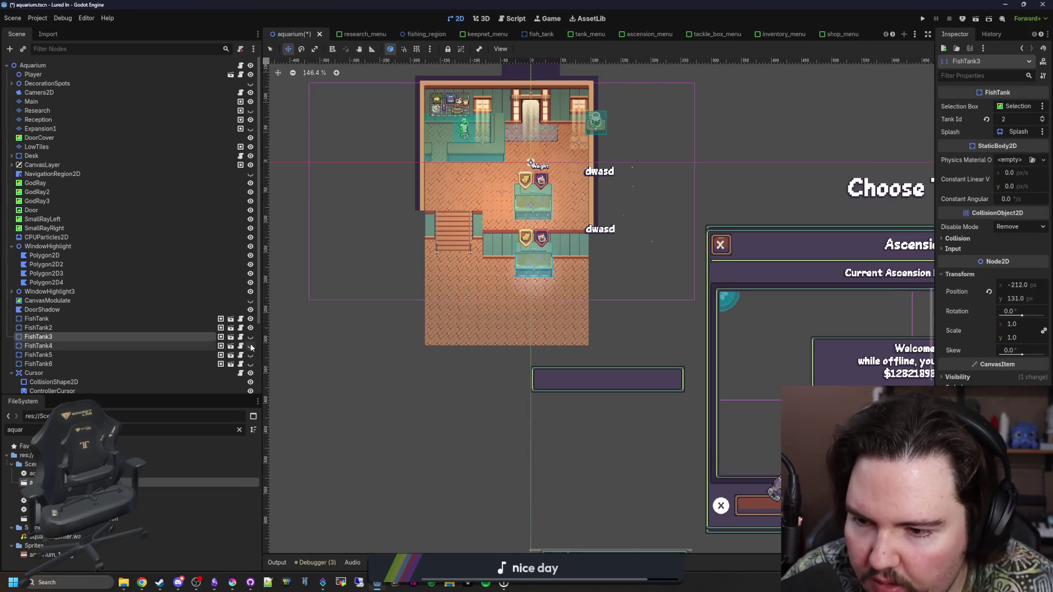
pyautogui.click(250, 338)
pyautogui.click(250, 345)
pyautogui.click(251, 356)
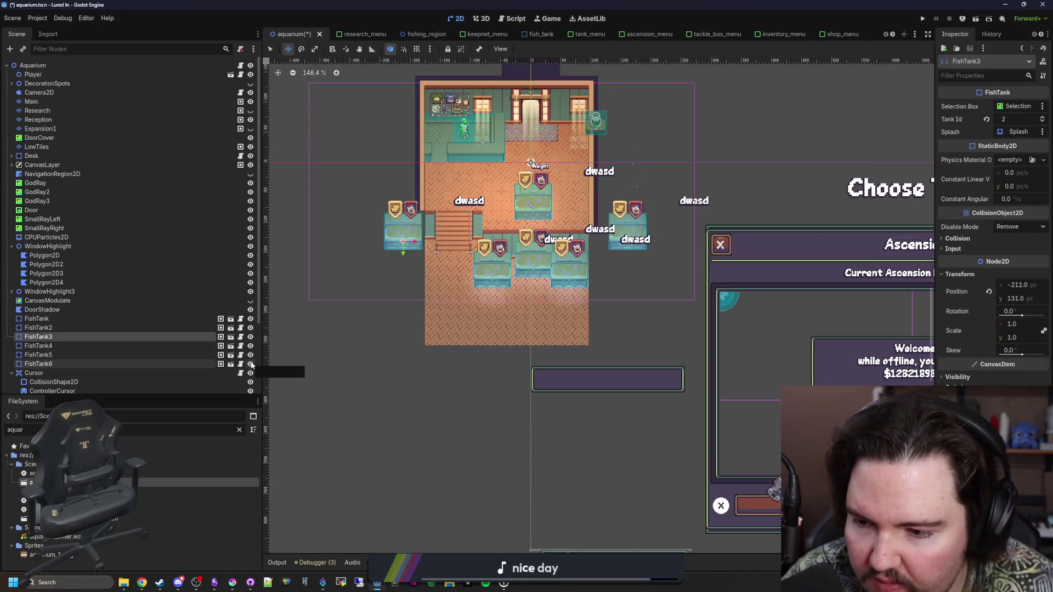
pyautogui.click(251, 355)
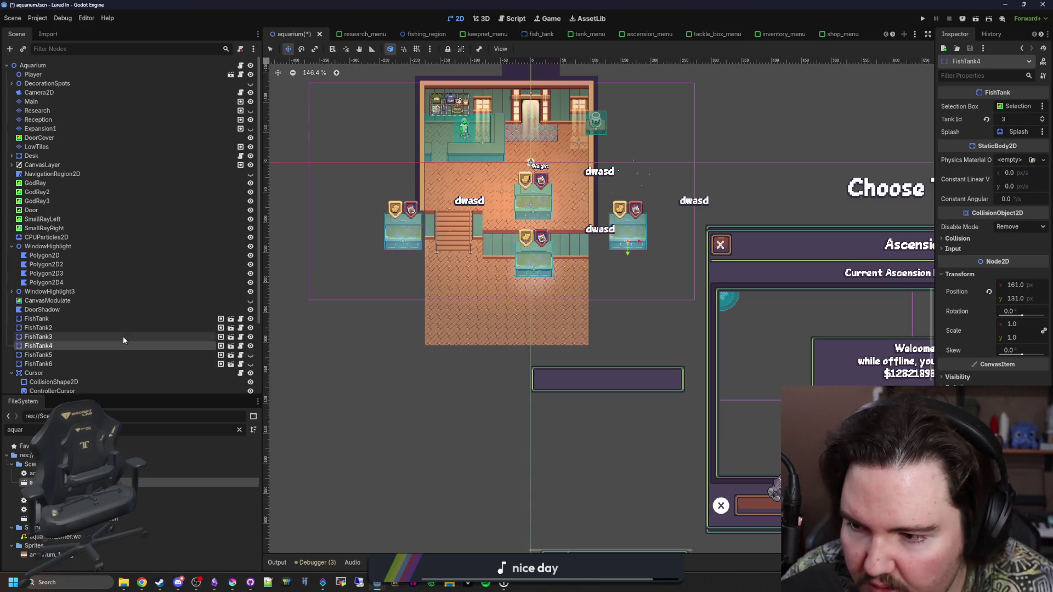
# Step: Move FishTank3 and FishTank4 side by side to the lower floor's bottom edge
pyautogui.moveTo(411, 253)
pyautogui.mouseDown()
pyautogui.moveTo(480, 354)
pyautogui.moveTo(477, 386)
pyautogui.mouseUp()
pyautogui.click(38, 346)
pyautogui.moveTo(628, 253)
pyautogui.mouseDown()
pyautogui.moveTo(557, 398)
pyautogui.moveTo(546, 384)
pyautogui.mouseUp()
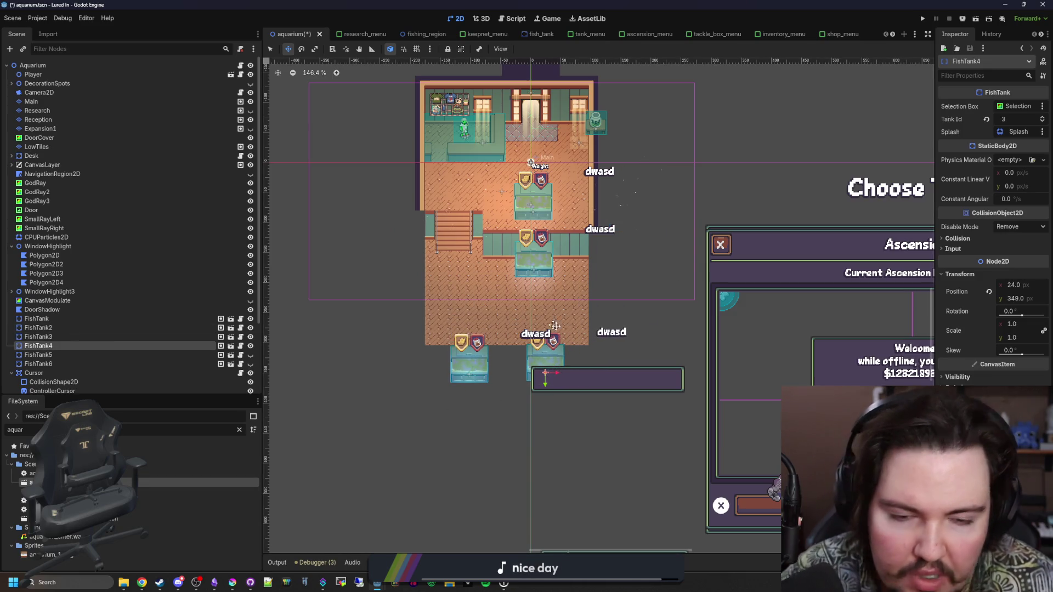
pyautogui.scroll(2, 626, 316)
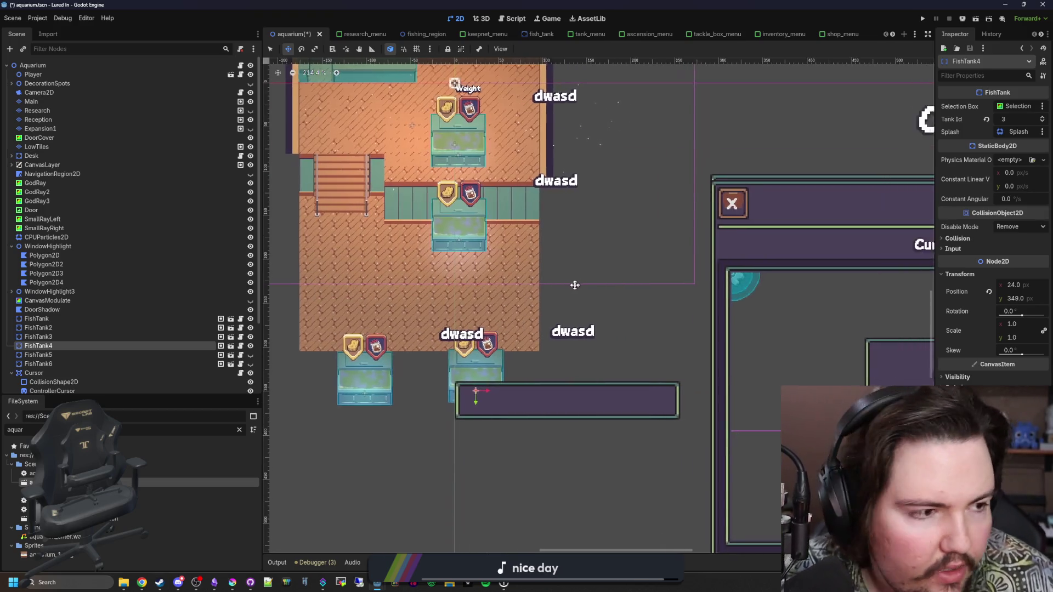
pyautogui.scroll(-1, 576, 285)
pyautogui.scroll(-7, 438, 304)
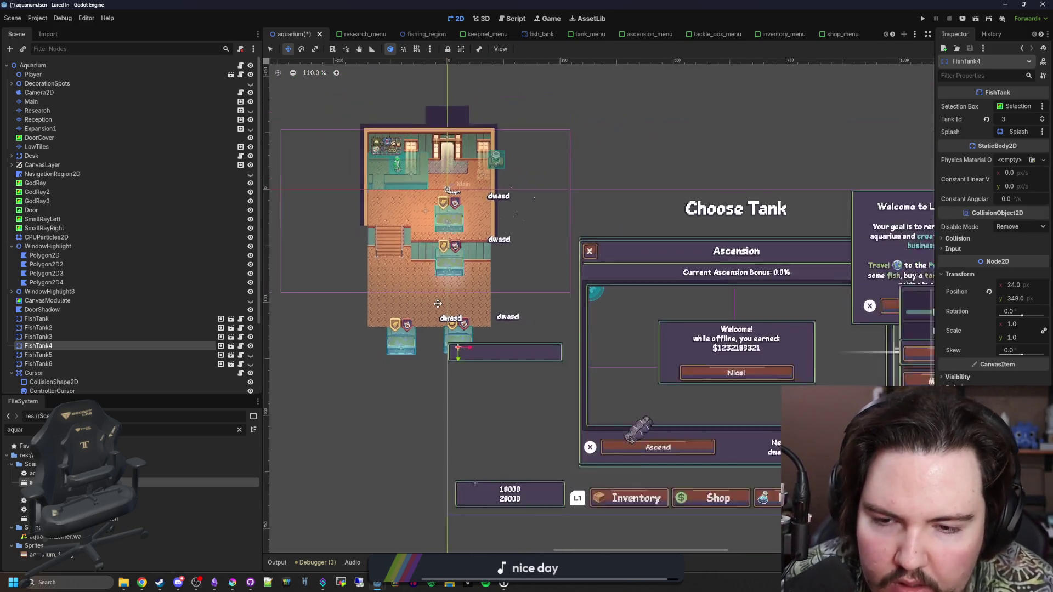
pyautogui.scroll(7, 393, 297)
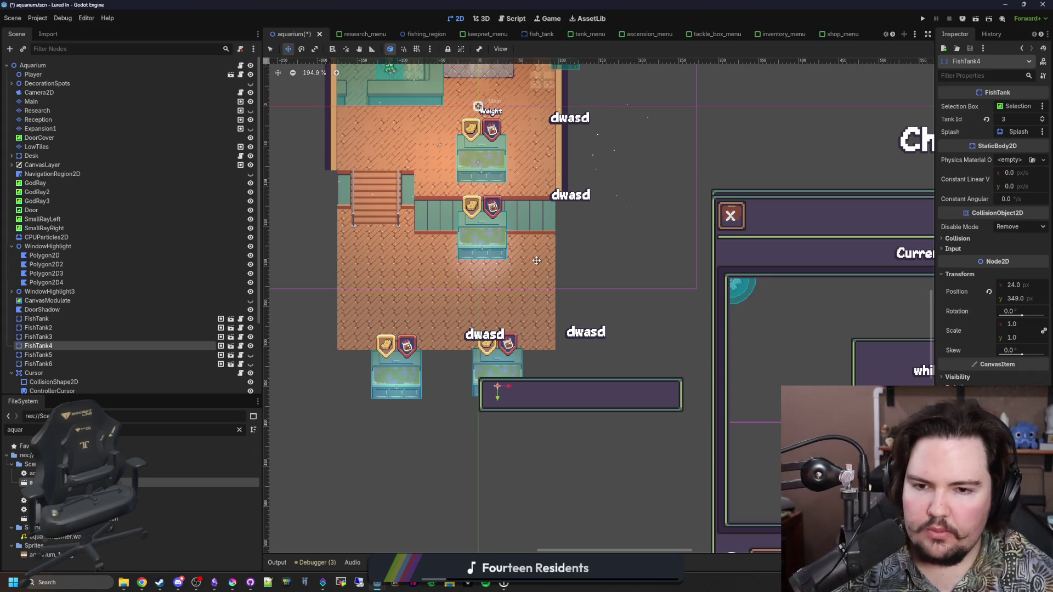
pyautogui.moveTo(533, 260); pyautogui.dragTo(488, 273)
pyautogui.scroll(3, 488, 273)
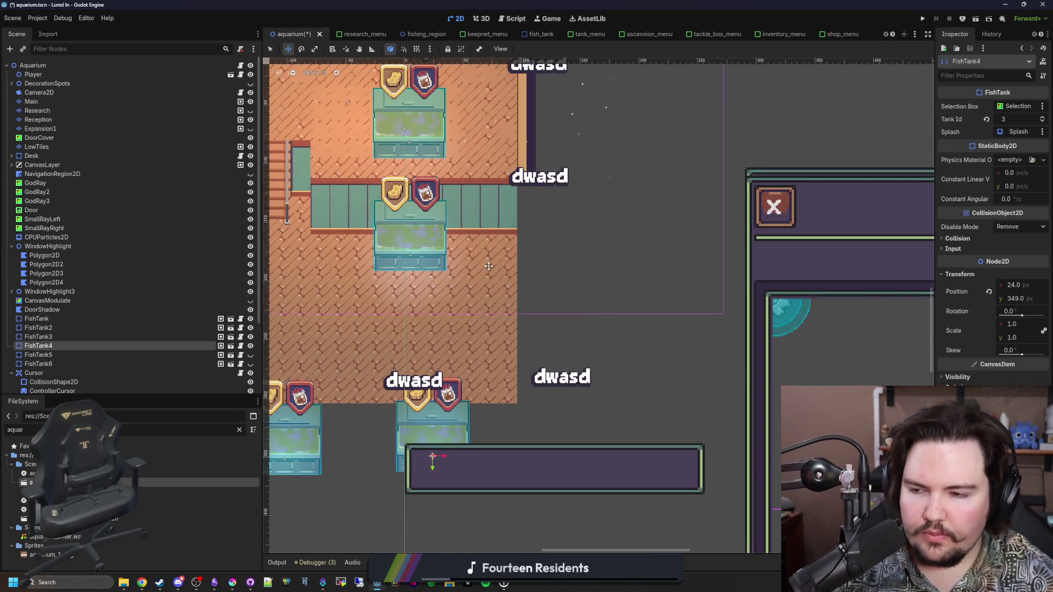
# Step: On the Main layer, fill brown floor tiles below the lower tanks
pyautogui.click(56, 103)
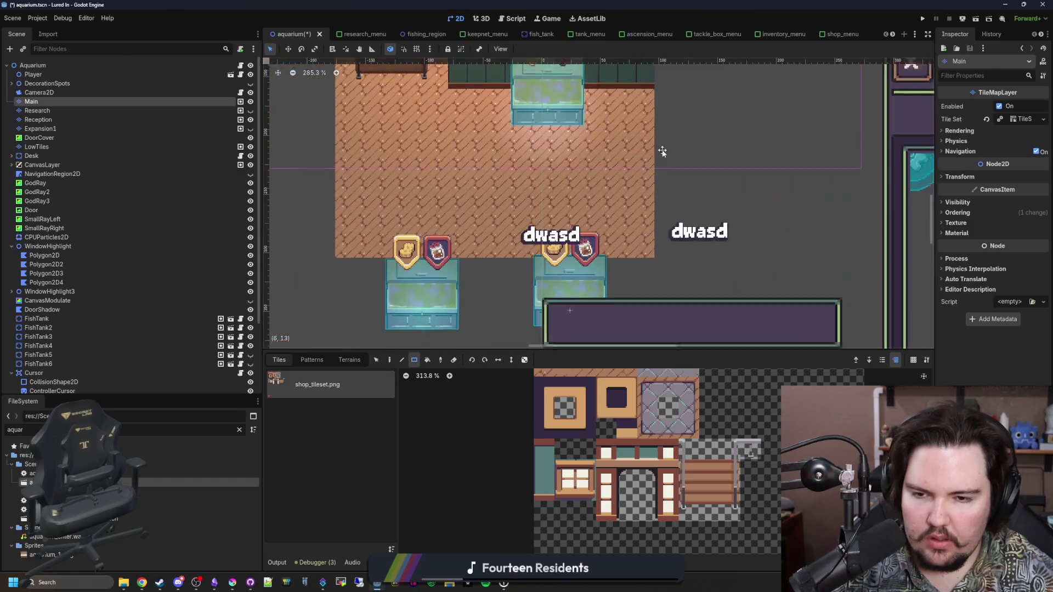
pyautogui.scroll(3, 620, 414)
pyautogui.click(512, 475)
pyautogui.hscroll(5, 493, 219)
pyautogui.moveTo(351, 220); pyautogui.dragTo(608, 295)
pyautogui.hscroll(4, 608, 295)
pyautogui.scroll(1, 607, 295)
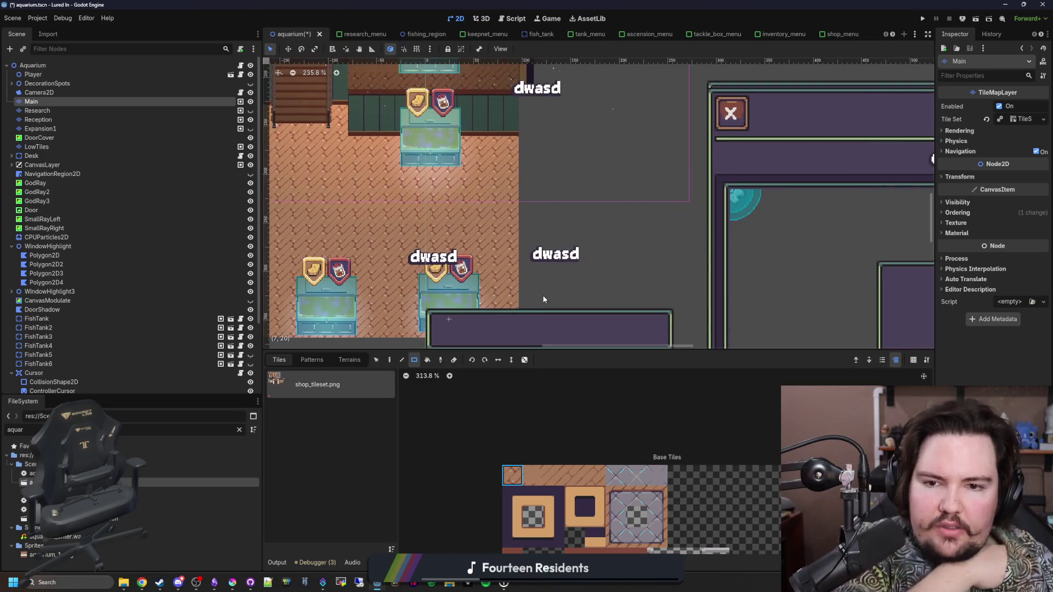
pyautogui.scroll(-1, 584, 248)
pyautogui.hscroll(-1, 584, 248)
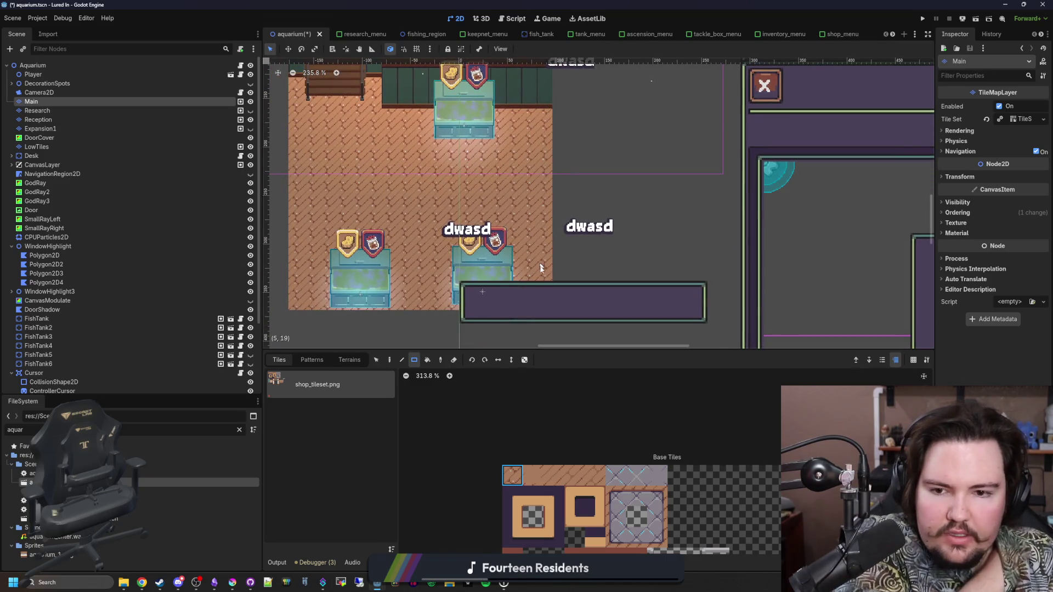
pyautogui.scroll(-3, 521, 219)
pyautogui.hscroll(-1, 521, 219)
# Step: Add floor tiles below the left tank and hide the CanvasLayer UI overlay
pyautogui.moveTo(347, 232)
pyautogui.mouseDown()
pyautogui.moveTo(387, 249)
pyautogui.moveTo(554, 249)
pyautogui.moveTo(558, 299)
pyautogui.mouseUp()
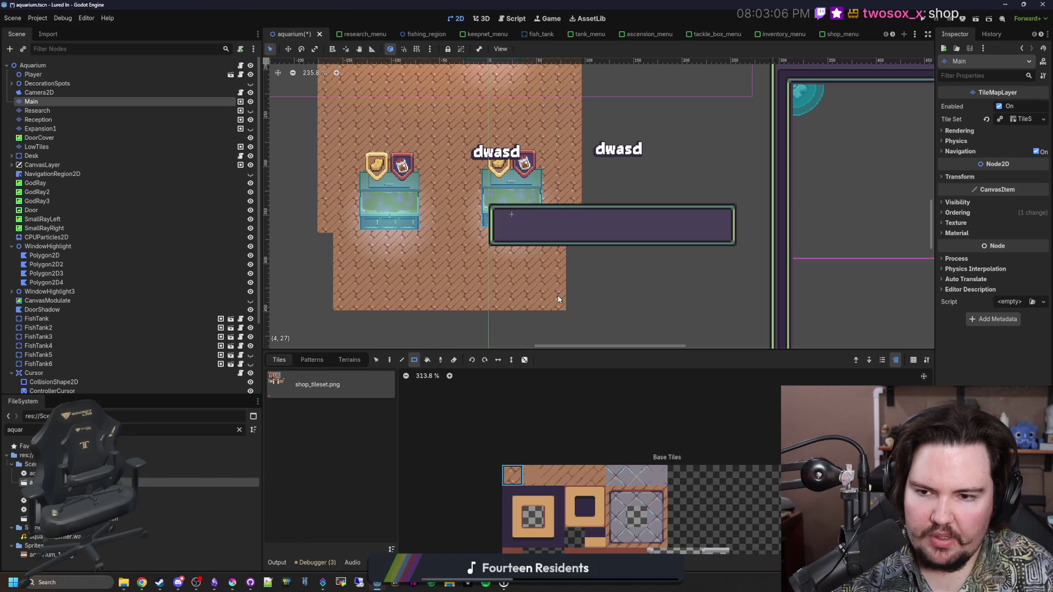
pyautogui.scroll(-3, 439, 250)
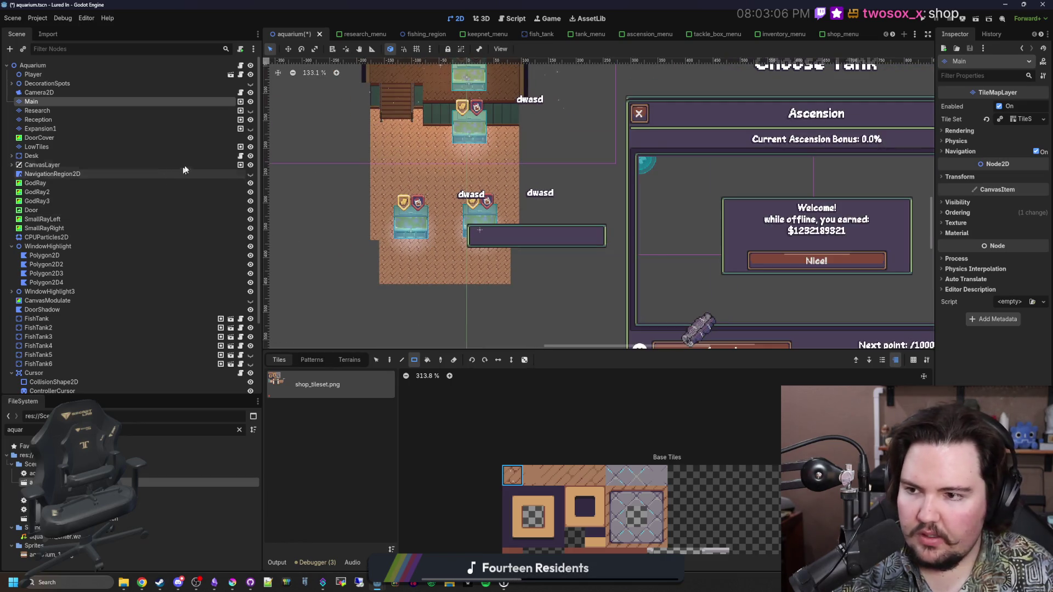
pyautogui.click(250, 164)
pyautogui.scroll(3, 448, 192)
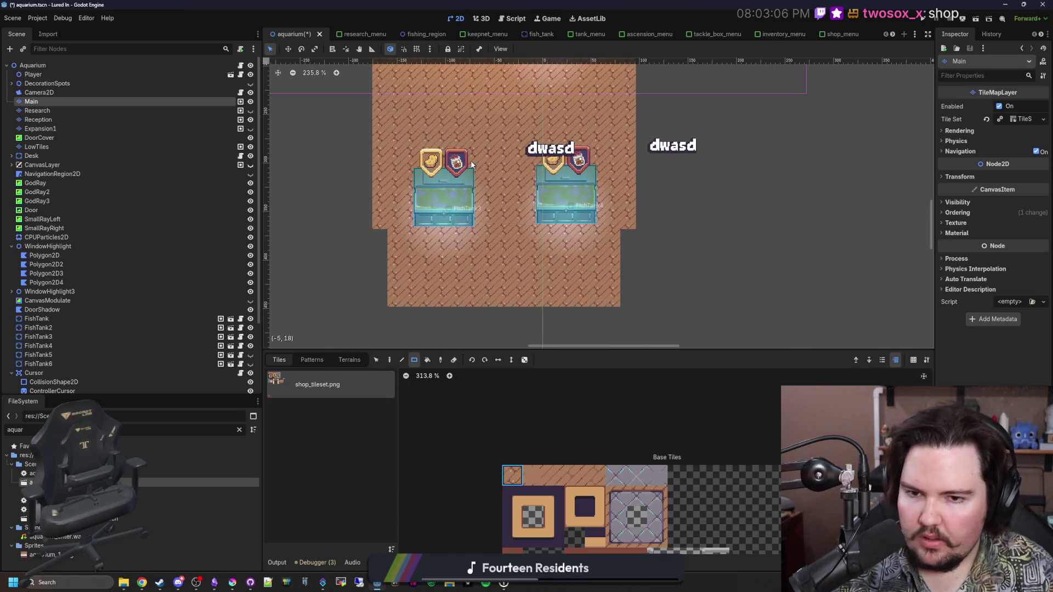
pyautogui.scroll(1, 435, 267)
# Step: Extend the floor along the bottom and add floor columns on both sides of the room
pyautogui.moveTo(373, 311)
pyautogui.mouseDown()
pyautogui.moveTo(560, 299)
pyautogui.moveTo(684, 272)
pyautogui.moveTo(677, 284)
pyautogui.mouseUp()
pyautogui.scroll(-2, 428, 202)
pyautogui.scroll(3, 498, 173)
pyautogui.moveTo(543, 290); pyautogui.dragTo(555, 135)
pyautogui.hscroll(-3, 429, 288)
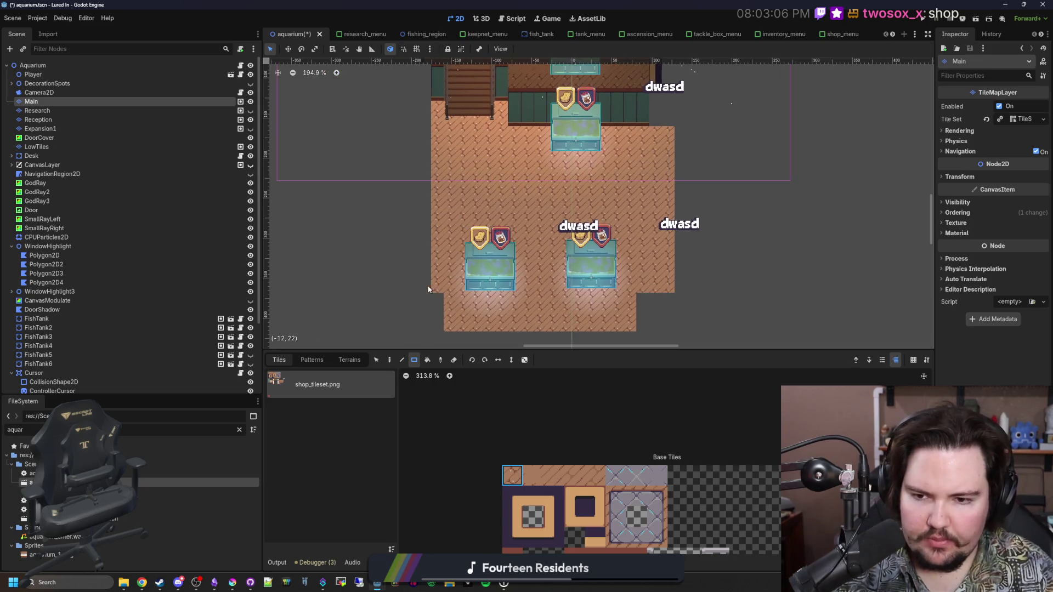
pyautogui.moveTo(429, 281)
pyautogui.mouseDown()
pyautogui.moveTo(426, 112)
pyautogui.moveTo(430, 137)
pyautogui.mouseUp()
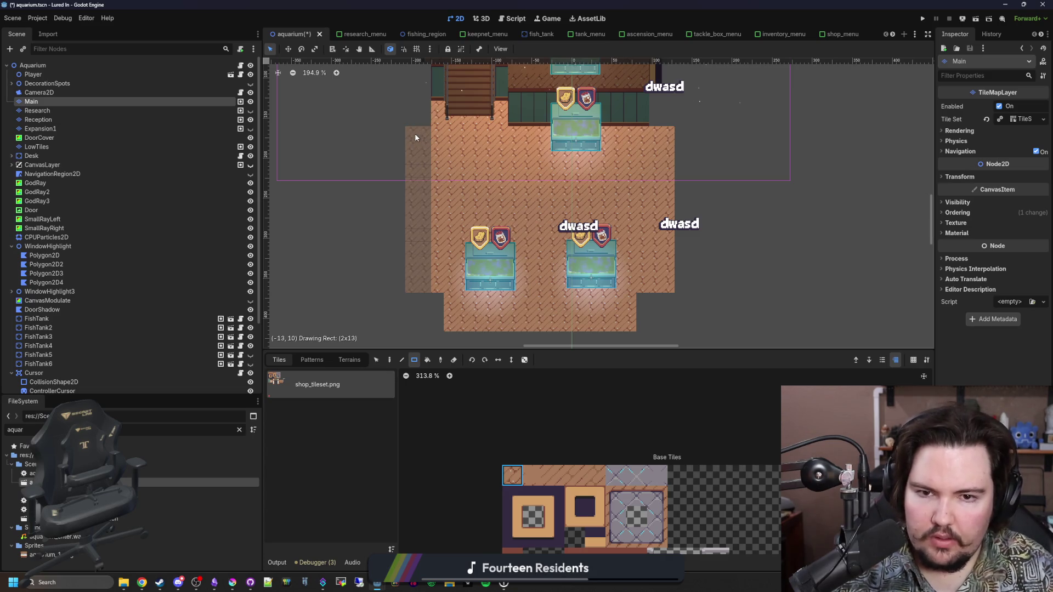
pyautogui.scroll(3, 456, 264)
pyautogui.scroll(5, 433, 200)
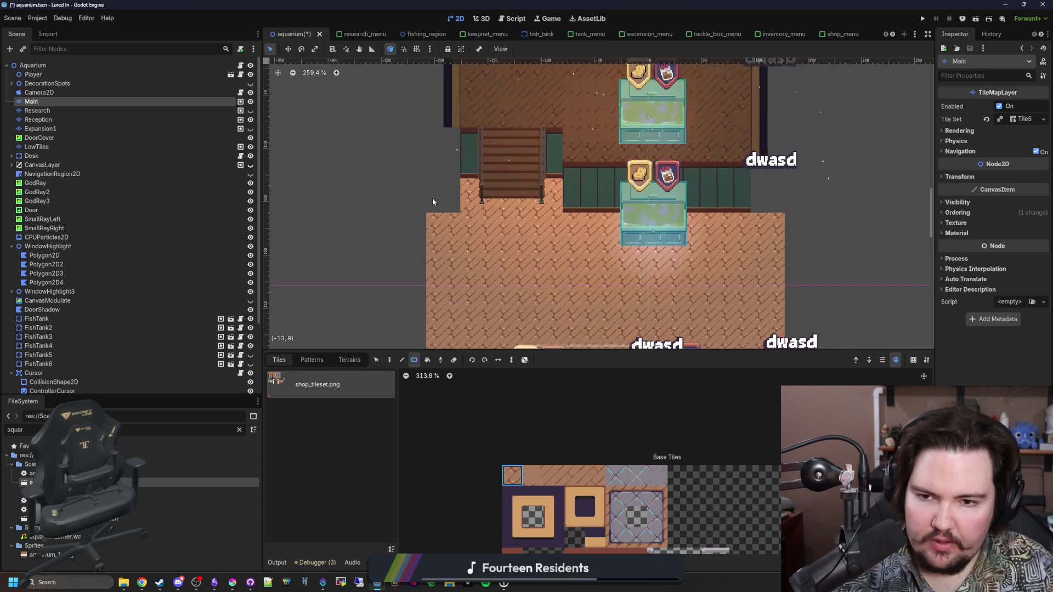
pyautogui.scroll(-3, 494, 481)
pyautogui.moveTo(495, 480); pyautogui.dragTo(498, 521)
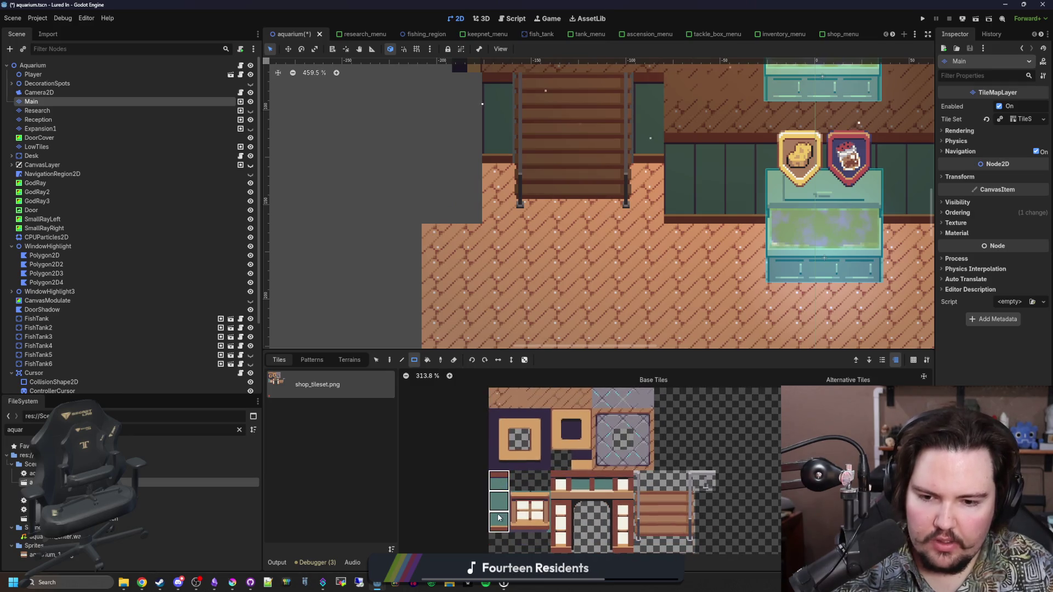
# Step: Paint two dark-and-tan border tiles side by side left of the stairs
pyautogui.press('d')
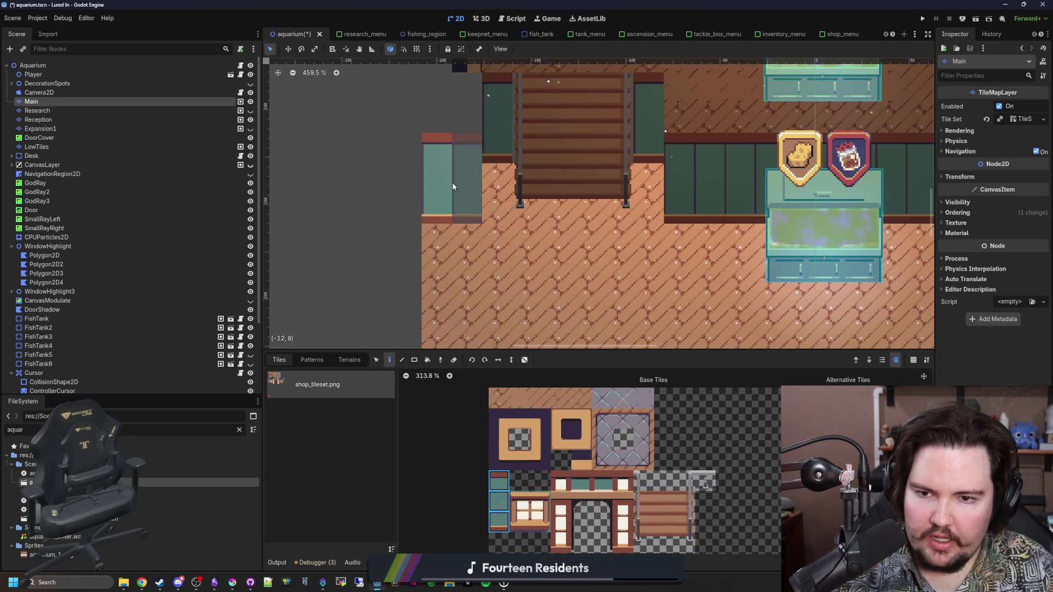
pyautogui.scroll(3, 486, 301)
pyautogui.scroll(1, 541, 266)
pyautogui.click(519, 418)
pyautogui.click(445, 253)
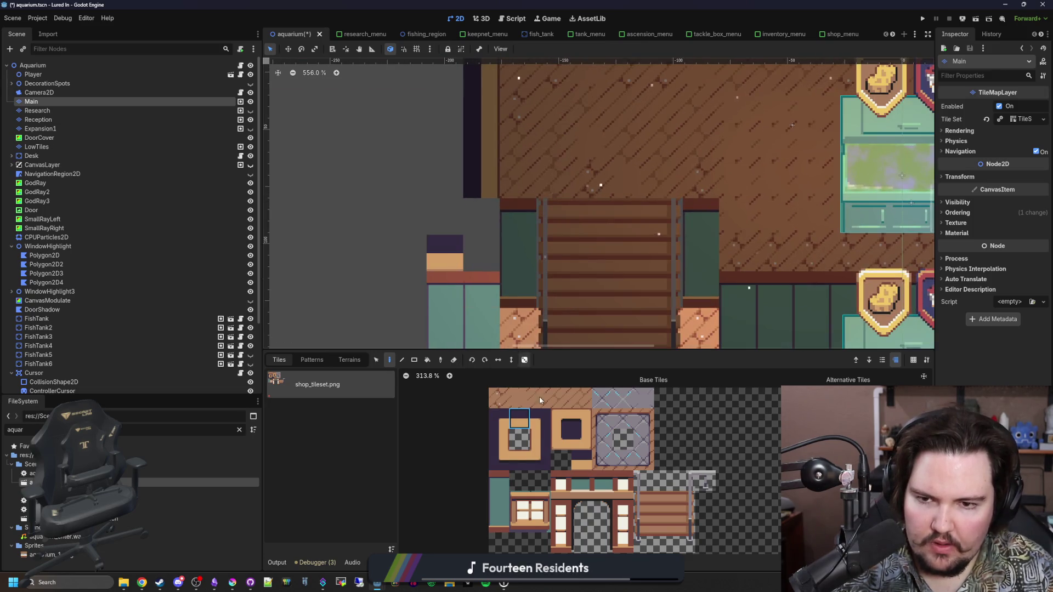
pyautogui.click(581, 439)
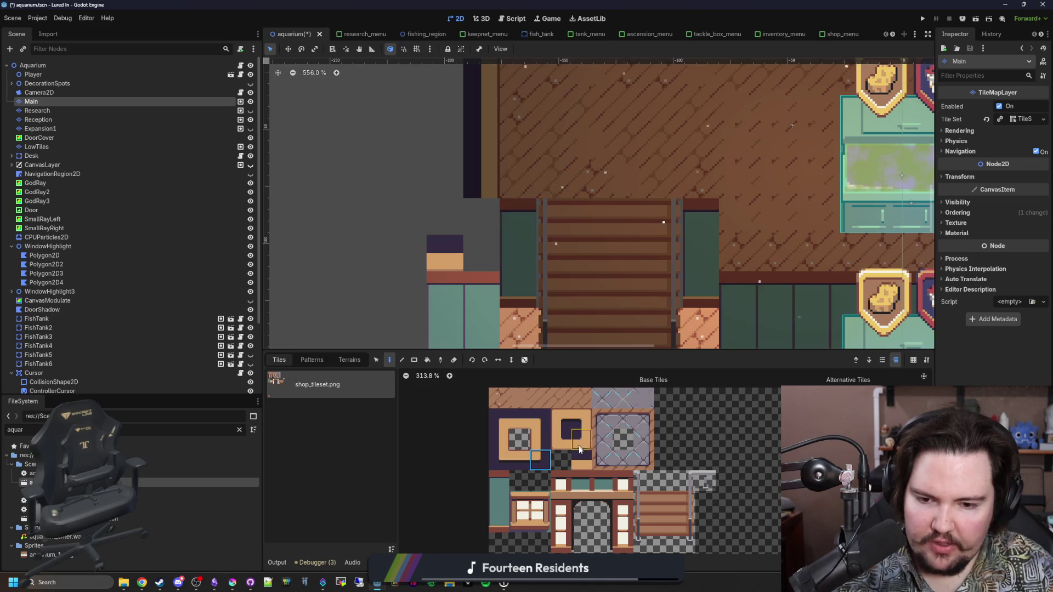
pyautogui.click(478, 254)
pyautogui.click(540, 439)
pyautogui.click(498, 439)
# Step: Add teal wall tiles and a purple-and-tan corner tile beside the wall
pyautogui.scroll(-3, 504, 236)
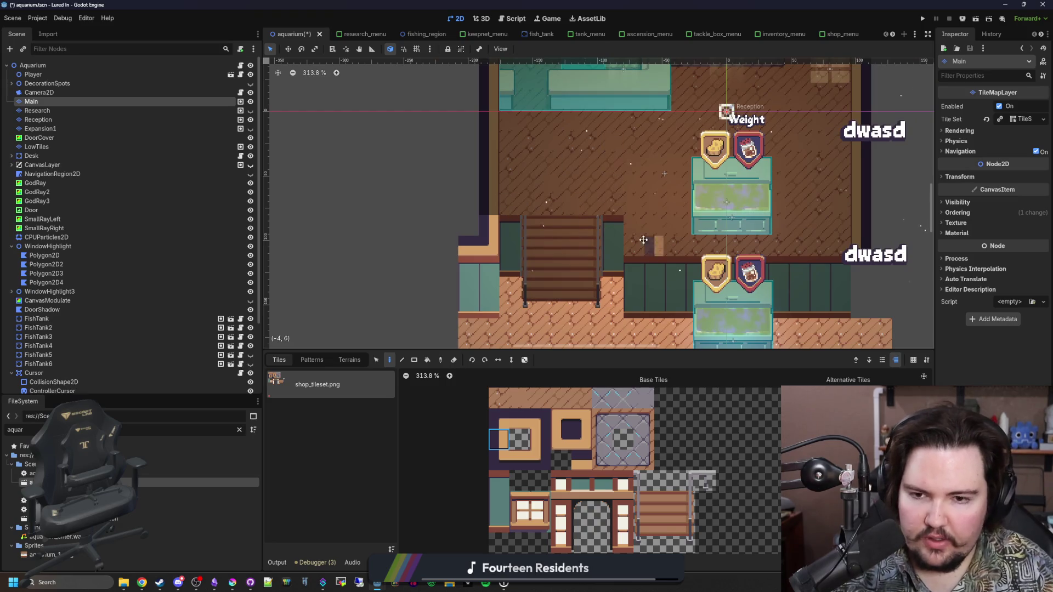
pyautogui.scroll(-2, 494, 244)
pyautogui.hscroll(3, 384, 244)
pyautogui.scroll(-2, 445, 243)
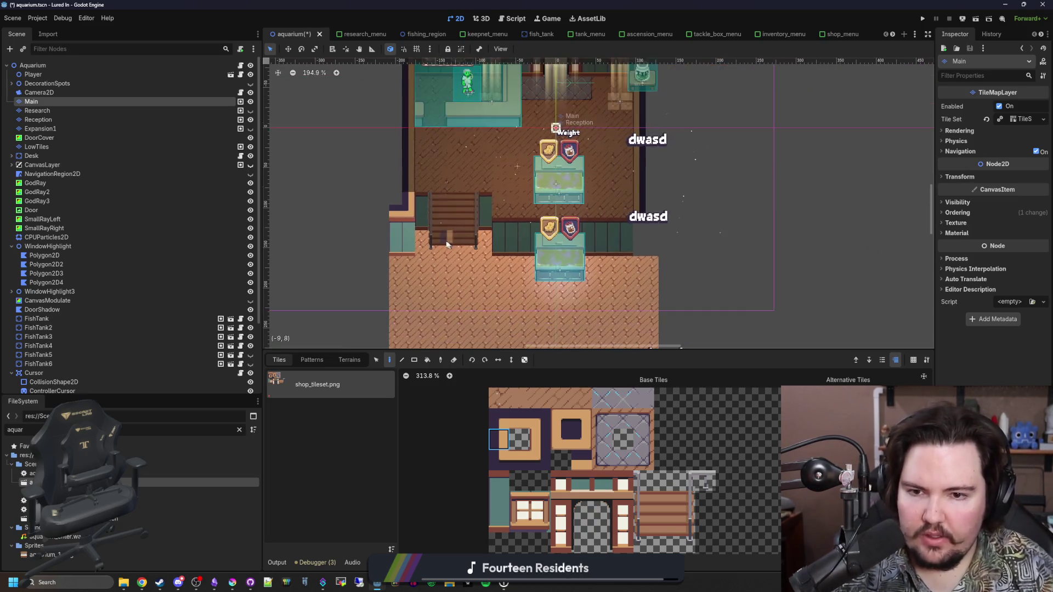
pyautogui.scroll(2, 411, 183)
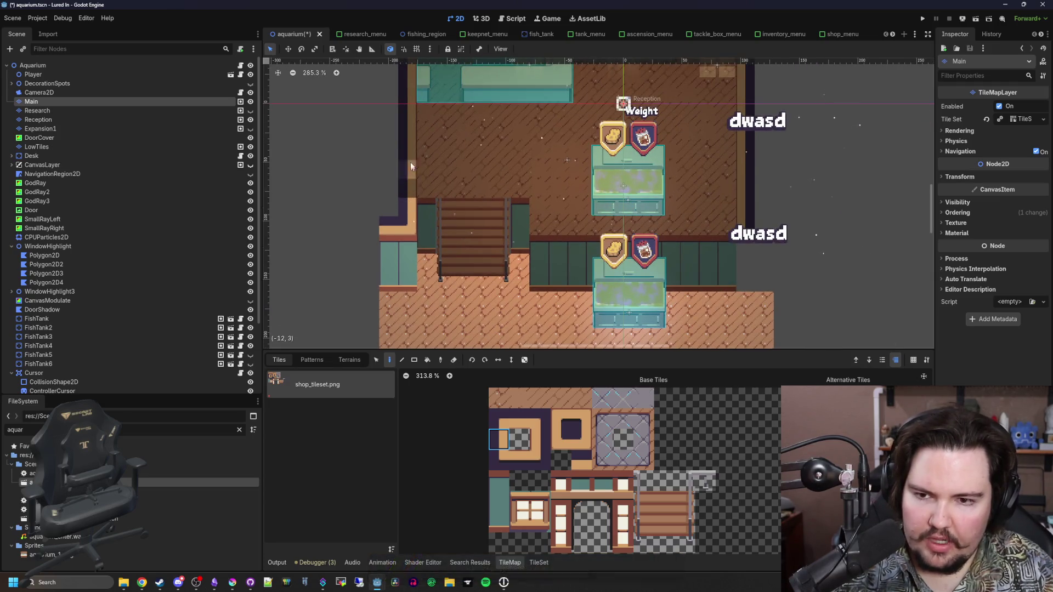
pyautogui.scroll(2, 406, 132)
pyautogui.moveTo(498, 522); pyautogui.dragTo(498, 480)
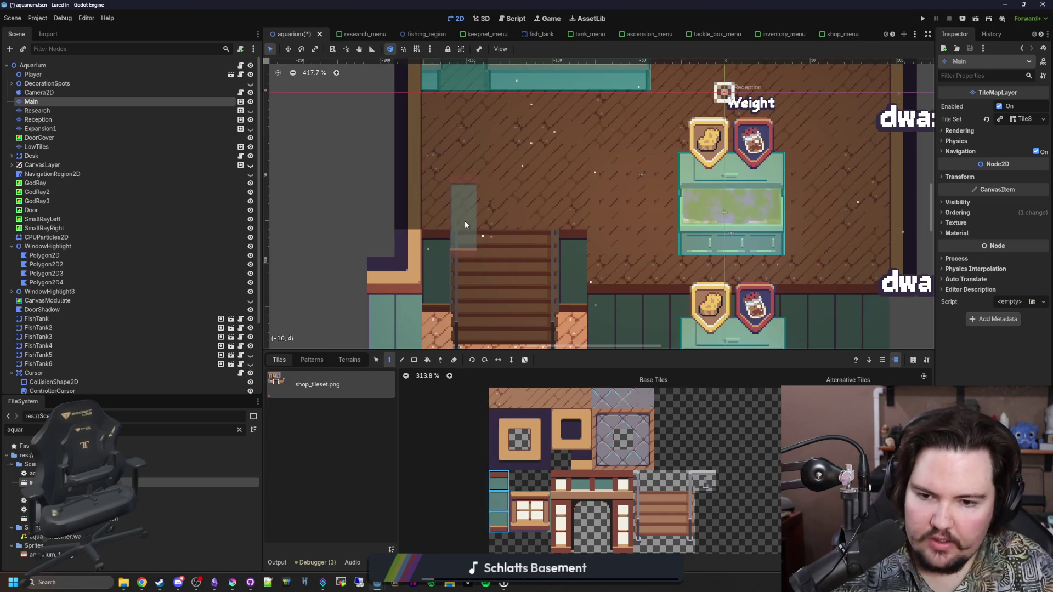
pyautogui.scroll(-3, 494, 245)
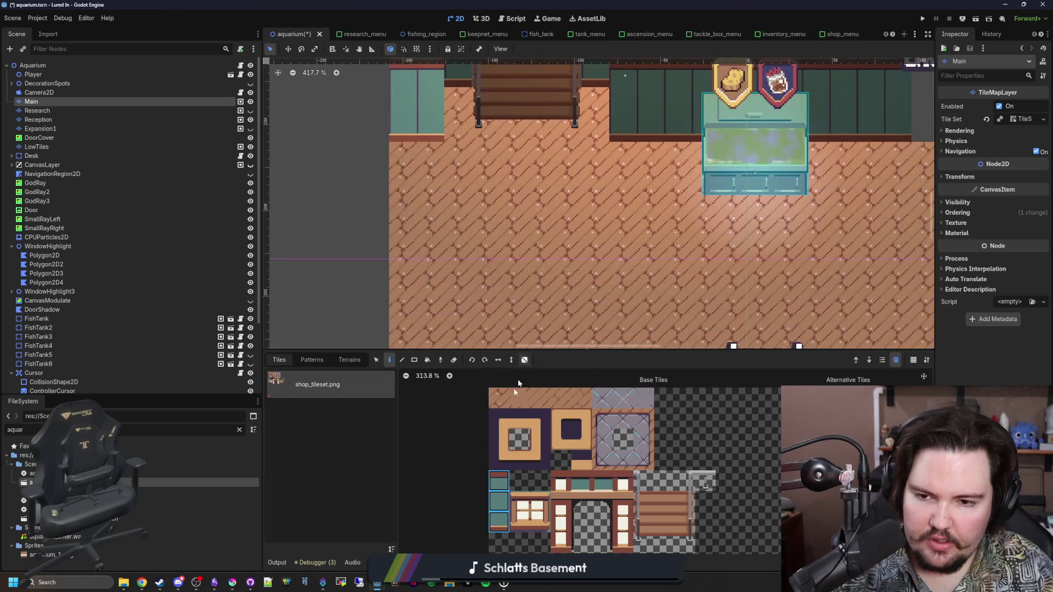
pyautogui.scroll(-2, 521, 417)
pyautogui.scroll(1, 525, 171)
pyautogui.click(488, 430)
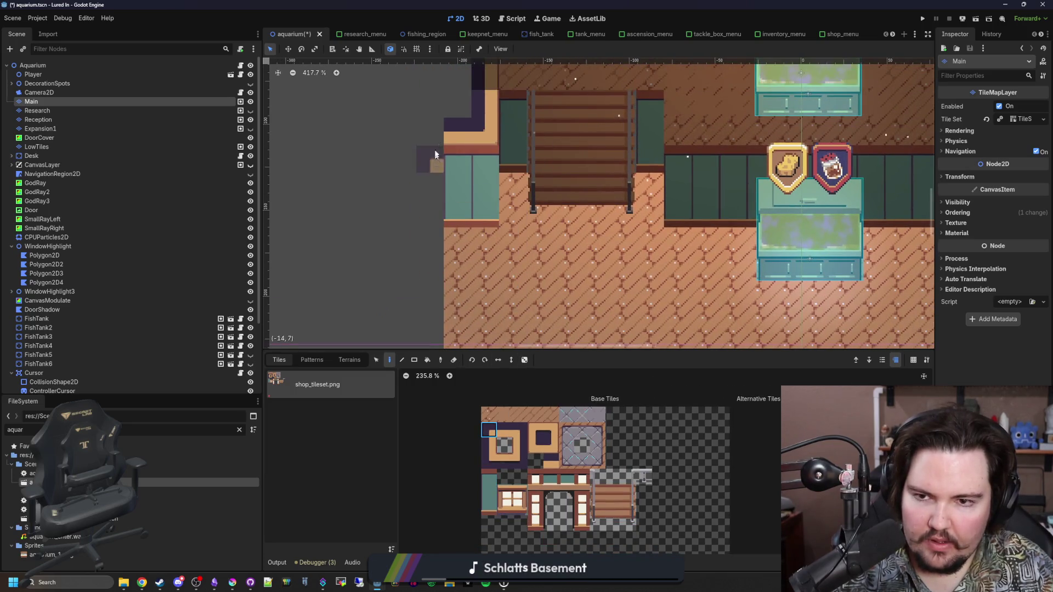
pyautogui.click(433, 137)
pyautogui.click(488, 445)
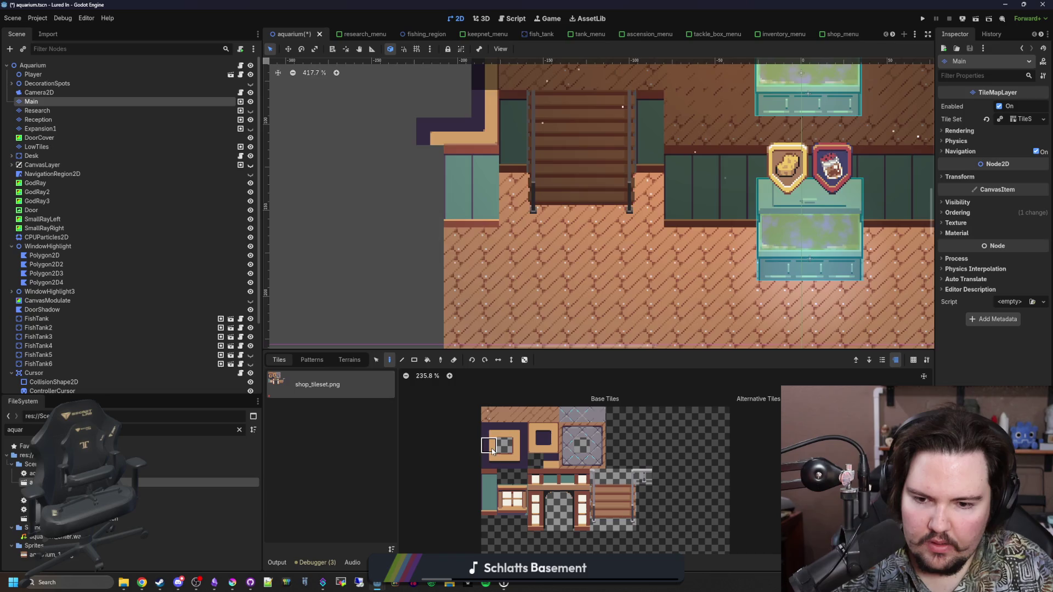
# Step: Paint a purple-and-tan border down the left edge and corner tiles at two room corners
pyautogui.scroll(-5, 432, 255)
pyautogui.moveTo(419, 103)
pyautogui.mouseDown()
pyautogui.moveTo(419, 88)
pyautogui.moveTo(414, 239)
pyautogui.mouseUp()
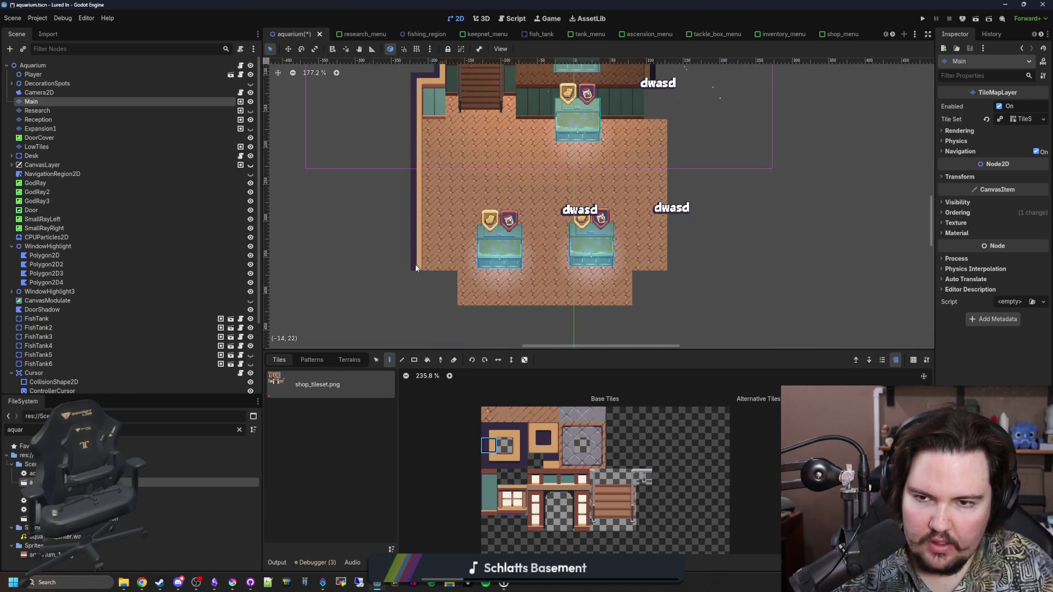
pyautogui.scroll(2, 466, 274)
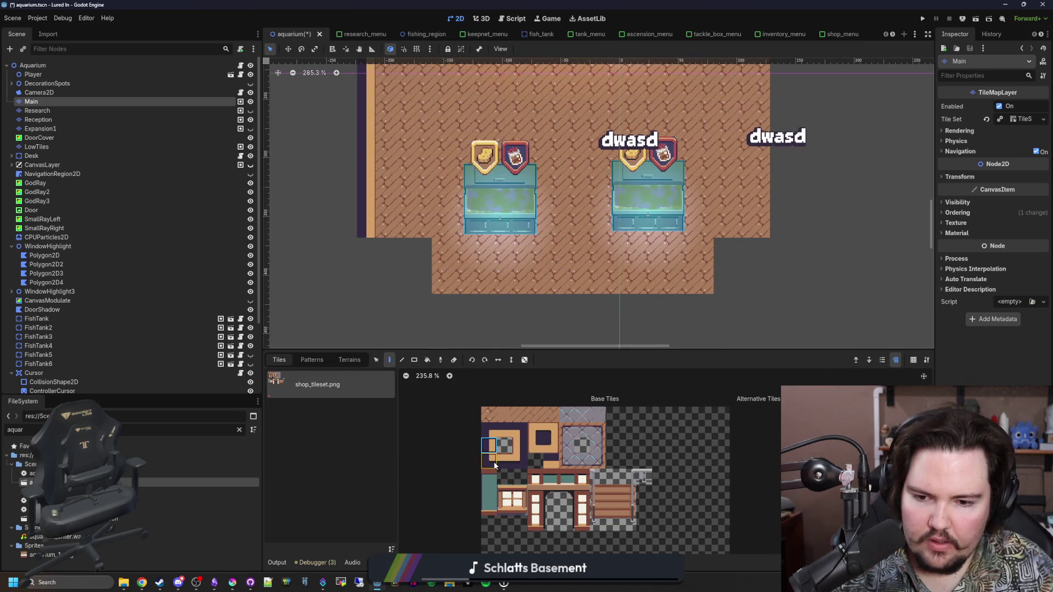
pyautogui.click(494, 465)
pyautogui.scroll(1, 389, 252)
pyautogui.hscroll(3, 778, 302)
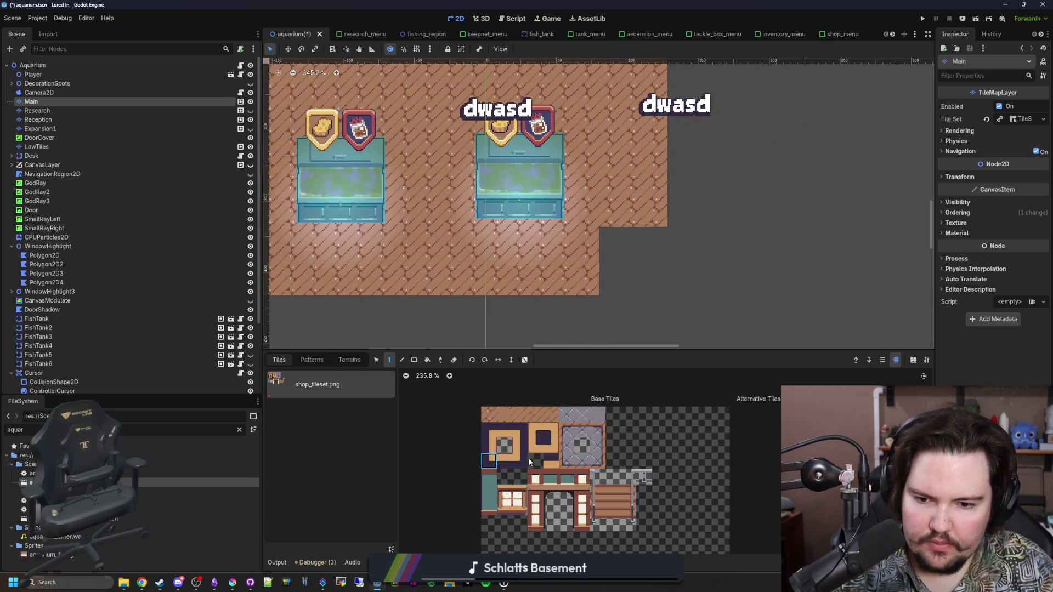
pyautogui.click(603, 308)
pyautogui.click(684, 235)
# Step: Rect-paint a border row along the room's bottom edge and a short strip on the right
pyautogui.scroll(-2, 603, 241)
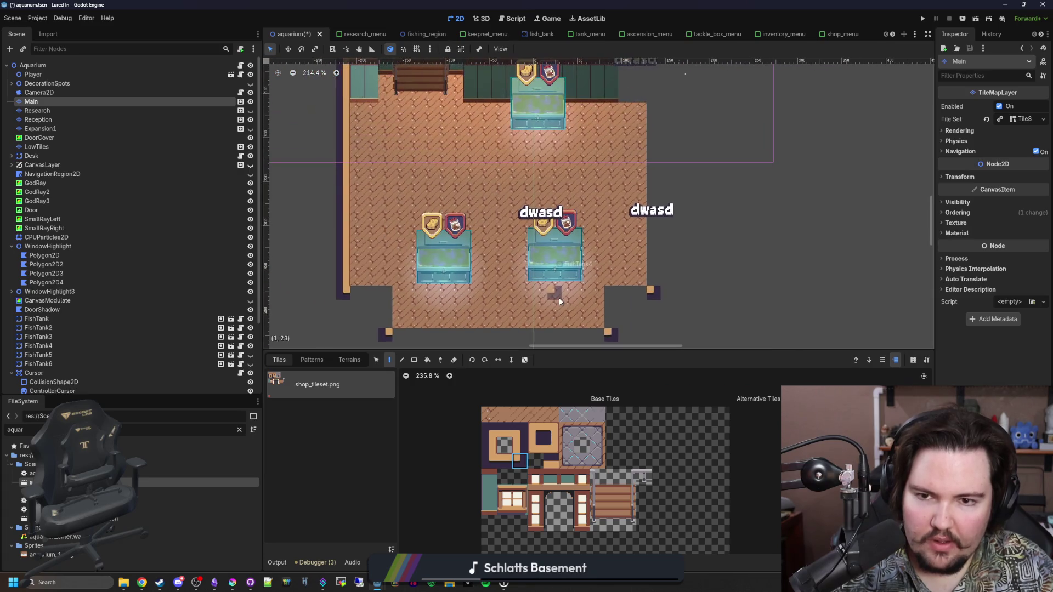
pyautogui.hscroll(1, 557, 301)
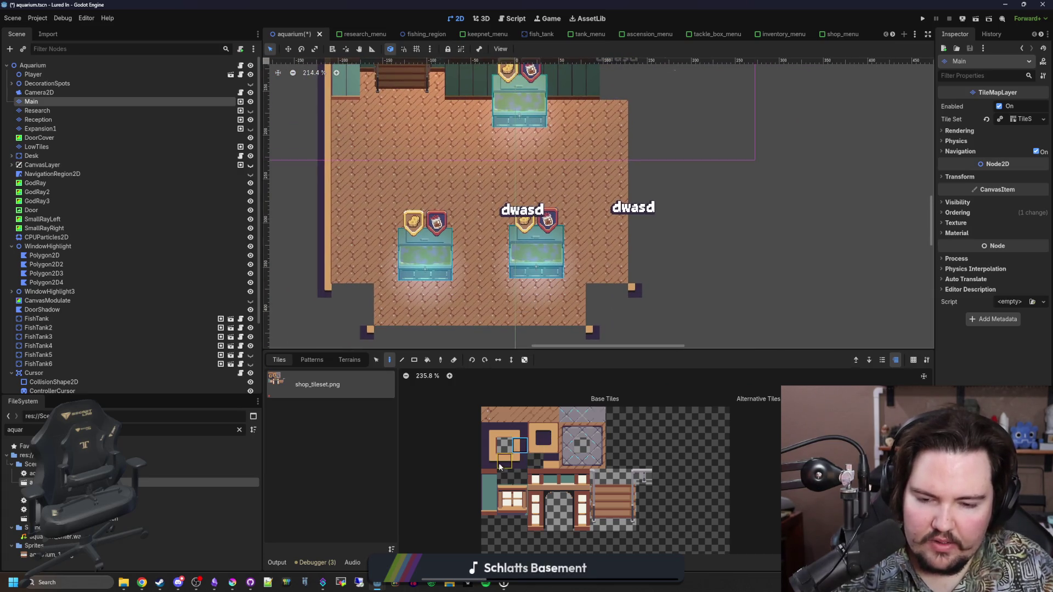
pyautogui.scroll(2, 514, 320)
pyautogui.click(415, 360)
pyautogui.moveTo(383, 289); pyautogui.dragTo(673, 289)
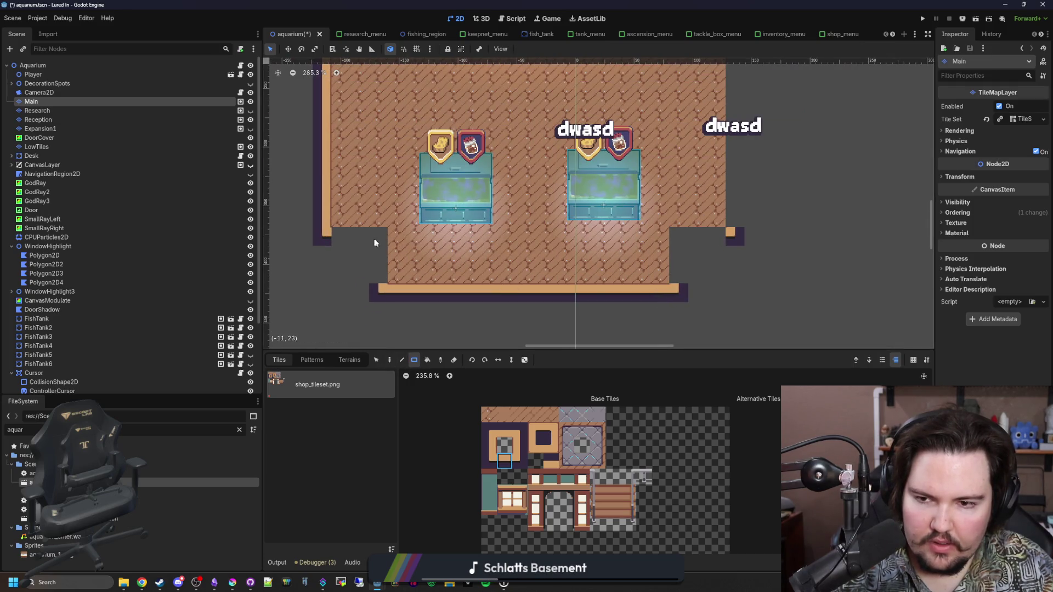
pyautogui.moveTo(702, 239); pyautogui.dragTo(701, 239)
# Step: Fill the lower room's left edge and stepped corner with border and dark wall tiles
pyautogui.click(519, 445)
pyautogui.click(493, 446)
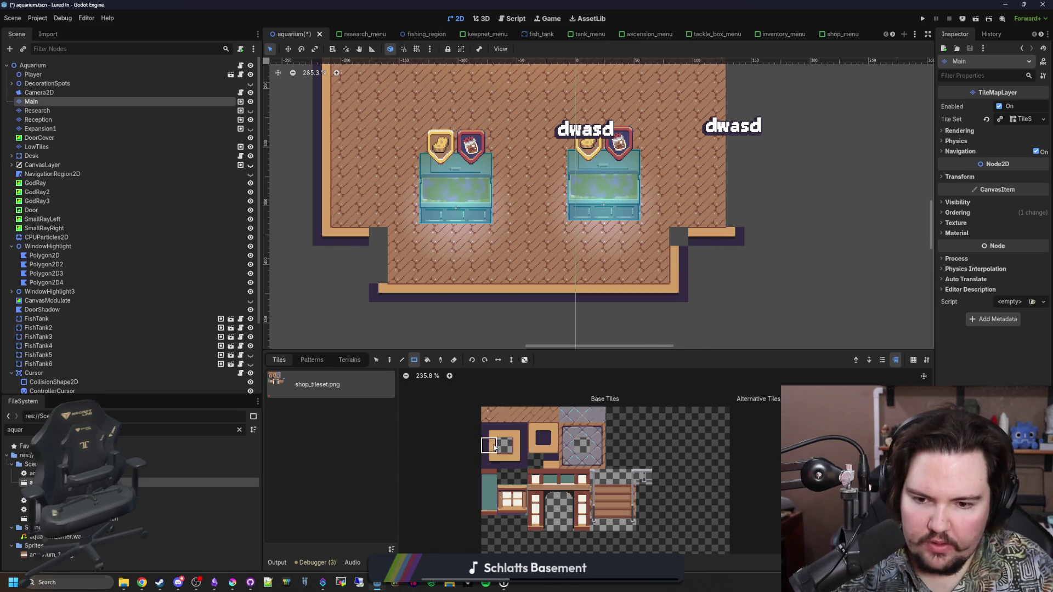
pyautogui.click(380, 270)
pyautogui.click(375, 232)
pyautogui.click(521, 433)
pyautogui.moveTo(384, 250); pyautogui.dragTo(382, 248)
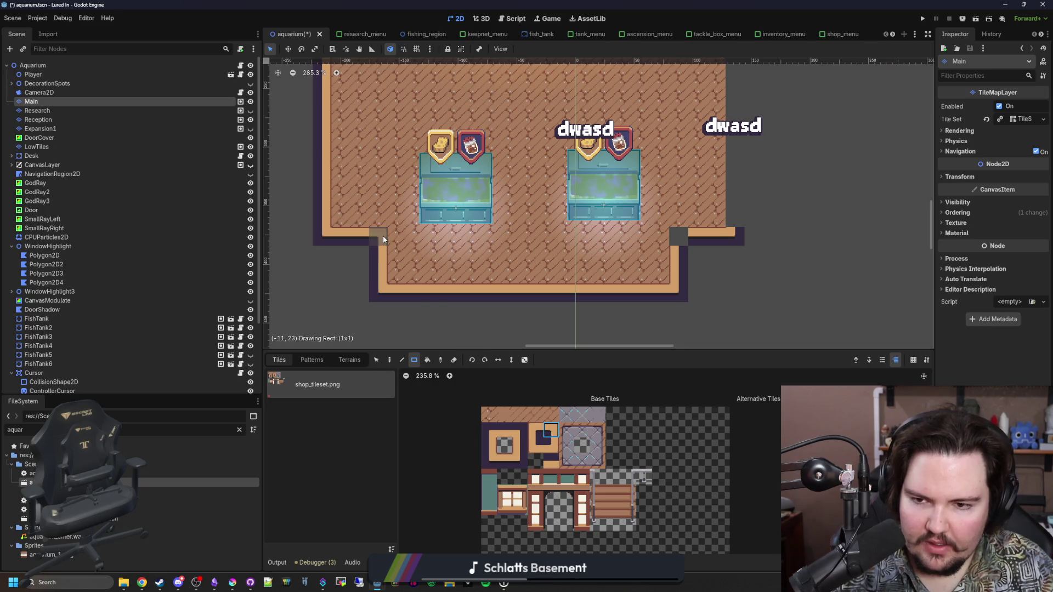
pyautogui.click(535, 430)
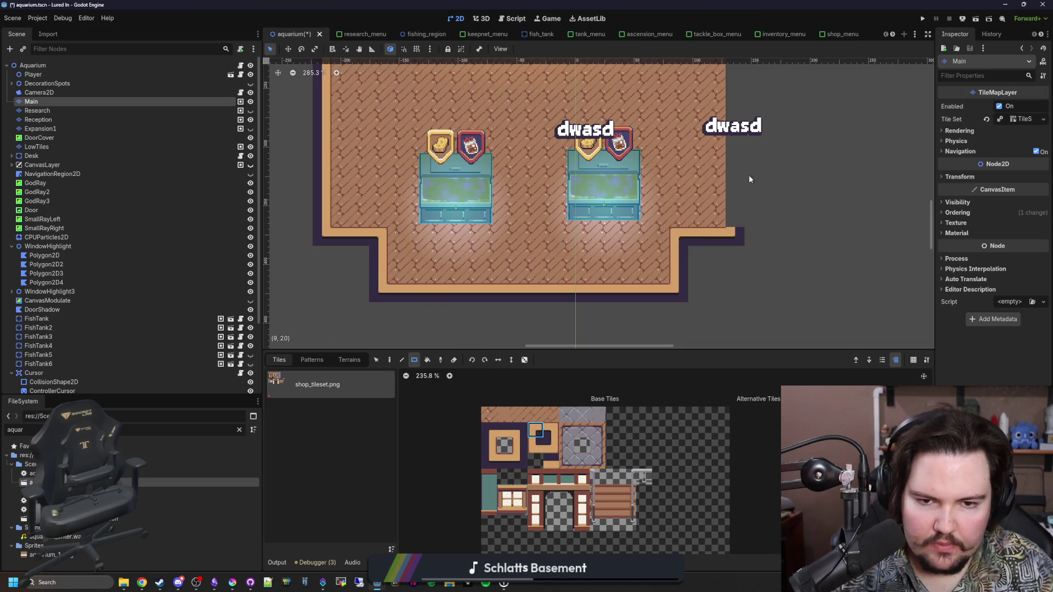
# Step: Paint a vertical orange border column down the room's right side
pyautogui.scroll(-3, 573, 291)
pyautogui.moveTo(503, 259); pyautogui.dragTo(573, 245)
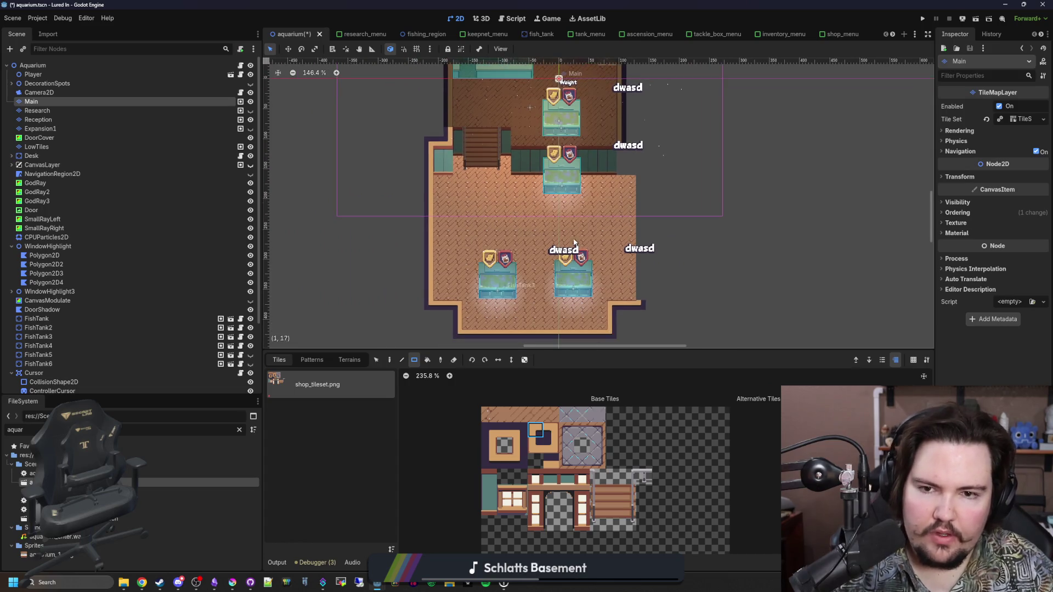
pyautogui.scroll(3, 593, 281)
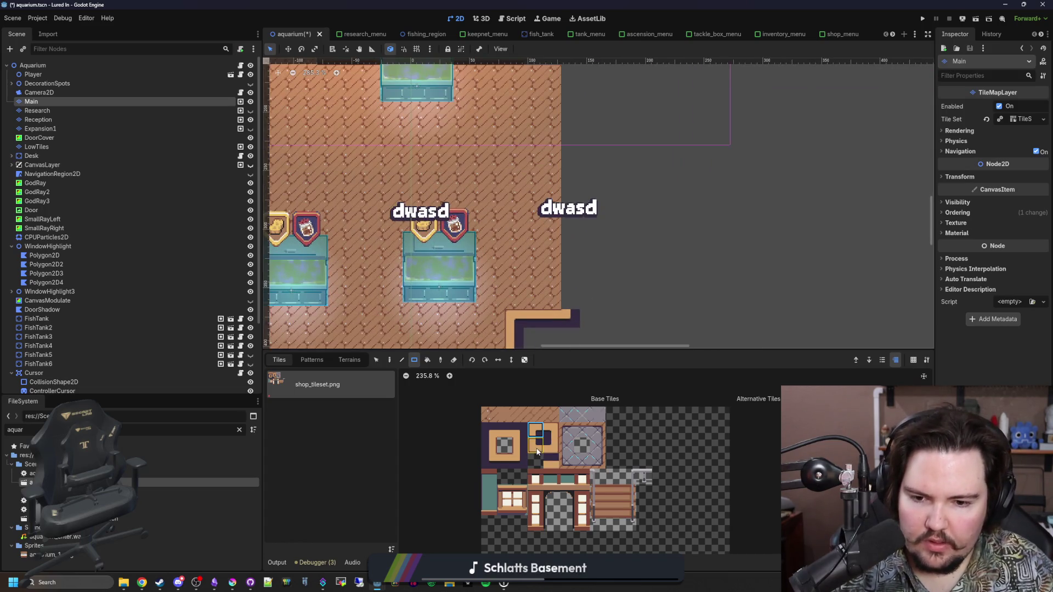
pyautogui.moveTo(573, 312)
pyautogui.mouseDown()
pyautogui.moveTo(576, 104)
pyautogui.moveTo(565, 227)
pyautogui.mouseUp()
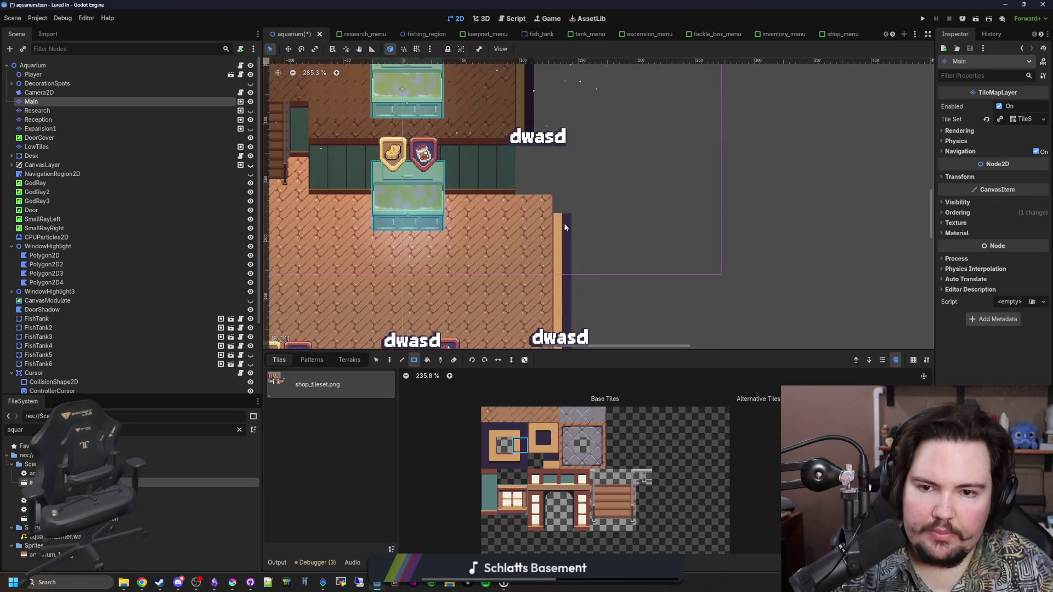
# Step: Paint two columns of teal wall tiles, then undo the misplaced tiles
pyautogui.scroll(5, 566, 156)
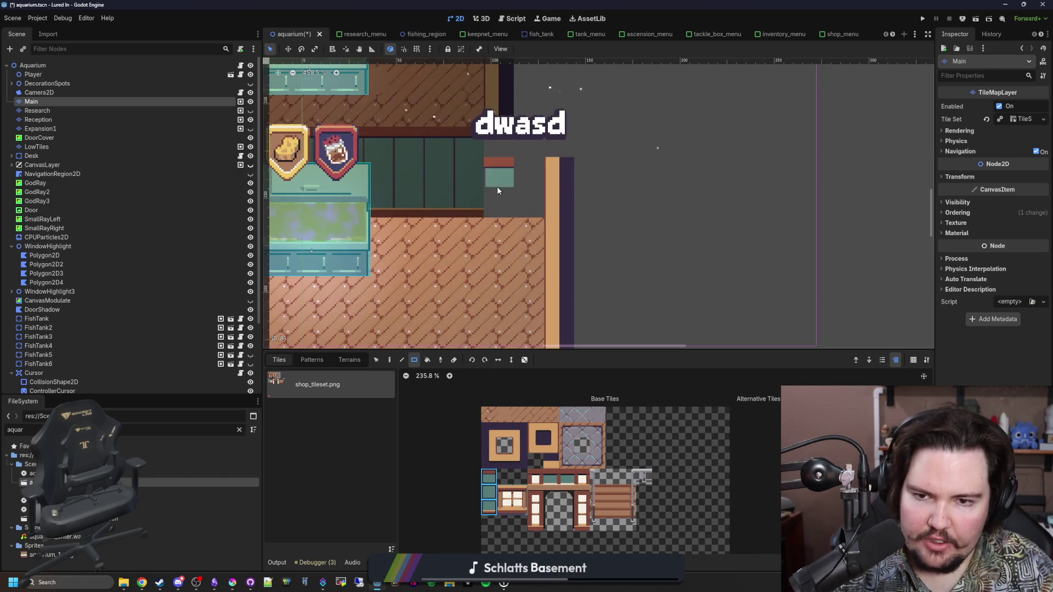
pyautogui.moveTo(496, 191); pyautogui.dragTo(519, 210)
pyautogui.scroll(-4, 513, 189)
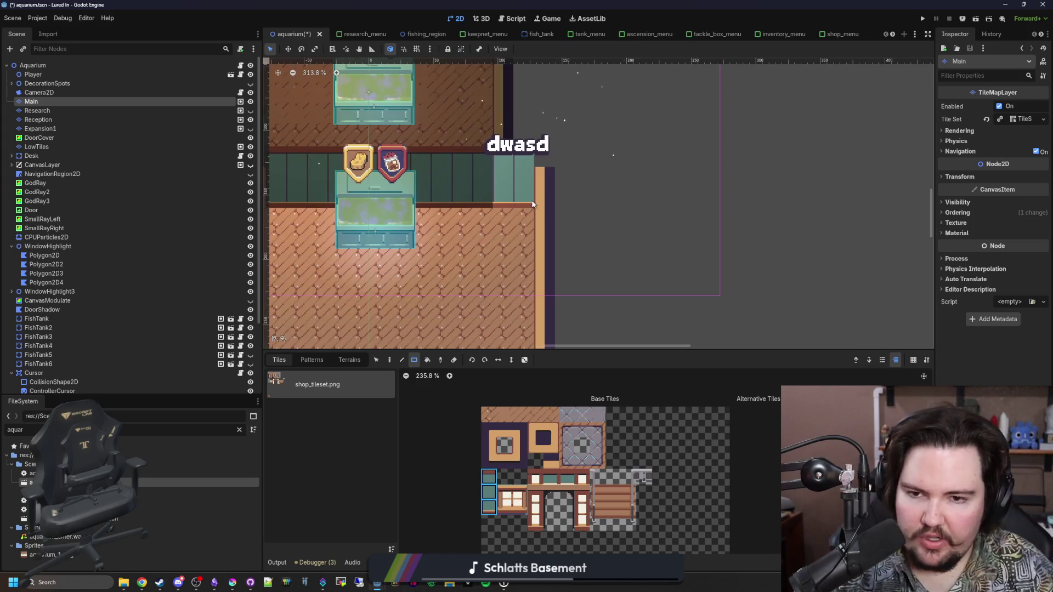
pyautogui.hotkey('ctrl', 'z')
pyautogui.scroll(-6, 521, 211)
pyautogui.hscroll(-1, 509, 198)
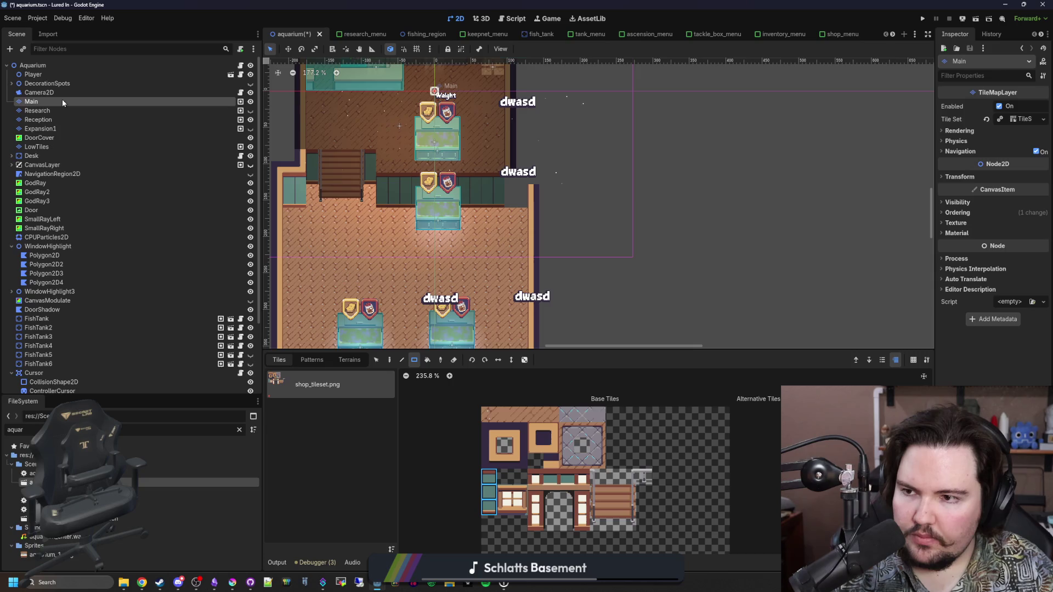
pyautogui.click(128, 121)
# Step: Select the Research tile layer in the Scene tree for editing
pyautogui.scroll(-2, 578, 266)
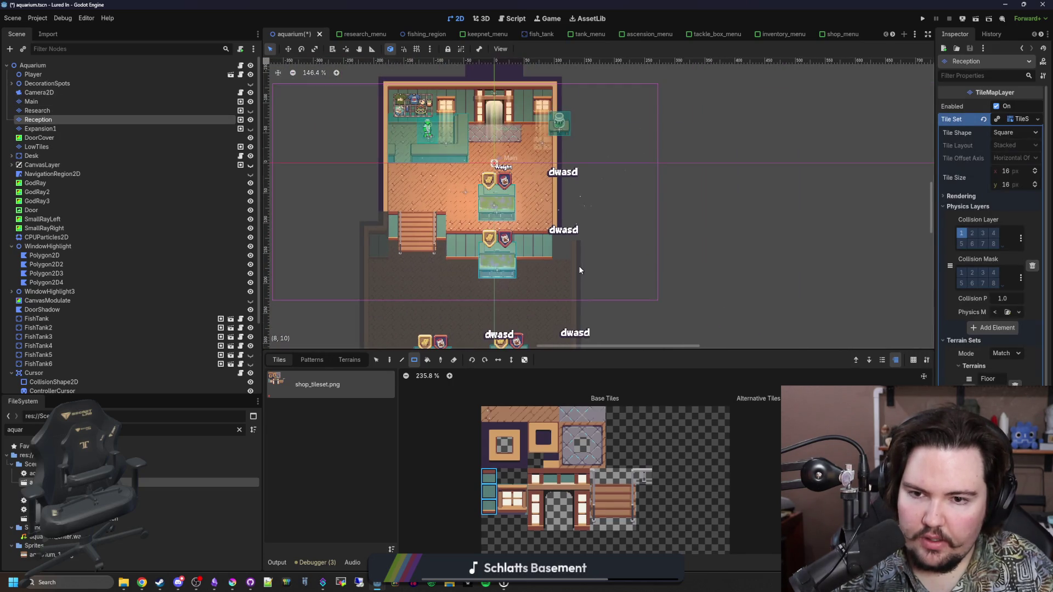
pyautogui.scroll(6, 578, 265)
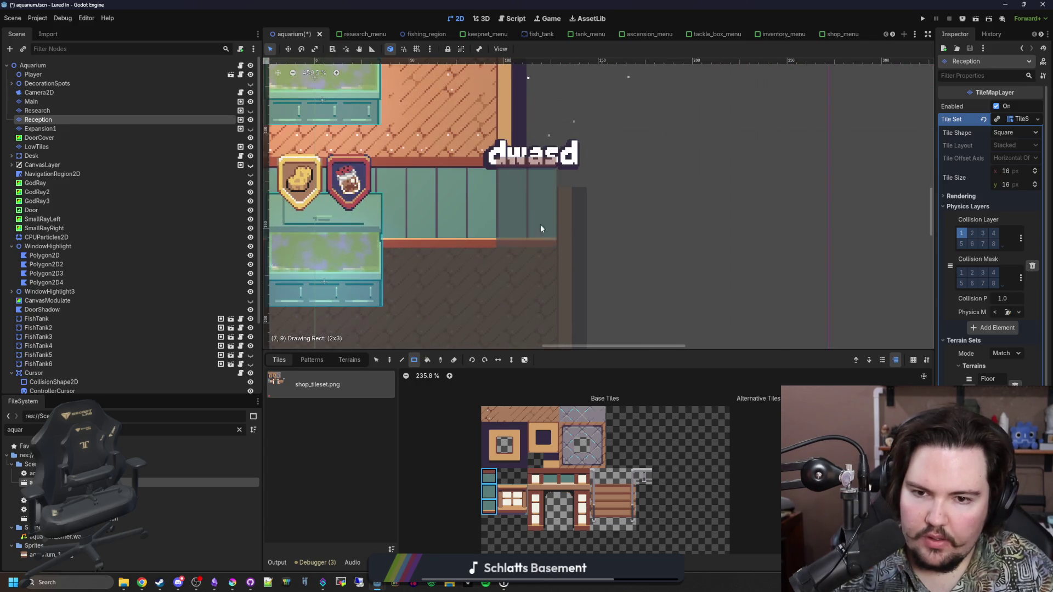
pyautogui.scroll(-5, 551, 241)
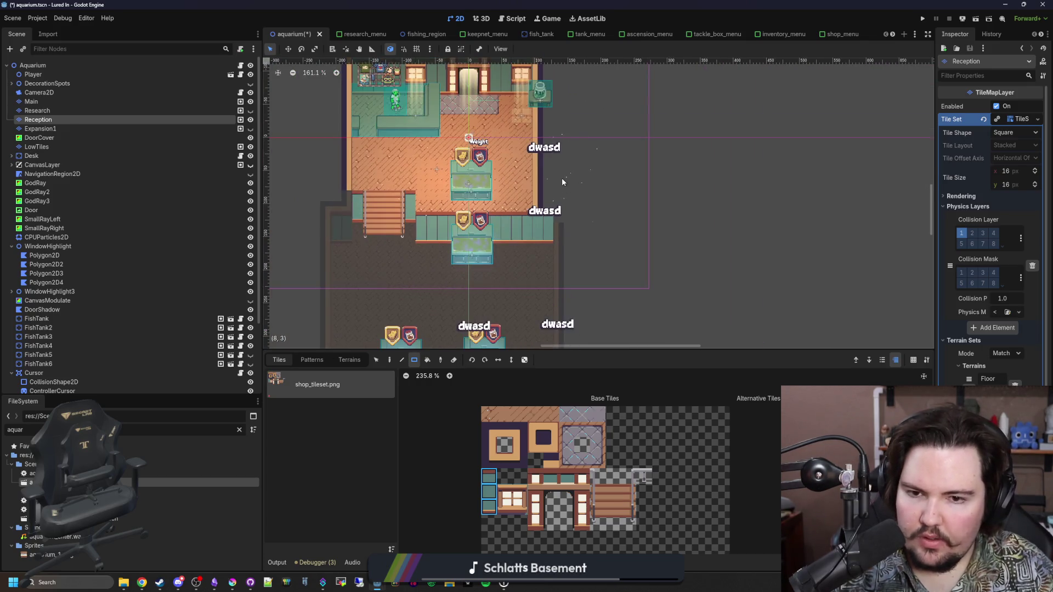
pyautogui.scroll(2, 562, 178)
pyautogui.click(55, 110)
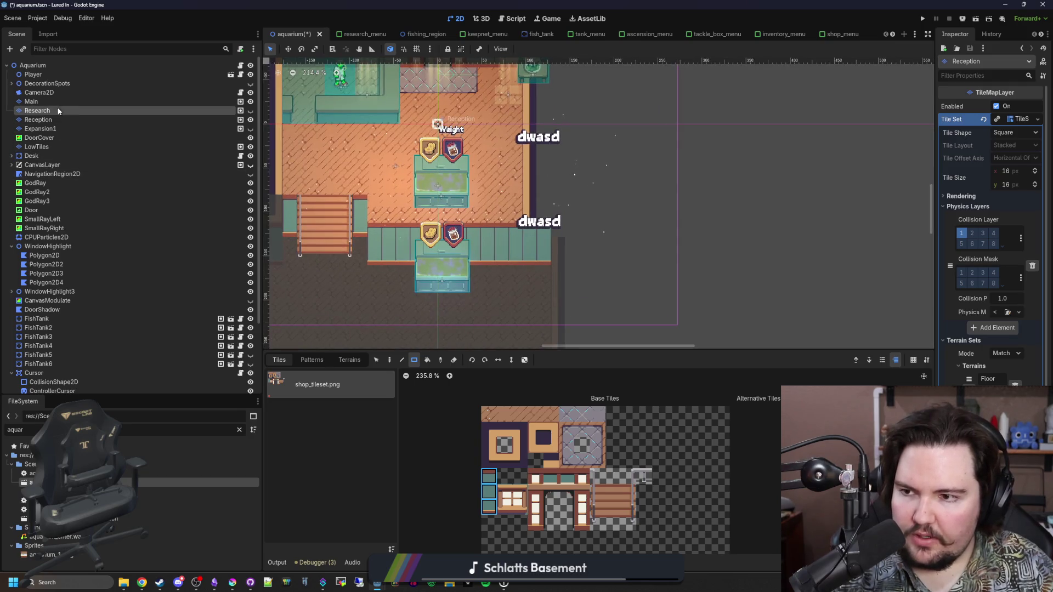
pyautogui.scroll(3, 521, 246)
pyautogui.scroll(1, 486, 286)
pyautogui.scroll(-2, 411, 274)
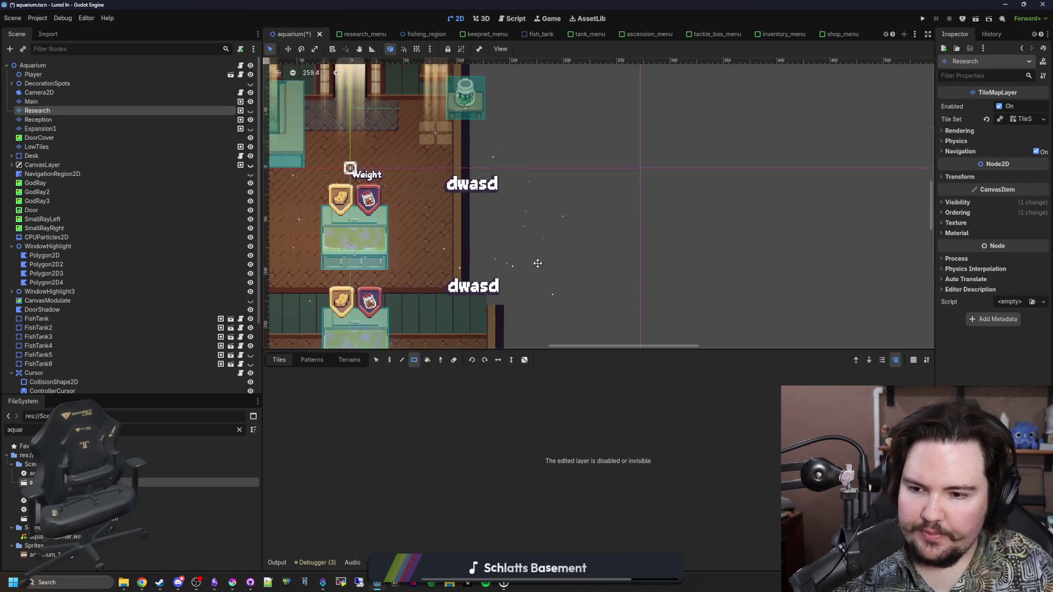
# Step: Make the Research layer visible and pick a grey floor tile from shop_tileset
pyautogui.scroll(-5, 405, 254)
pyautogui.click(250, 111)
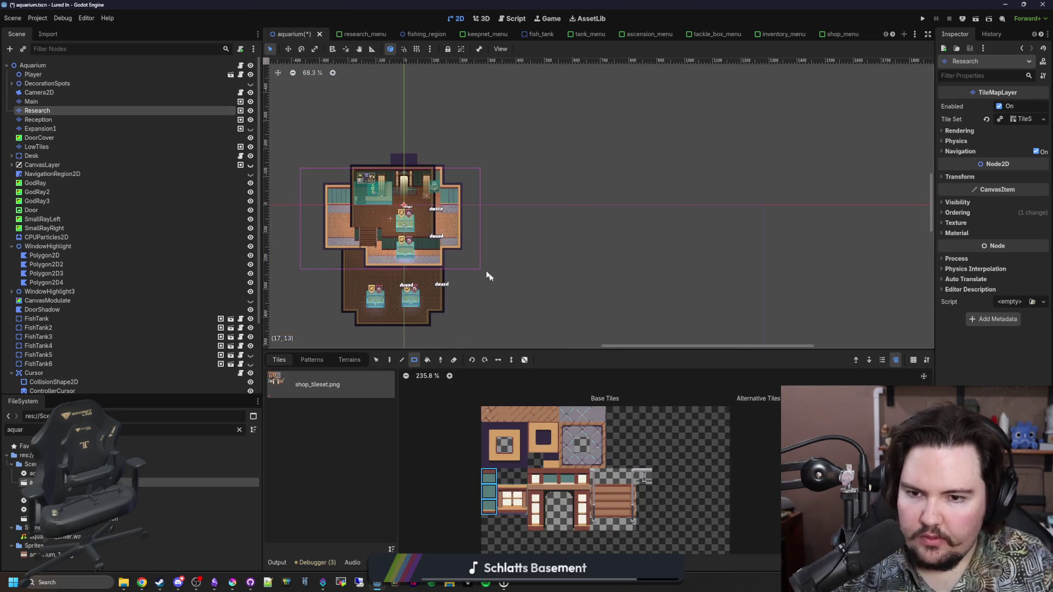
pyautogui.scroll(4, 438, 228)
pyautogui.scroll(2, 438, 228)
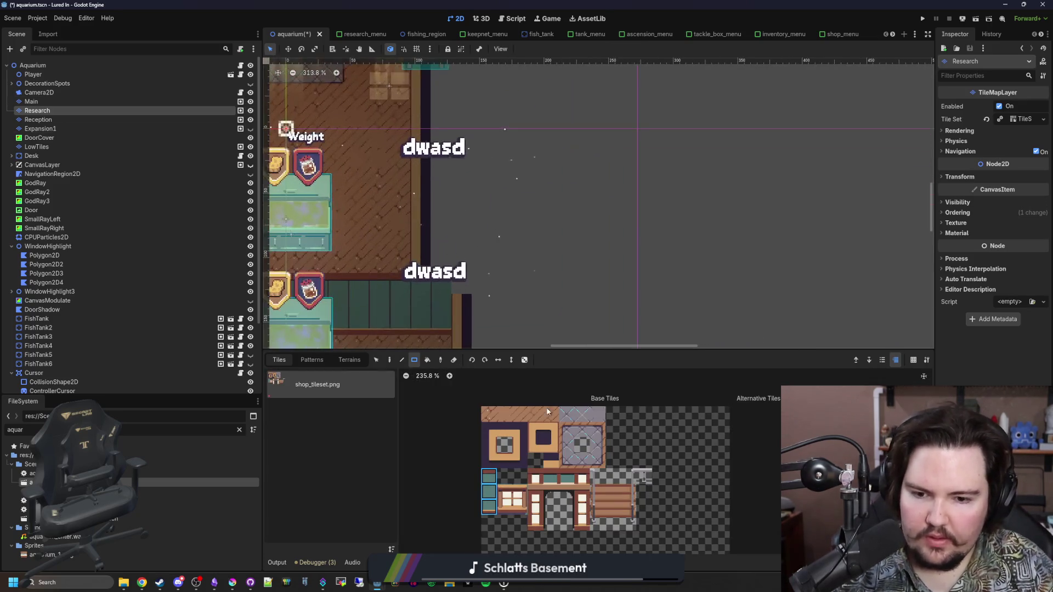
pyautogui.click(567, 418)
# Step: Fill the side room right of the upper room with grey diamond-patterned floor
pyautogui.scroll(1, 424, 299)
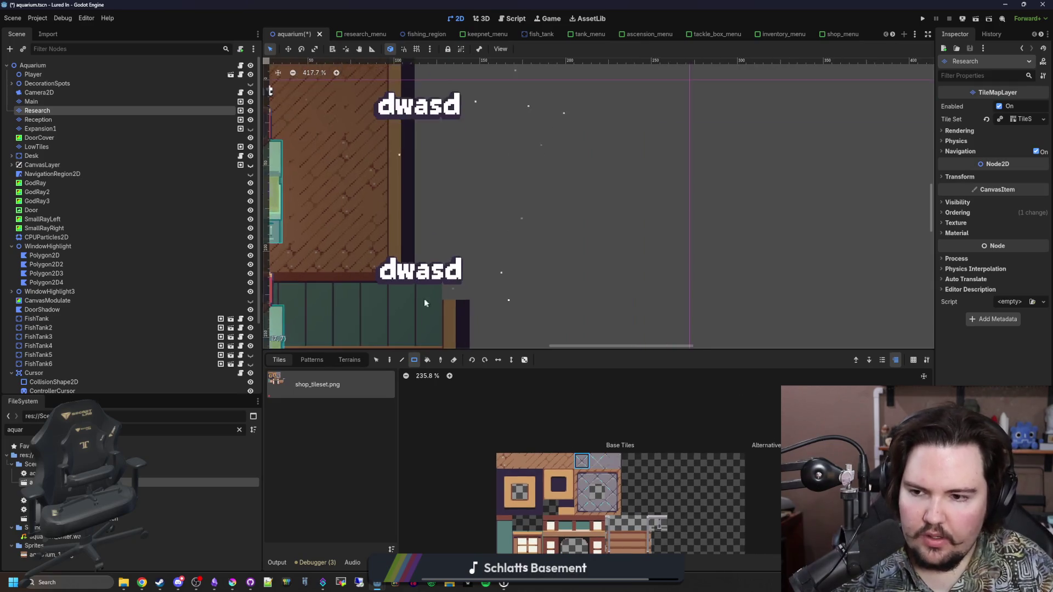
pyautogui.scroll(-3, 353, 288)
pyautogui.scroll(-2, 429, 301)
pyautogui.moveTo(429, 301)
pyautogui.mouseDown()
pyautogui.moveTo(430, 280)
pyautogui.moveTo(453, 293)
pyautogui.moveTo(475, 351)
pyautogui.mouseUp()
pyautogui.moveTo(426, 275)
pyautogui.mouseDown()
pyautogui.moveTo(484, 171)
pyautogui.moveTo(596, 164)
pyautogui.mouseUp()
pyautogui.moveTo(463, 291)
pyautogui.mouseDown()
pyautogui.moveTo(424, 181)
pyautogui.moveTo(435, 144)
pyautogui.moveTo(560, 256)
pyautogui.mouseUp()
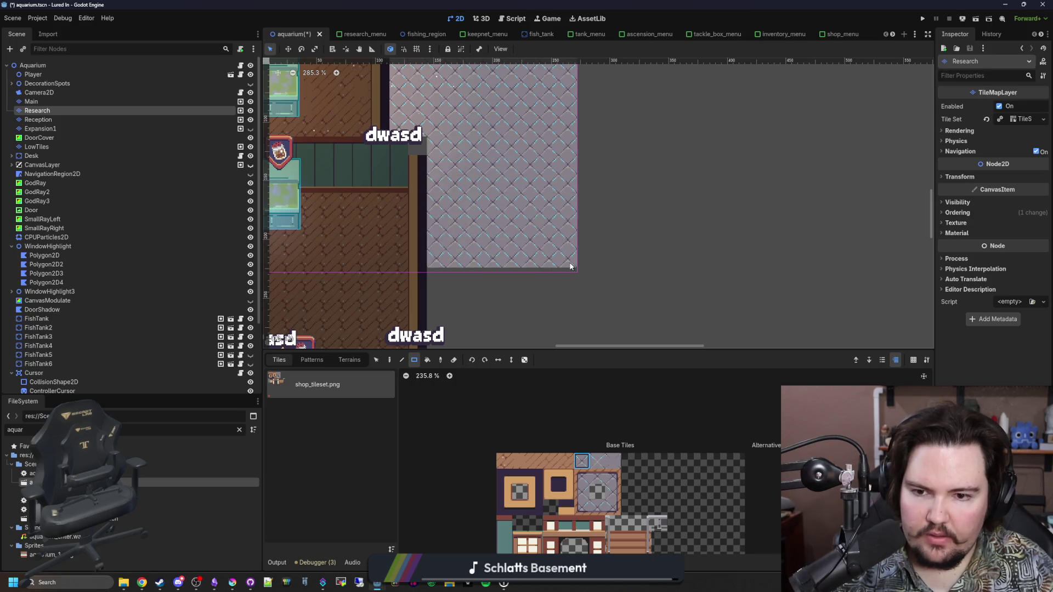
pyautogui.scroll(-5, 554, 246)
pyautogui.scroll(2, 546, 269)
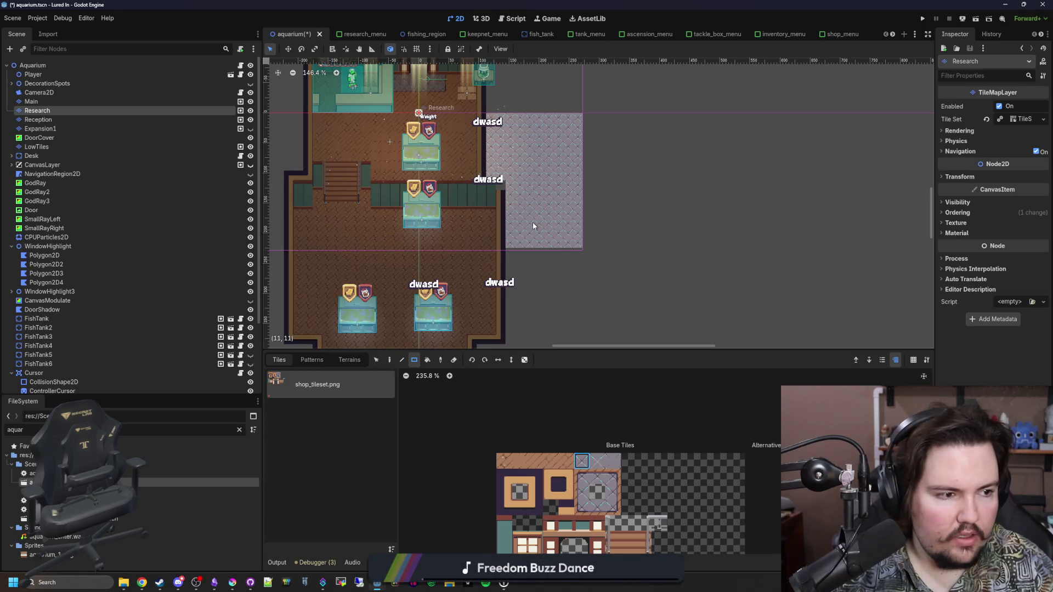
pyautogui.scroll(-3, 546, 241)
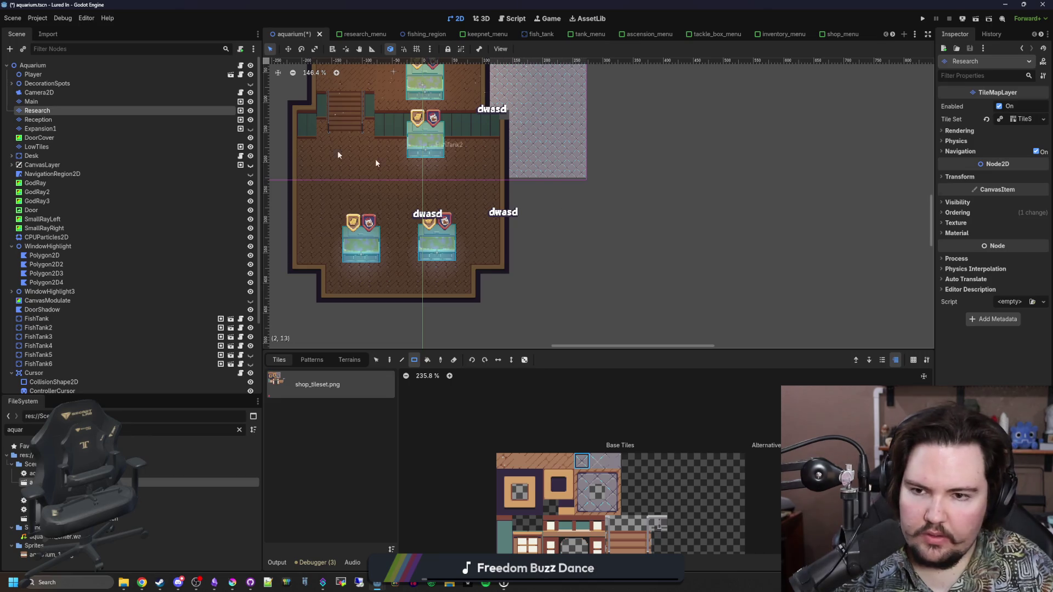
pyautogui.click(50, 103)
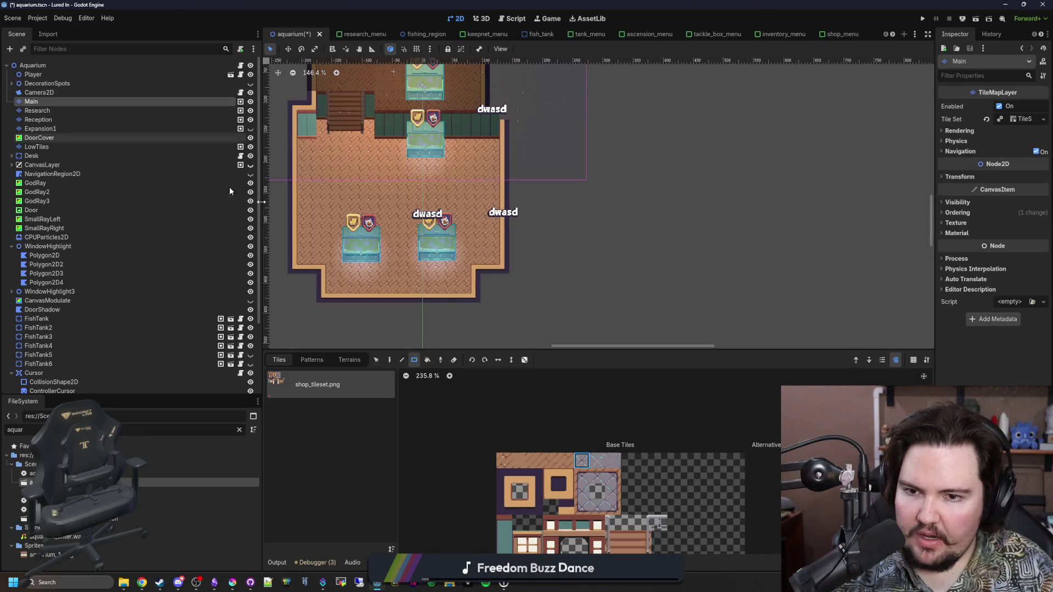
# Step: On Main, move the floor tiles around the lower room's right fish tank one tile right
pyautogui.click(378, 359)
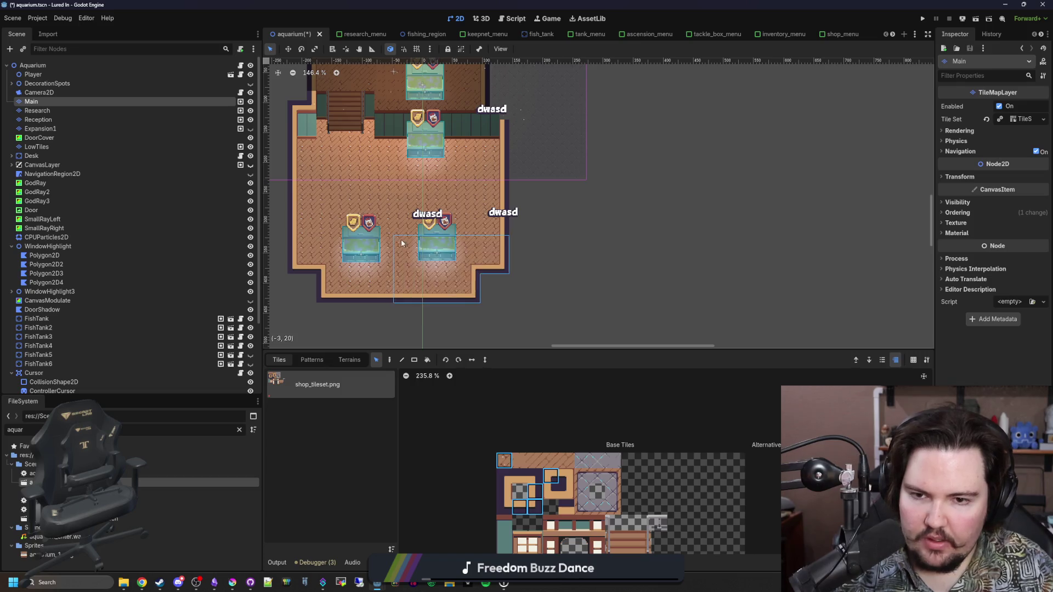
pyautogui.scroll(3, 442, 261)
pyautogui.moveTo(572, 320); pyautogui.dragTo(377, 200)
pyautogui.scroll(3, 532, 226)
pyautogui.moveTo(541, 225); pyautogui.dragTo(551, 226)
pyautogui.scroll(3, 529, 160)
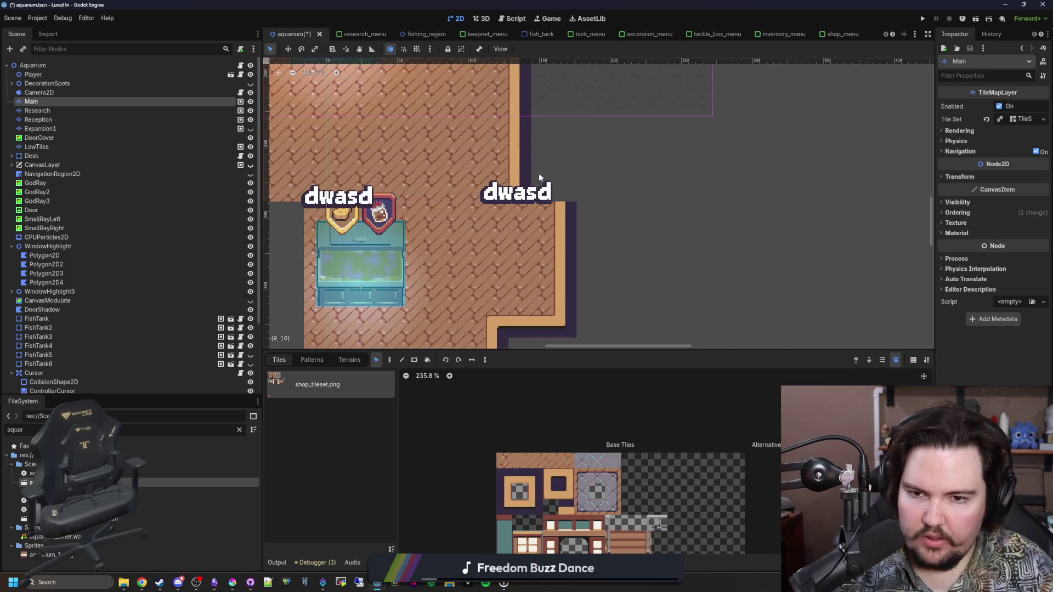
pyautogui.click(520, 187)
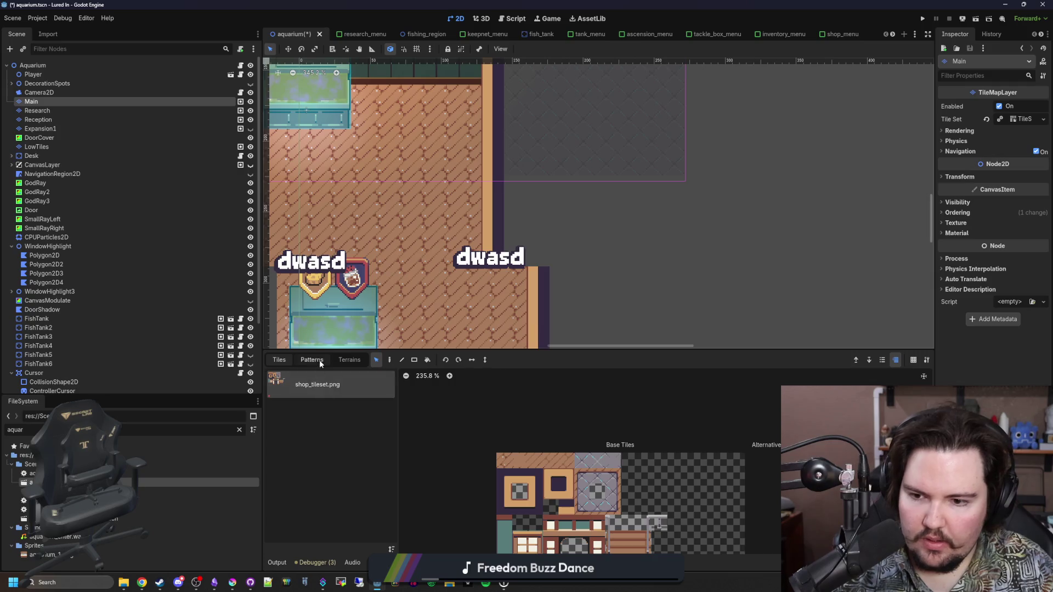
pyautogui.click(388, 361)
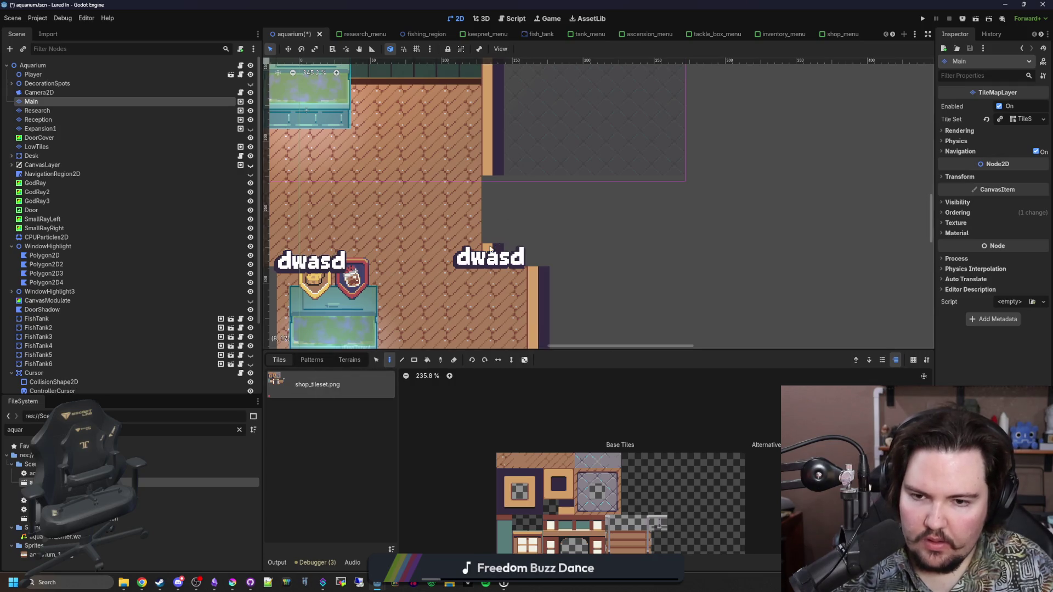
pyautogui.click(36, 110)
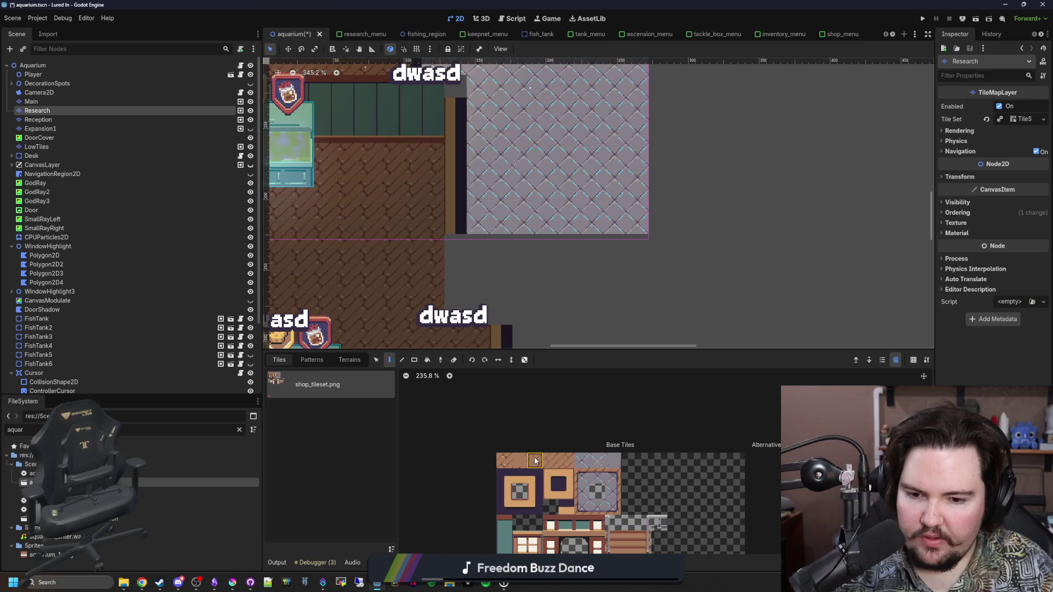
# Step: Paint two tall teal wall columns and erase the patterned floor's bottom row
pyautogui.click(526, 477)
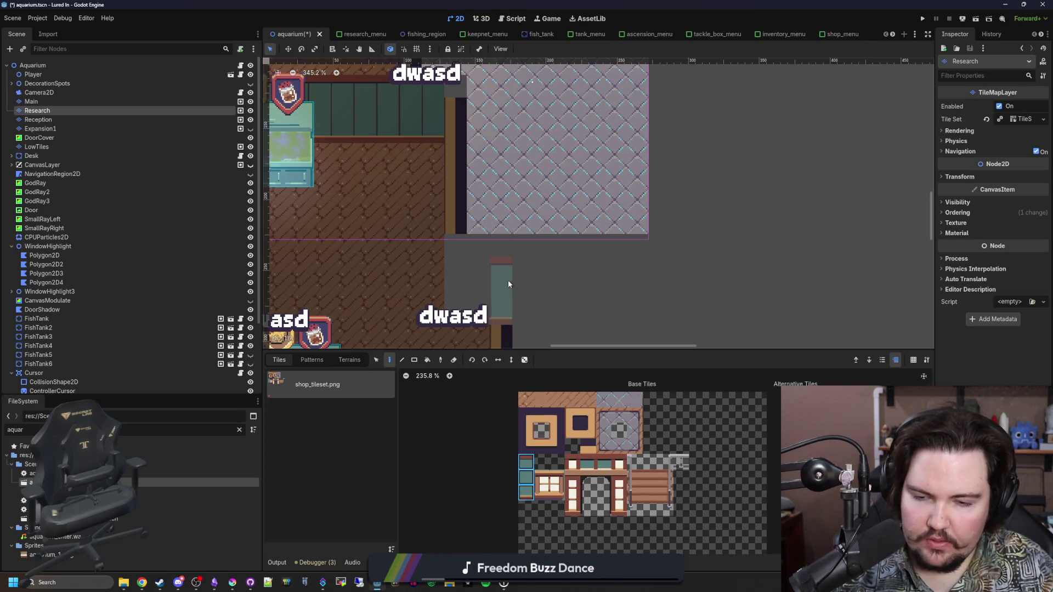
pyautogui.scroll(-2, 484, 234)
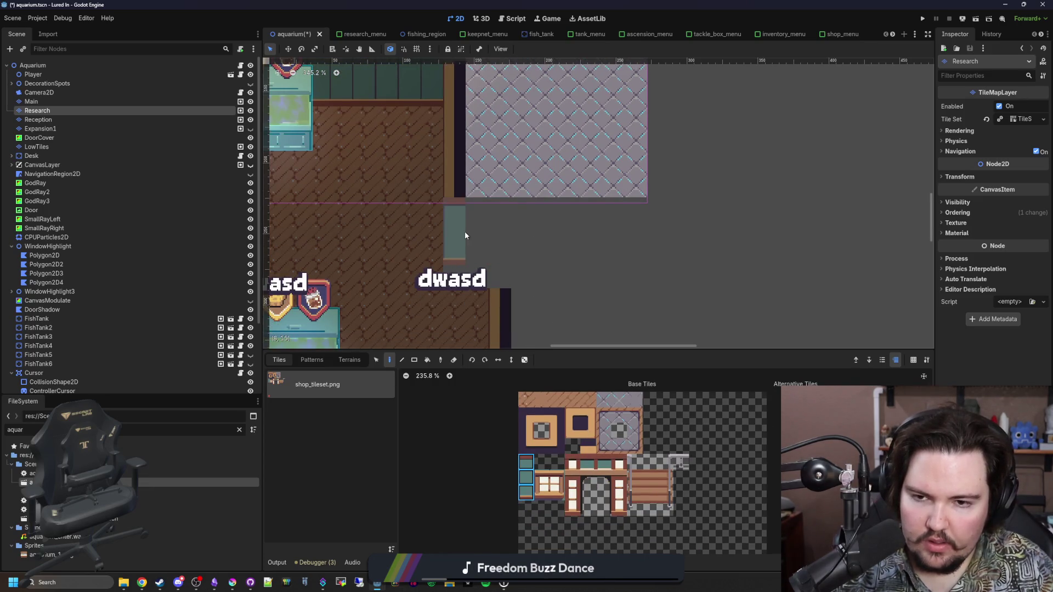
pyautogui.click(460, 216)
pyautogui.click(479, 214)
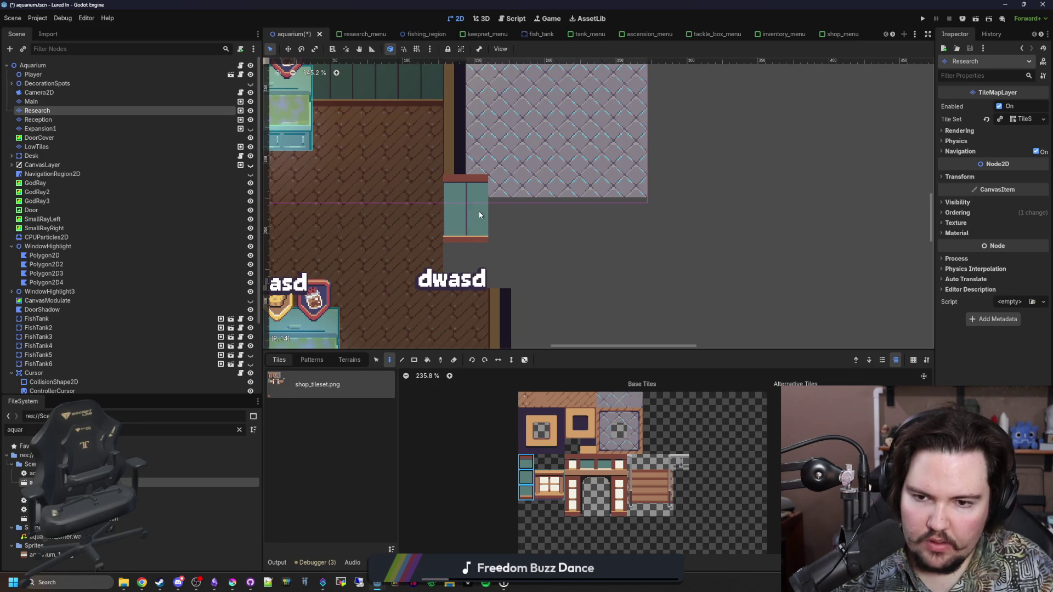
pyautogui.scroll(3, 541, 254)
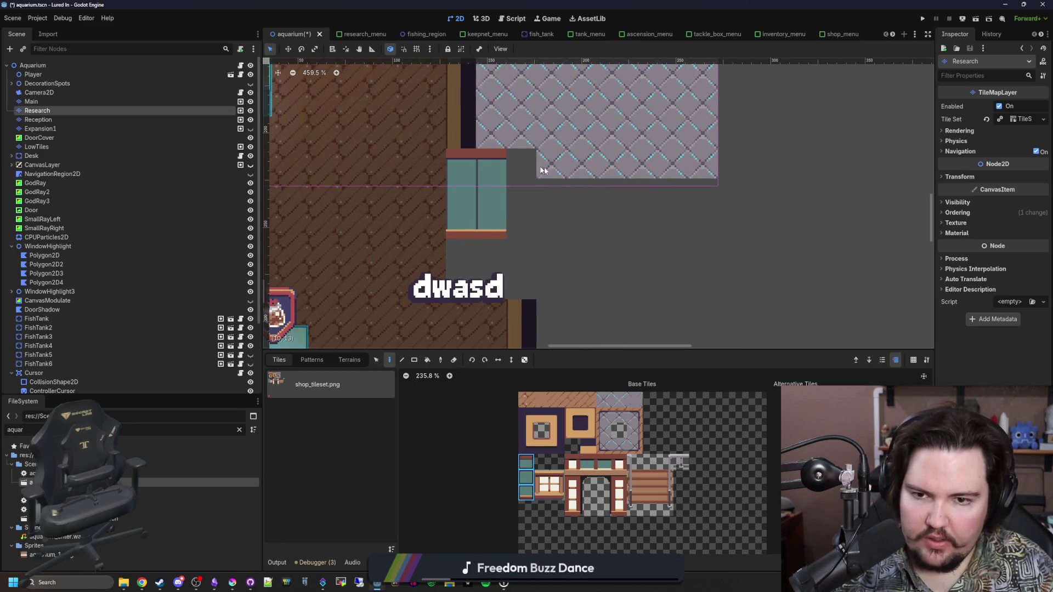
pyautogui.moveTo(529, 168); pyautogui.dragTo(719, 171)
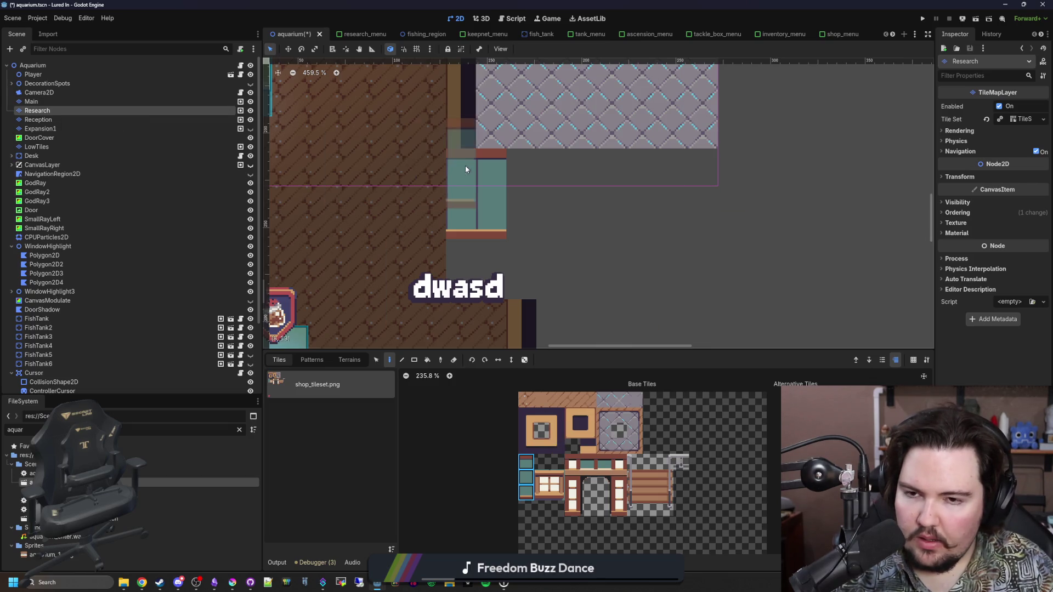
# Step: Extend the teal wall row to the right along the side room
pyautogui.scroll(-5, 459, 321)
pyautogui.scroll(-4, 349, 290)
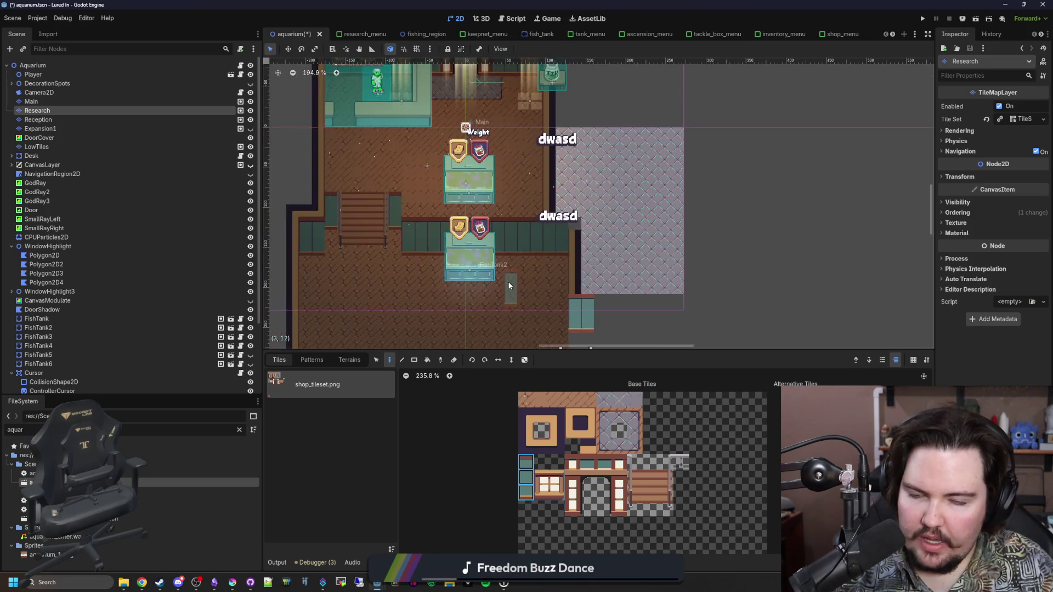
pyautogui.scroll(-4, 558, 258)
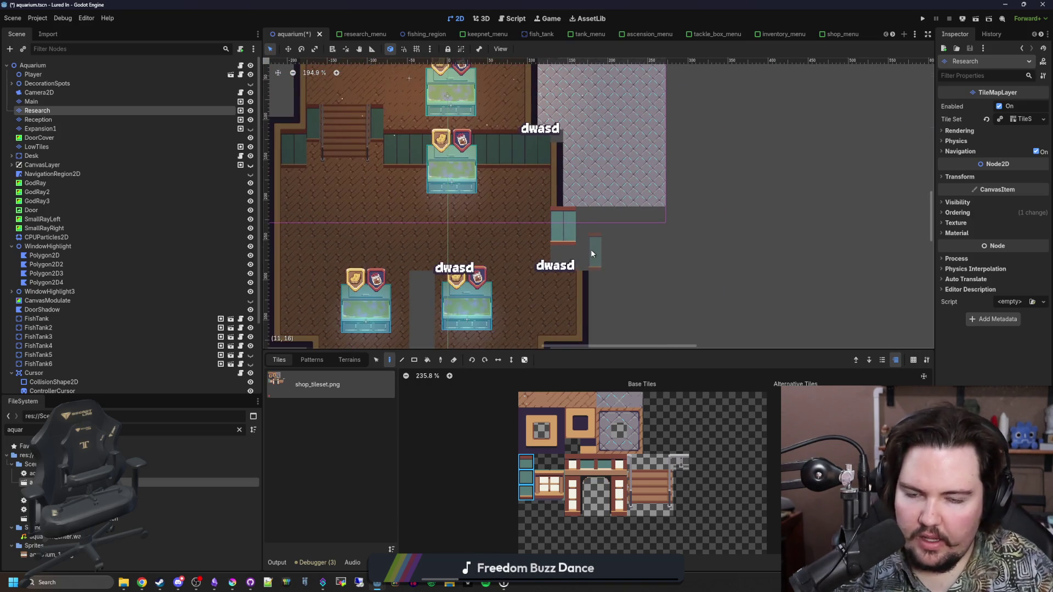
pyautogui.scroll(10, 598, 244)
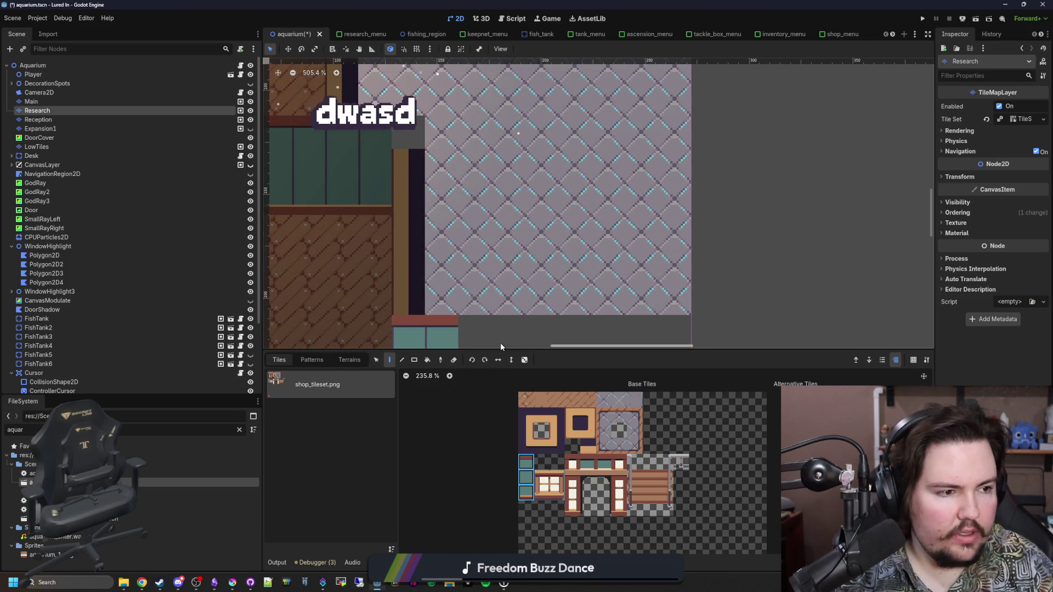
pyautogui.scroll(3, 527, 329)
pyautogui.scroll(1, 564, 320)
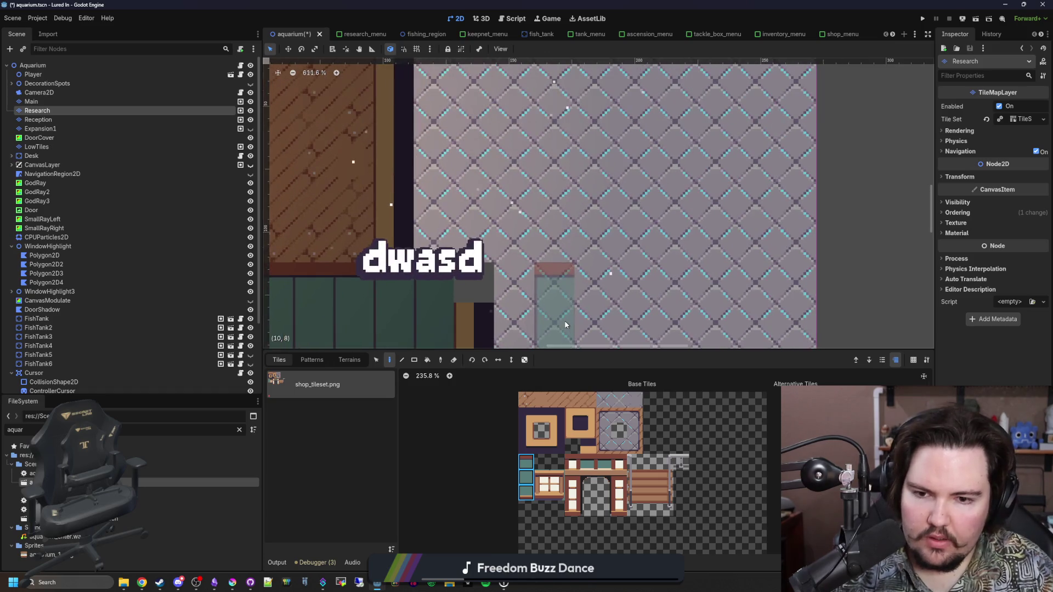
pyautogui.scroll(-6, 532, 219)
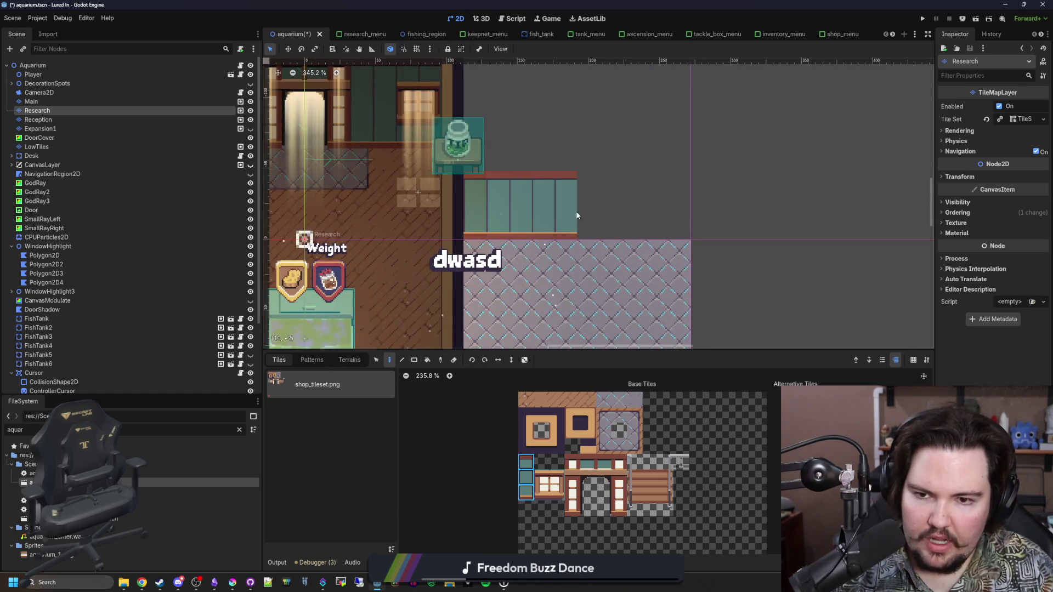
pyautogui.moveTo(569, 214); pyautogui.dragTo(663, 218)
pyautogui.hscroll(5, 670, 228)
# Step: Paint a tan trim row along the wall top, capped with an end tile
pyautogui.click(542, 417)
pyautogui.hscroll(-4, 590, 204)
pyautogui.moveTo(596, 200); pyautogui.dragTo(419, 195)
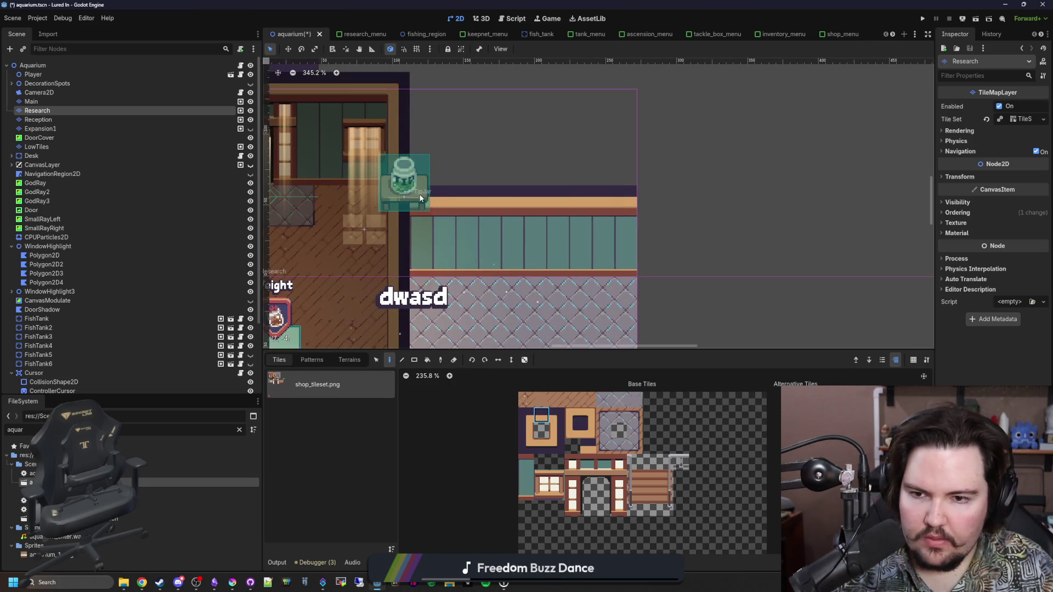
pyautogui.click(587, 415)
pyautogui.hscroll(1, 565, 207)
pyautogui.hscroll(3, 605, 220)
pyautogui.click(549, 160)
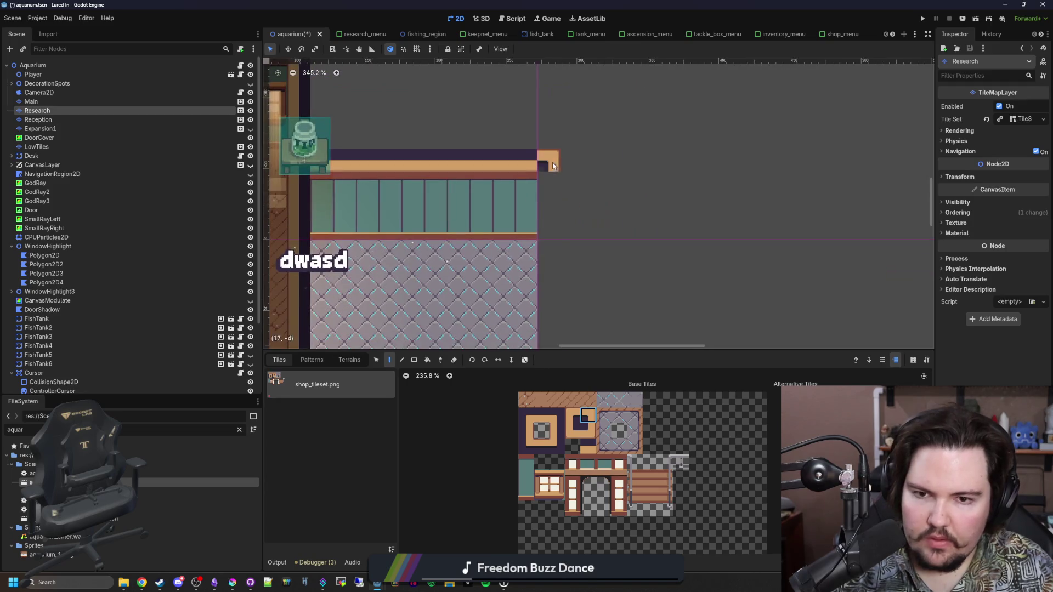
pyautogui.click(555, 416)
pyautogui.click(548, 160)
# Step: Run the tan trim down the side room's right edge to its bottom
pyautogui.moveTo(553, 201); pyautogui.dragTo(557, 300)
pyautogui.scroll(-3, 548, 246)
pyautogui.moveTo(515, 170); pyautogui.dragTo(516, 245)
pyautogui.scroll(-1, 559, 158)
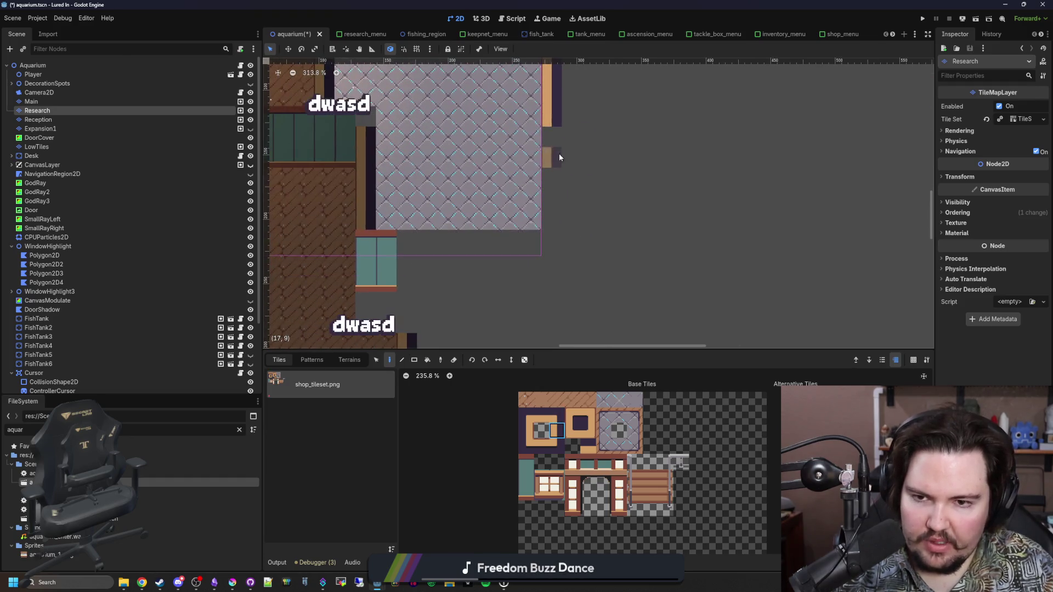
pyautogui.moveTo(559, 158); pyautogui.dragTo(554, 213)
pyautogui.scroll(4, 479, 280)
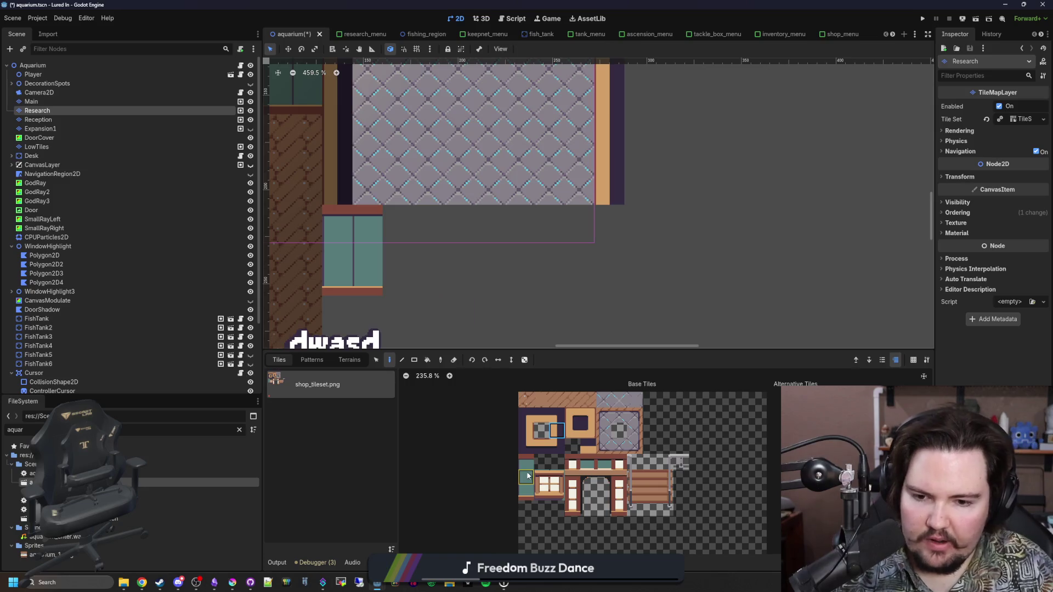
# Step: Paint tan trim along the room's bottom with a corner tile at its right end
pyautogui.moveTo(526, 460); pyautogui.dragTo(526, 494)
pyautogui.click(540, 448)
pyautogui.moveTo(586, 224); pyautogui.dragTo(401, 224)
pyautogui.click(587, 430)
pyautogui.moveTo(609, 250); pyautogui.dragTo(616, 232)
pyautogui.rightClick(609, 250)
# Step: Place corner and end pieces at the room's bottom-right corner
pyautogui.scroll(-3, 548, 250)
pyautogui.click(525, 415)
pyautogui.scroll(1, 571, 223)
pyautogui.click(580, 417)
pyautogui.click(568, 214)
pyautogui.click(525, 416)
pyautogui.click(559, 445)
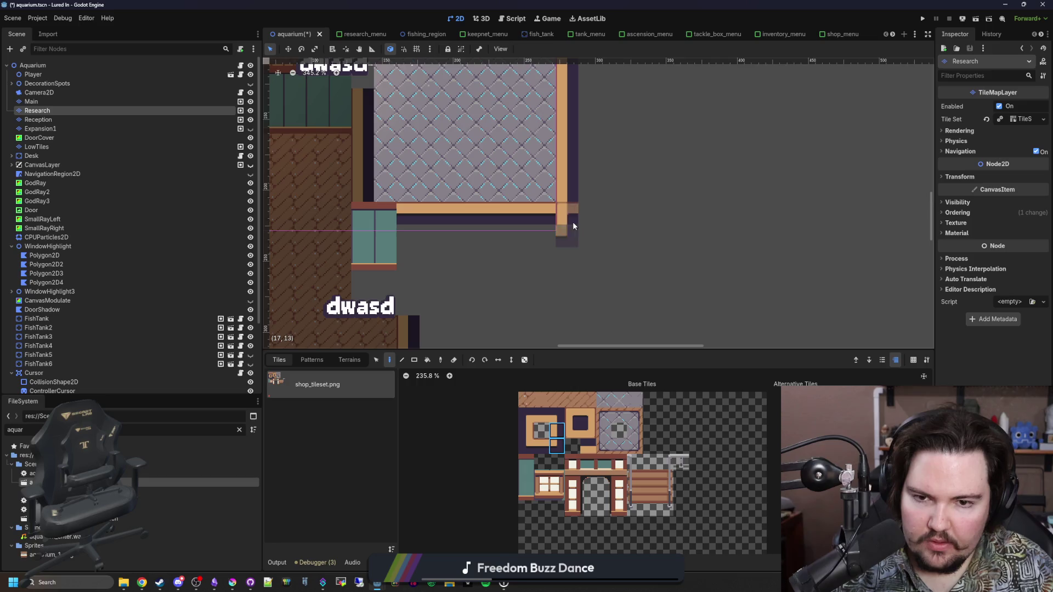
pyautogui.click(571, 222)
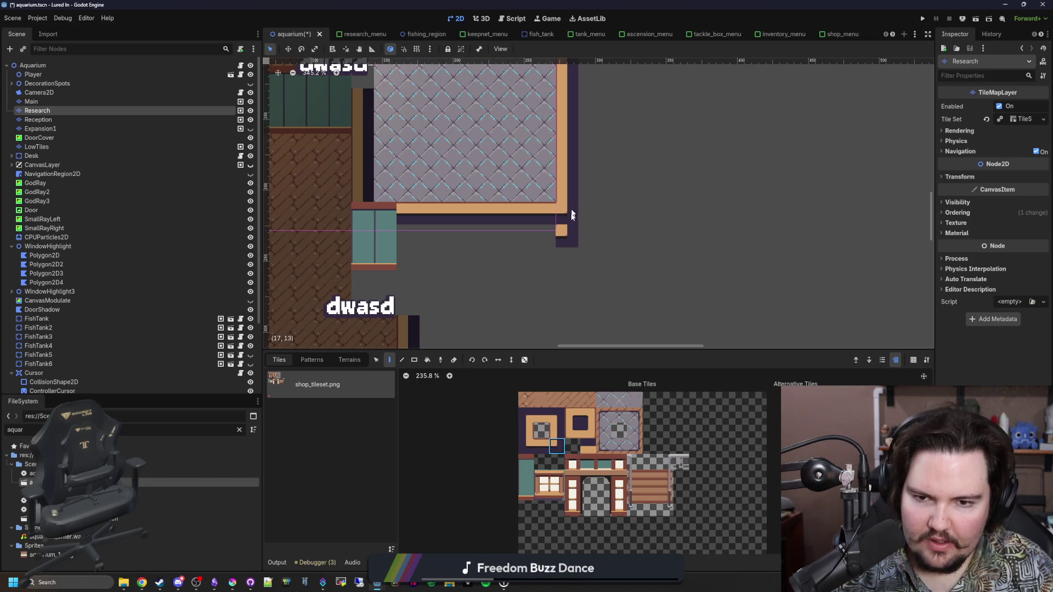
# Step: Stamp three stacked window tiles into both teal wall columns
pyautogui.hscroll(-5, 564, 272)
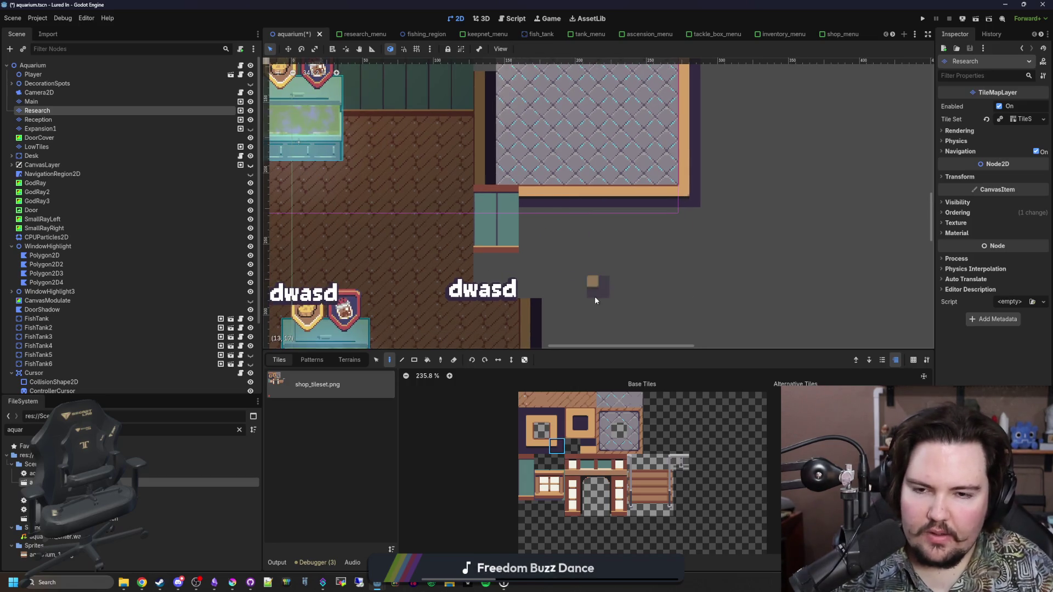
pyautogui.scroll(5, 566, 276)
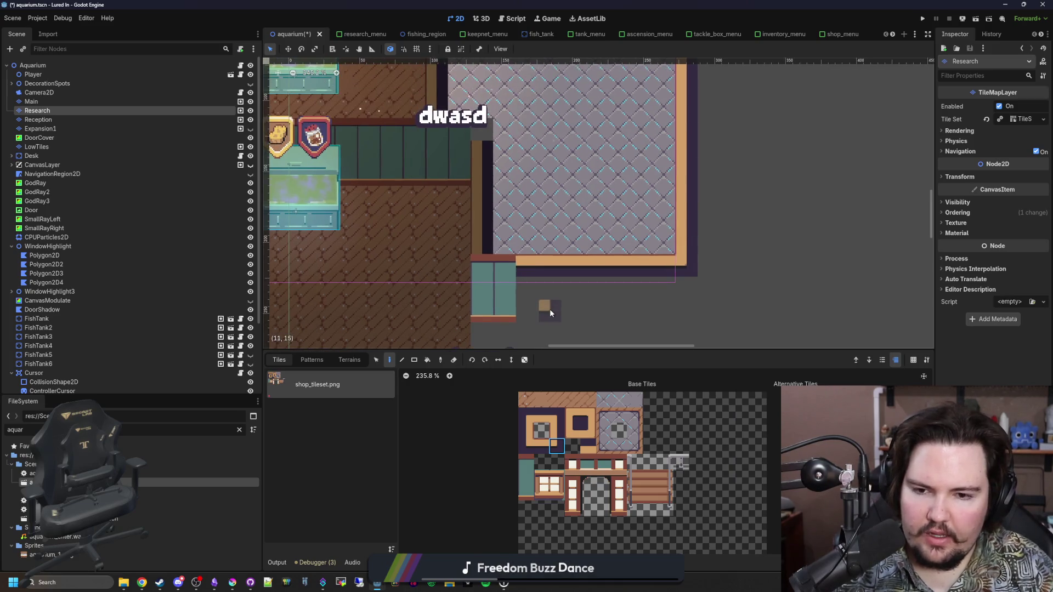
pyautogui.scroll(-3, 566, 276)
pyautogui.scroll(3, 566, 276)
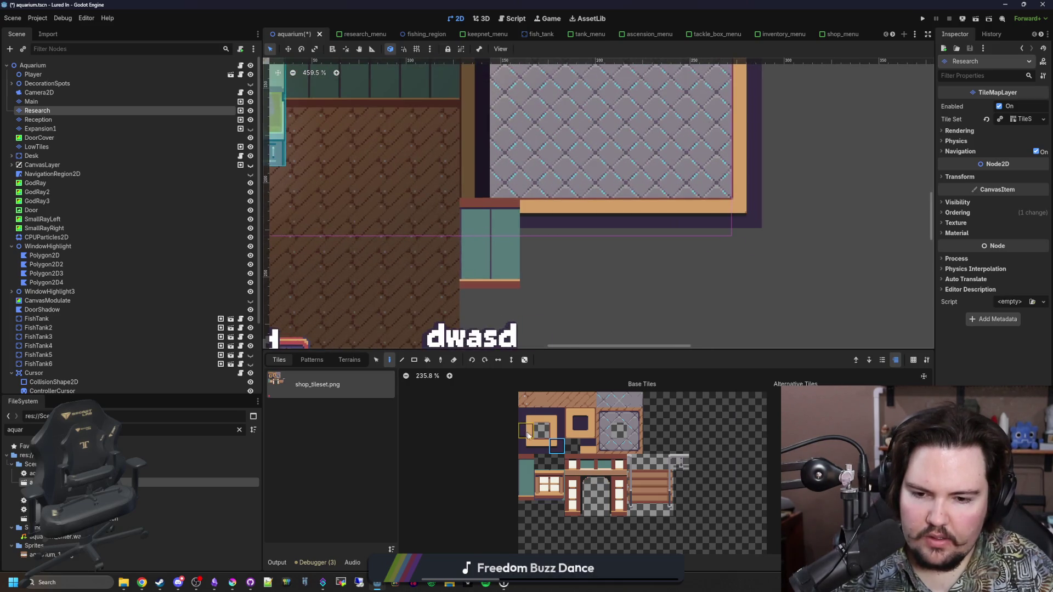
pyautogui.moveTo(529, 462); pyautogui.dragTo(531, 498)
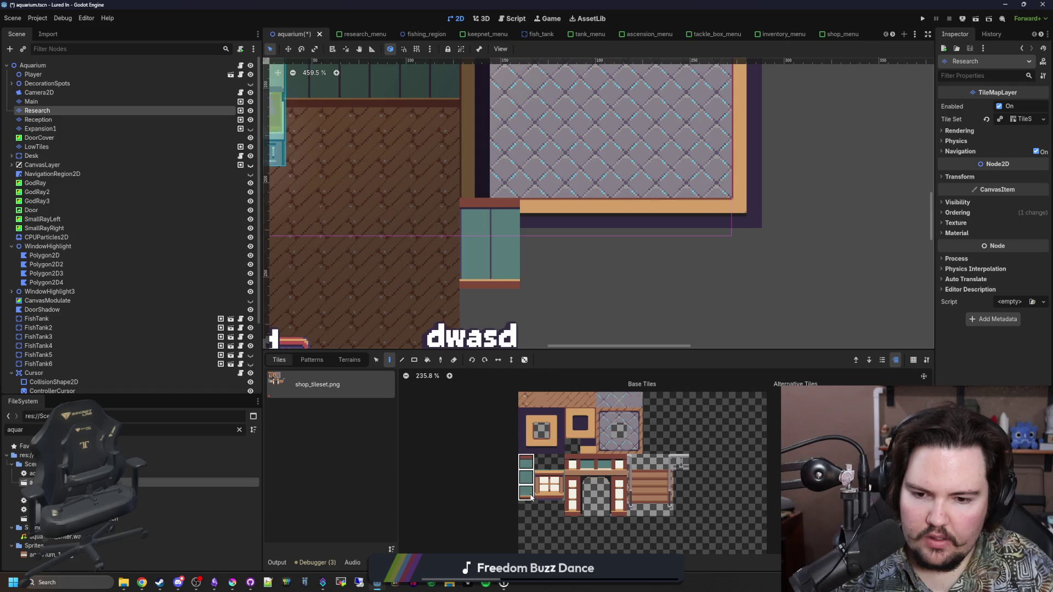
pyautogui.click(500, 265)
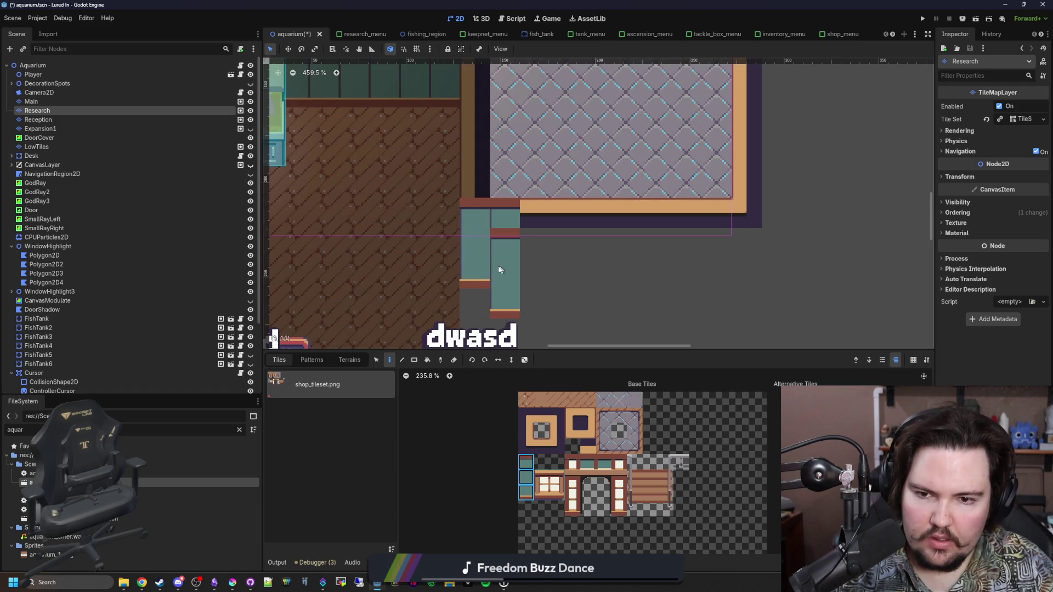
pyautogui.click(486, 275)
# Step: Paint the orange corner tile at the room's bottom-left
pyautogui.rightClick(574, 438)
pyautogui.click(603, 457)
pyautogui.click(541, 446)
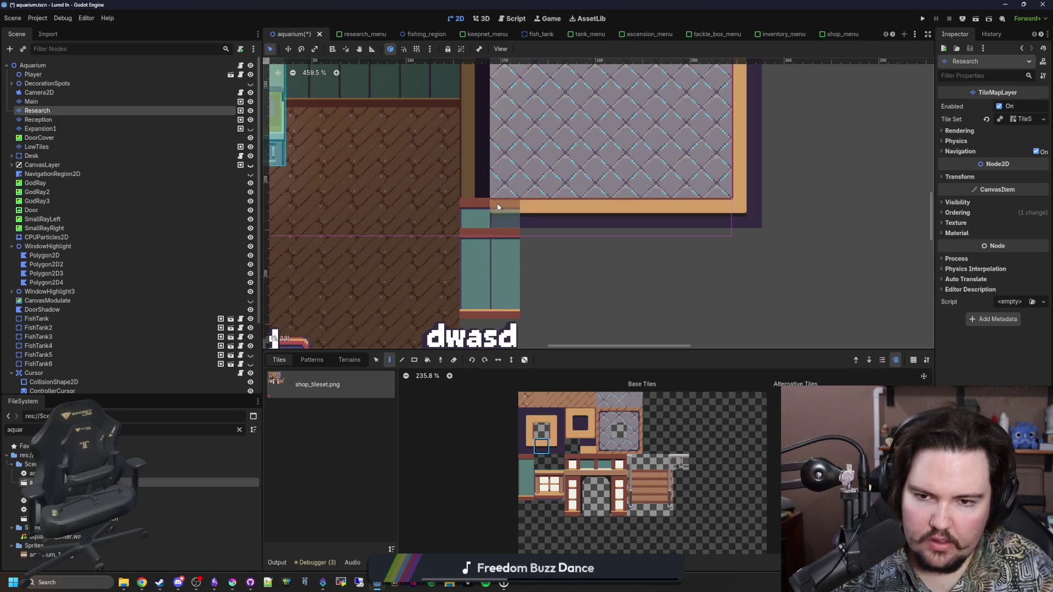
pyautogui.click(529, 448)
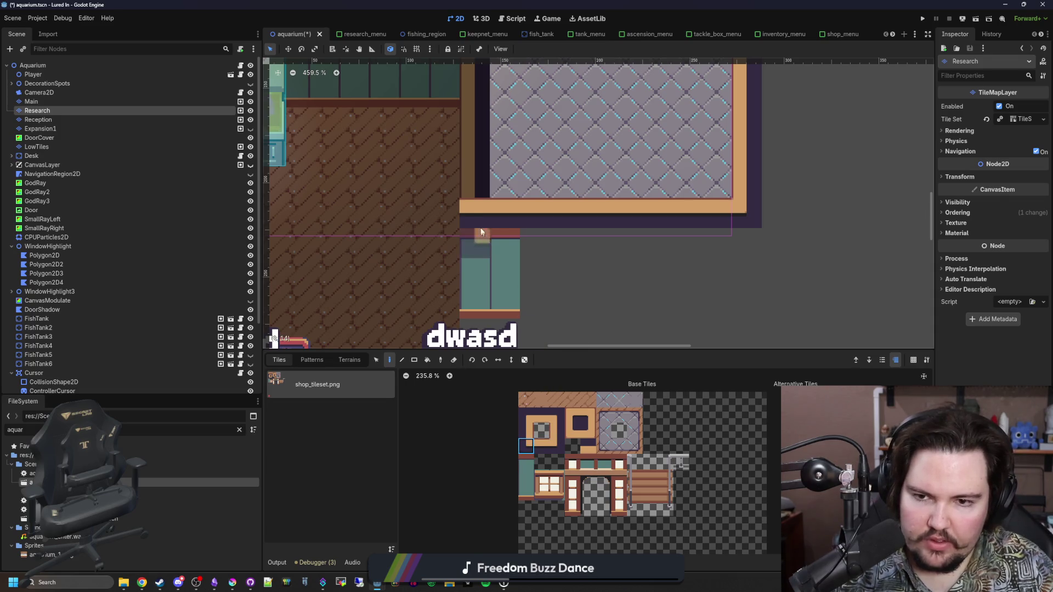
pyautogui.click(572, 430)
pyautogui.click(464, 212)
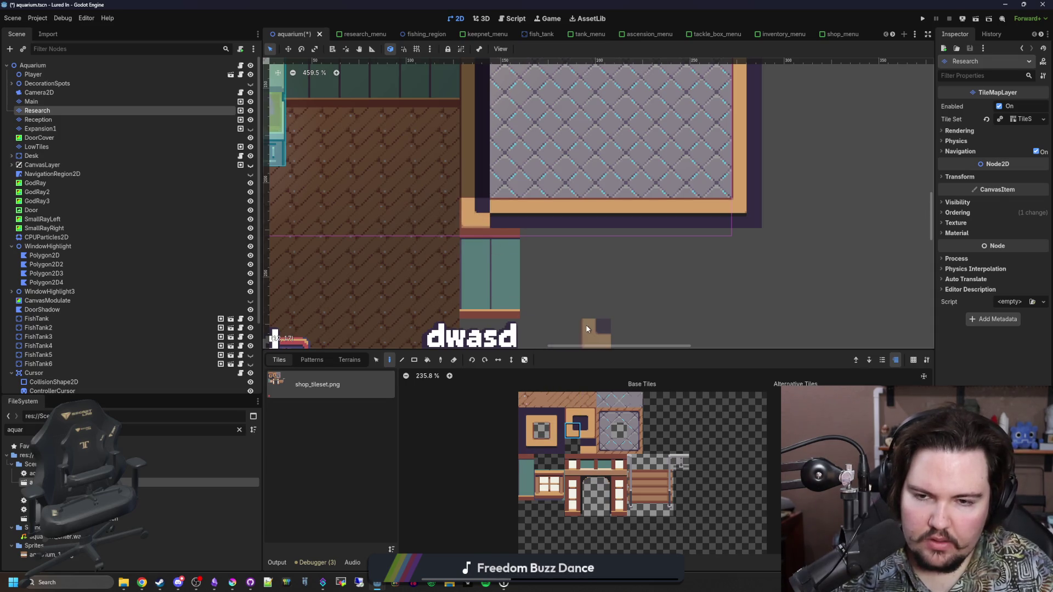
pyautogui.scroll(-5, 595, 214)
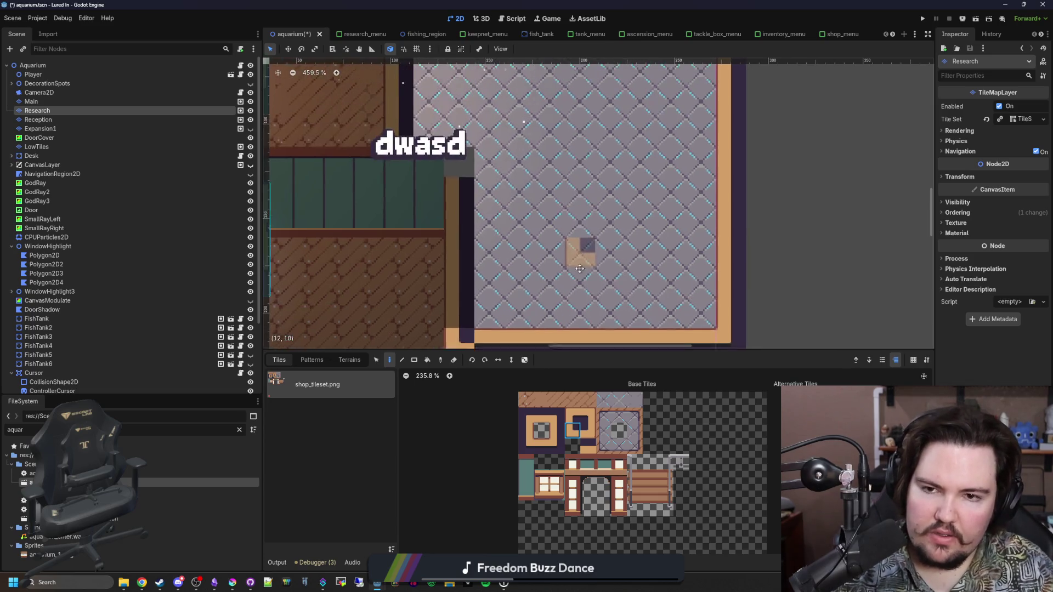
# Step: Paint two stacked dark wall tiles between the wooden floor and the diamond floor
pyautogui.scroll(-2, 580, 272)
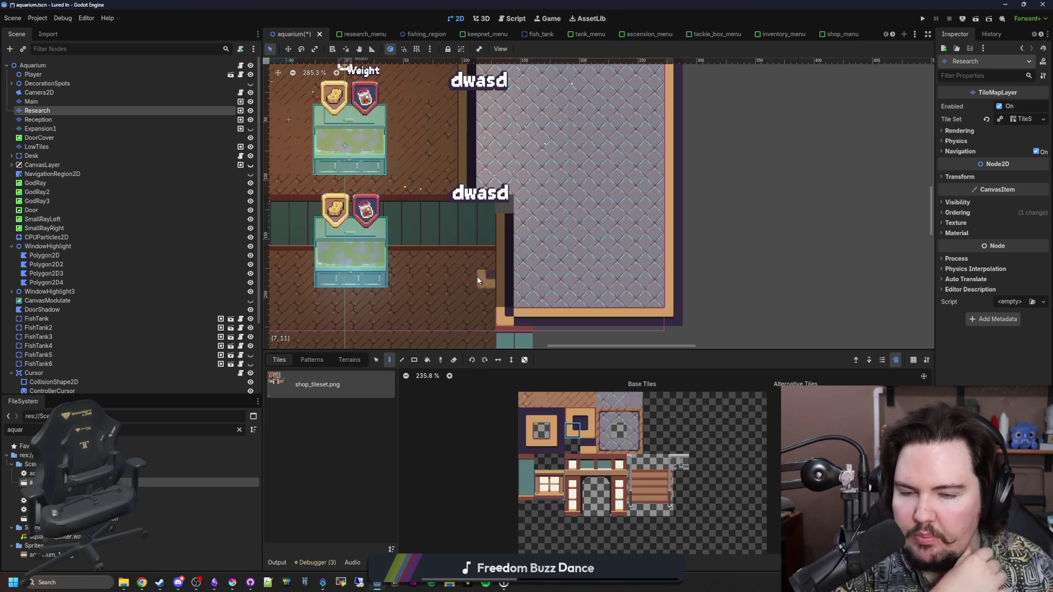
pyautogui.scroll(-3, 518, 235)
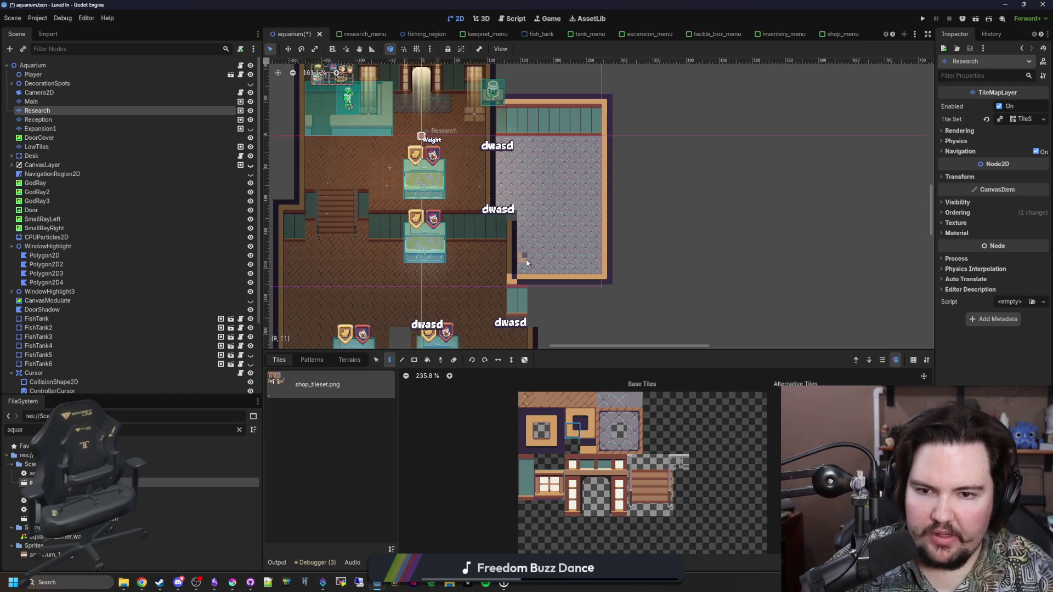
pyautogui.scroll(5, 525, 260)
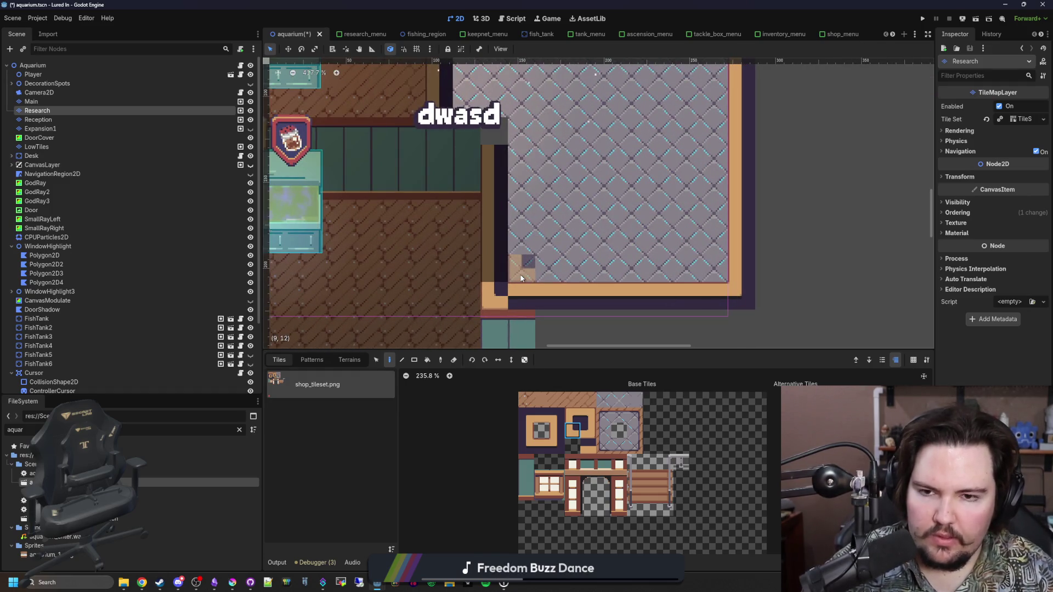
pyautogui.scroll(-2, 521, 278)
pyautogui.scroll(-2, 558, 246)
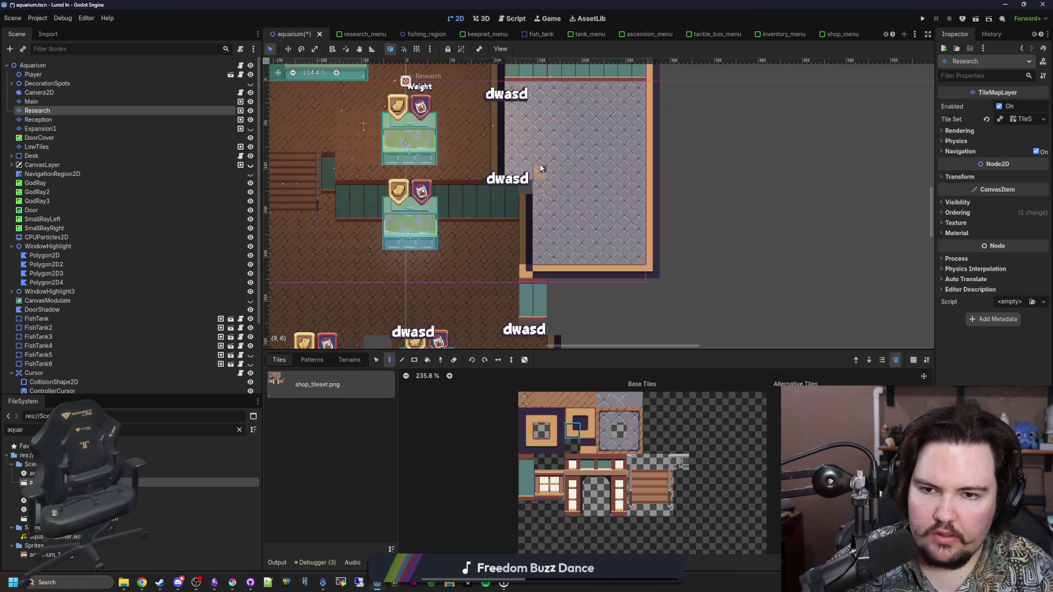
pyautogui.moveTo(537, 164); pyautogui.dragTo(543, 248)
pyautogui.scroll(3, 527, 264)
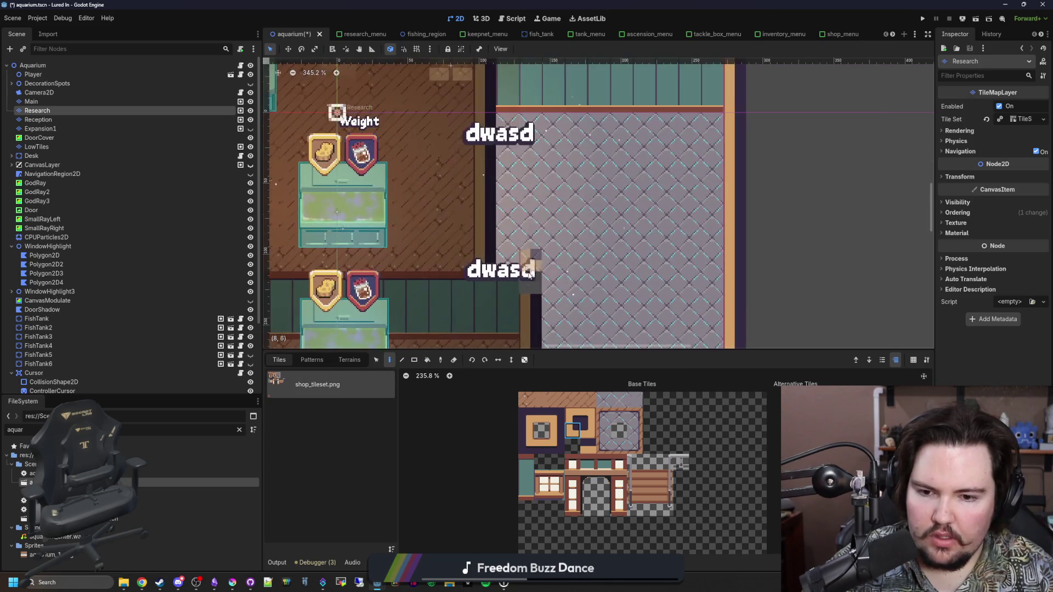
pyautogui.moveTo(525, 493); pyautogui.dragTo(532, 462)
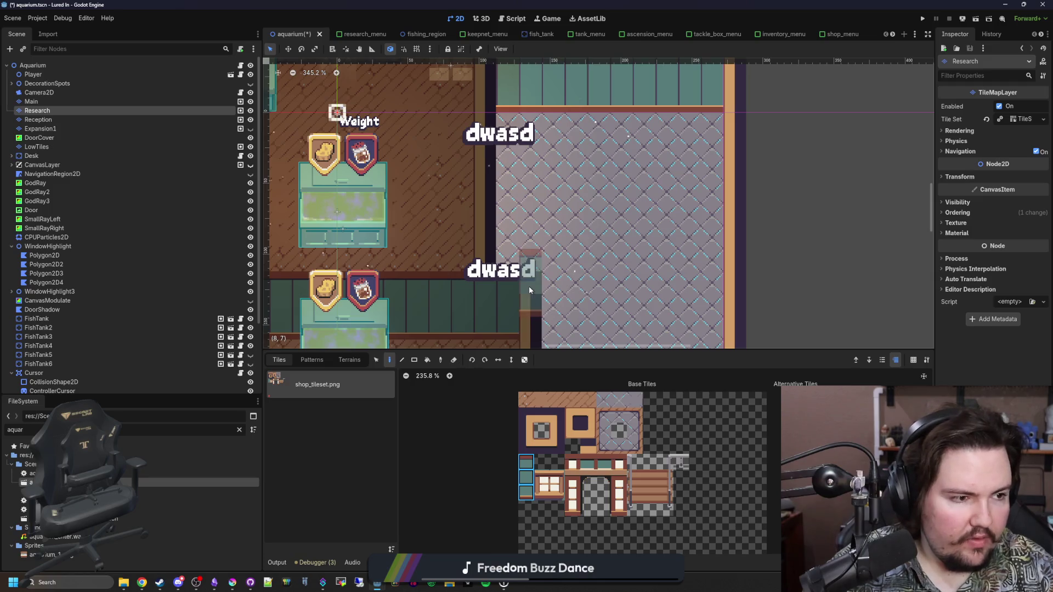
pyautogui.scroll(2, 529, 287)
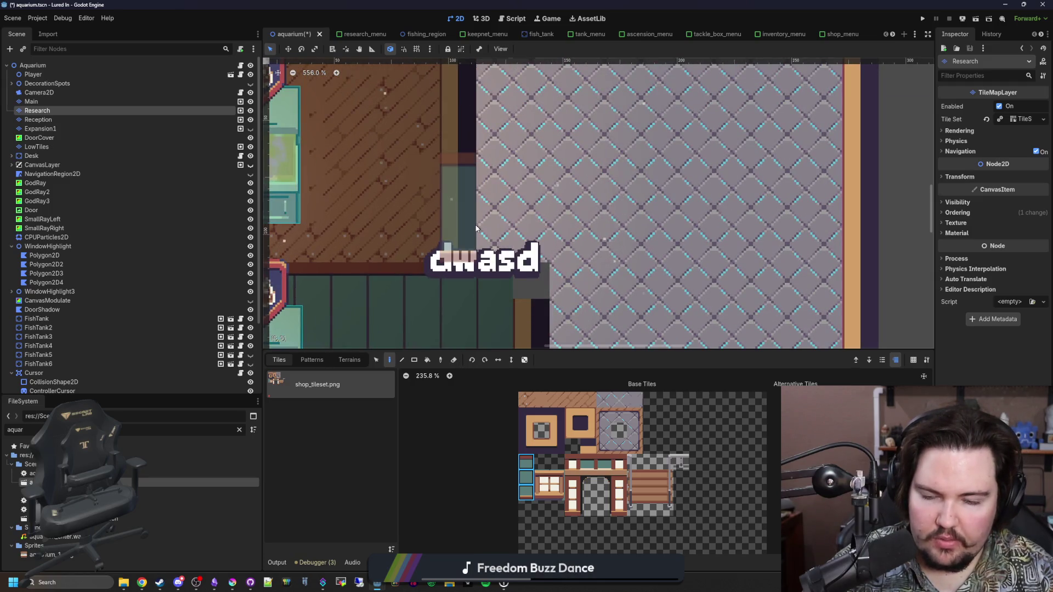
pyautogui.keyDown('ctrl'); pyautogui.click(465, 271); pyautogui.keyUp('ctrl')
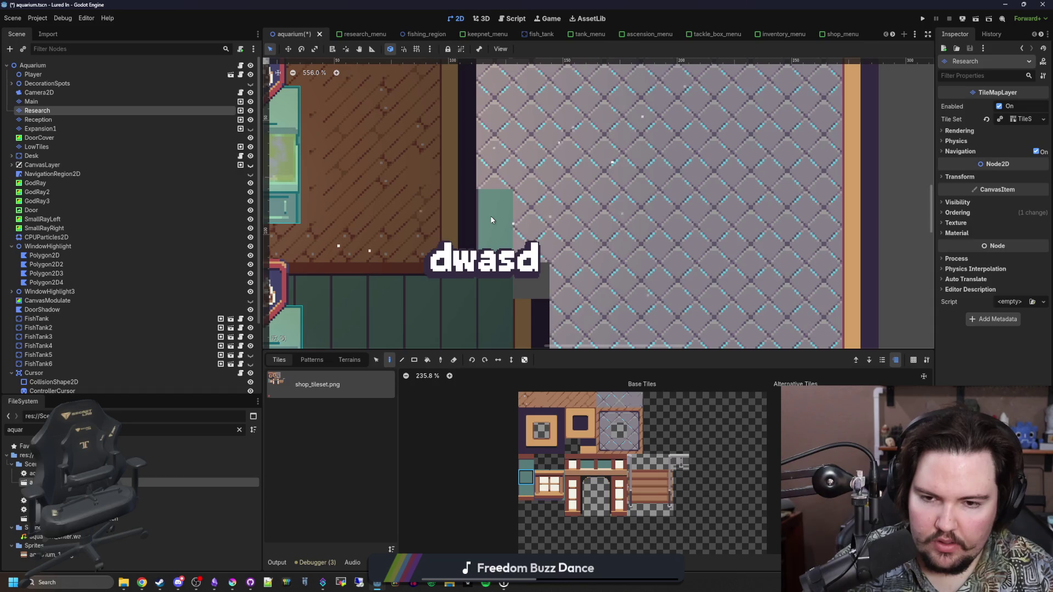
pyautogui.click(494, 219)
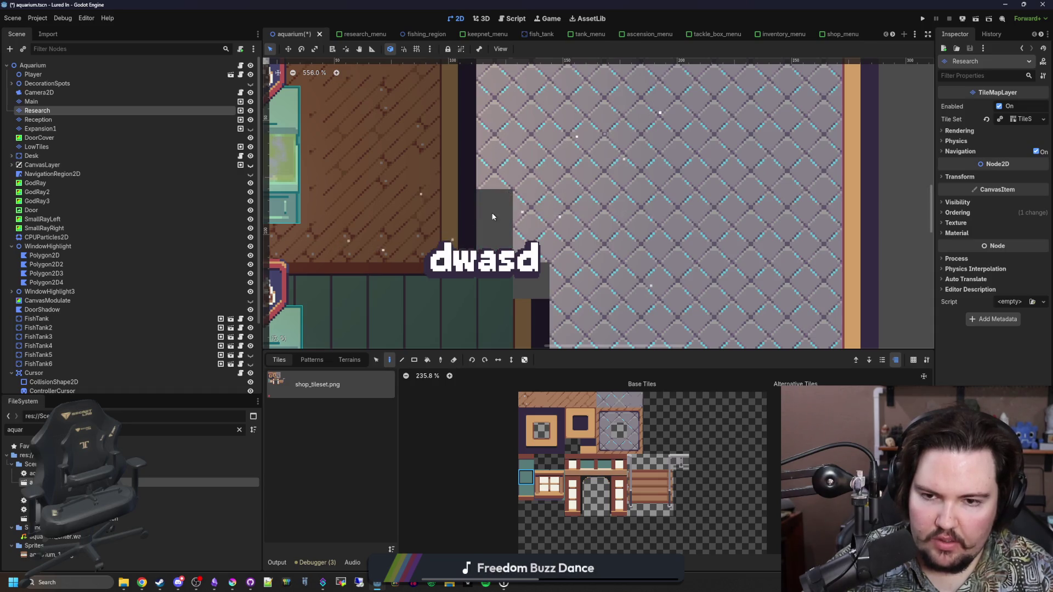
pyautogui.click(478, 187)
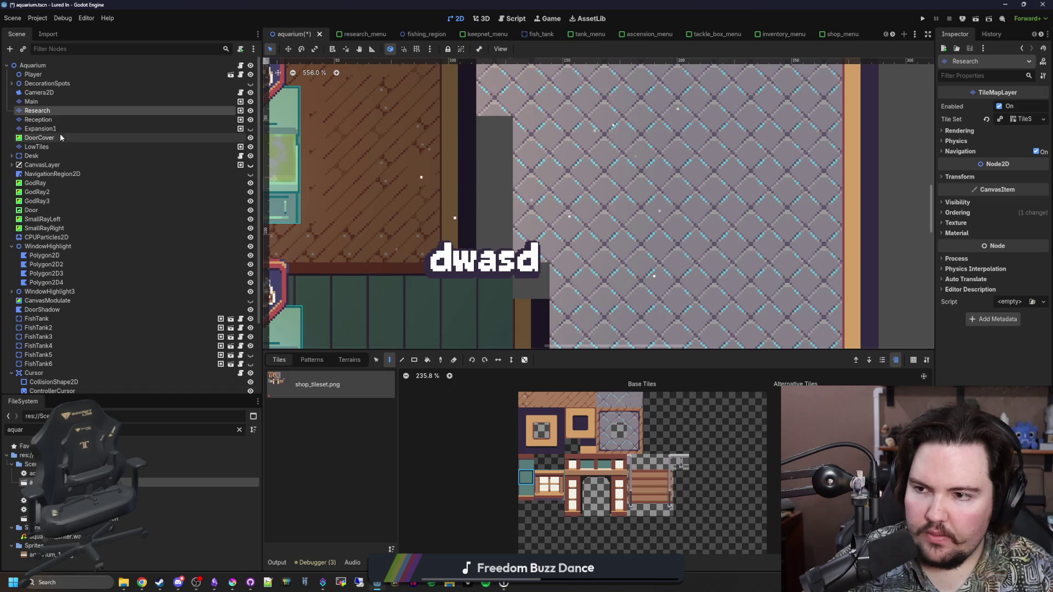
pyautogui.click(32, 101)
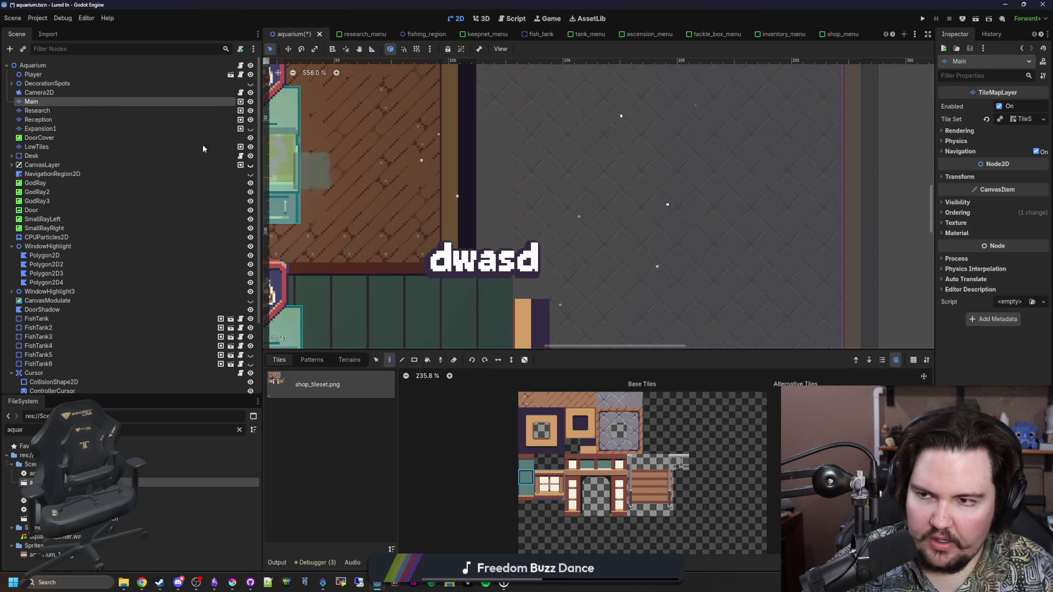
# Step: On the Reception layer, paint two teal tiles just above the lower dwasd label
pyautogui.click(37, 120)
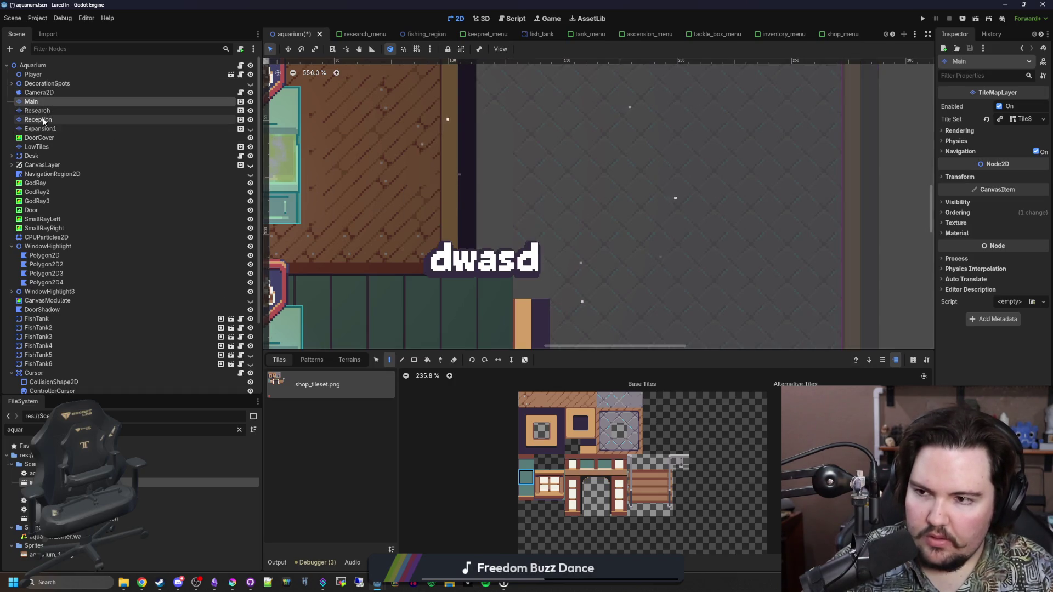
pyautogui.scroll(2, 516, 329)
pyautogui.moveTo(516, 345)
pyautogui.mouseDown()
pyautogui.moveTo(516, 285)
pyautogui.moveTo(481, 321)
pyautogui.mouseUp()
pyautogui.scroll(-5, 541, 270)
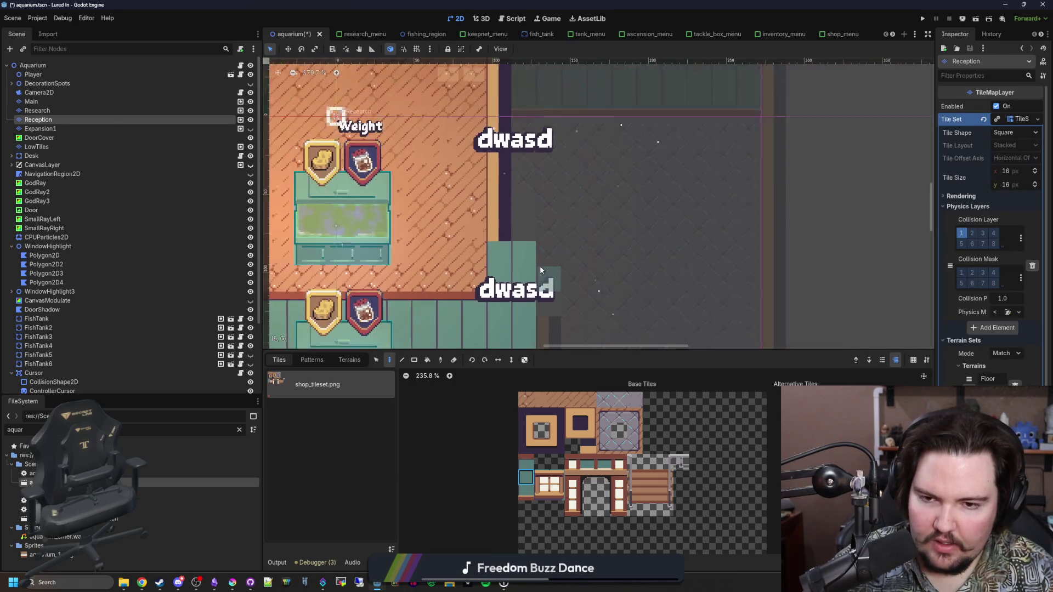
pyautogui.scroll(4, 540, 265)
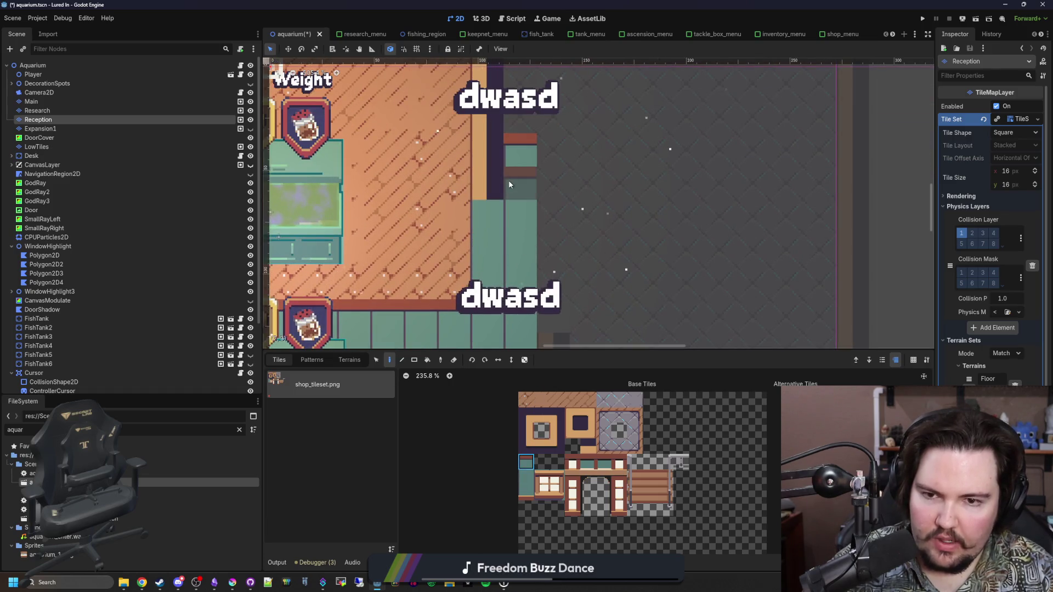
pyautogui.scroll(-3, 599, 291)
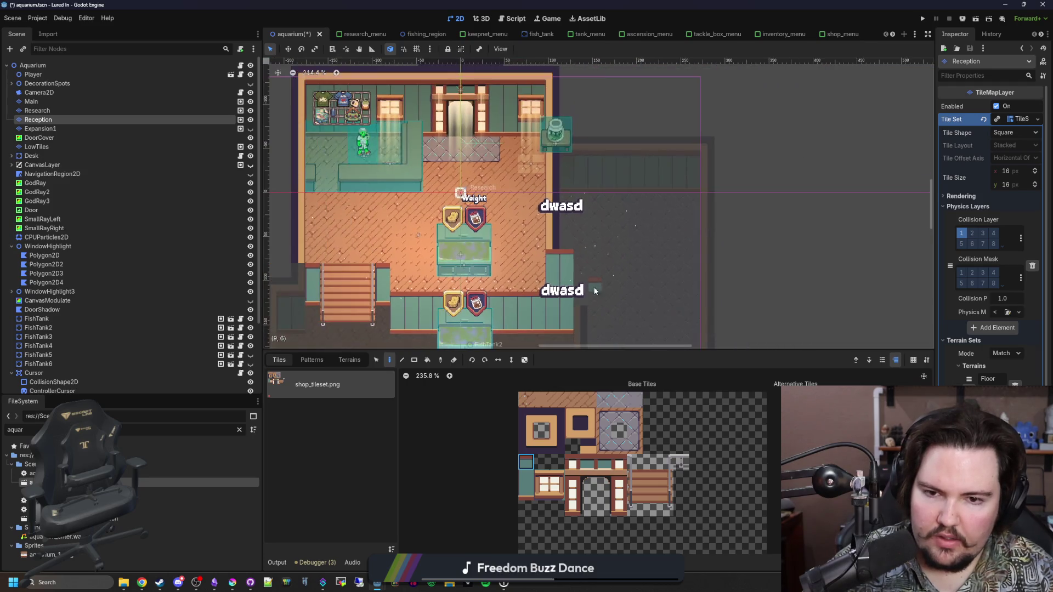
pyautogui.click(61, 111)
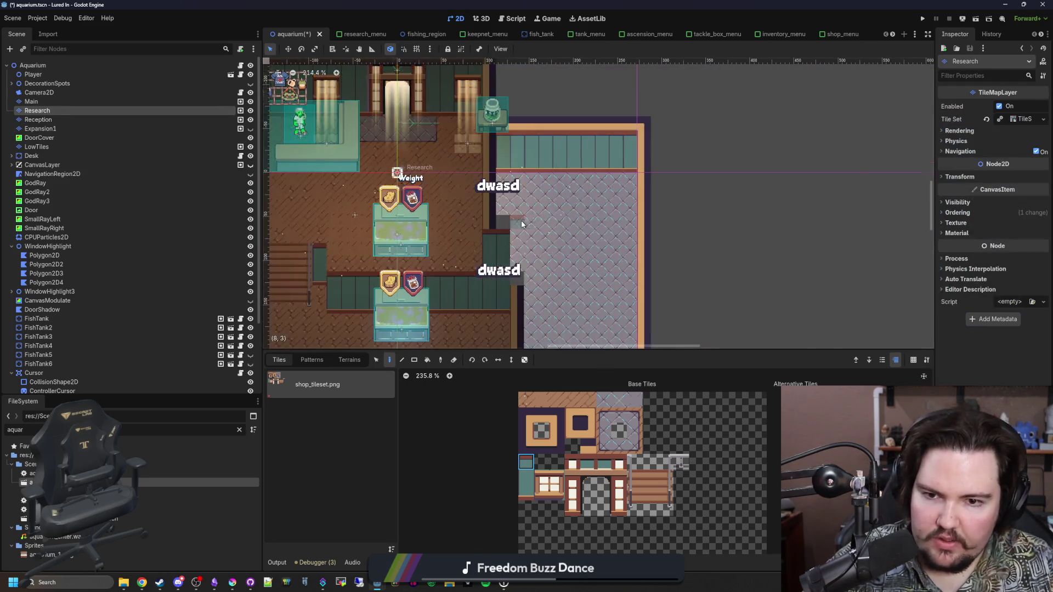
# Step: Paint the top-left orange border tile into cells (7,2) and (7,3), erasing a misplaced tile
pyautogui.scroll(4, 523, 224)
pyautogui.click(526, 446)
pyautogui.click(578, 429)
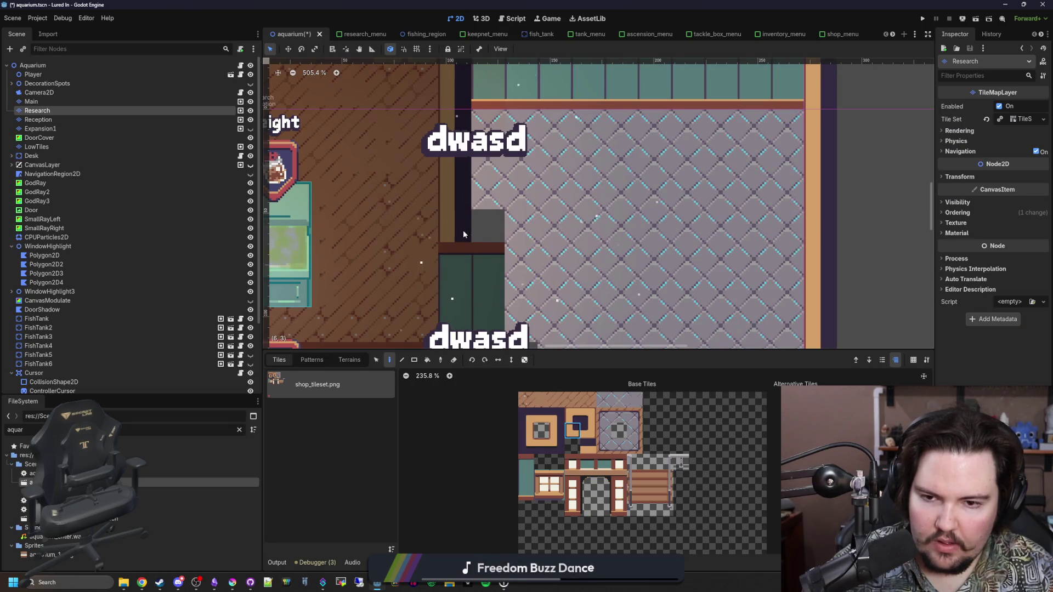
pyautogui.click(480, 223)
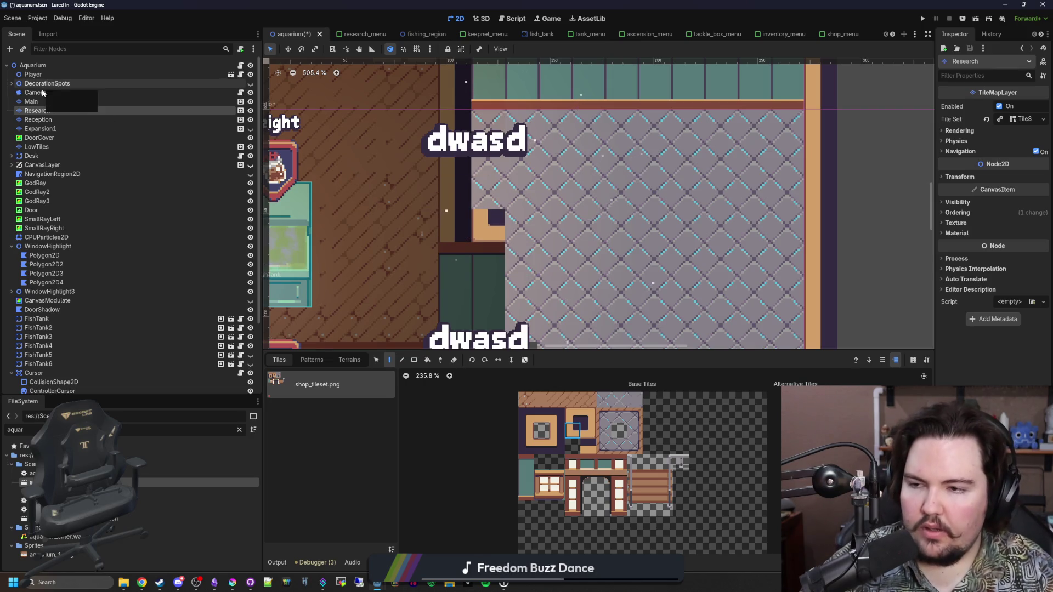
pyautogui.rightClick(493, 236)
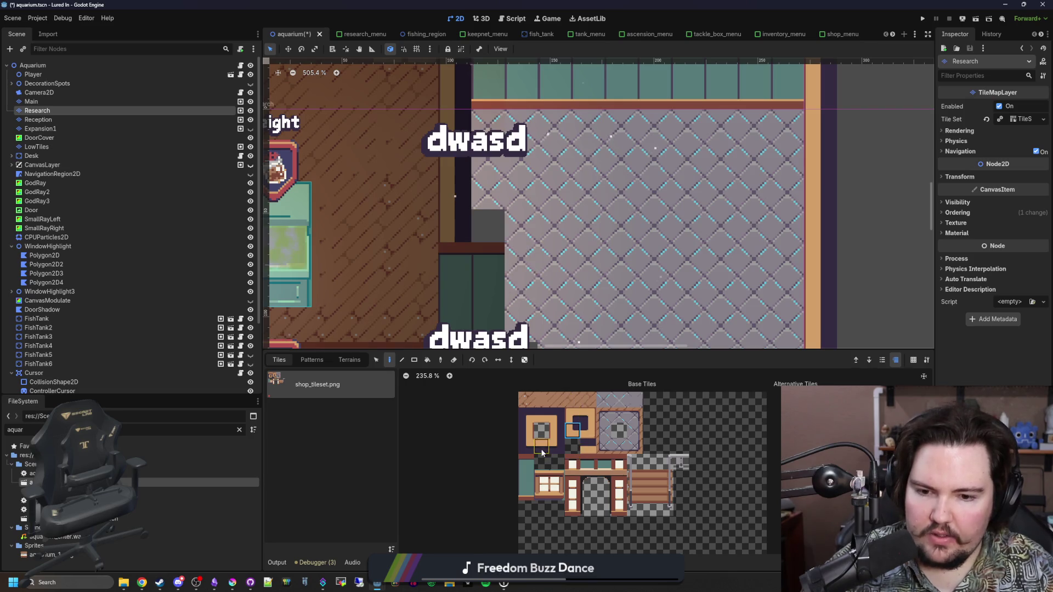
pyautogui.click(541, 415)
pyautogui.moveTo(486, 192); pyautogui.dragTo(485, 230)
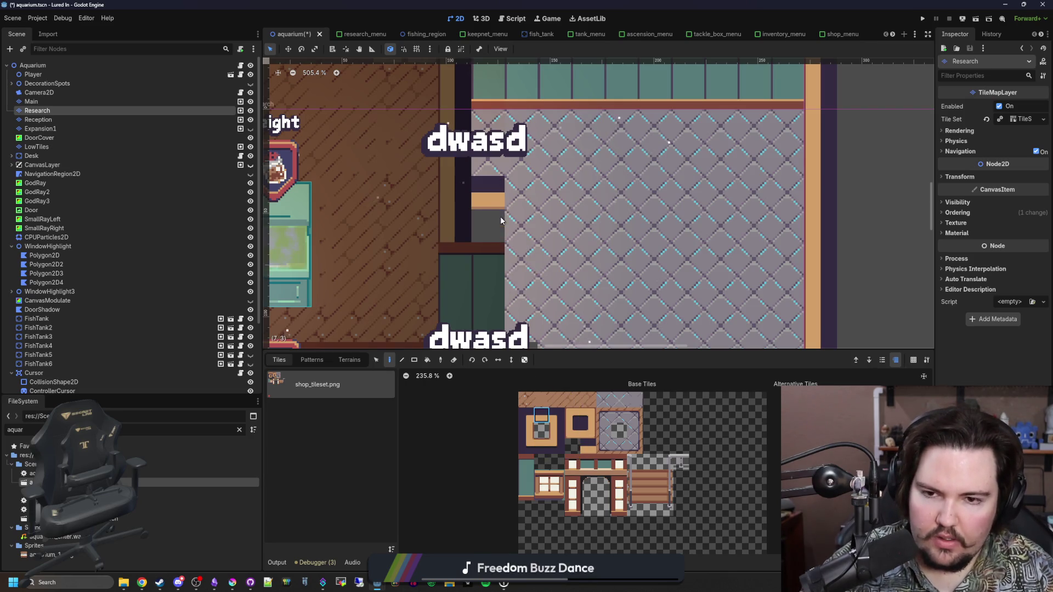
# Step: Bring the side room's bottom edge into view and choose a different border tile
pyautogui.moveTo(548, 258); pyautogui.dragTo(528, 216)
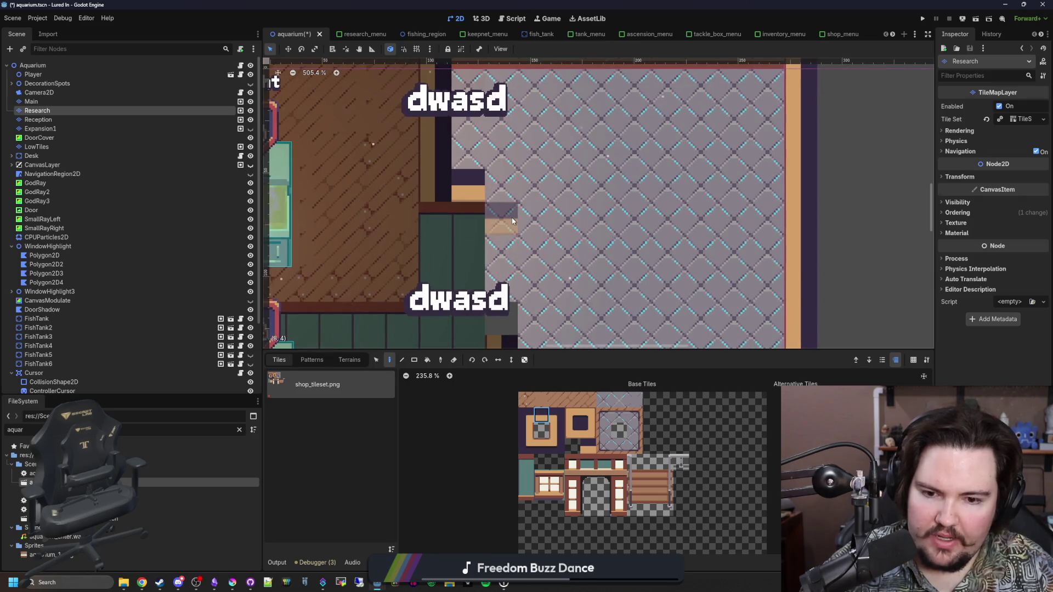
pyautogui.scroll(-3, 463, 222)
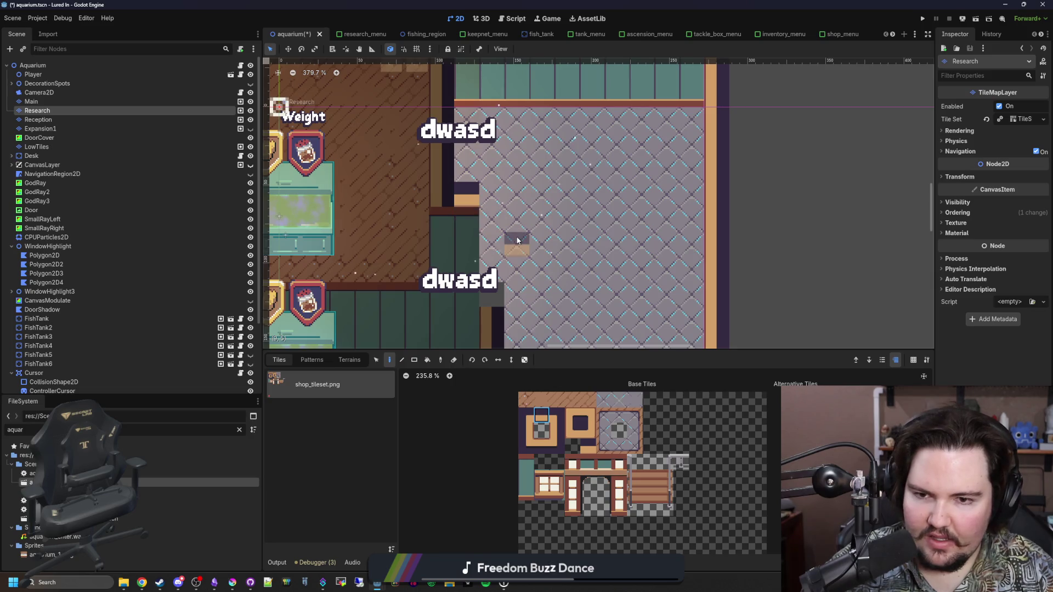
pyautogui.moveTo(541, 258); pyautogui.dragTo(530, 104)
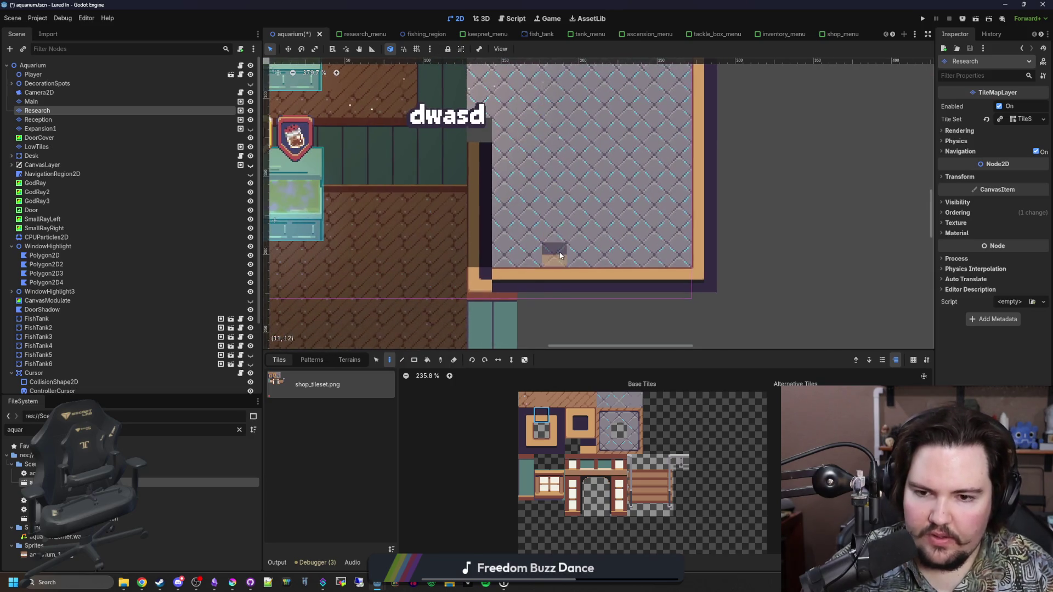
pyautogui.moveTo(552, 246); pyautogui.dragTo(554, 130)
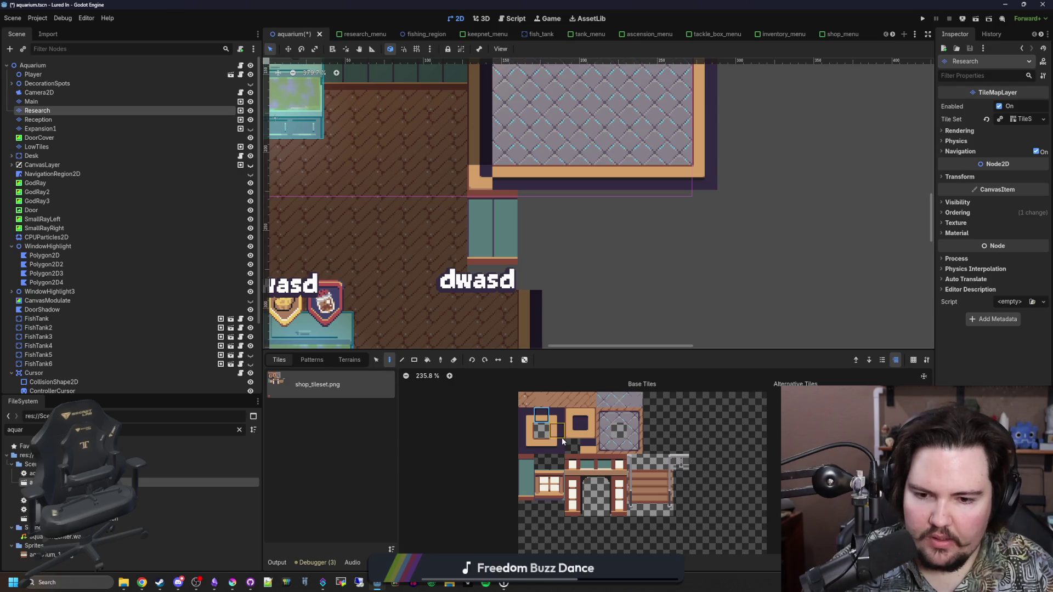
pyautogui.click(557, 432)
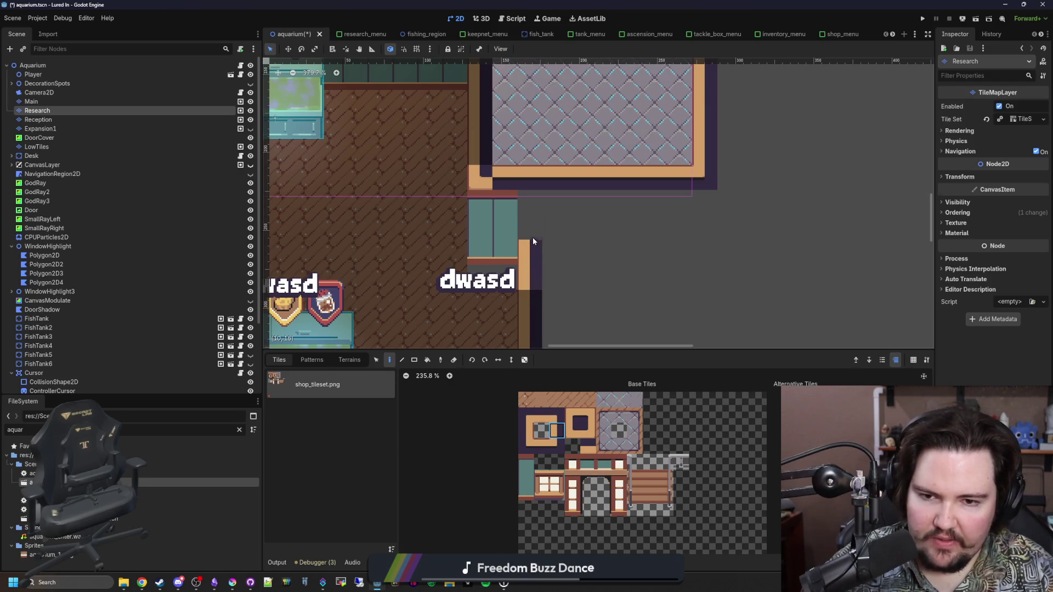
pyautogui.scroll(-8, 536, 208)
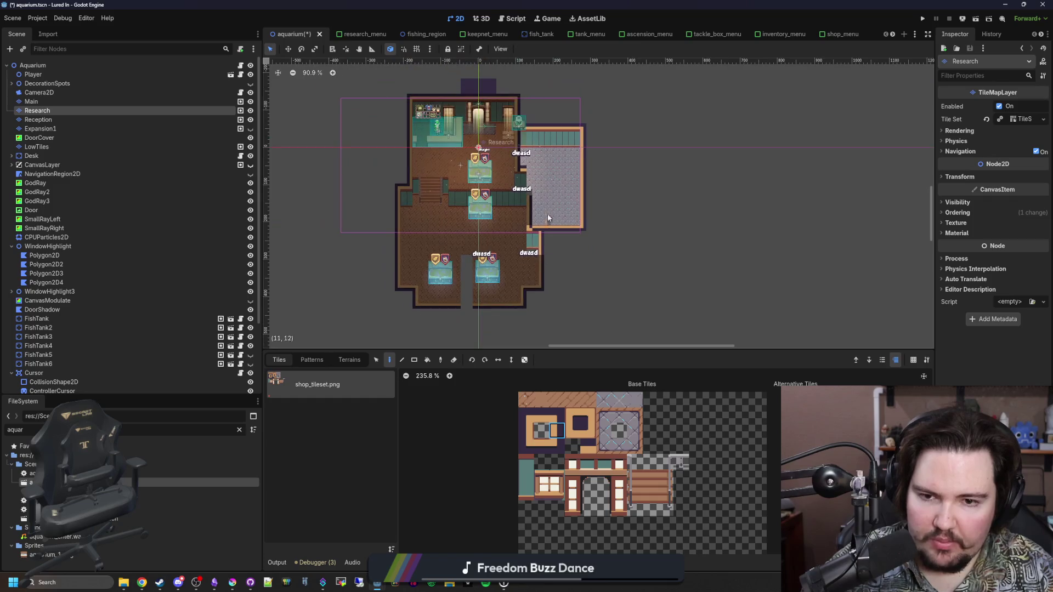
pyautogui.scroll(4, 557, 245)
pyautogui.scroll(-3, 603, 267)
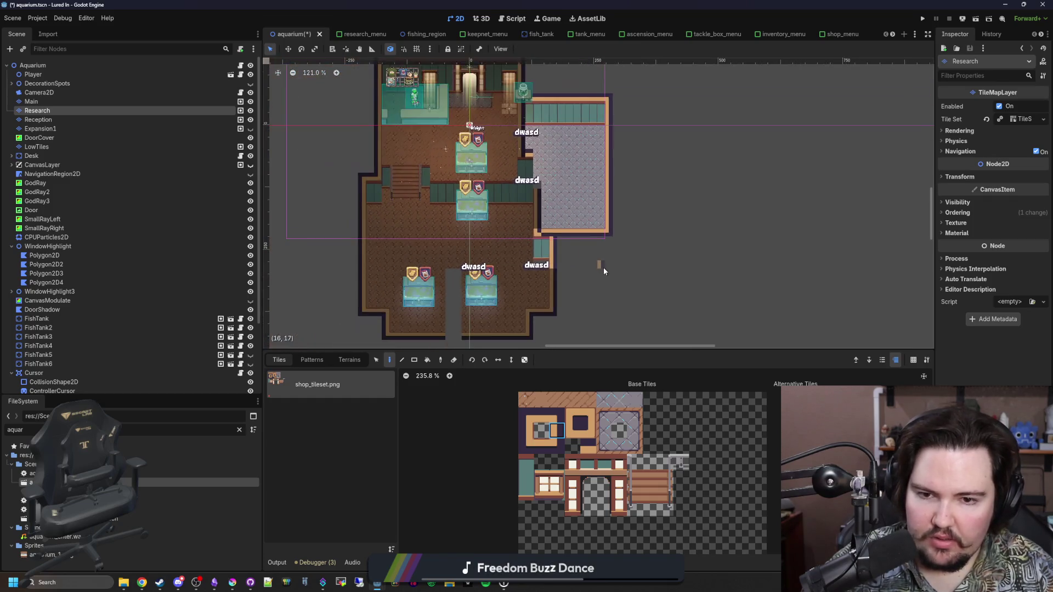
pyautogui.scroll(10, 603, 268)
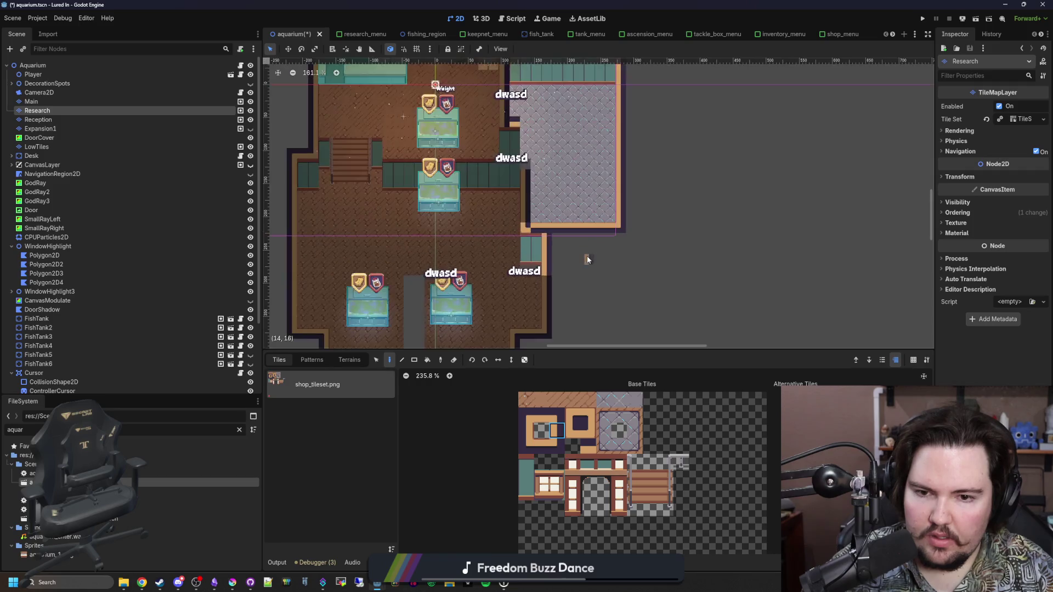
pyautogui.scroll(-3, 501, 253)
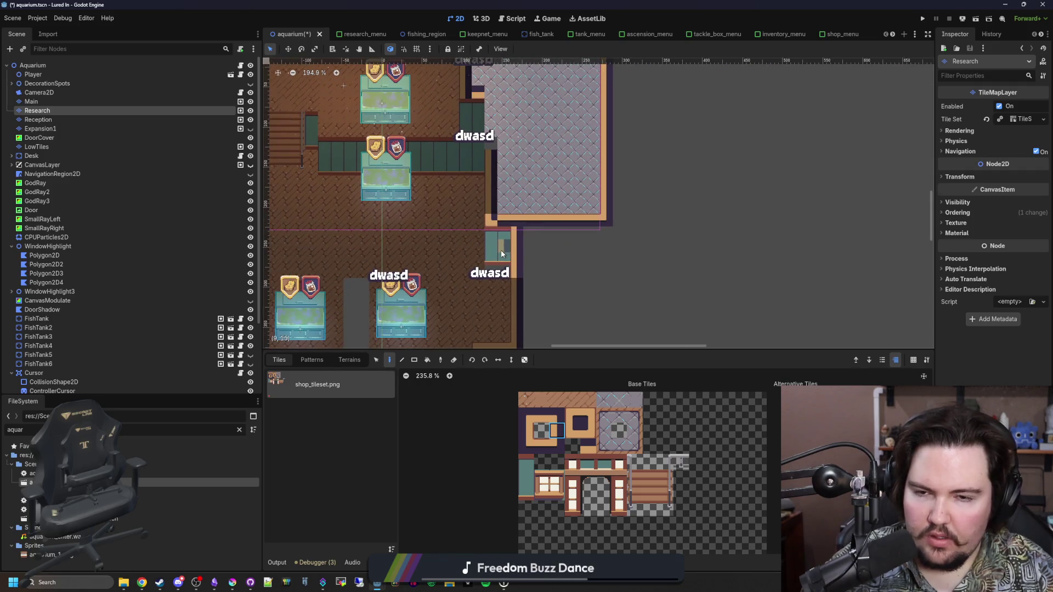
pyautogui.scroll(-1, 662, 282)
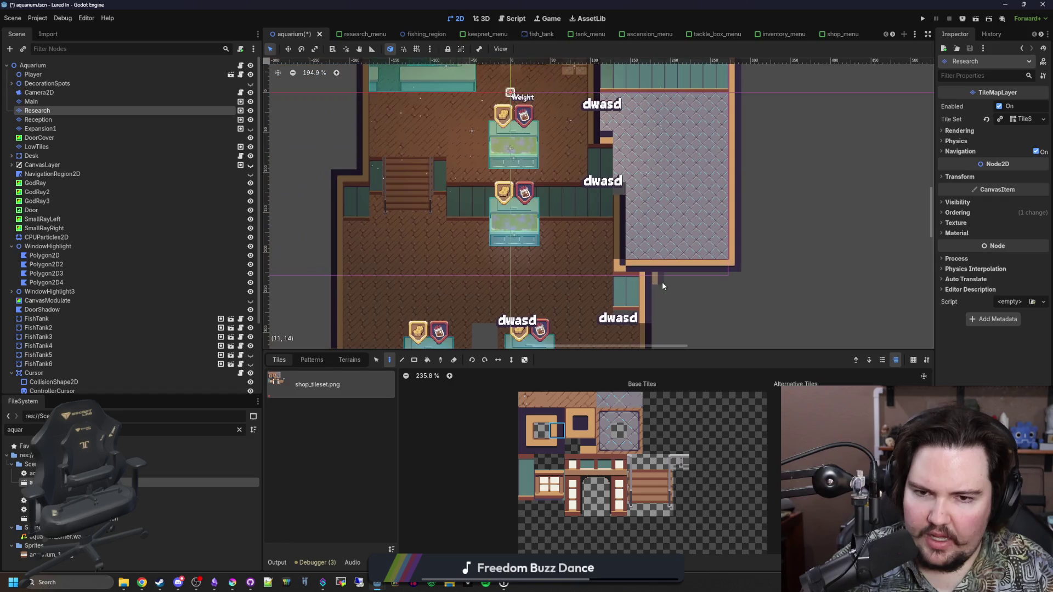
pyautogui.scroll(-4, 560, 255)
# Step: Repaint the row of border tiles beneath the diamond floor
pyautogui.moveTo(583, 264); pyautogui.dragTo(534, 220)
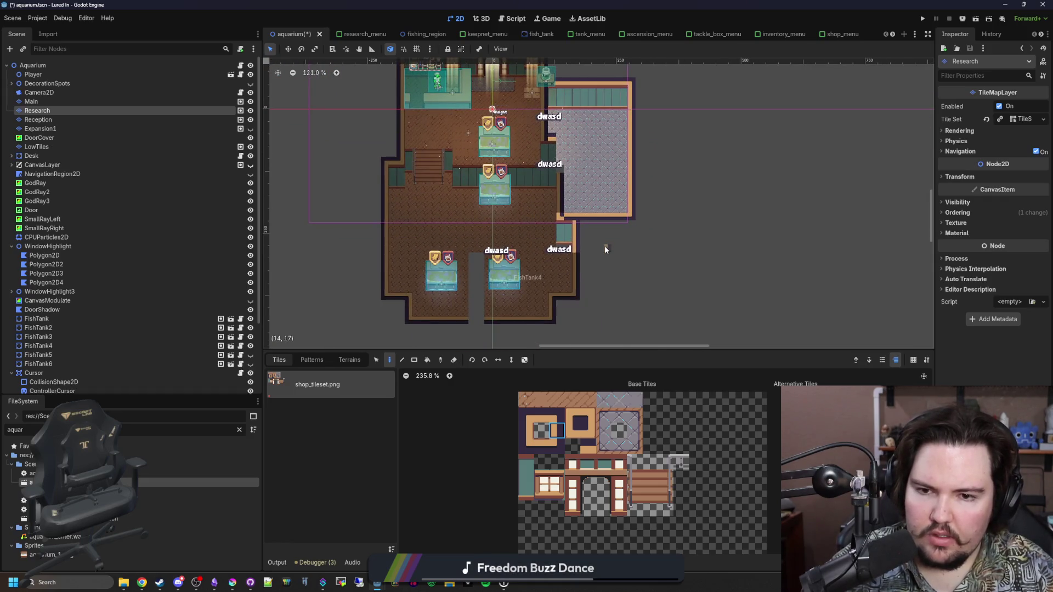
pyautogui.scroll(10, 604, 246)
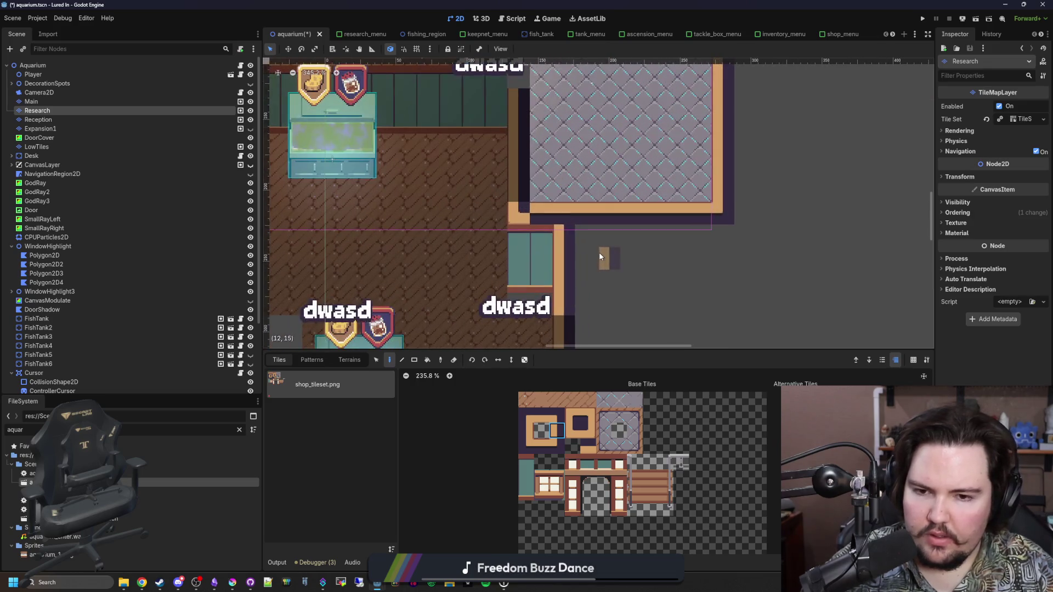
pyautogui.scroll(-5, 600, 256)
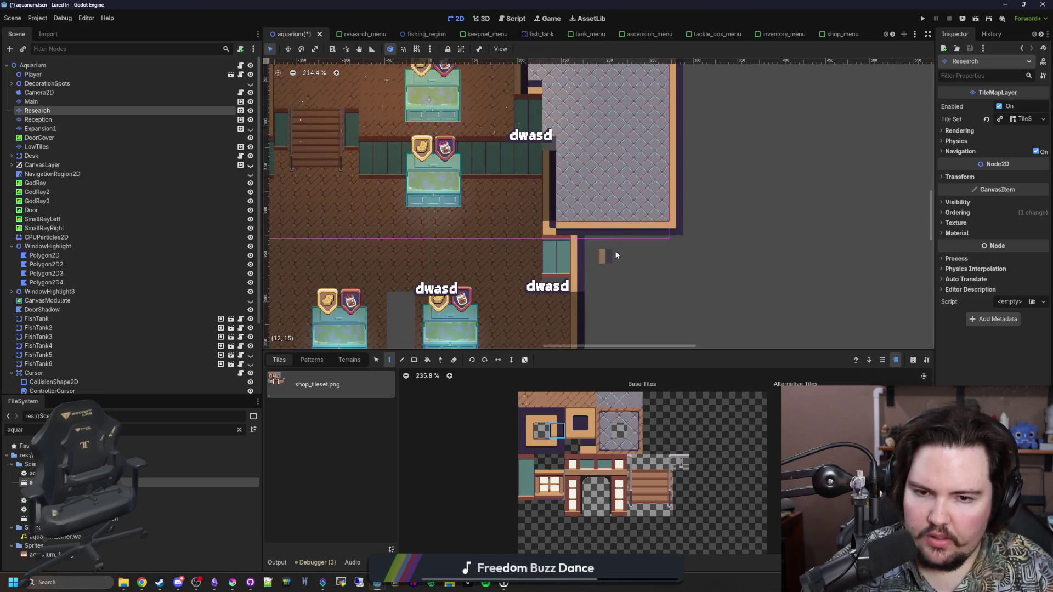
pyautogui.scroll(4, 626, 252)
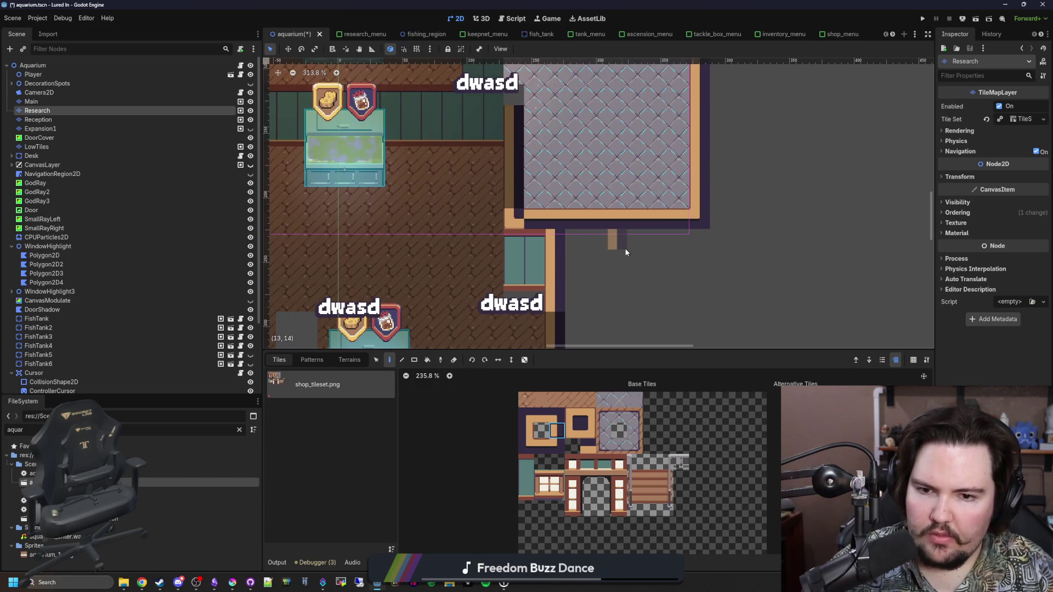
pyautogui.scroll(2, 581, 235)
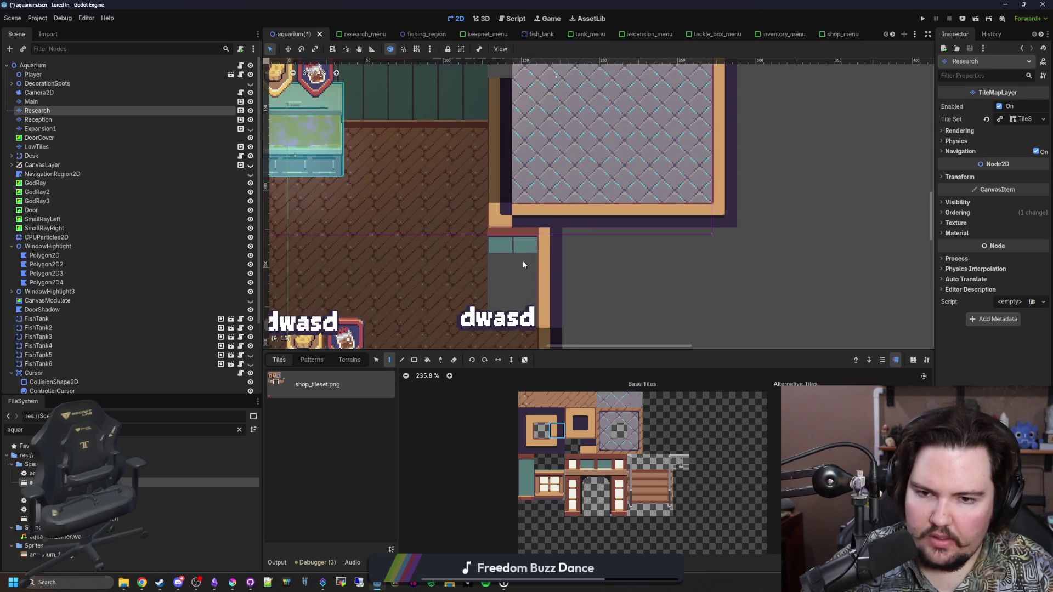
pyautogui.scroll(-3, 511, 240)
pyautogui.scroll(2, 499, 235)
pyautogui.moveTo(488, 233)
pyautogui.mouseDown()
pyautogui.moveTo(702, 234)
pyautogui.moveTo(528, 212)
pyautogui.moveTo(705, 212)
pyautogui.moveTo(541, 183)
pyautogui.mouseUp()
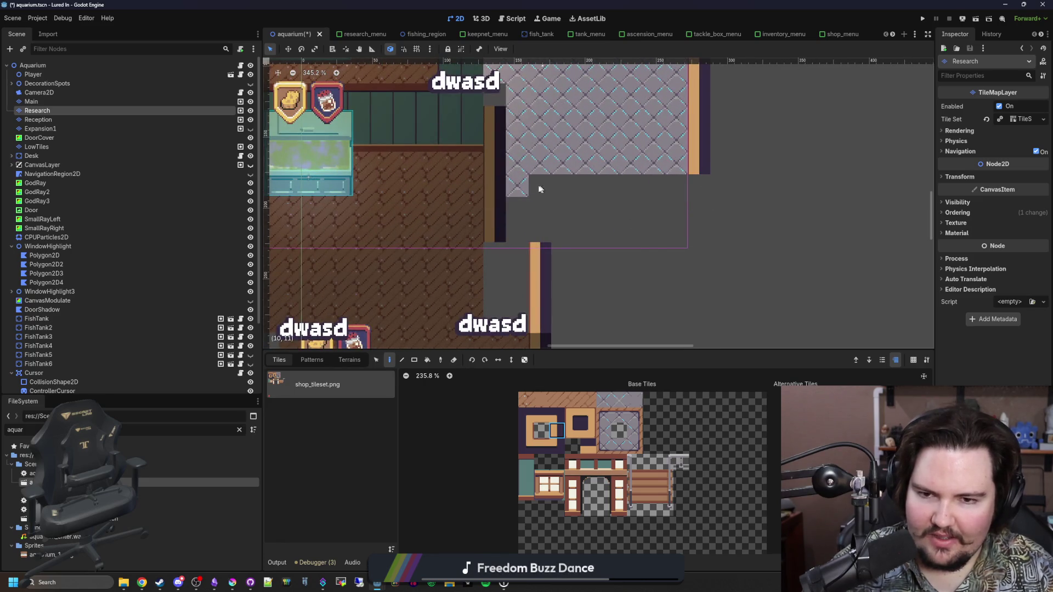
# Step: Paint a four-tile teal wall column on the Research layer beside the doorway
pyautogui.scroll(-2, 549, 244)
pyautogui.moveTo(527, 495); pyautogui.dragTo(528, 440)
pyautogui.scroll(3, 521, 208)
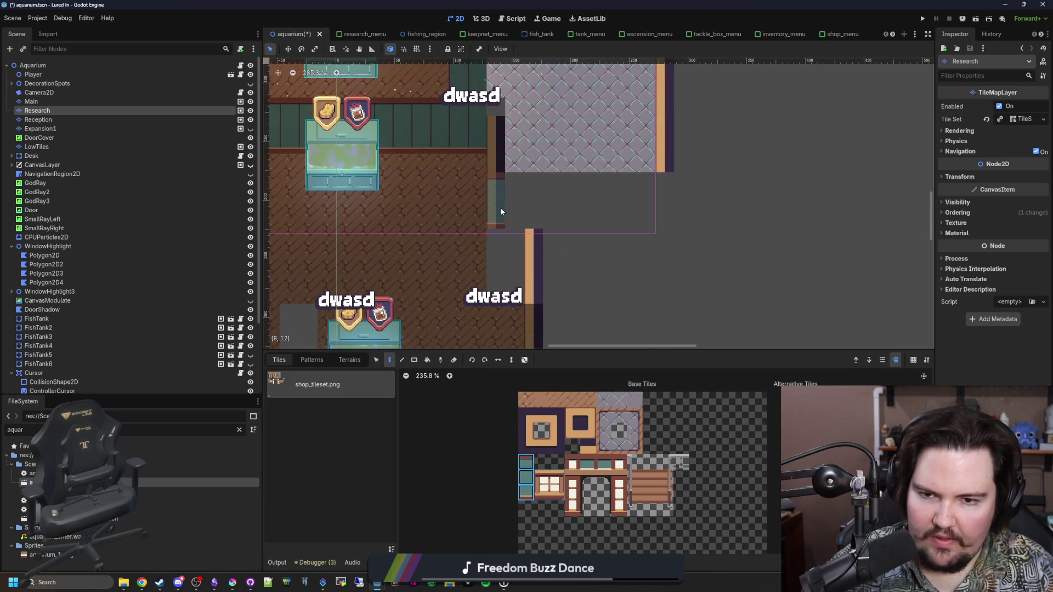
pyautogui.moveTo(499, 208); pyautogui.dragTo(515, 204)
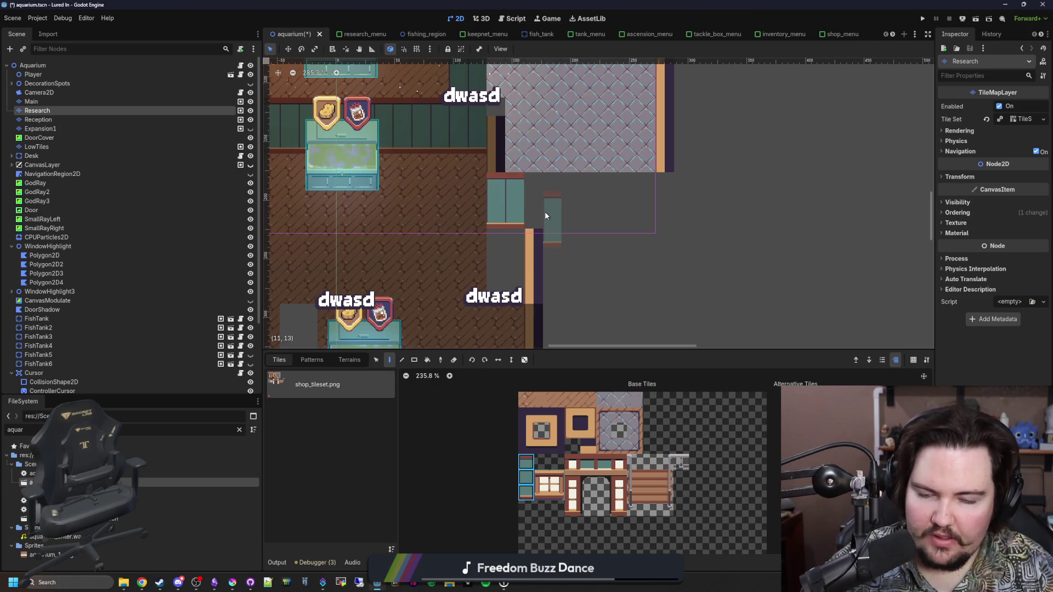
# Step: Cover the red strip below the teal column with a single teal tile
pyautogui.scroll(4, 549, 198)
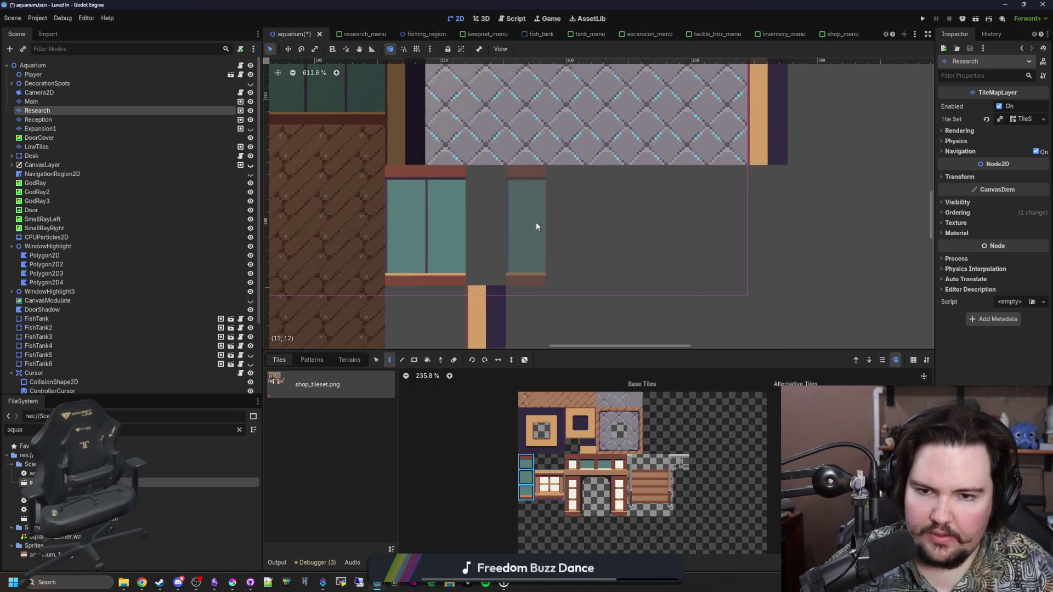
pyautogui.moveTo(496, 229)
pyautogui.mouseDown()
pyautogui.moveTo(513, 133)
pyautogui.moveTo(505, 115)
pyautogui.mouseUp()
pyautogui.click(525, 479)
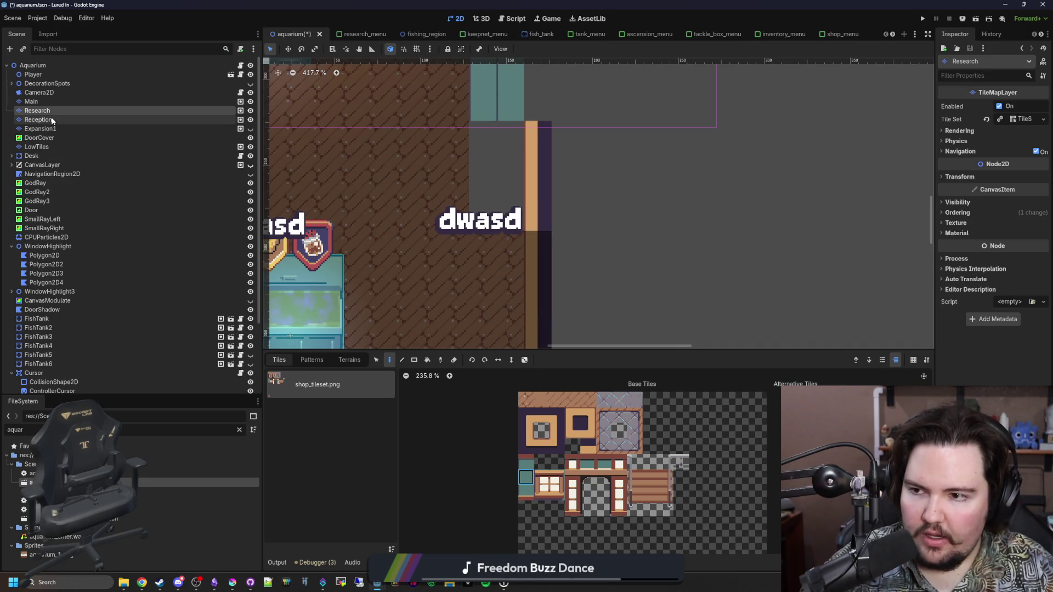
pyautogui.click(31, 102)
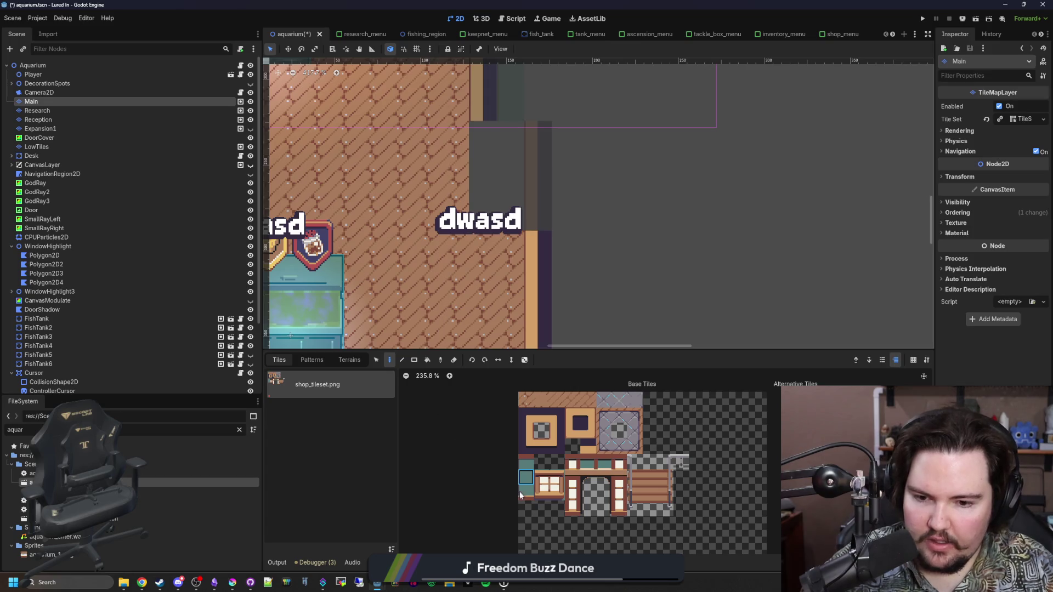
# Step: Paint two tall teal column tiles side by side on the Main layer
pyautogui.click(528, 461)
pyautogui.click(486, 168)
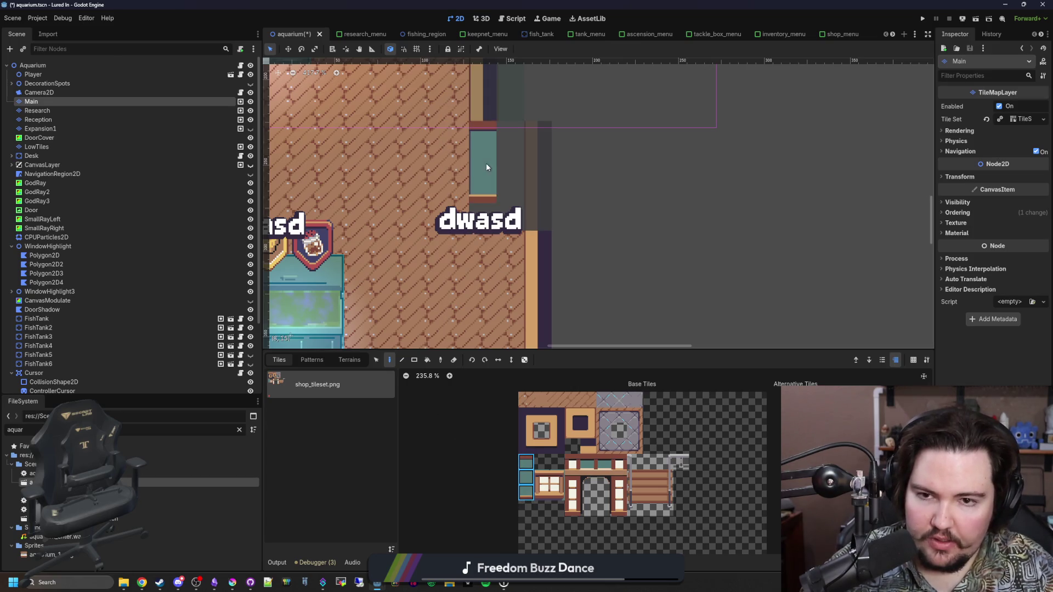
pyautogui.click(510, 165)
pyautogui.scroll(5, 513, 235)
# Step: Fill wood floor tiles beneath the window on the Main layer
pyautogui.click(526, 399)
pyautogui.click(510, 207)
pyautogui.click(465, 206)
pyautogui.scroll(1, 490, 195)
# Step: Cover the red window beam with a single teal tile on the Main layer
pyautogui.click(525, 476)
pyautogui.click(512, 192)
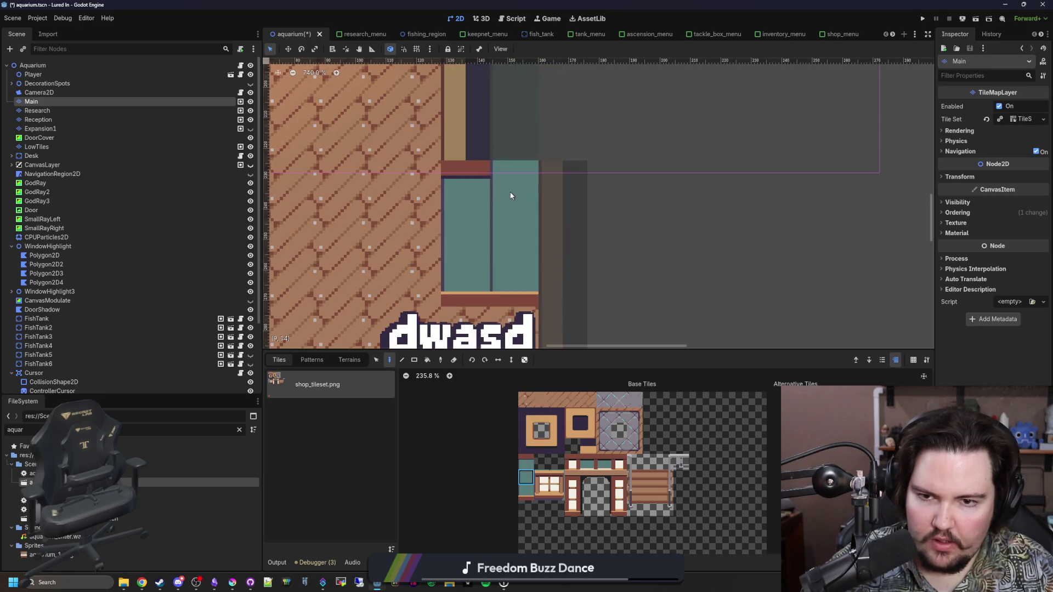
pyautogui.scroll(-9, 515, 260)
pyautogui.scroll(-3, 530, 220)
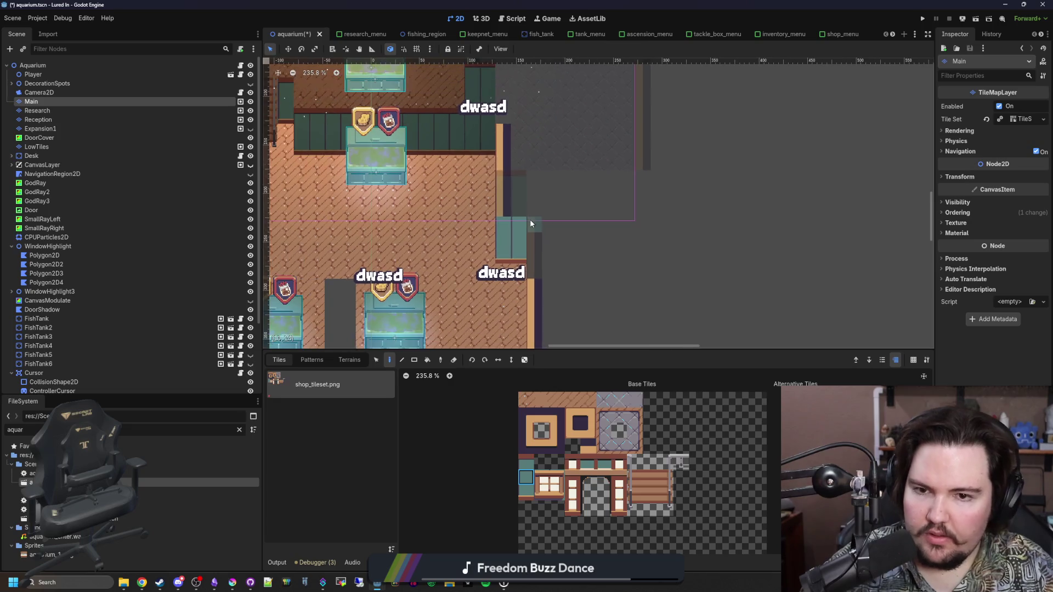
pyautogui.click(117, 74)
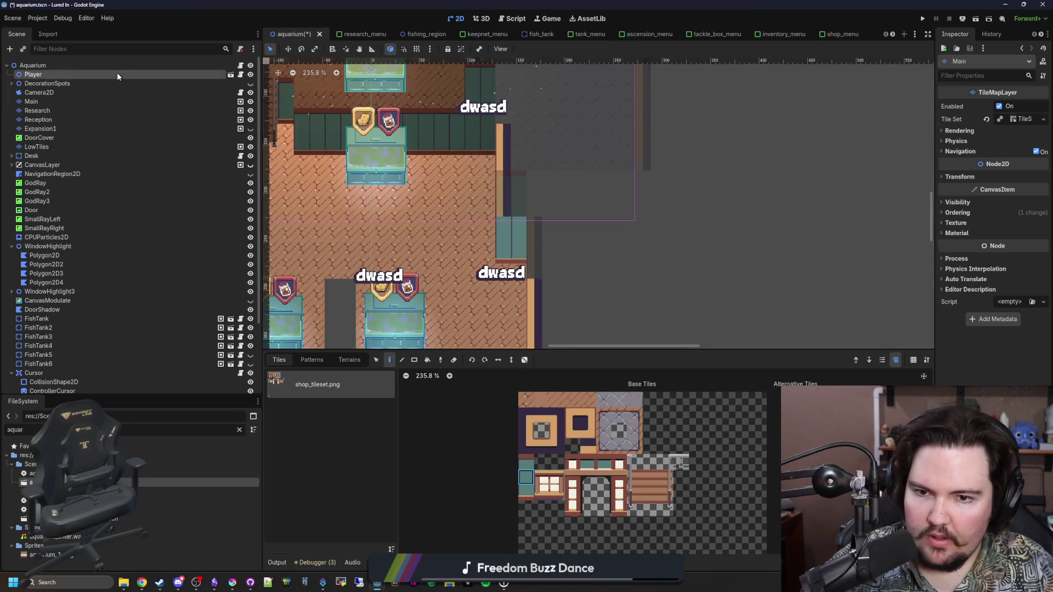
pyautogui.scroll(-9, 656, 314)
pyautogui.scroll(4, 649, 234)
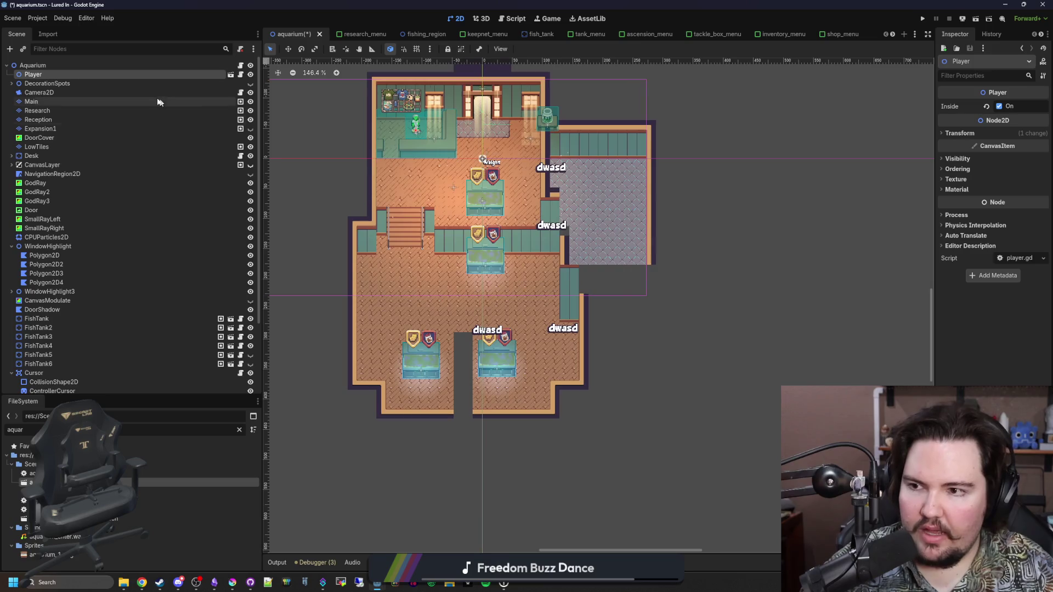
pyautogui.click(55, 111)
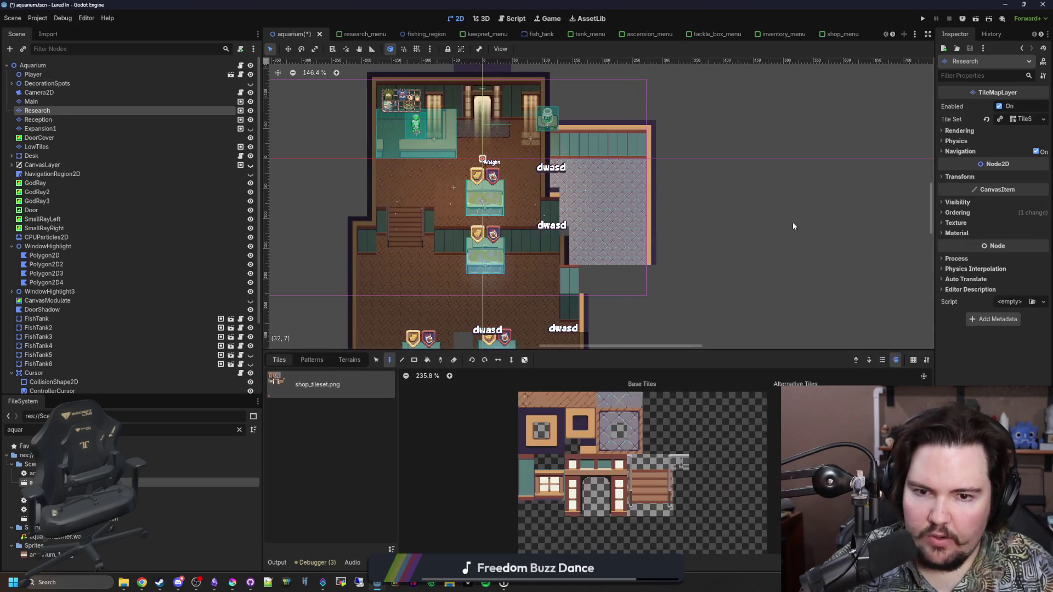
# Step: Tint the Research layer's Visibility Modulate grey by lowering its HSV value
pyautogui.click(956, 203)
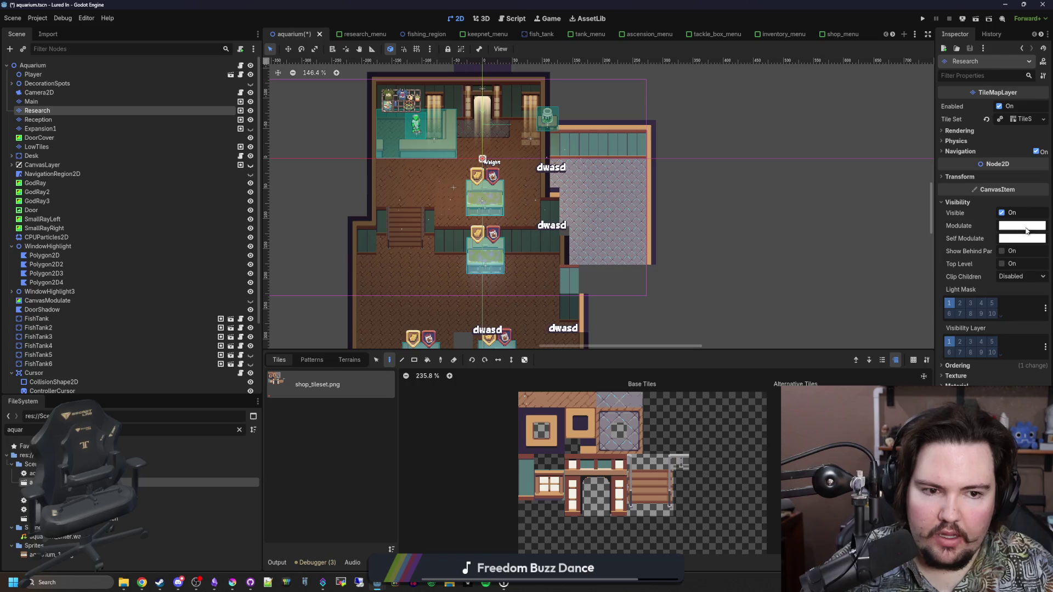
pyautogui.click(1020, 226)
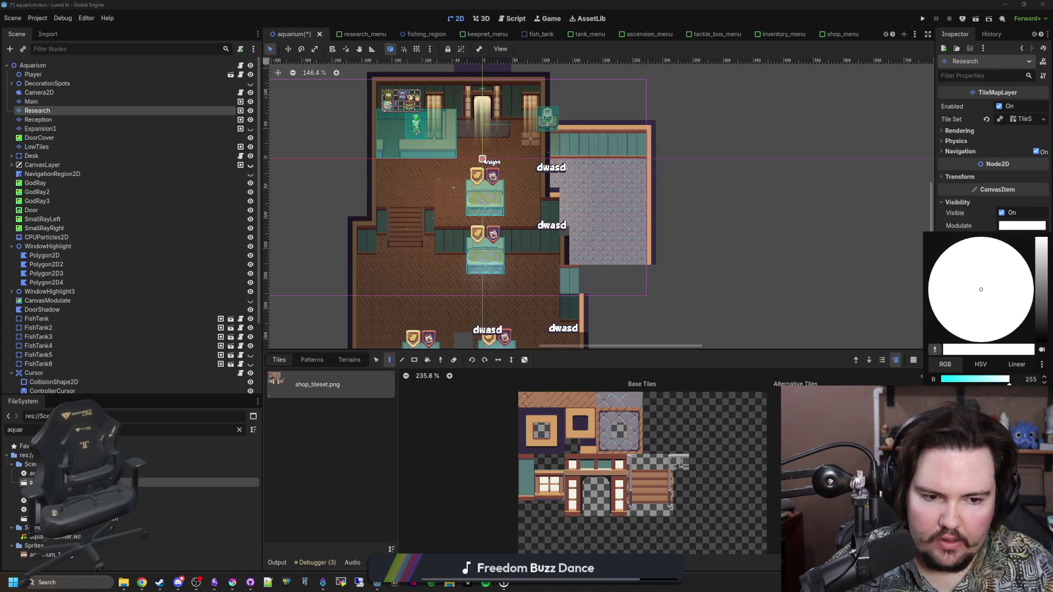
pyautogui.click(994, 366)
pyautogui.click(1022, 291)
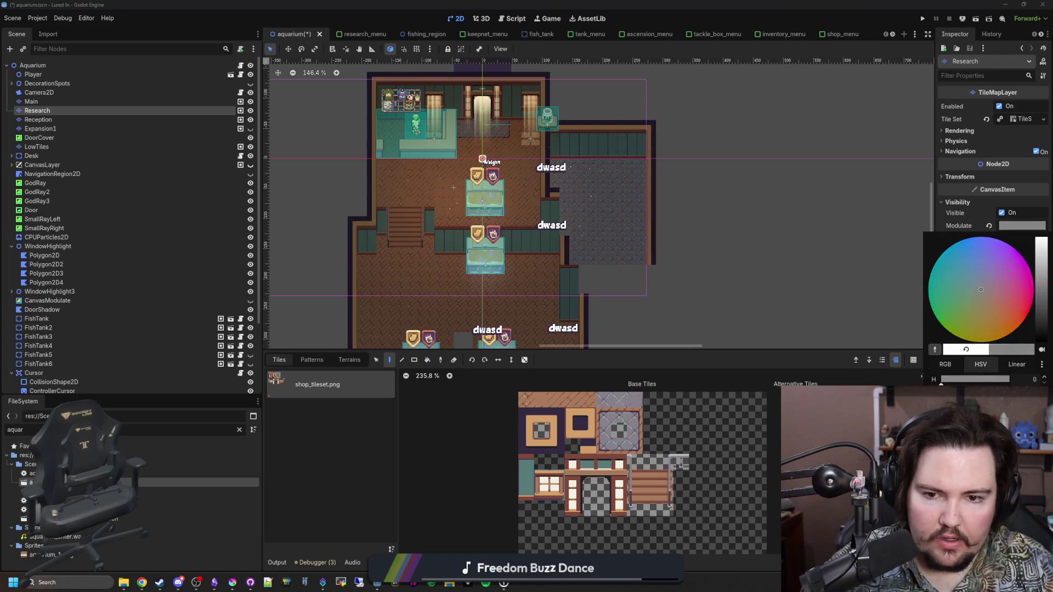
pyautogui.click(104, 165)
pyautogui.scroll(-3, 662, 225)
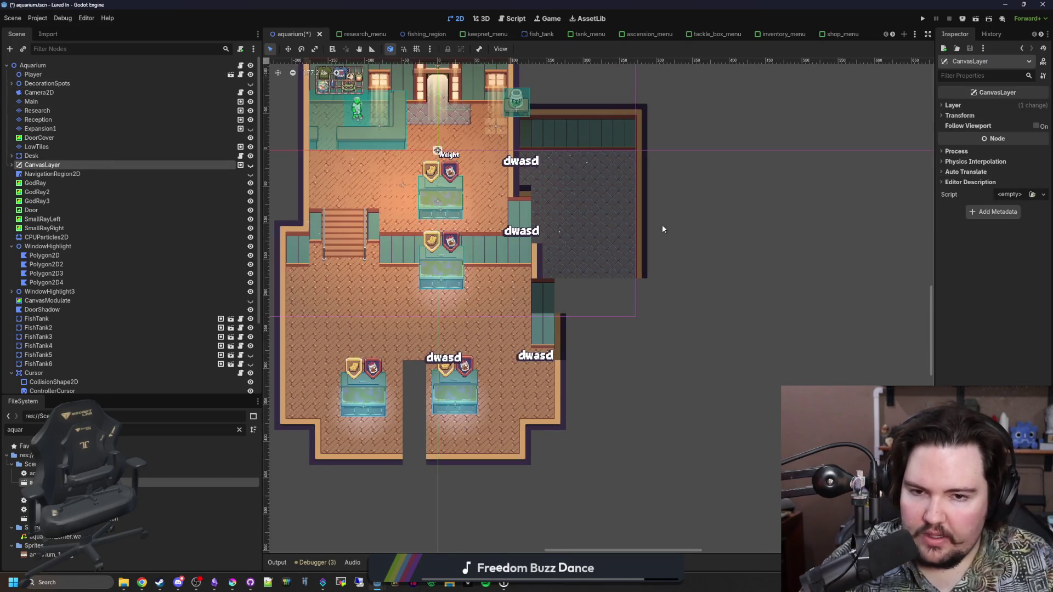
pyautogui.scroll(5, 575, 214)
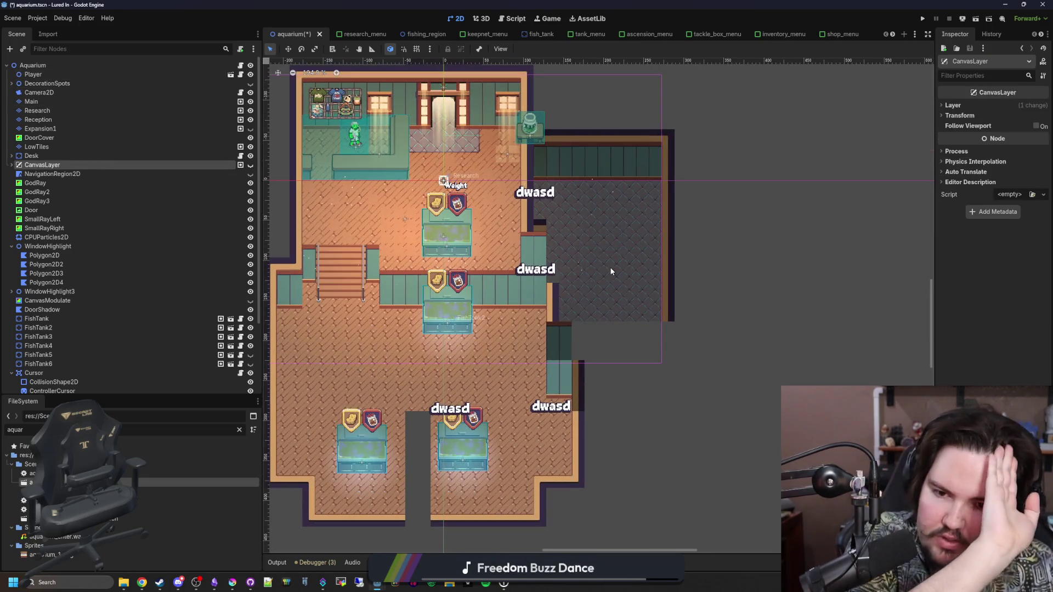
pyautogui.scroll(4, 623, 269)
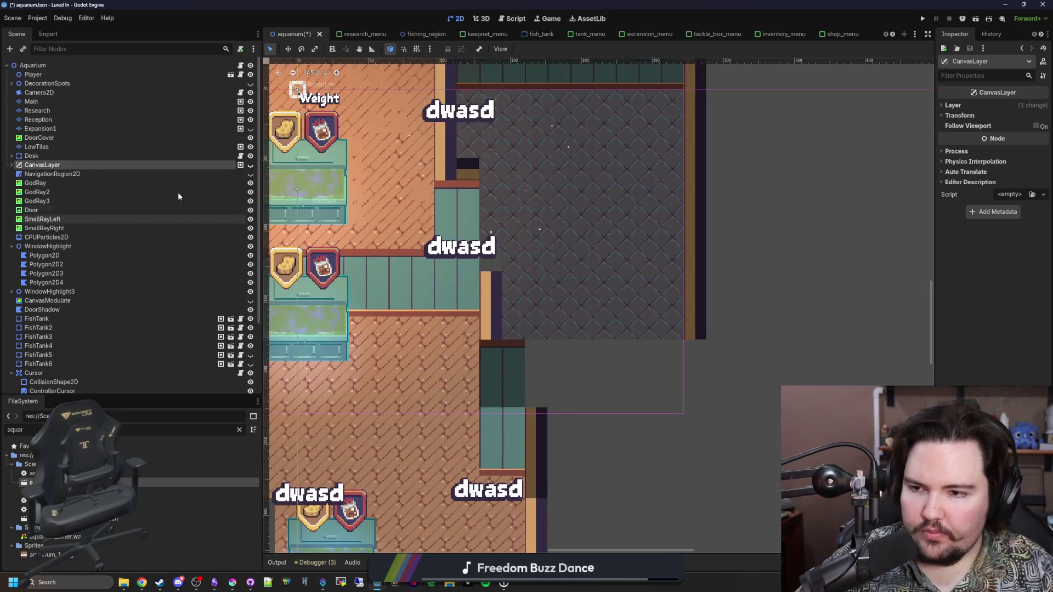
pyautogui.click(31, 101)
pyautogui.scroll(2, 522, 302)
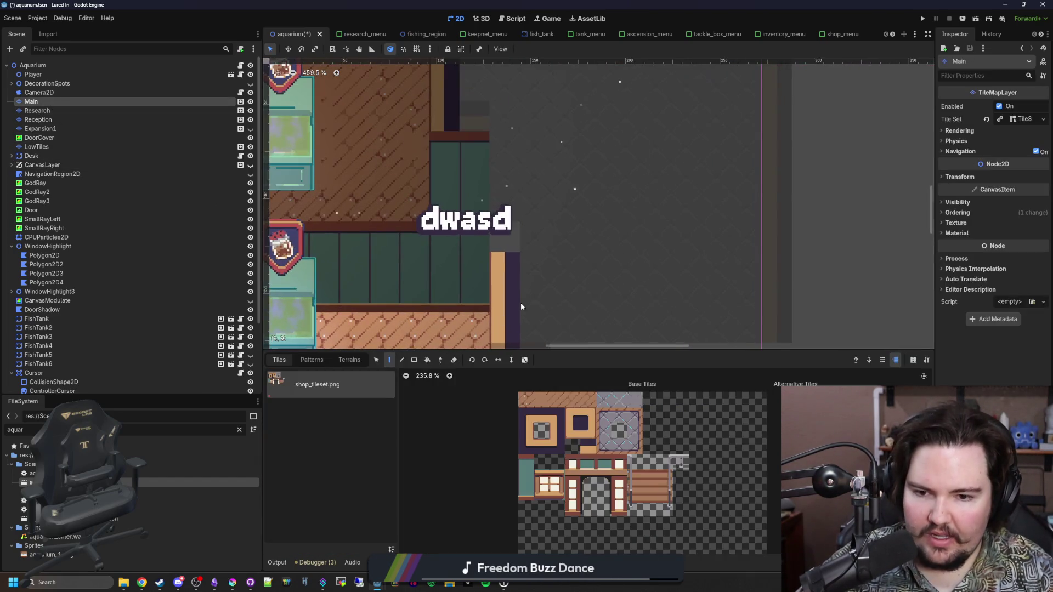
pyautogui.scroll(-5, 515, 284)
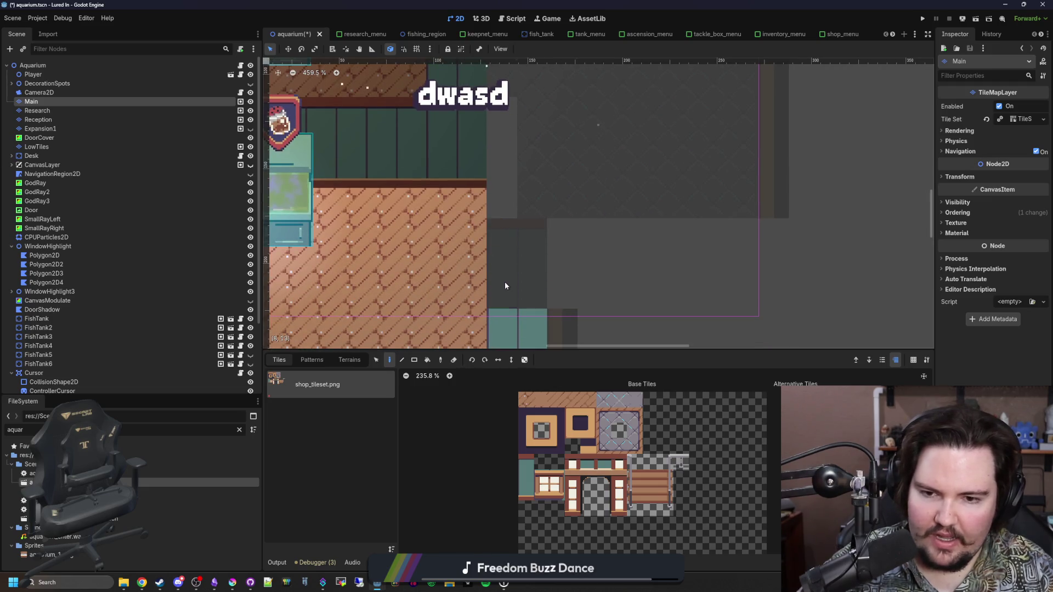
pyautogui.scroll(-4, 504, 286)
pyautogui.click(55, 110)
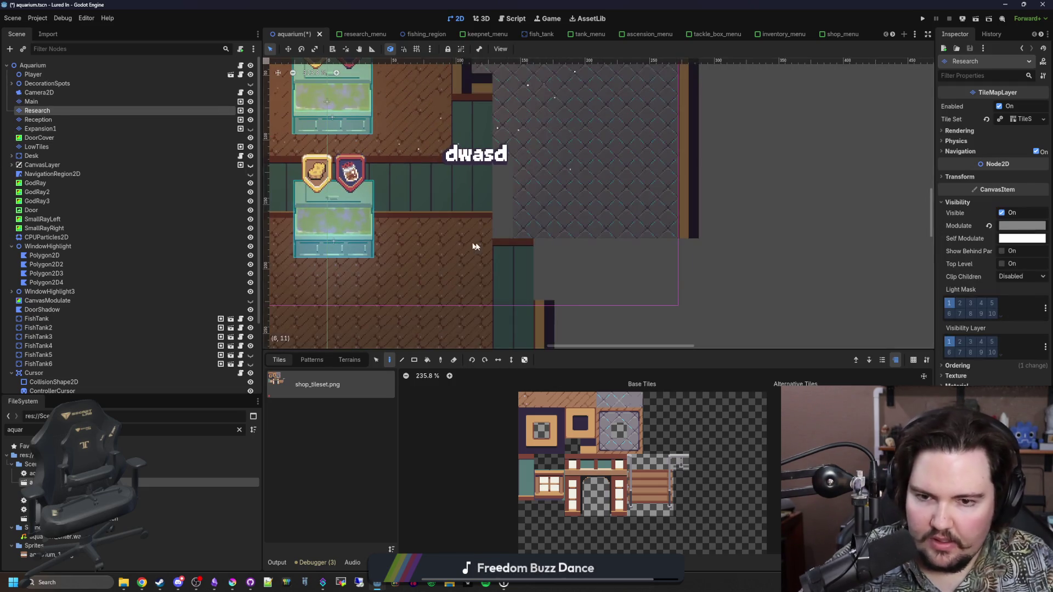
pyautogui.click(51, 66)
pyautogui.scroll(-3, 649, 333)
pyautogui.scroll(2, 564, 265)
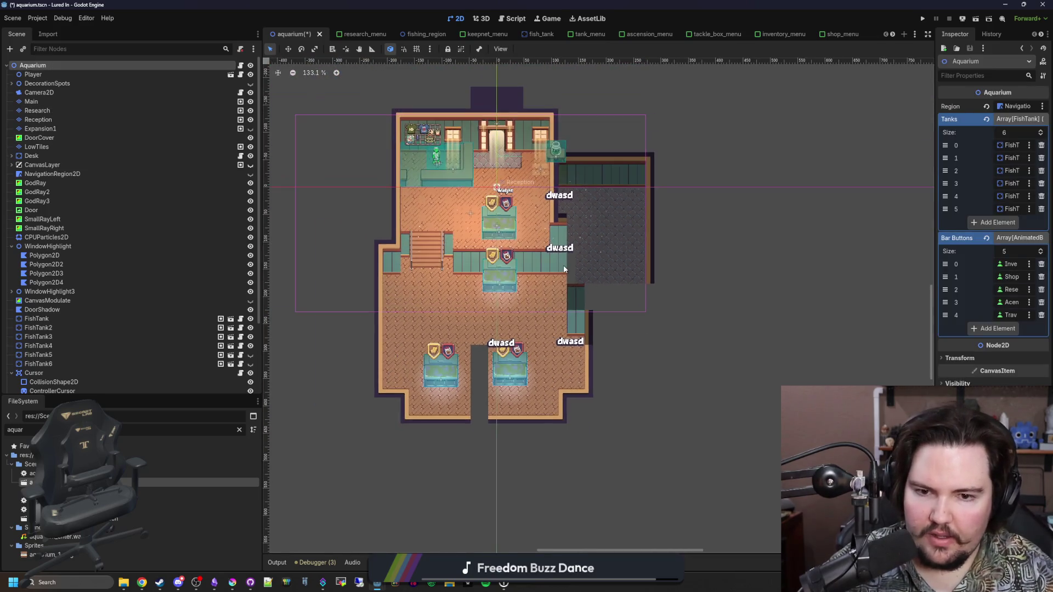
pyautogui.scroll(5, 762, 356)
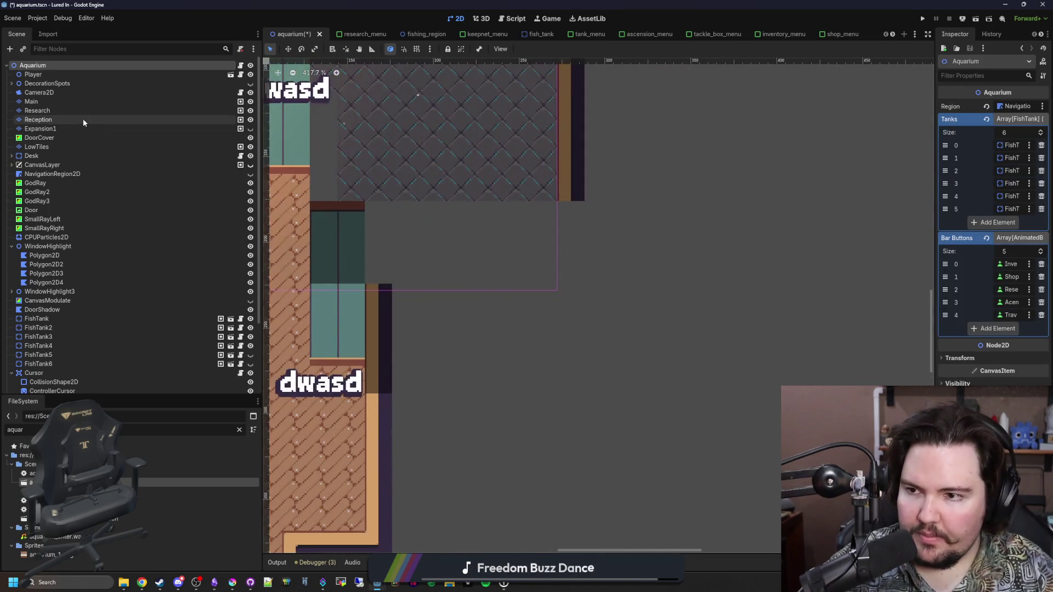
pyautogui.click(58, 110)
pyautogui.scroll(2, 426, 225)
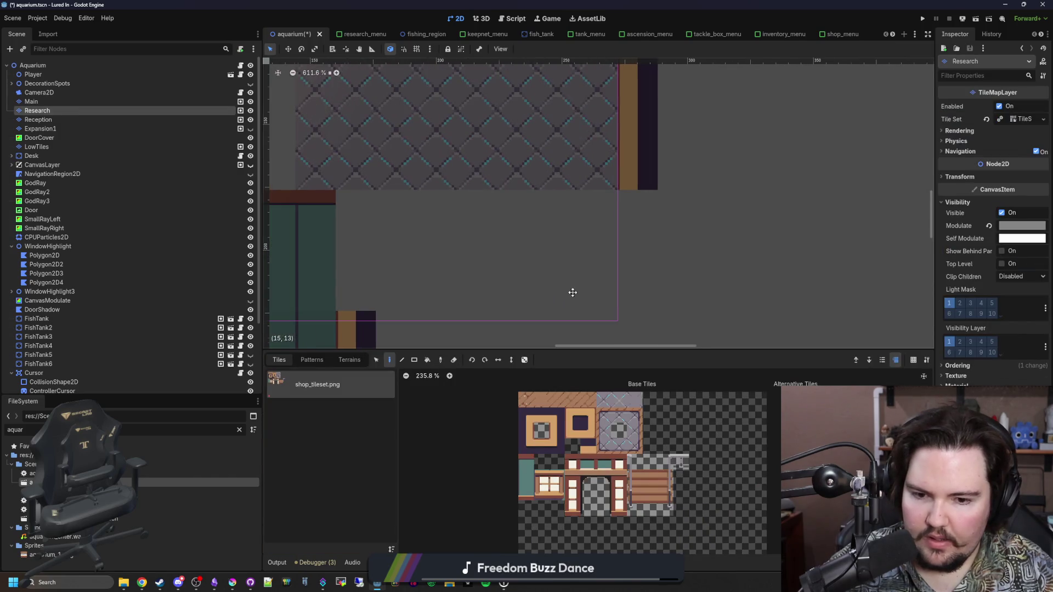
pyautogui.click(32, 102)
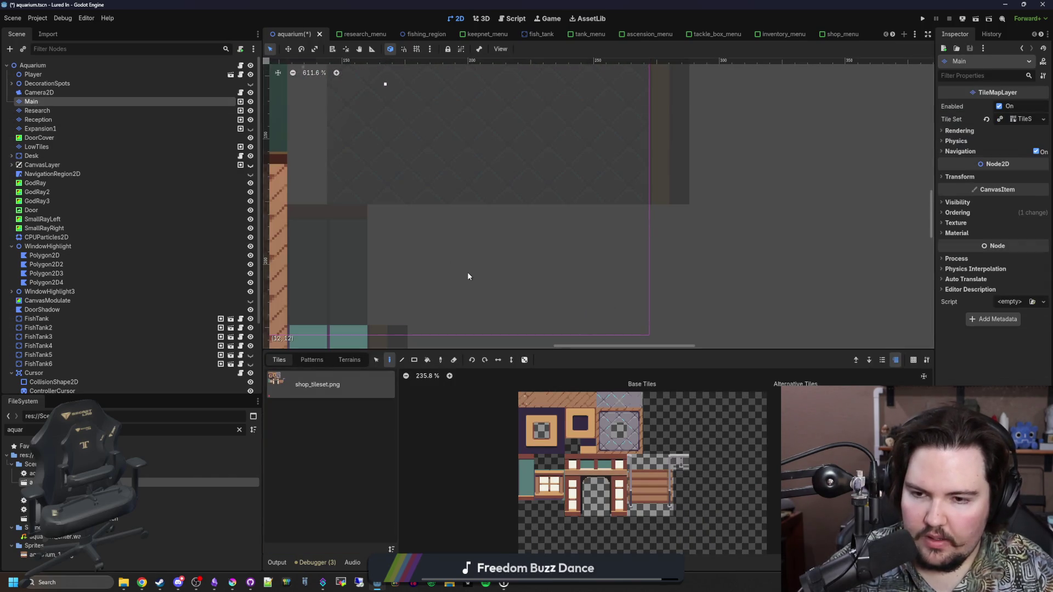
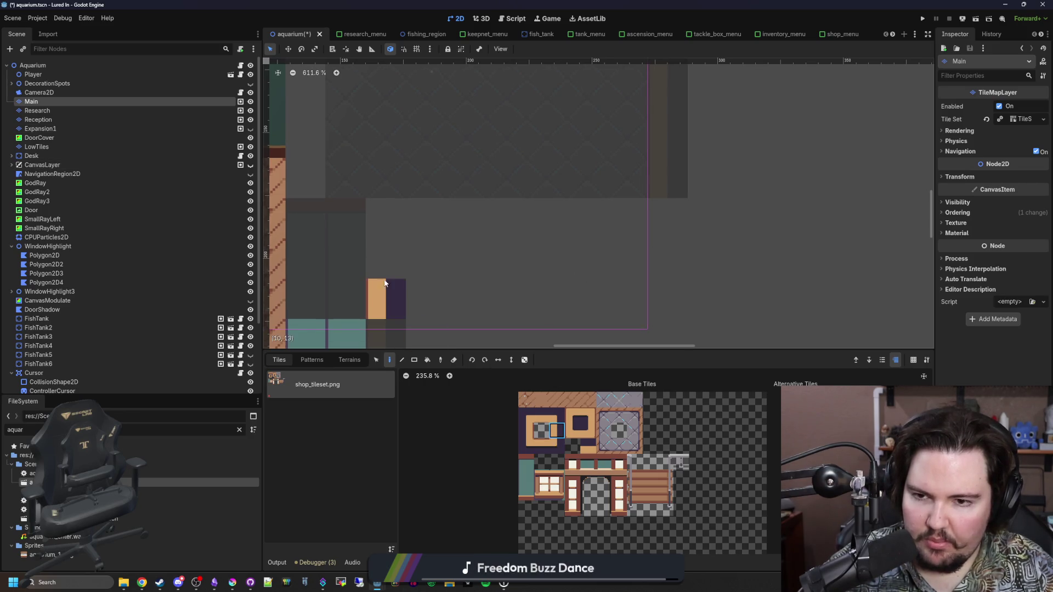
# Step: Paint a vertical wall column on Main, then a brown wall strip along the room edge on Research
pyautogui.moveTo(387, 306); pyautogui.dragTo(382, 229)
pyautogui.click(573, 416)
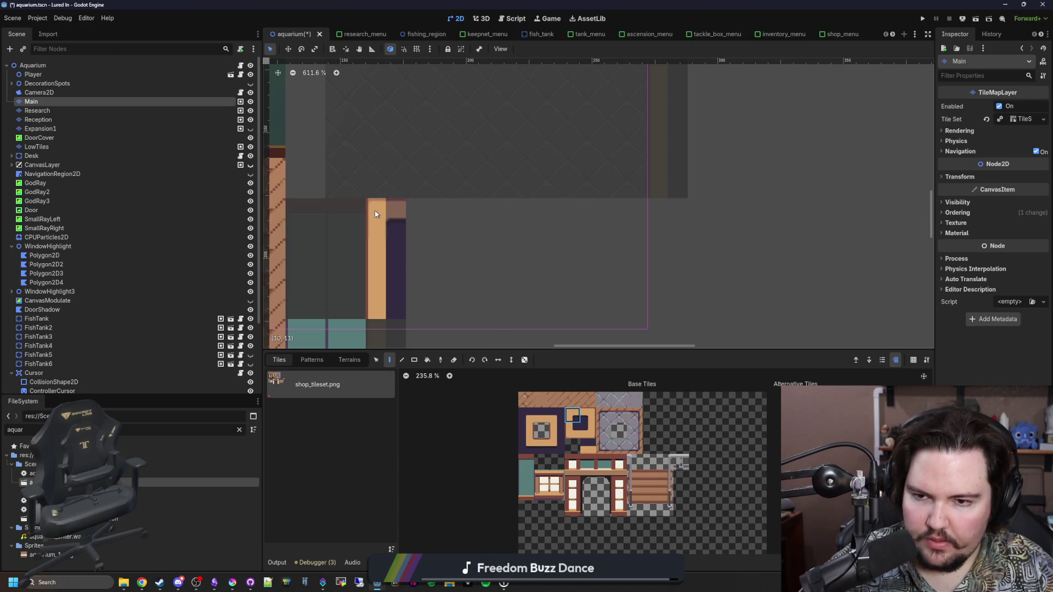
pyautogui.click(51, 108)
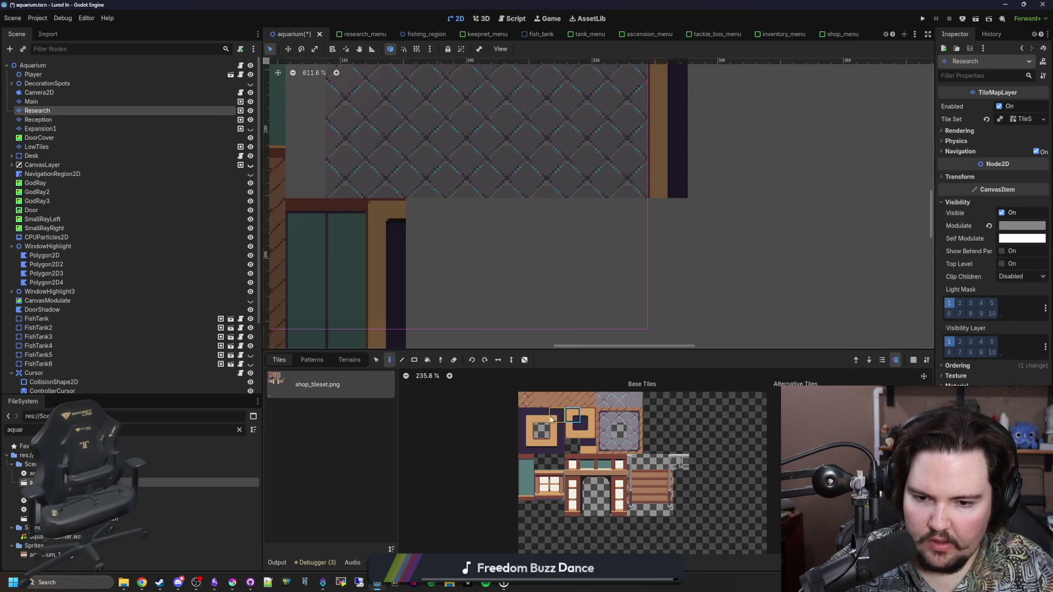
pyautogui.moveTo(409, 207); pyautogui.dragTo(604, 228)
pyautogui.click(557, 445)
pyautogui.scroll(-10, 677, 232)
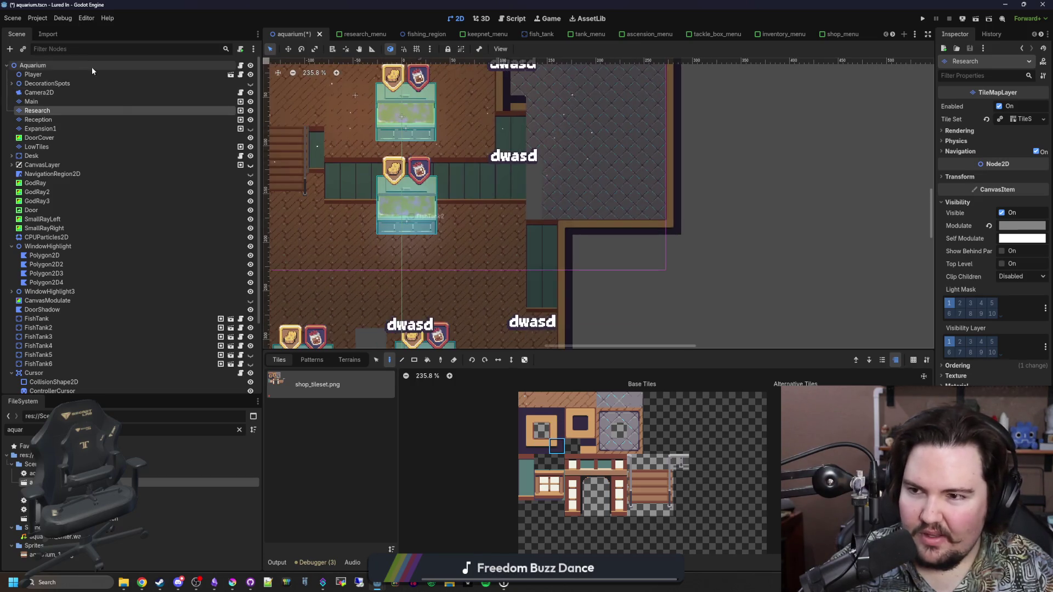
# Step: Switch between the Research and Main layers and pick a wall tile from the atlas
pyautogui.click(91, 66)
pyautogui.scroll(-3, 646, 327)
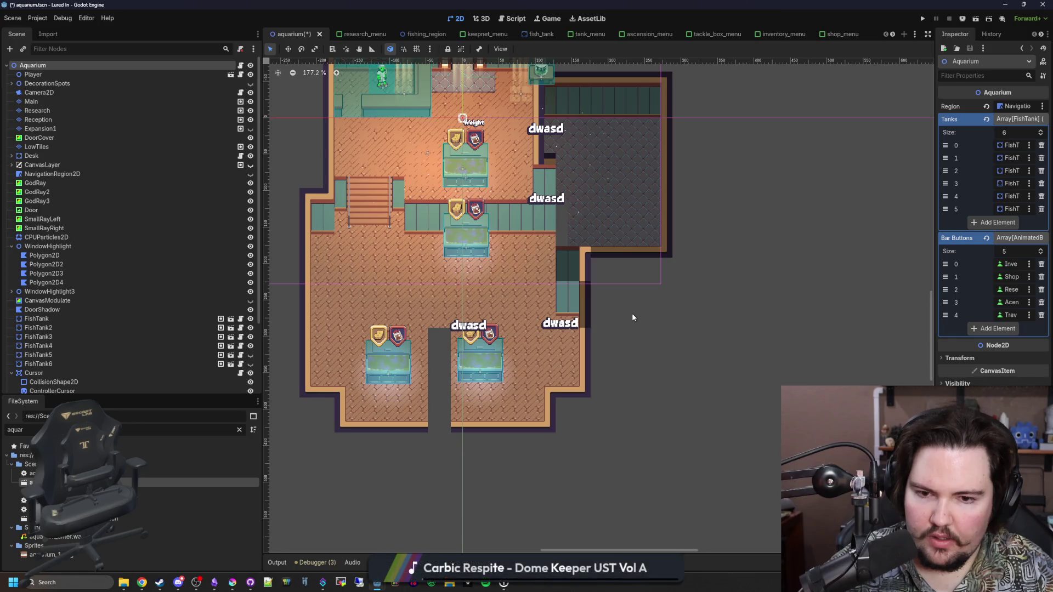
pyautogui.scroll(4, 631, 314)
pyautogui.scroll(4, 632, 314)
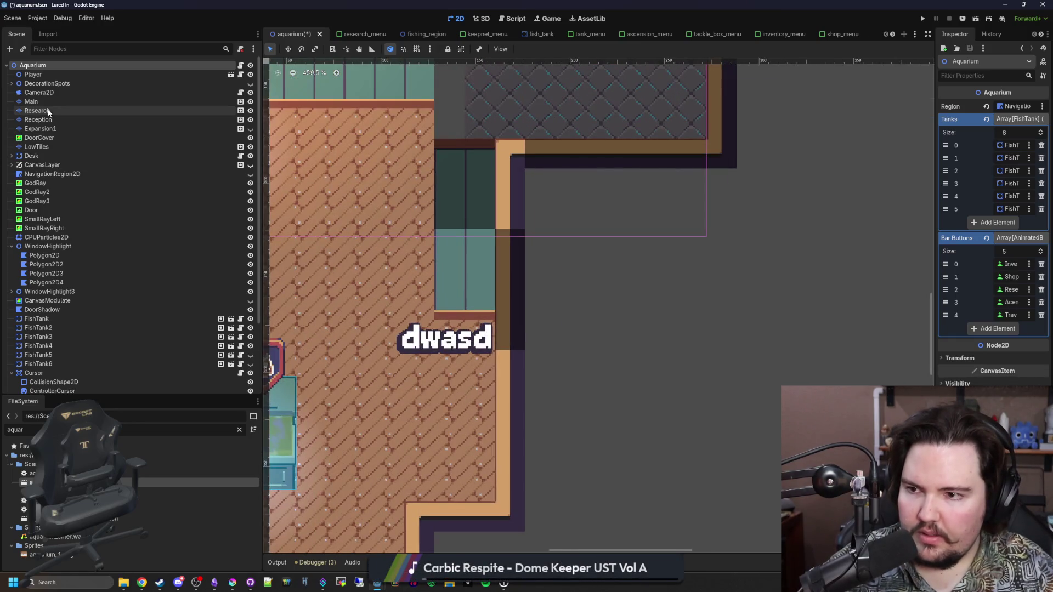
pyautogui.click(36, 110)
pyautogui.scroll(-3, 553, 301)
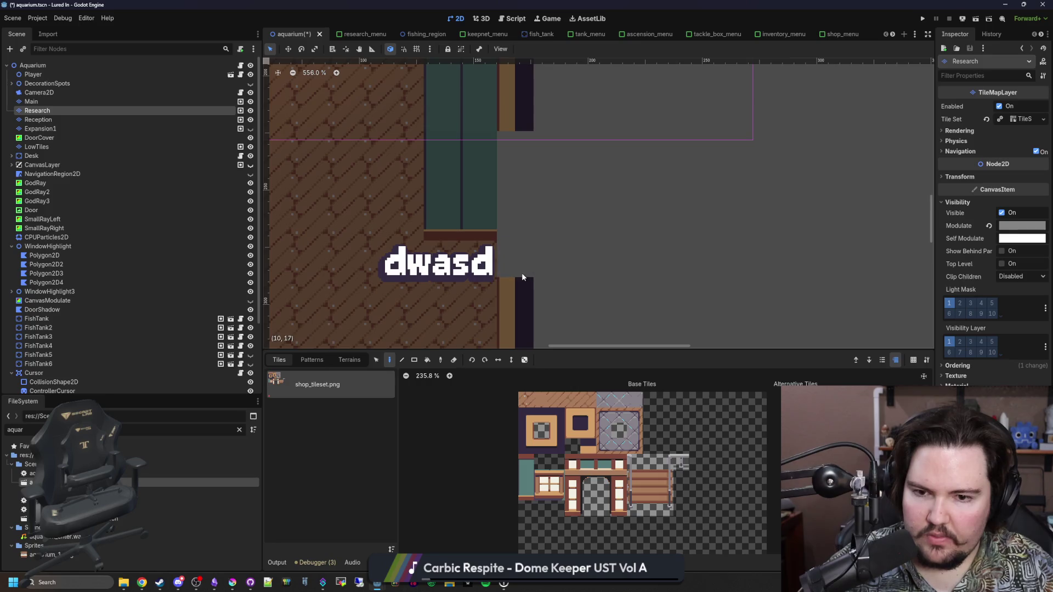
pyautogui.click(32, 102)
pyautogui.scroll(2, 493, 230)
pyautogui.click(557, 430)
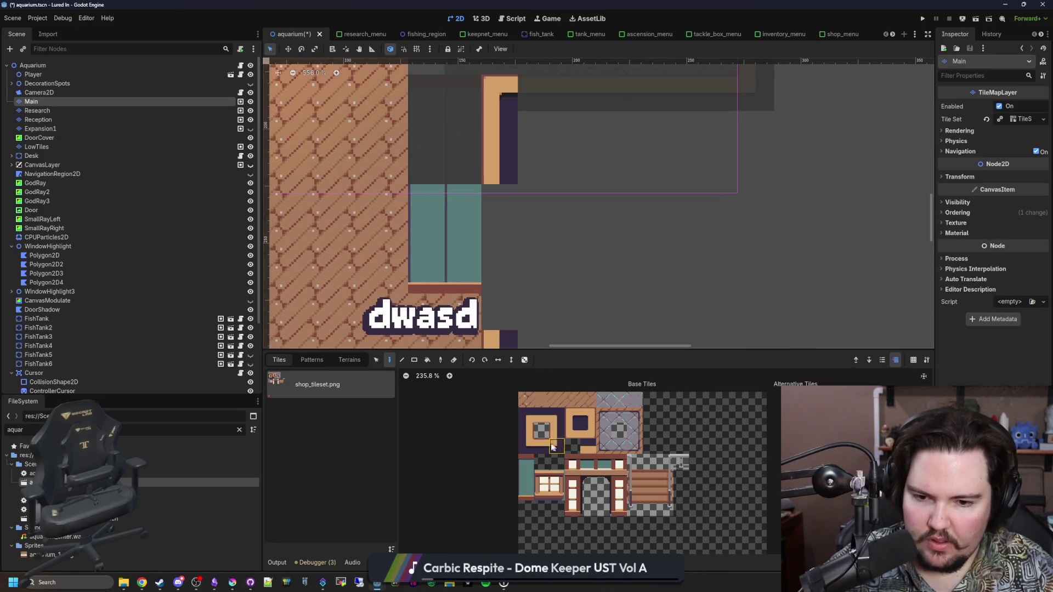
pyautogui.scroll(-5, 490, 227)
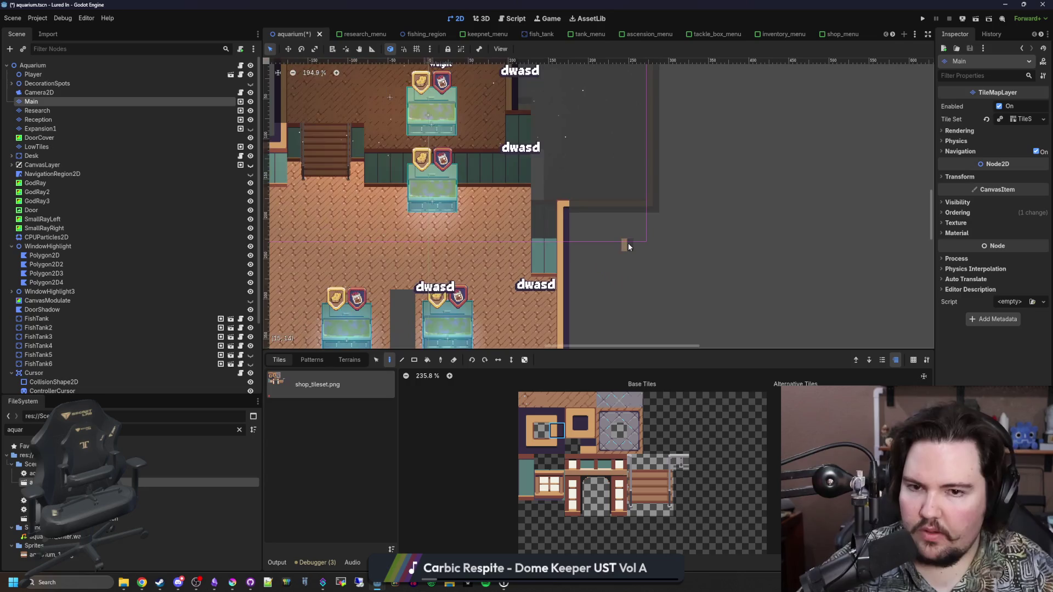
pyautogui.click(53, 67)
pyautogui.scroll(-2, 712, 271)
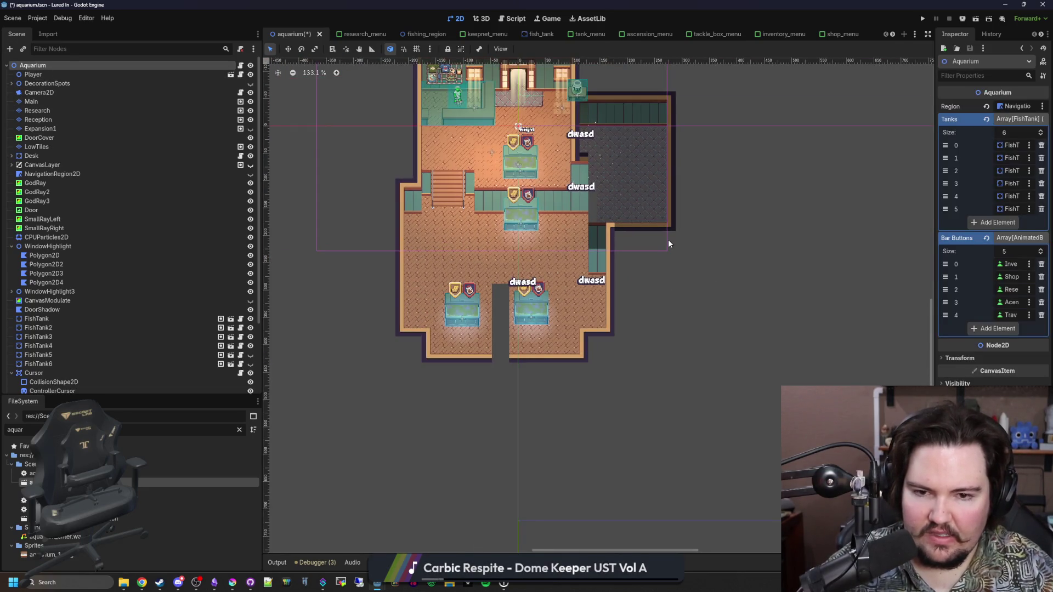
pyautogui.scroll(8, 668, 244)
# Step: On the Research layer, paint a three-tile-wide brown wall strip along the room's top
pyautogui.rightClick(451, 272)
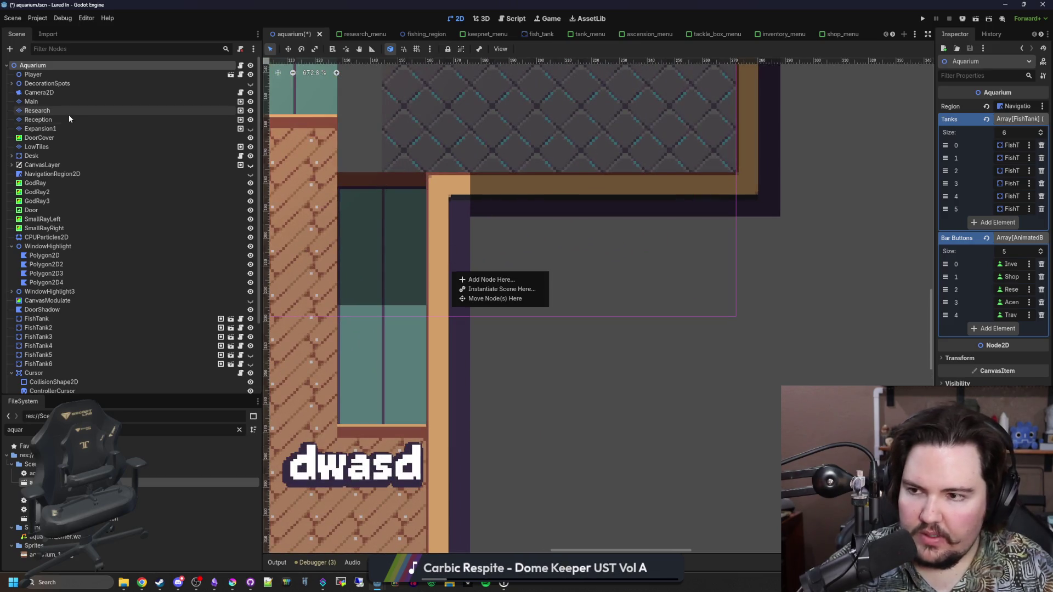
pyautogui.click(49, 101)
pyautogui.click(37, 110)
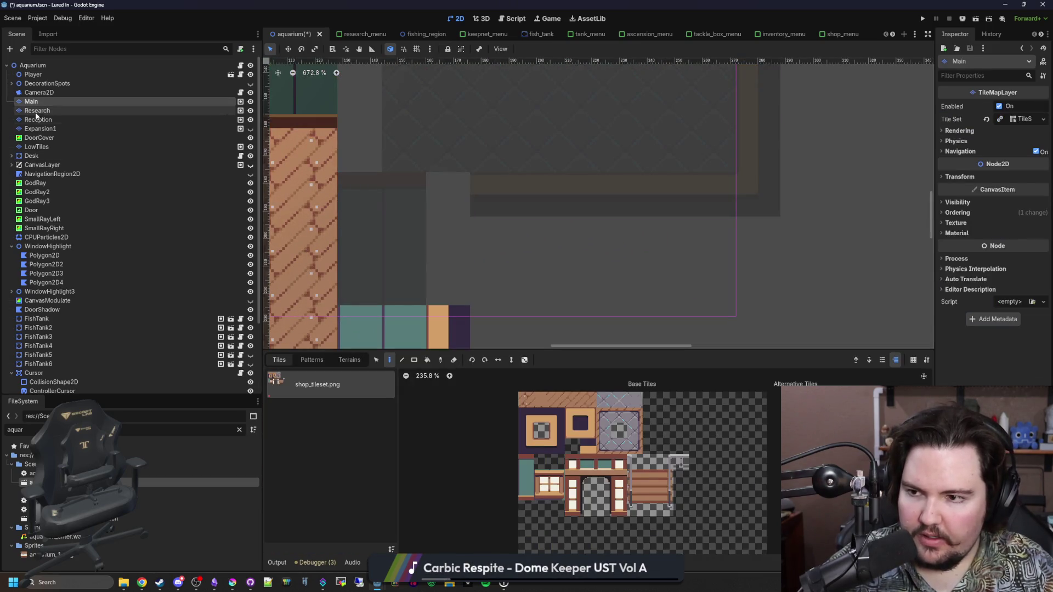
pyautogui.click(526, 400)
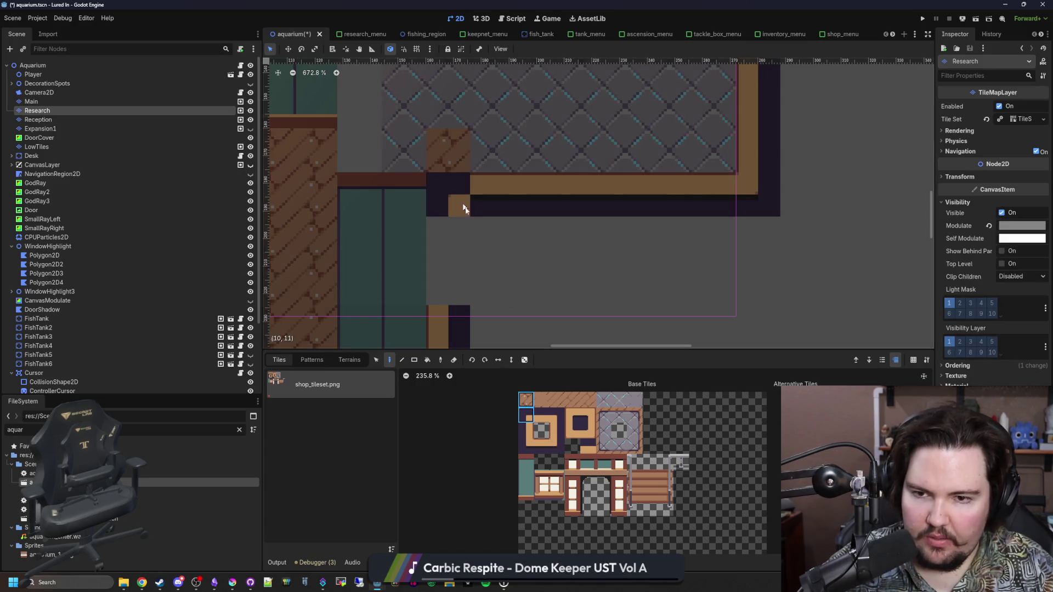
pyautogui.click(532, 411)
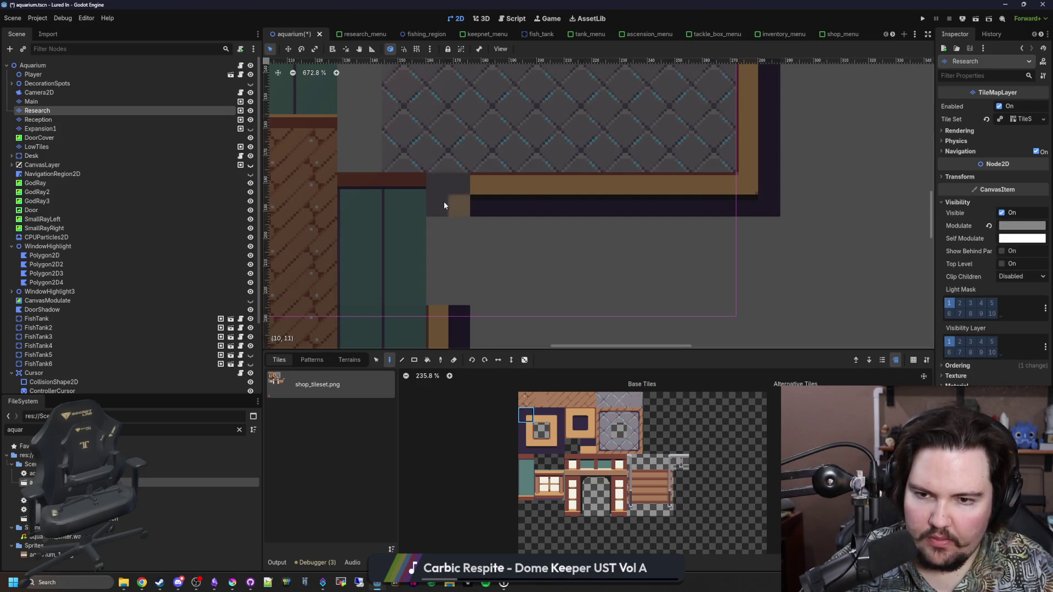
pyautogui.click(573, 415)
pyautogui.moveTo(530, 435); pyautogui.dragTo(561, 435)
pyautogui.scroll(-3, 451, 281)
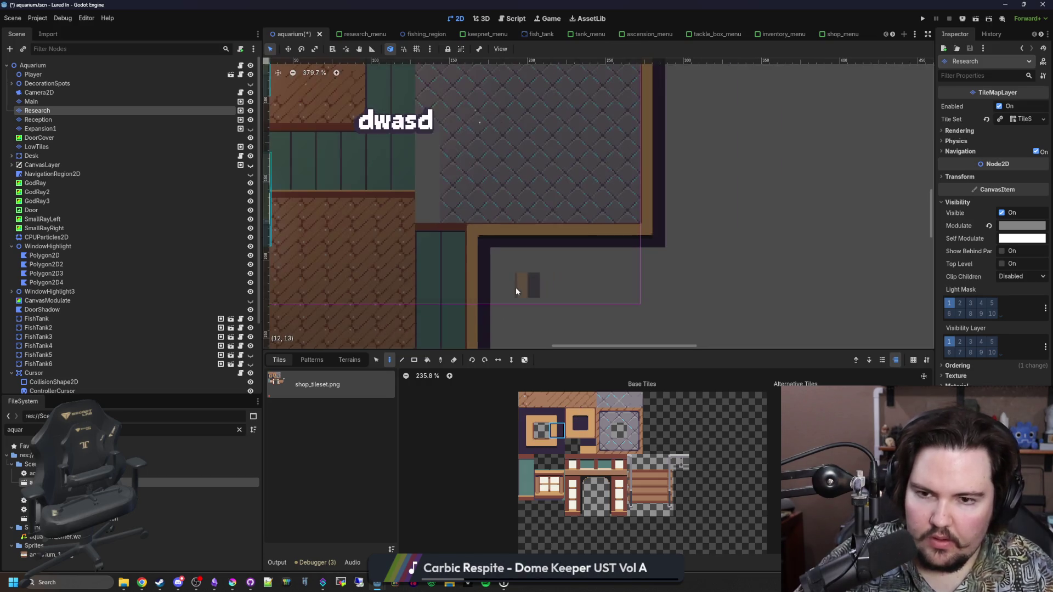
pyautogui.scroll(-3, 541, 251)
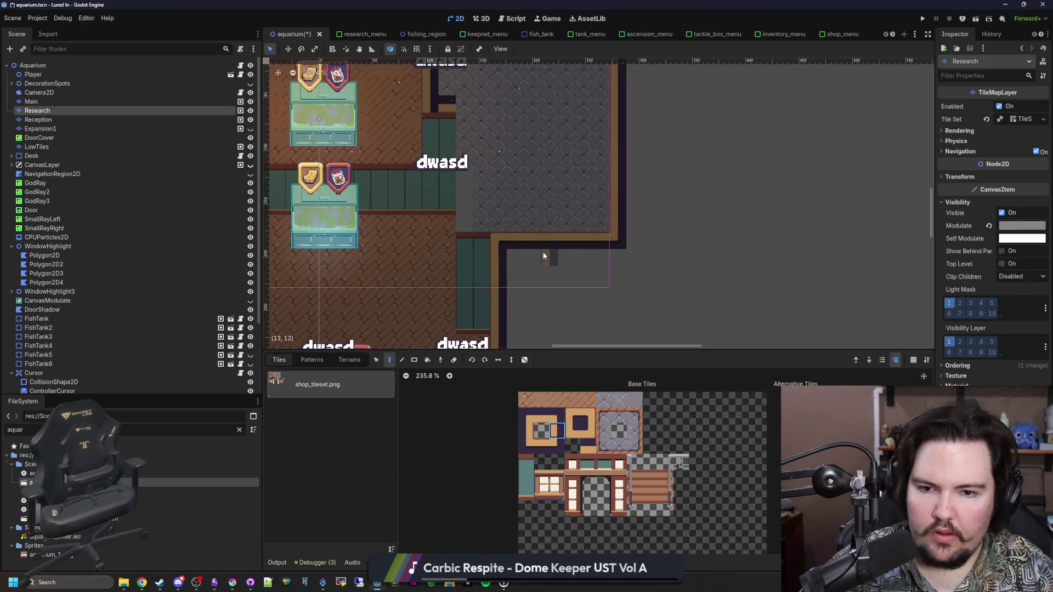
pyautogui.scroll(4, 548, 246)
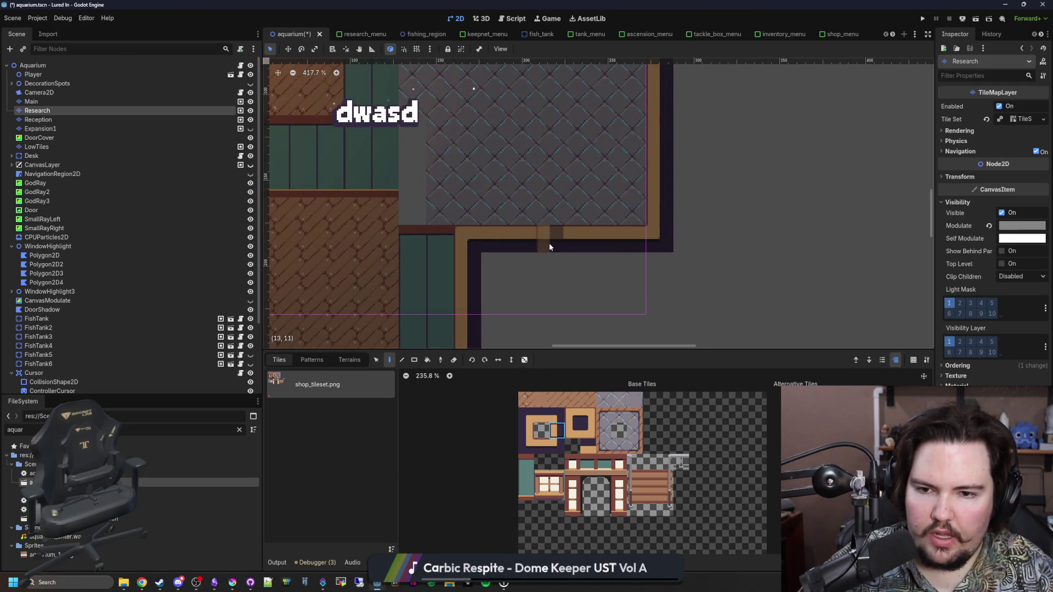
pyautogui.scroll(2, 548, 242)
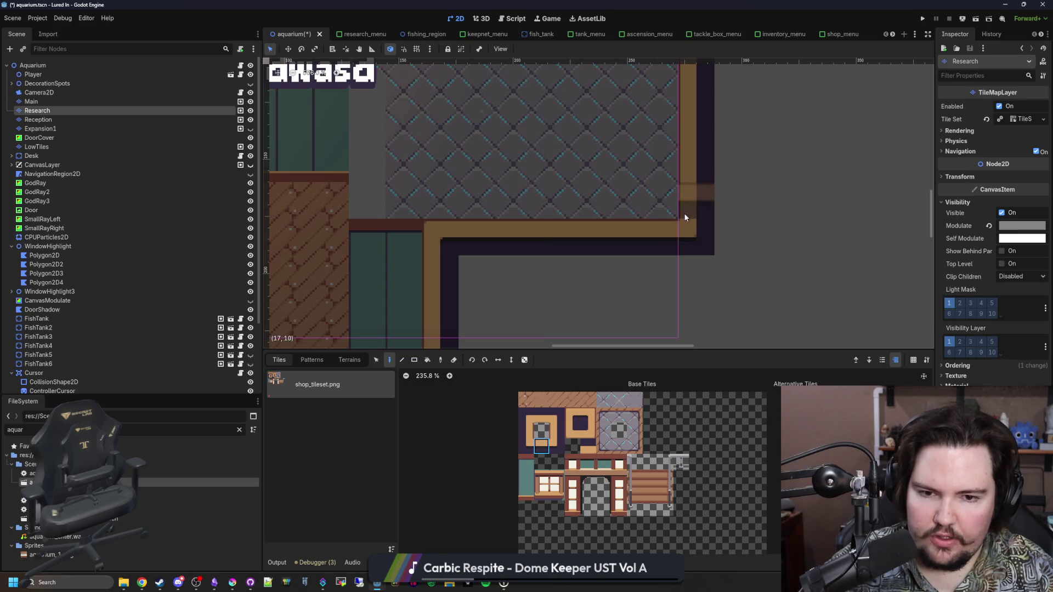
pyautogui.moveTo(664, 214); pyautogui.dragTo(496, 205)
# Step: Place a matching corner tile at the end of the top wall strip
pyautogui.click(526, 415)
pyautogui.click(573, 415)
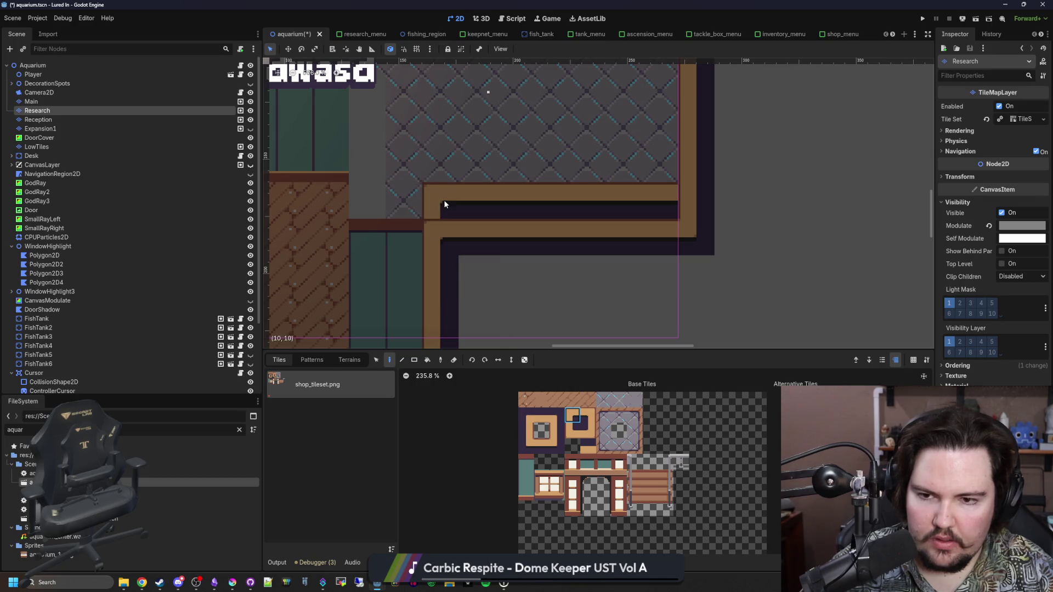
pyautogui.scroll(4, 494, 164)
pyautogui.scroll(-1, 420, 153)
pyautogui.scroll(-3, 510, 219)
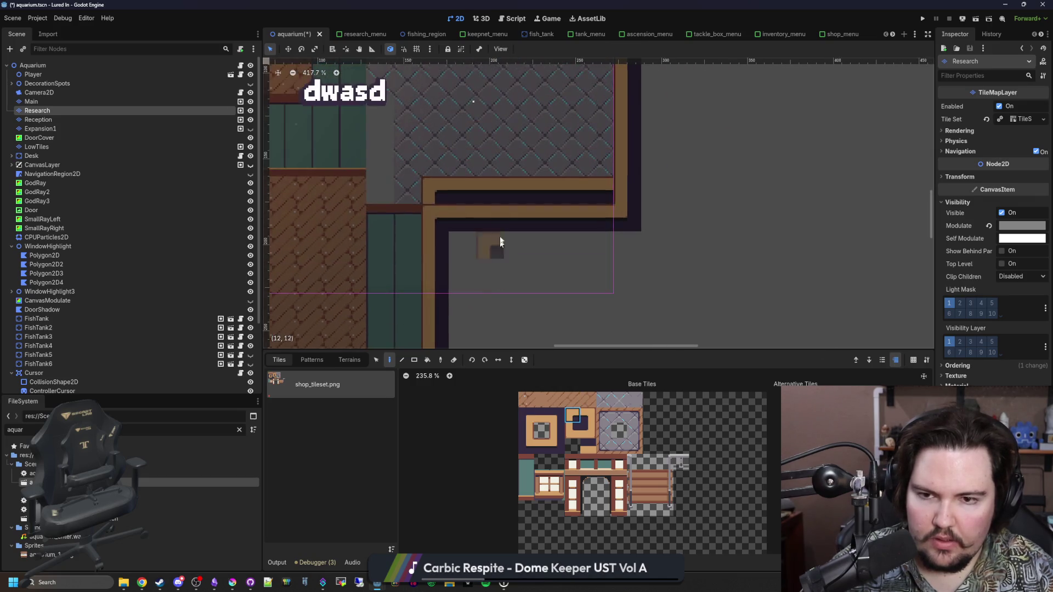
pyautogui.scroll(3, 498, 252)
pyautogui.click(582, 430)
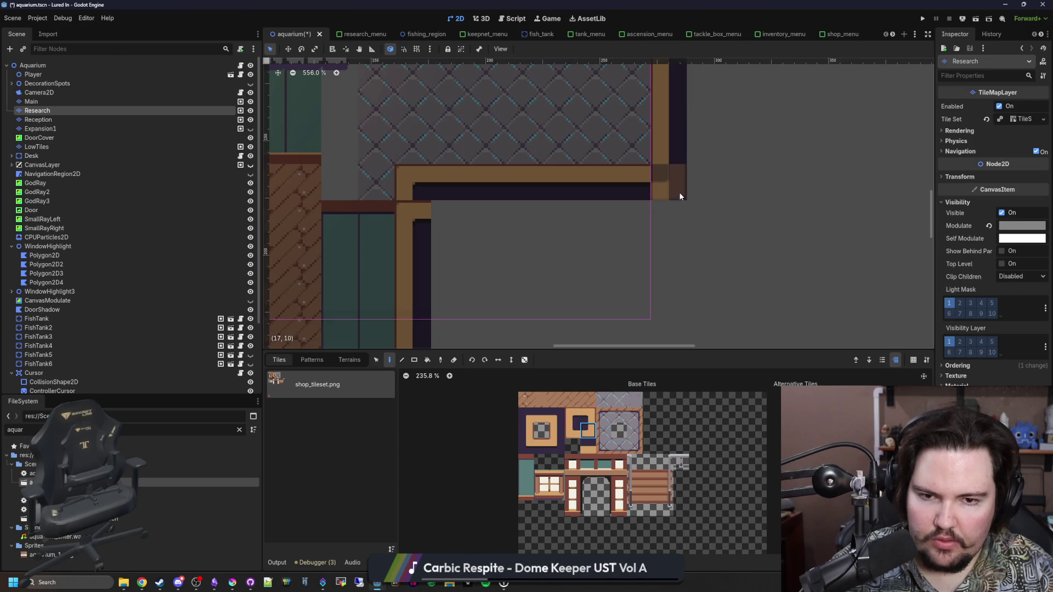
pyautogui.click(555, 444)
pyautogui.click(670, 175)
# Step: Pick another wall tile and bring the whole room into view
pyautogui.click(556, 430)
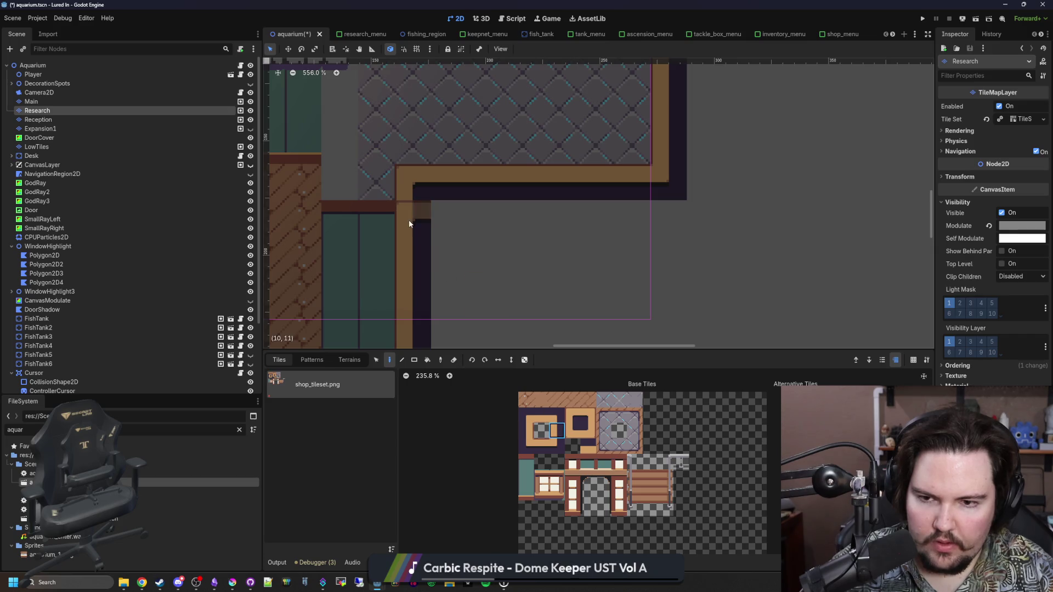
pyautogui.scroll(-3, 564, 259)
pyautogui.scroll(4, 489, 227)
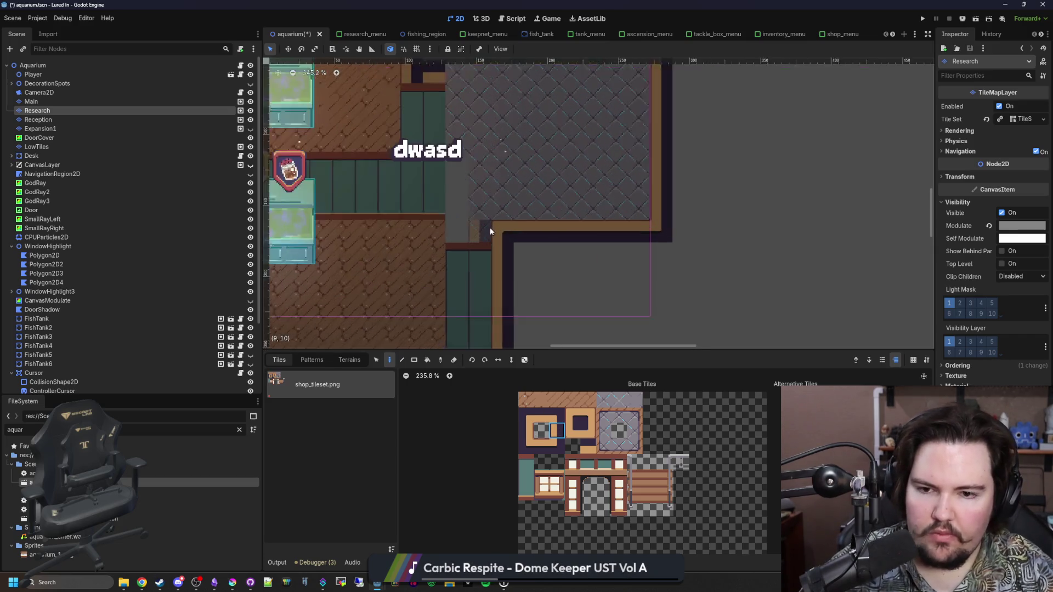
pyautogui.scroll(4, 478, 229)
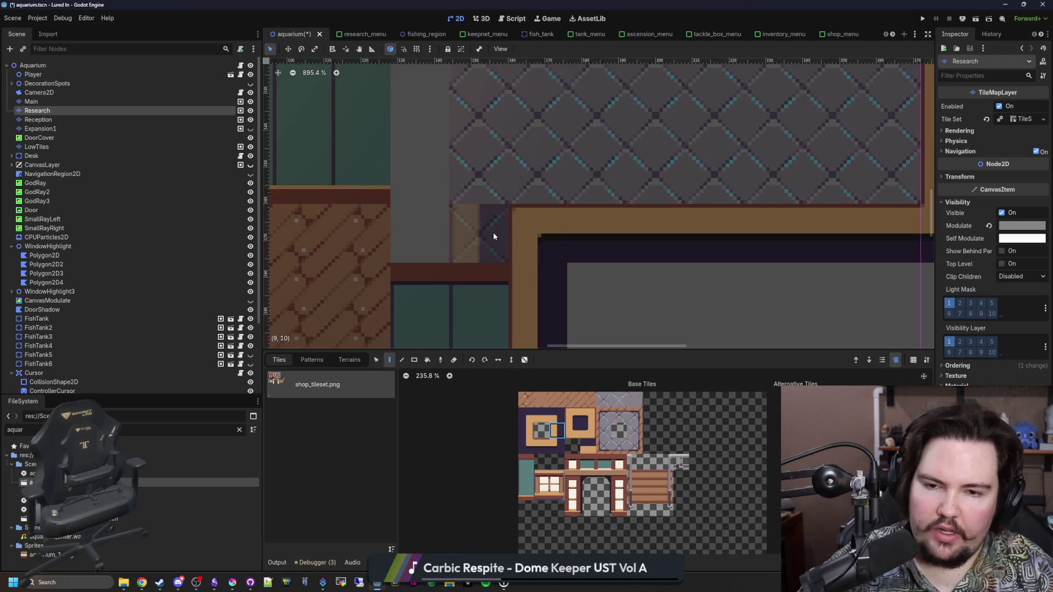
pyautogui.scroll(-10, 492, 232)
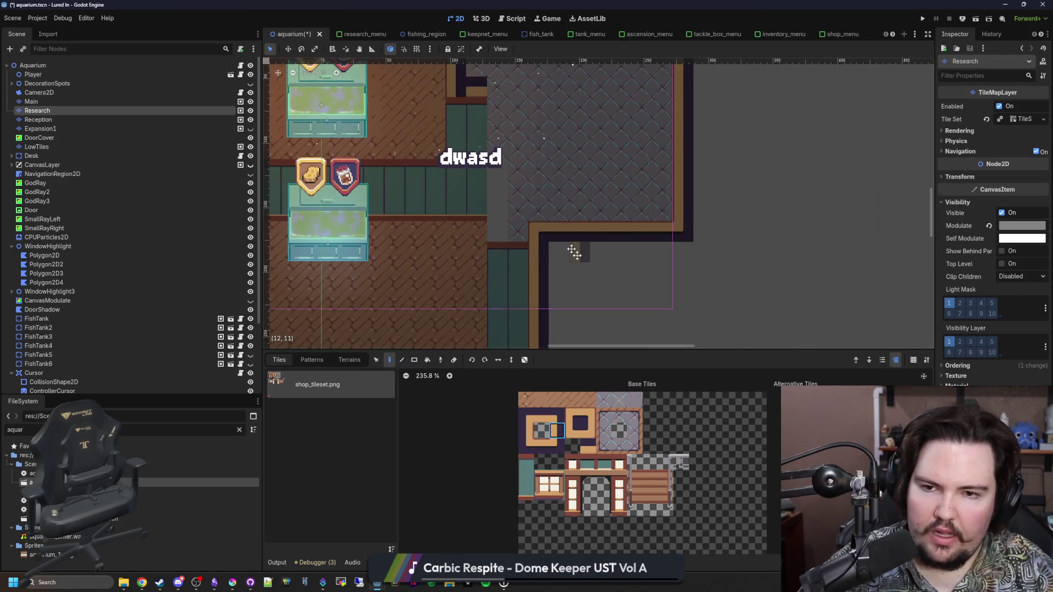
pyautogui.scroll(-4, 599, 303)
pyautogui.moveTo(606, 307)
pyautogui.mouseDown()
pyautogui.moveTo(640, 270)
pyautogui.moveTo(614, 293)
pyautogui.moveTo(636, 278)
pyautogui.mouseUp()
pyautogui.scroll(-2, 636, 279)
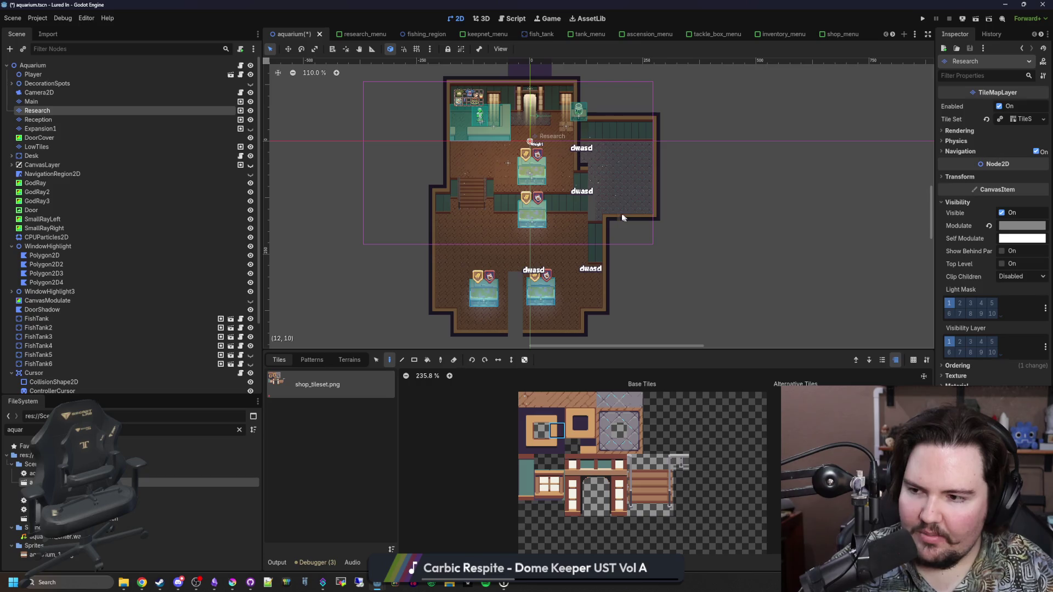
# Step: Erase a rectangle of tiles in the right room using the rectangle tool
pyautogui.scroll(4, 614, 205)
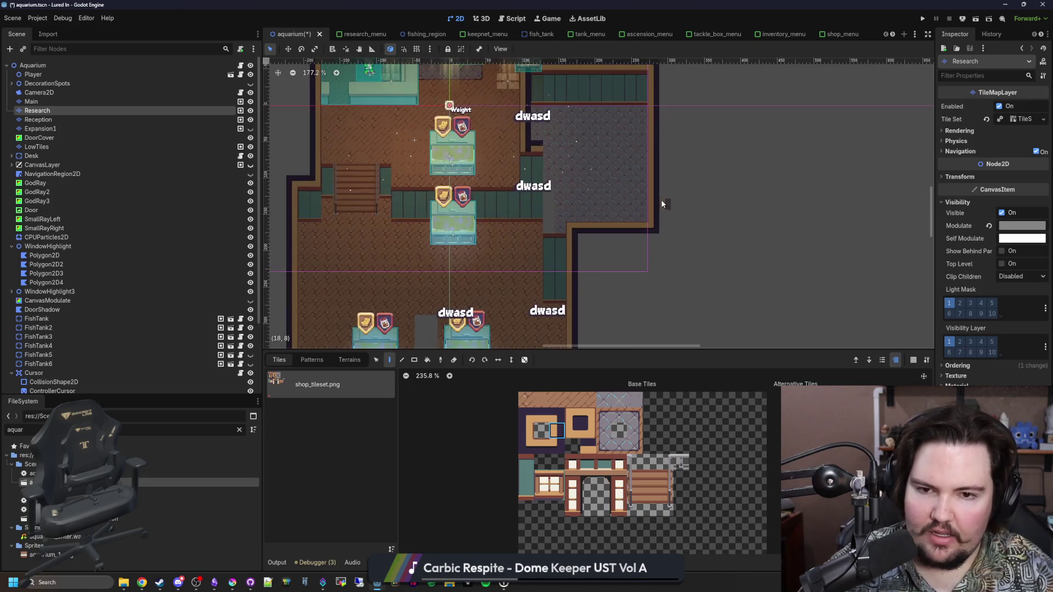
pyautogui.scroll(4, 576, 289)
pyautogui.click(526, 399)
pyautogui.scroll(-6, 574, 280)
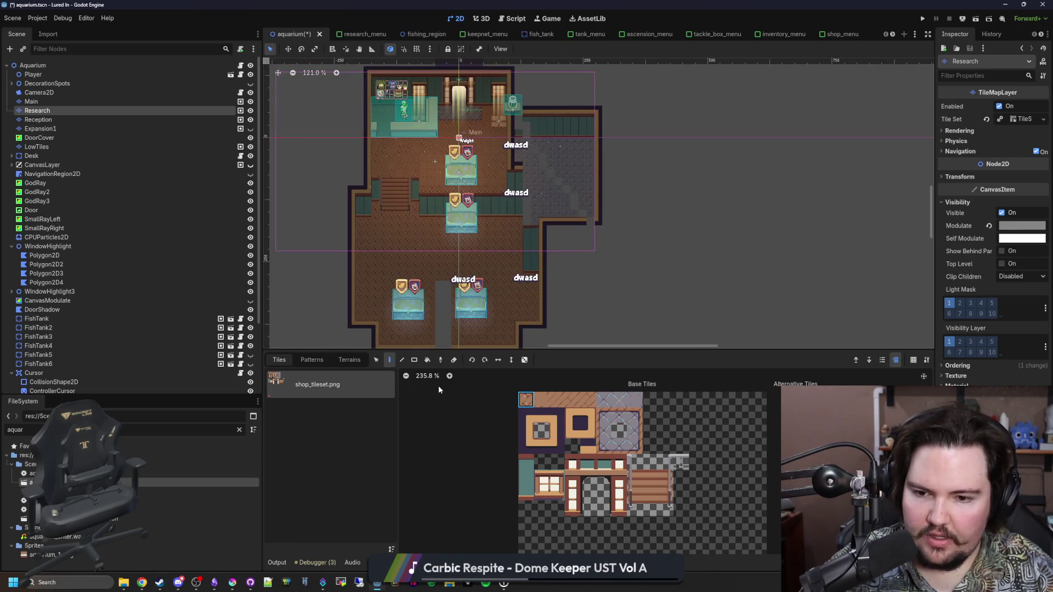
pyautogui.click(414, 360)
pyautogui.moveTo(598, 247); pyautogui.dragTo(510, 84)
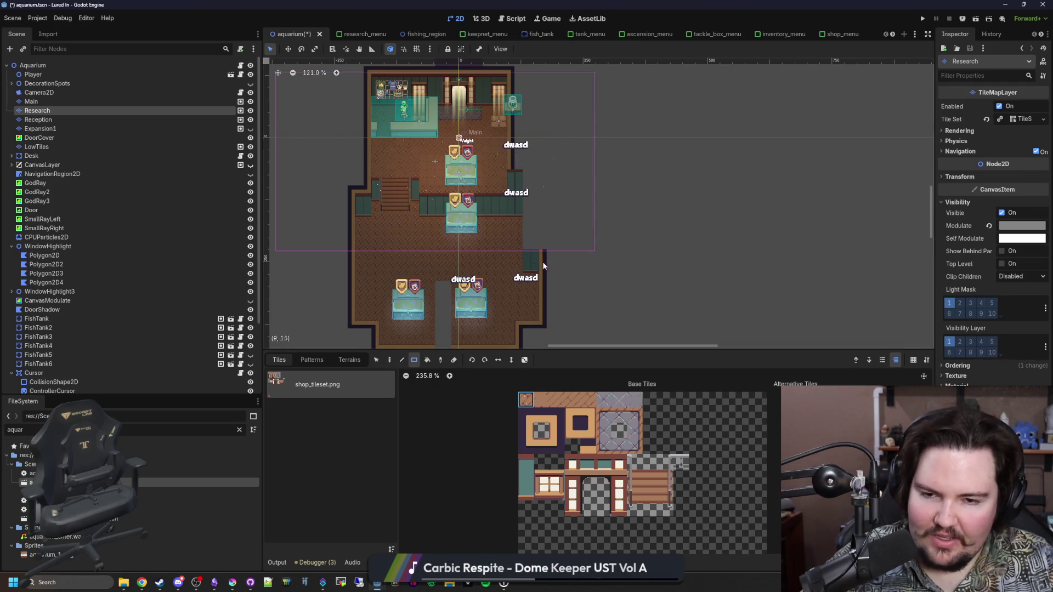
# Step: On the Main layer, paint a wall tile column near the floor's corner
pyautogui.scroll(6, 513, 235)
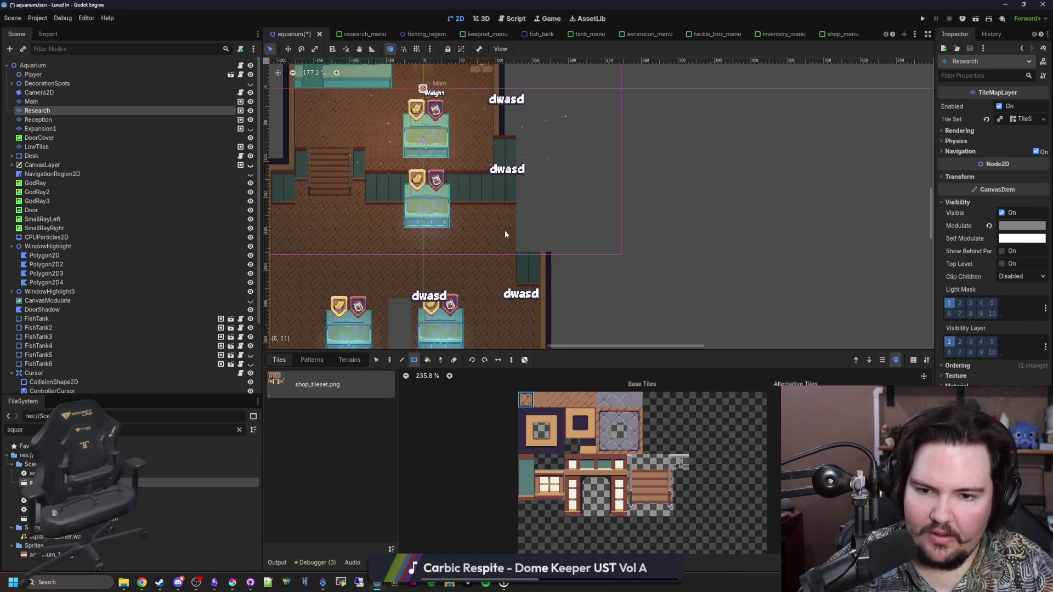
pyautogui.scroll(1, 535, 254)
pyautogui.click(31, 102)
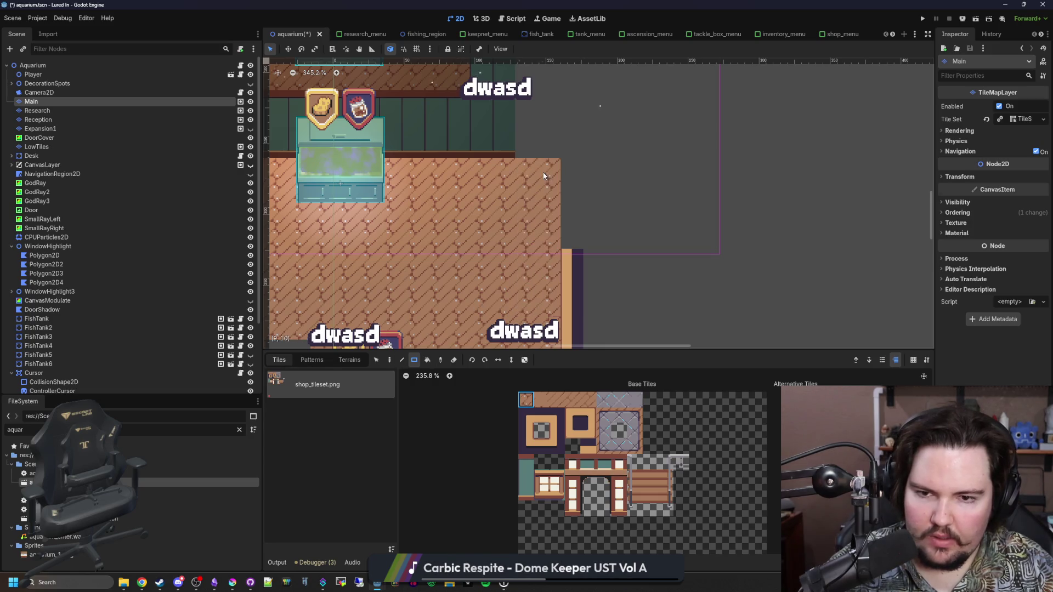
pyautogui.scroll(-7, 545, 171)
pyautogui.scroll(6, 545, 171)
pyautogui.click(566, 434)
pyautogui.moveTo(570, 265); pyautogui.dragTo(565, 142)
# Step: Paint the teal two-tile column block right of the green wall
pyautogui.scroll(5, 565, 164)
pyautogui.moveTo(527, 492); pyautogui.dragTo(526, 476)
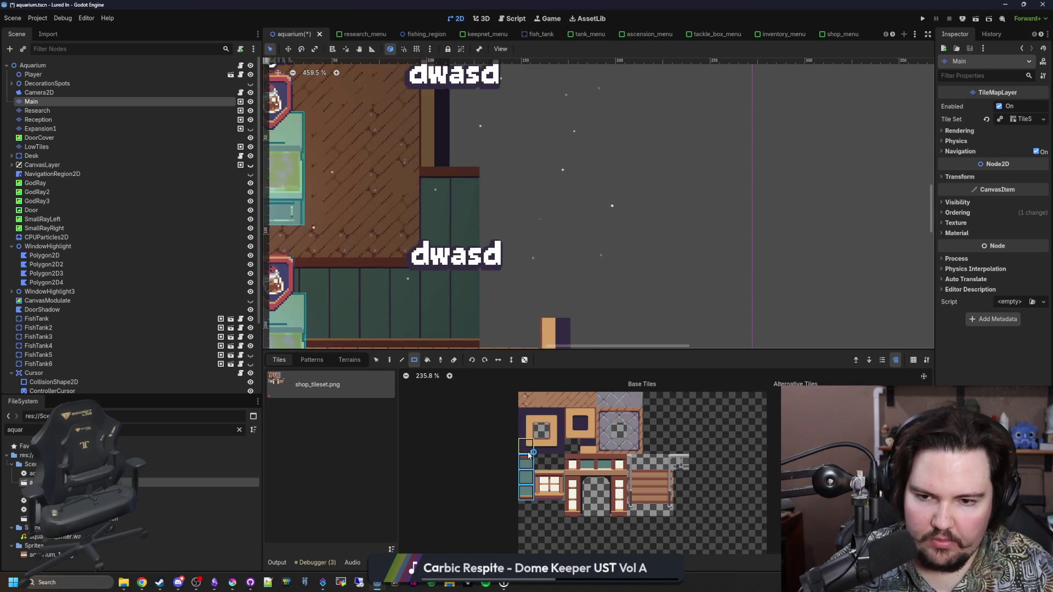
pyautogui.scroll(-2, 515, 230)
pyautogui.moveTo(496, 291); pyautogui.dragTo(528, 276)
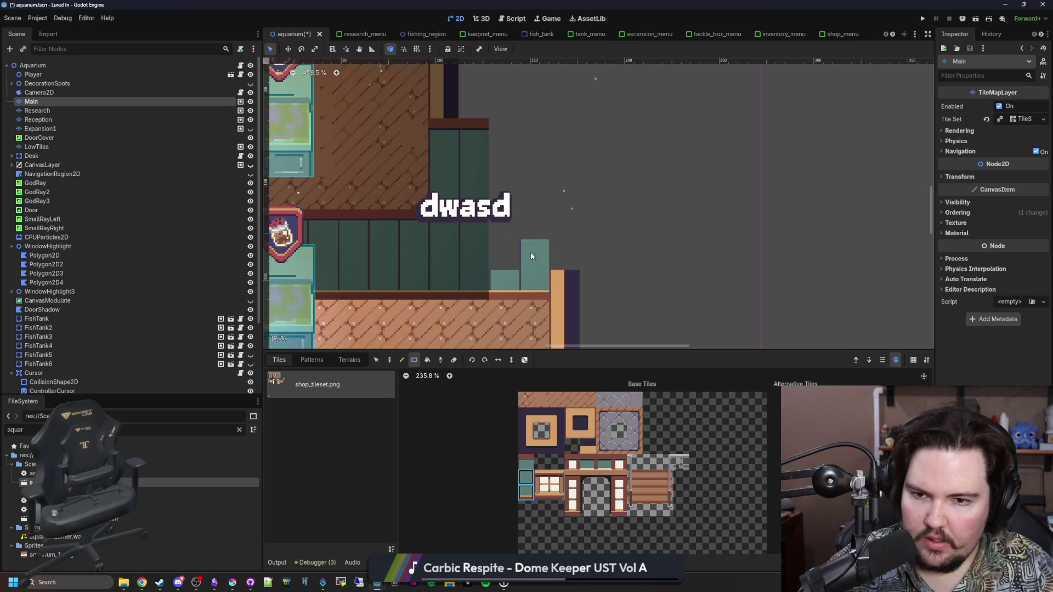
pyautogui.scroll(-5, 551, 209)
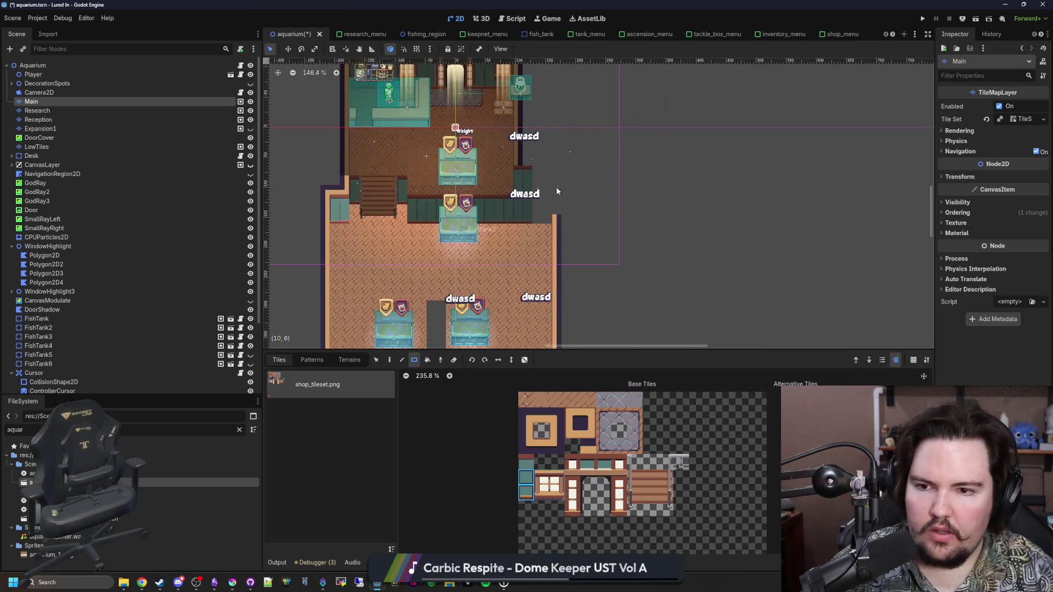
pyautogui.moveTo(556, 190); pyautogui.dragTo(577, 205)
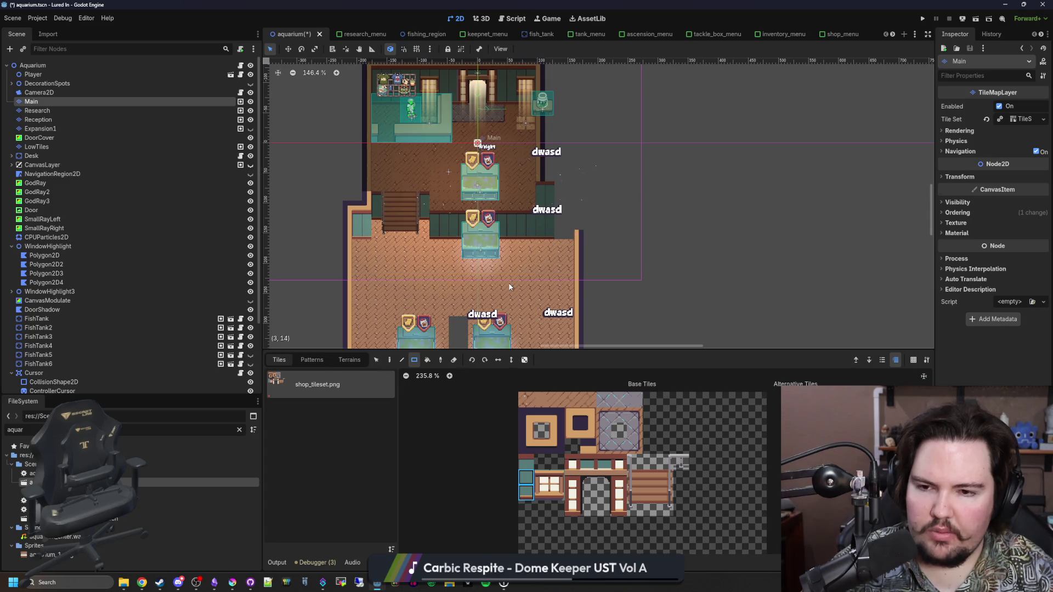
pyautogui.scroll(4, 409, 200)
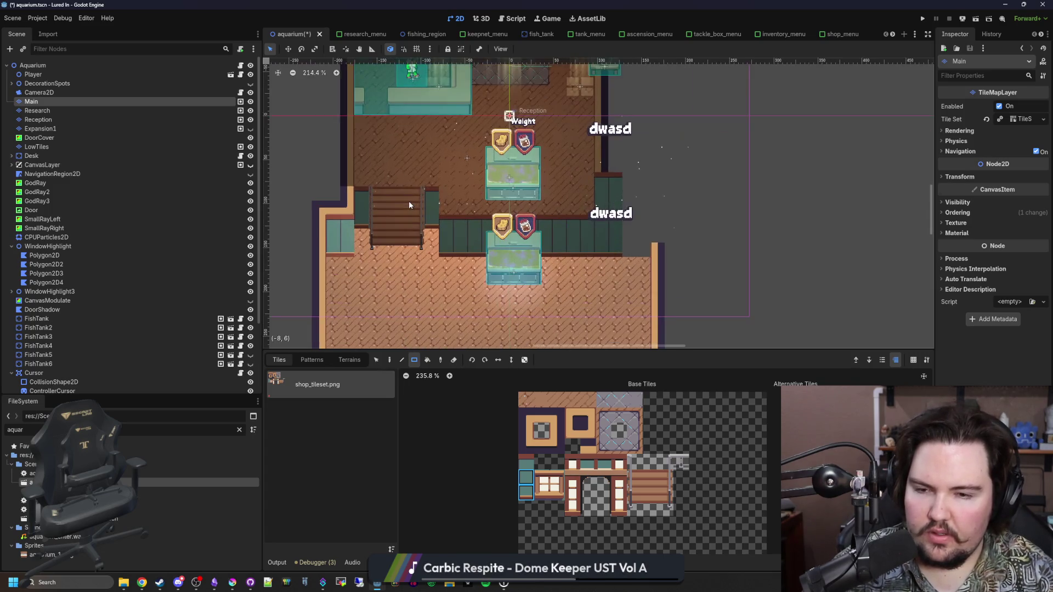
pyautogui.scroll(-3, 409, 203)
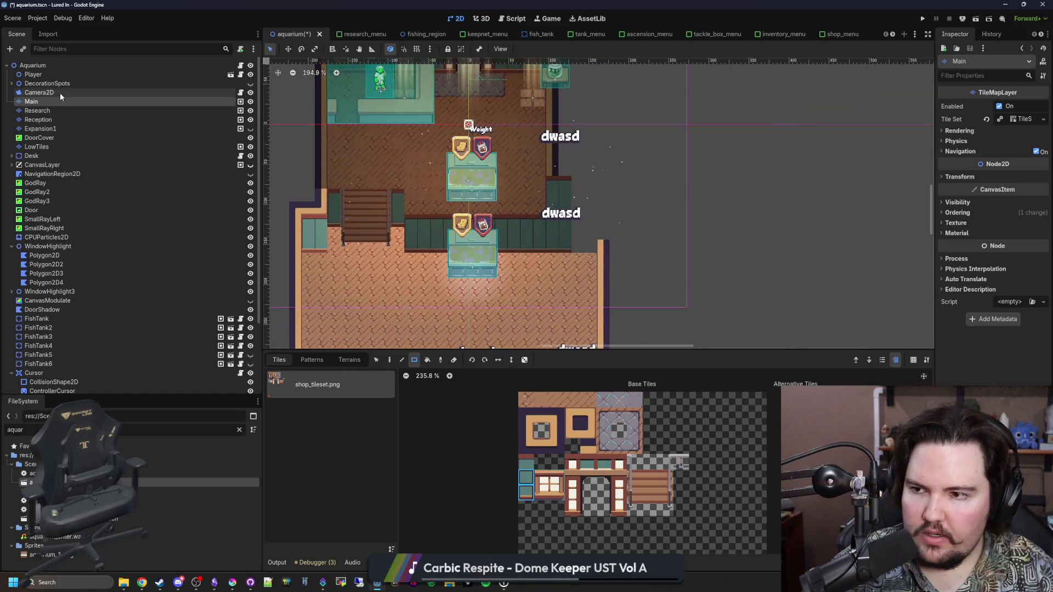
pyautogui.doubleClick(39, 120)
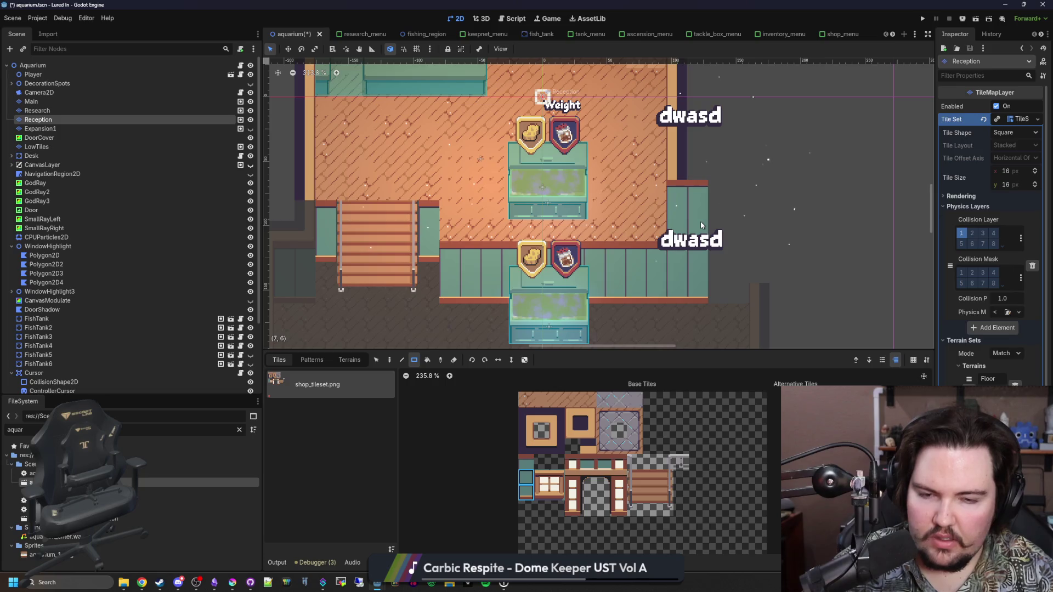
# Step: Erase a 13x3 block of the lower wall, undoing the accidentally erased bench and stairs
pyautogui.moveTo(703, 297)
pyautogui.mouseDown()
pyautogui.moveTo(453, 255)
pyautogui.moveTo(331, 212)
pyautogui.mouseUp()
pyautogui.moveTo(340, 284); pyautogui.dragTo(416, 255)
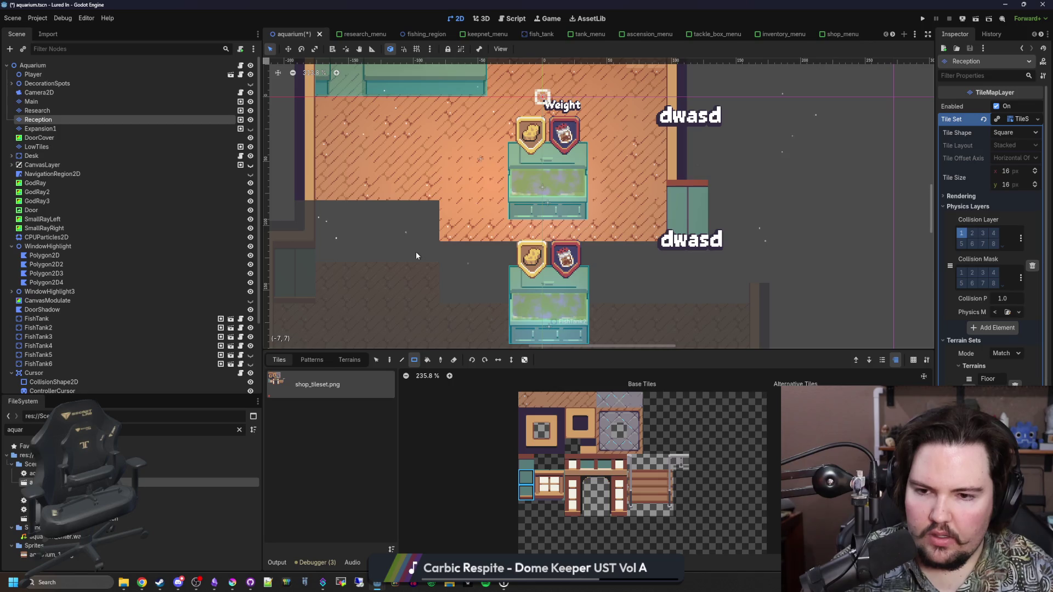
pyautogui.hotkey('ctrl', 'z')
pyautogui.hotkey('ctrl', 'z')
pyautogui.hotkey('ctrl', 'z')
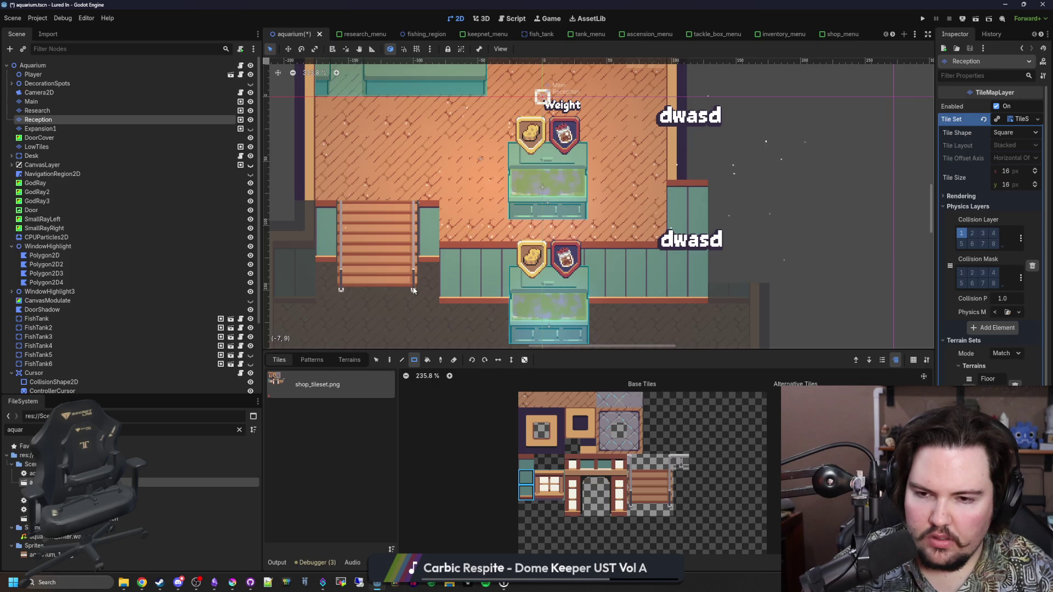
pyautogui.moveTo(413, 291); pyautogui.dragTo(352, 213)
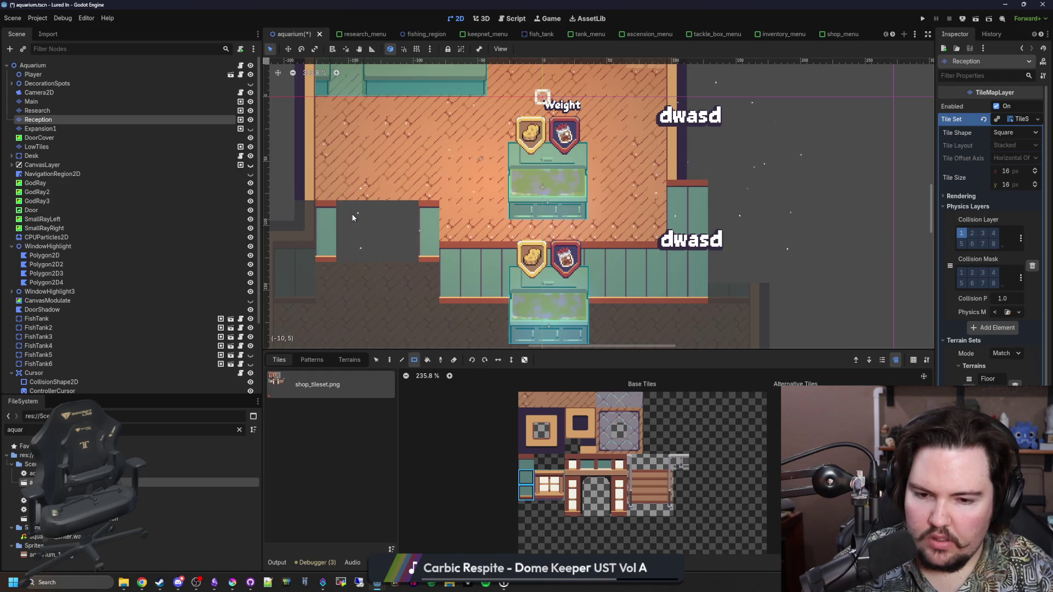
pyautogui.hotkey('ctrl', 'z')
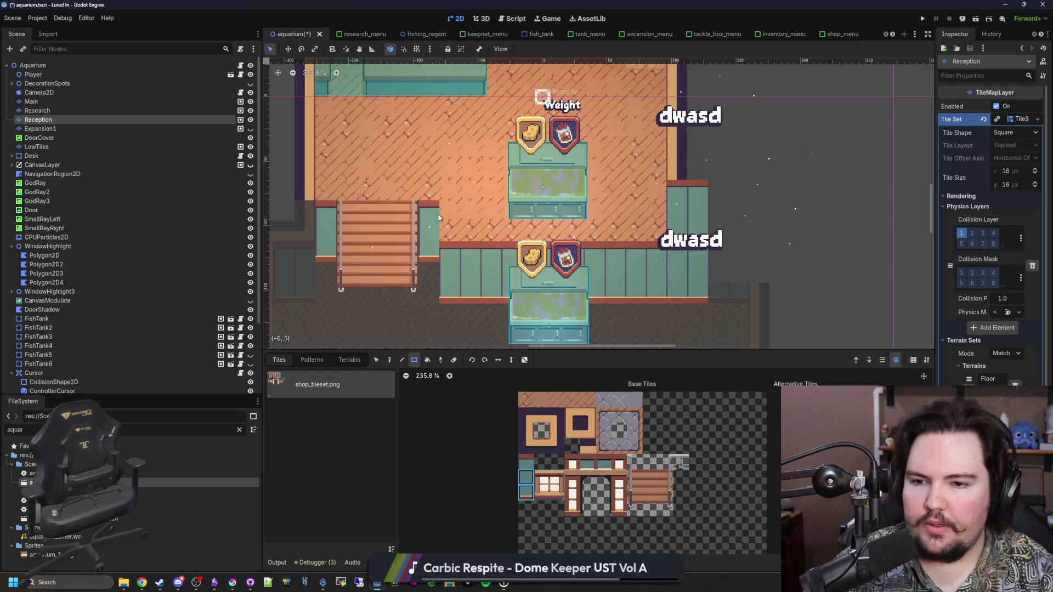
# Step: Erase the walls beside the stairs and a 14x3 strip of the lower wall
pyautogui.scroll(3, 328, 254)
pyautogui.moveTo(317, 256); pyautogui.dragTo(337, 199)
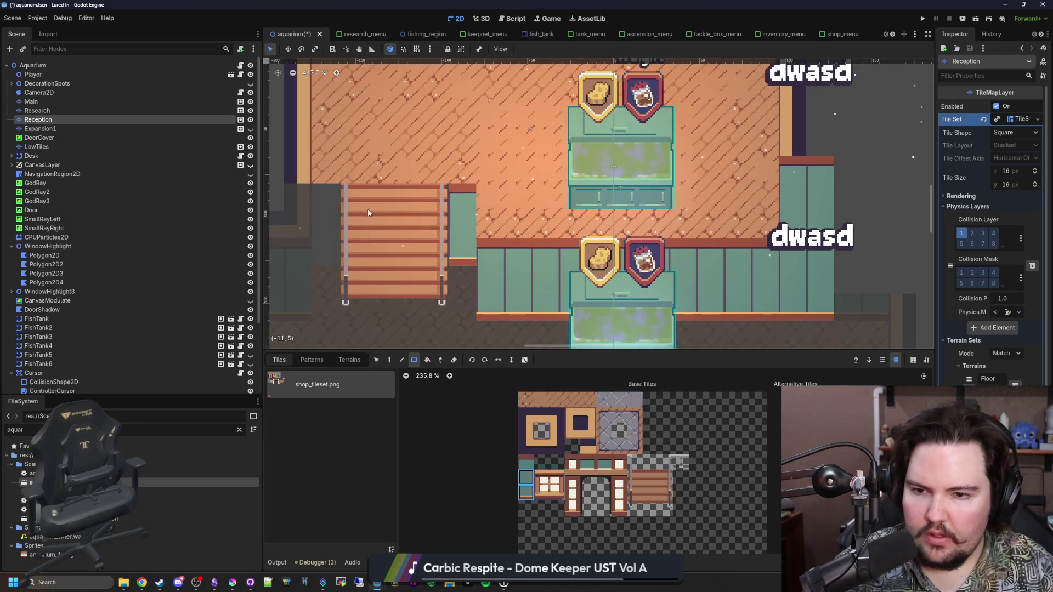
pyautogui.moveTo(462, 263); pyautogui.dragTo(462, 186)
pyautogui.scroll(-2, 548, 219)
pyautogui.moveTo(477, 312); pyautogui.dragTo(778, 267)
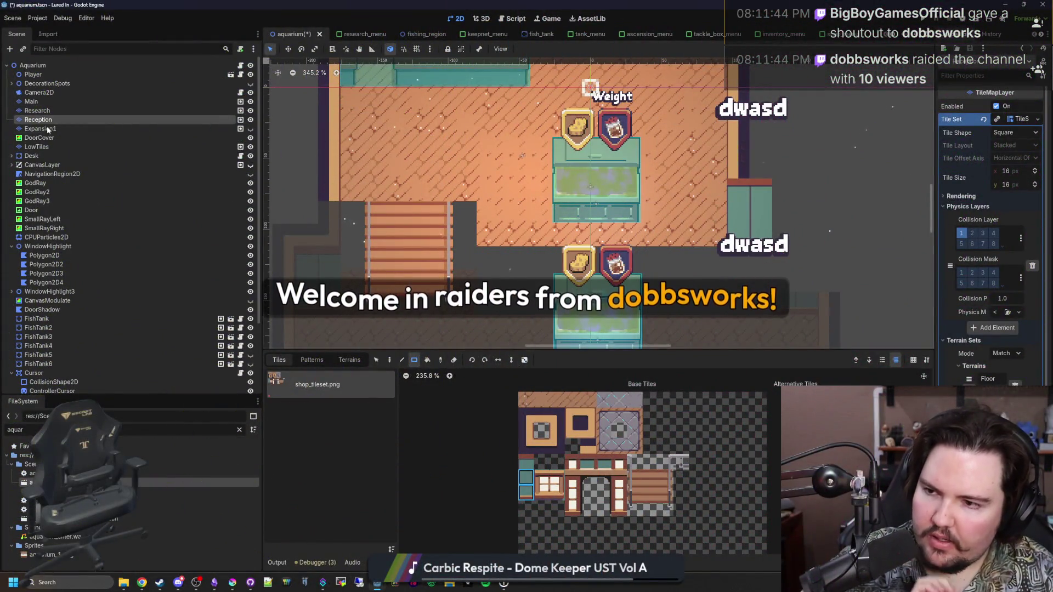
pyautogui.click(164, 101)
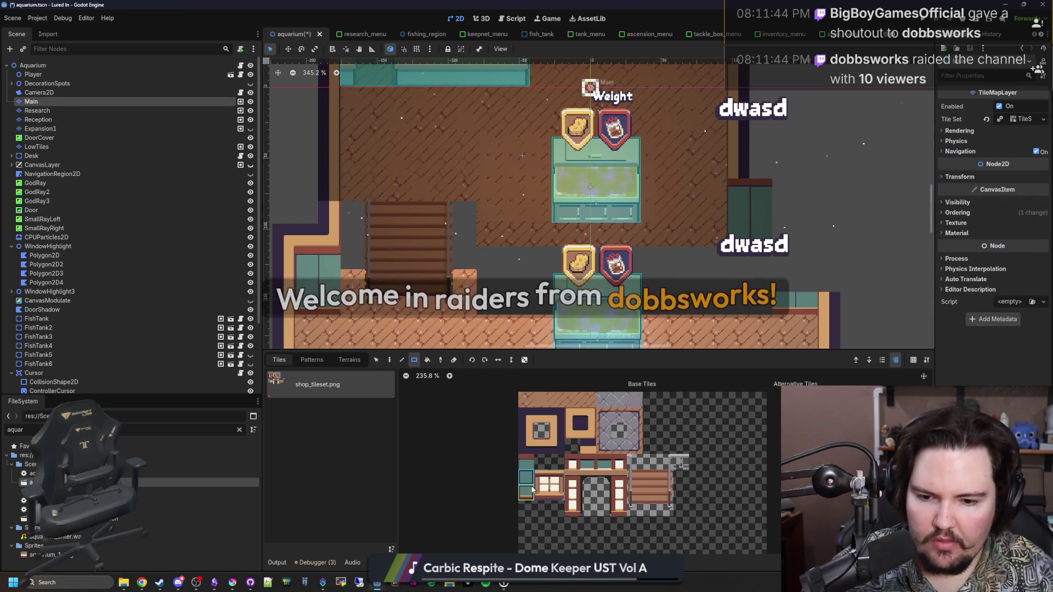
# Step: With the single-tile pencil, paint a brown cap tile above the teal column
pyautogui.scroll(3, 347, 241)
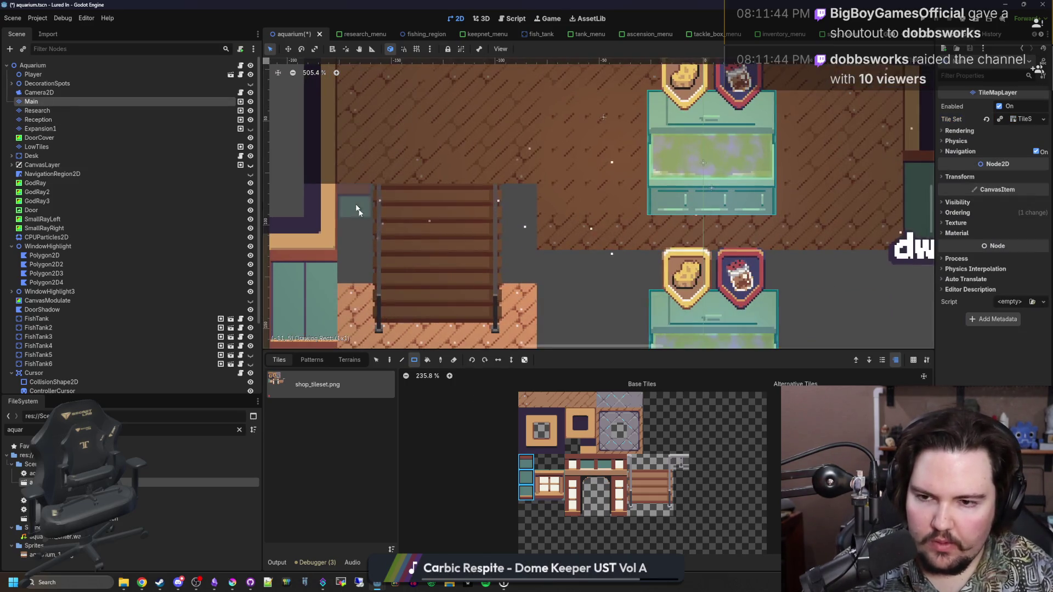
pyautogui.moveTo(573, 239)
pyautogui.mouseDown()
pyautogui.moveTo(304, 177)
pyautogui.moveTo(590, 249)
pyautogui.mouseUp()
pyautogui.scroll(-4, 305, 182)
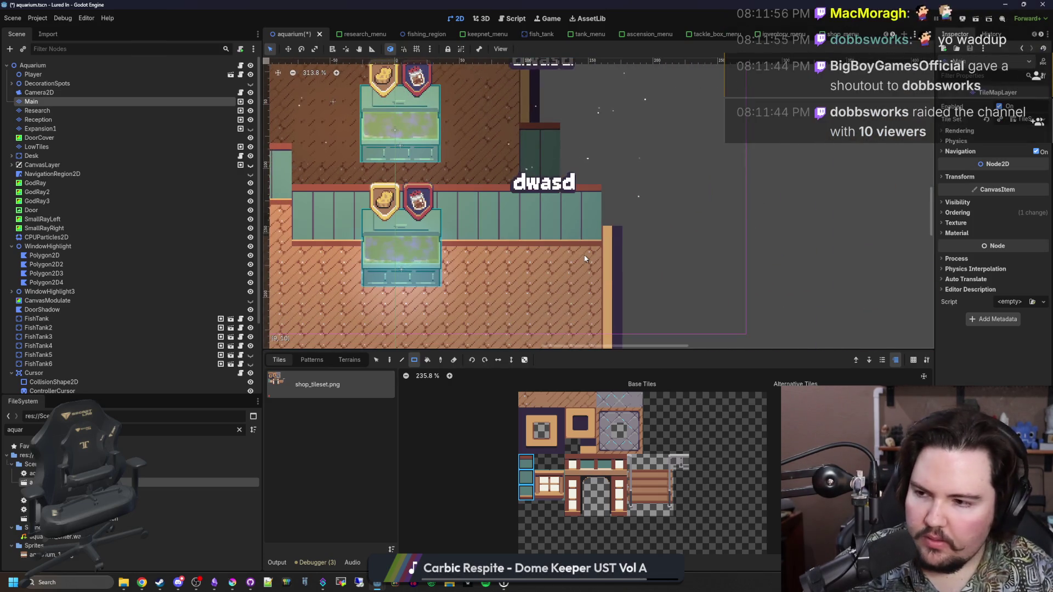
pyautogui.scroll(-8, 618, 241)
pyautogui.scroll(5, 623, 198)
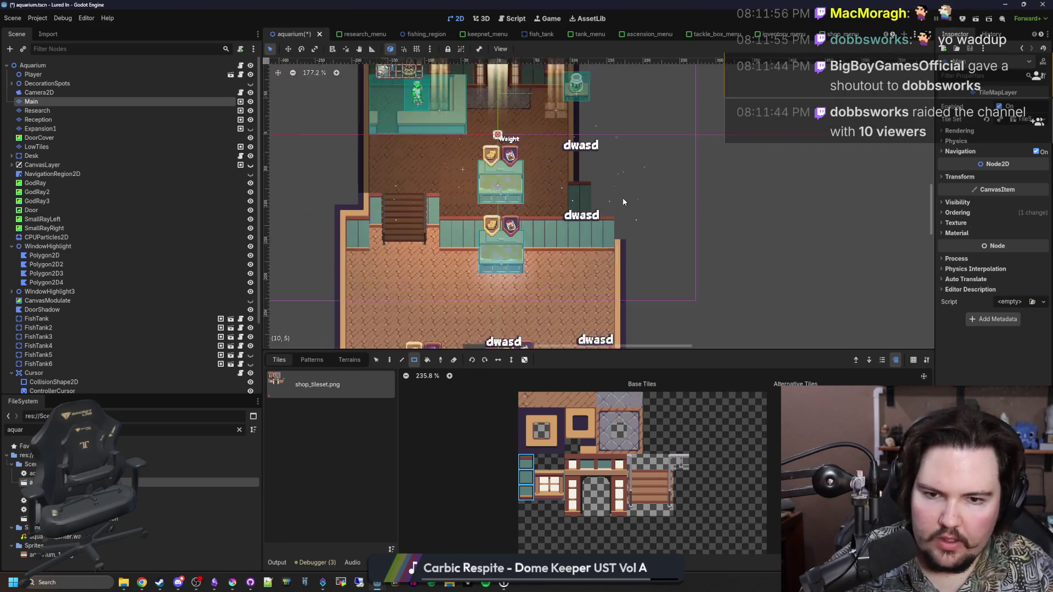
pyautogui.click(526, 445)
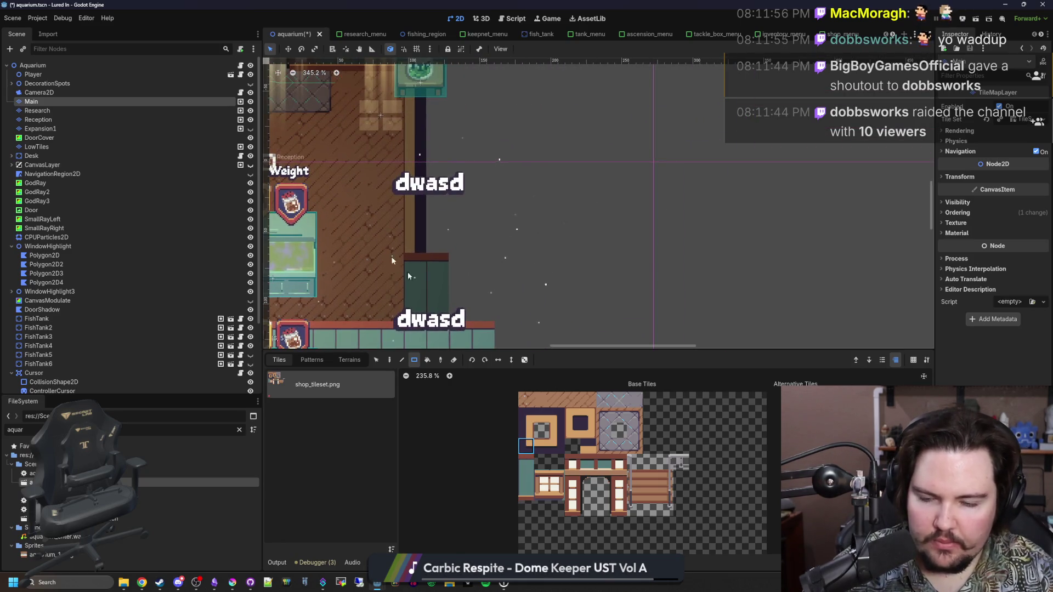
pyautogui.scroll(2, 401, 278)
pyautogui.click(389, 359)
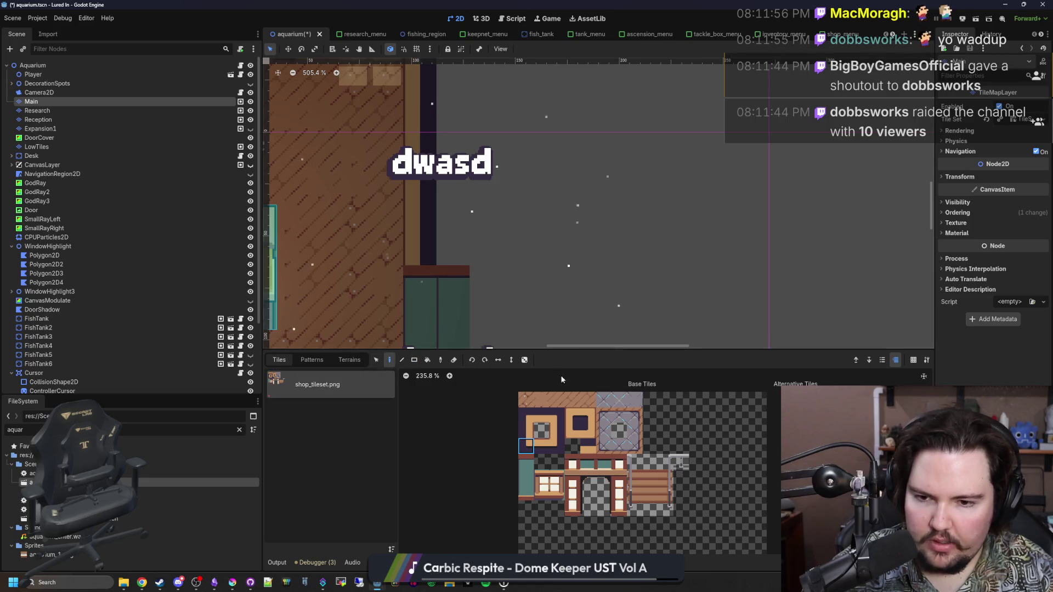
pyautogui.click(541, 445)
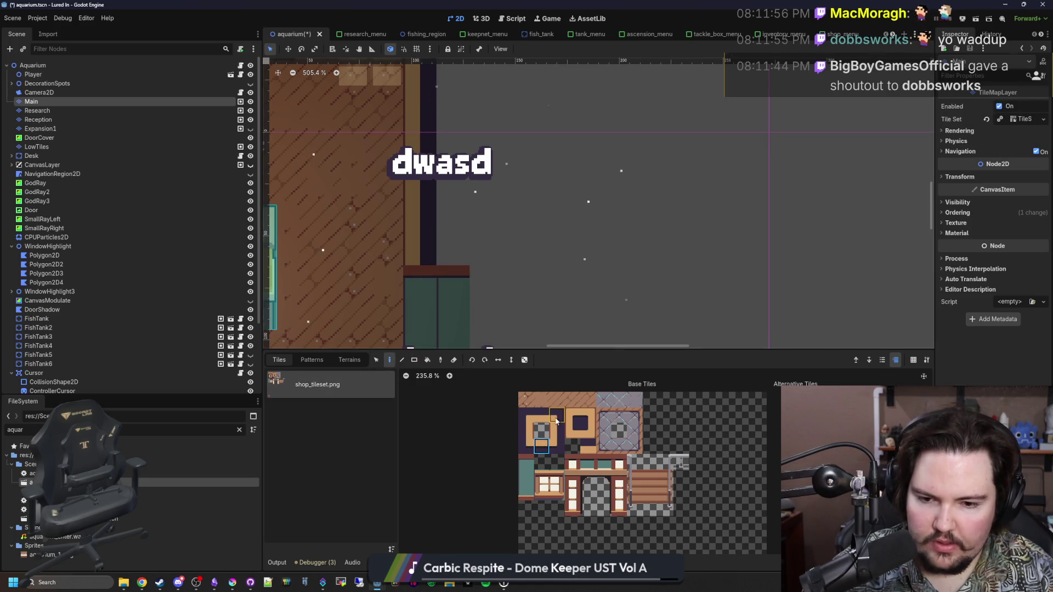
pyautogui.click(541, 415)
pyautogui.click(466, 241)
# Step: Pick another atlas tile and move on to the Reception layer
pyautogui.click(573, 431)
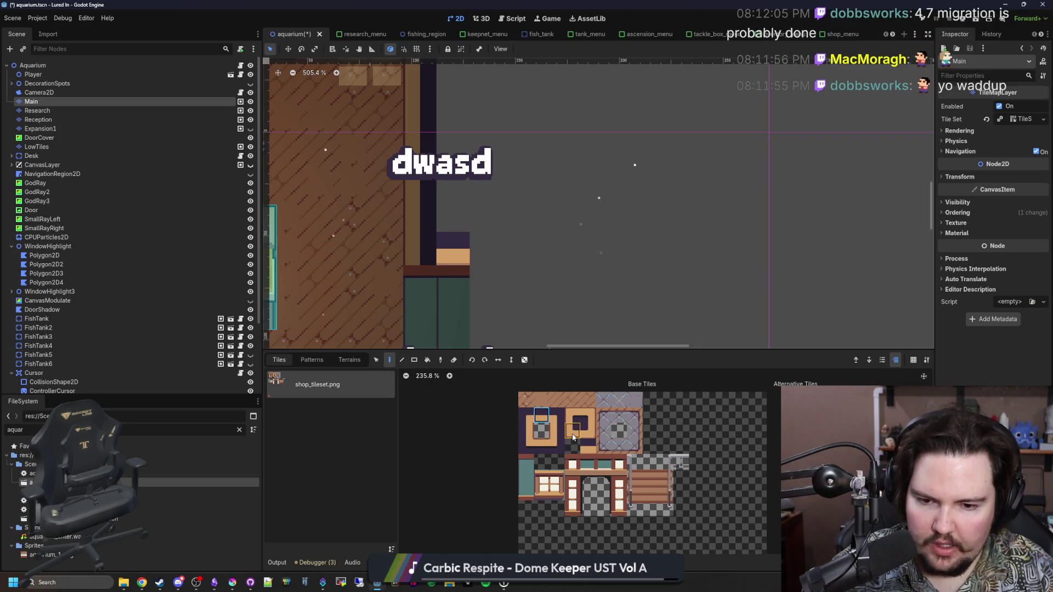
pyautogui.scroll(-1, 426, 252)
pyautogui.scroll(-7, 463, 241)
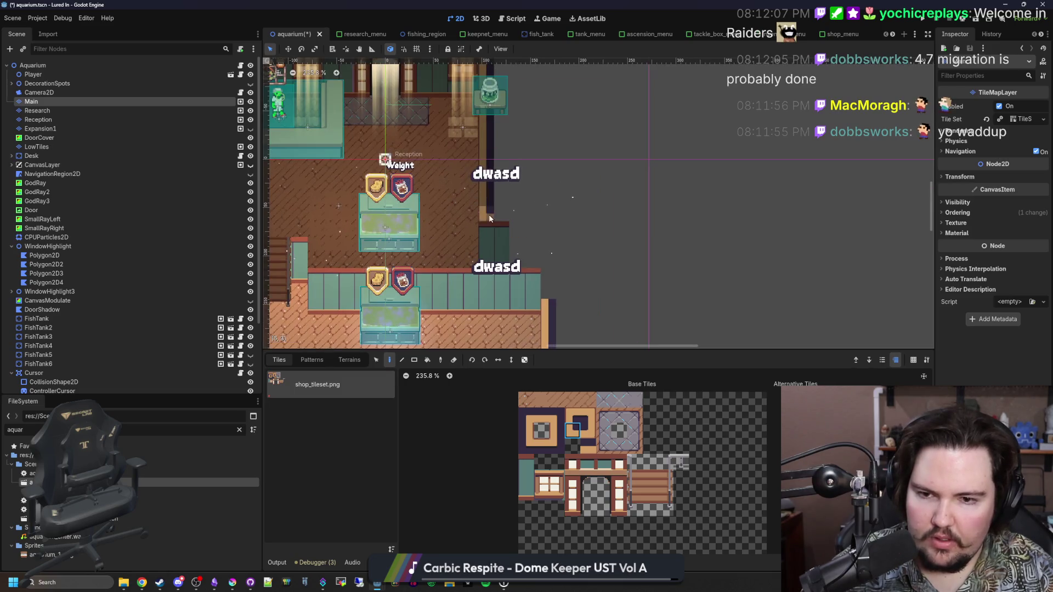
pyautogui.click(34, 122)
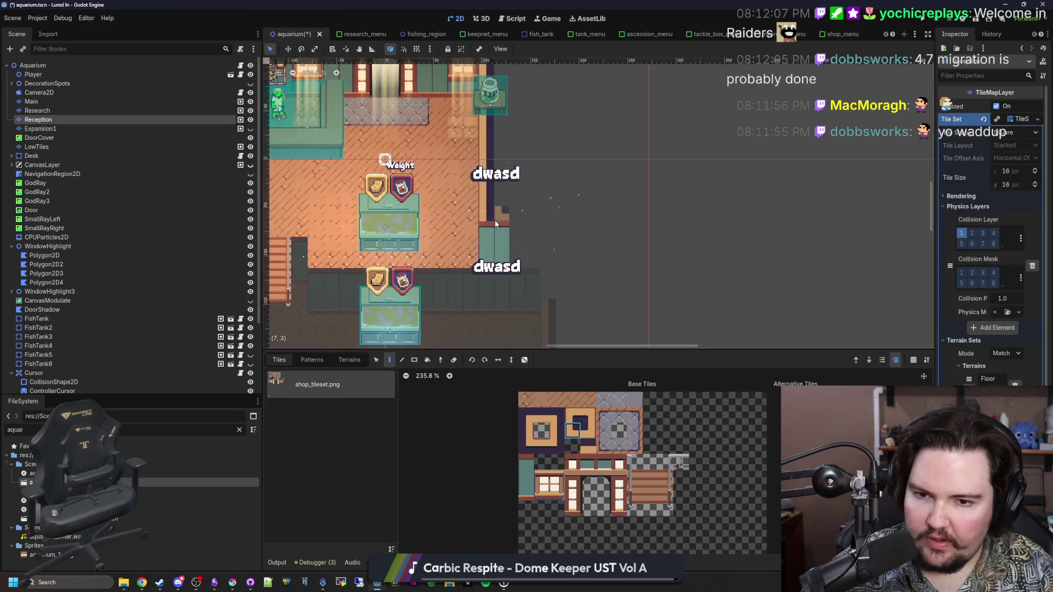
# Step: Pick the teal 1x3 wall tile from the atlas
pyautogui.scroll(4, 478, 210)
pyautogui.scroll(4, 525, 476)
pyautogui.click(537, 426)
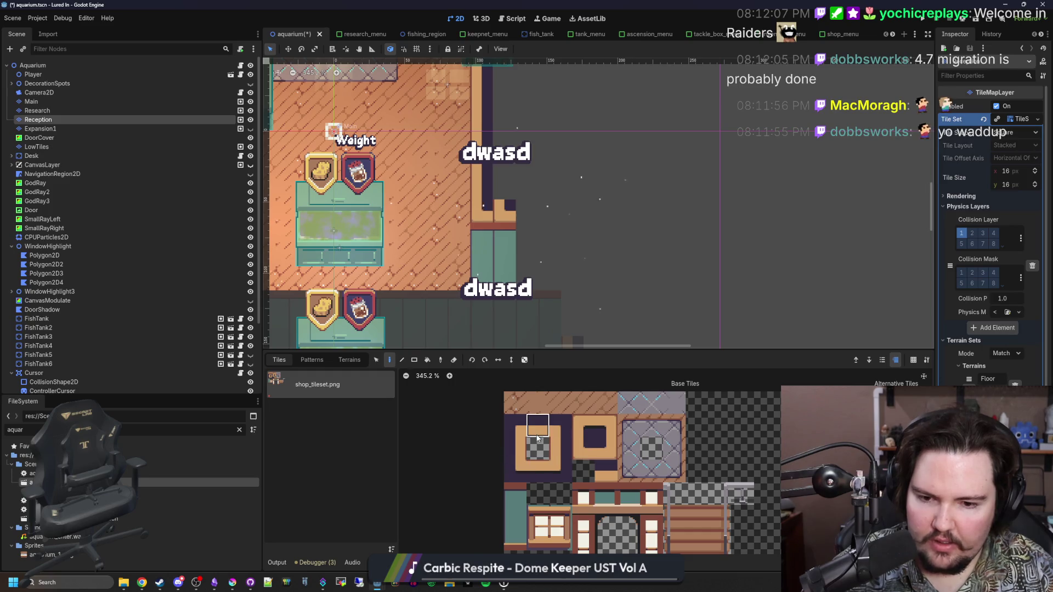
pyautogui.scroll(-3, 560, 233)
pyautogui.scroll(-3, 561, 233)
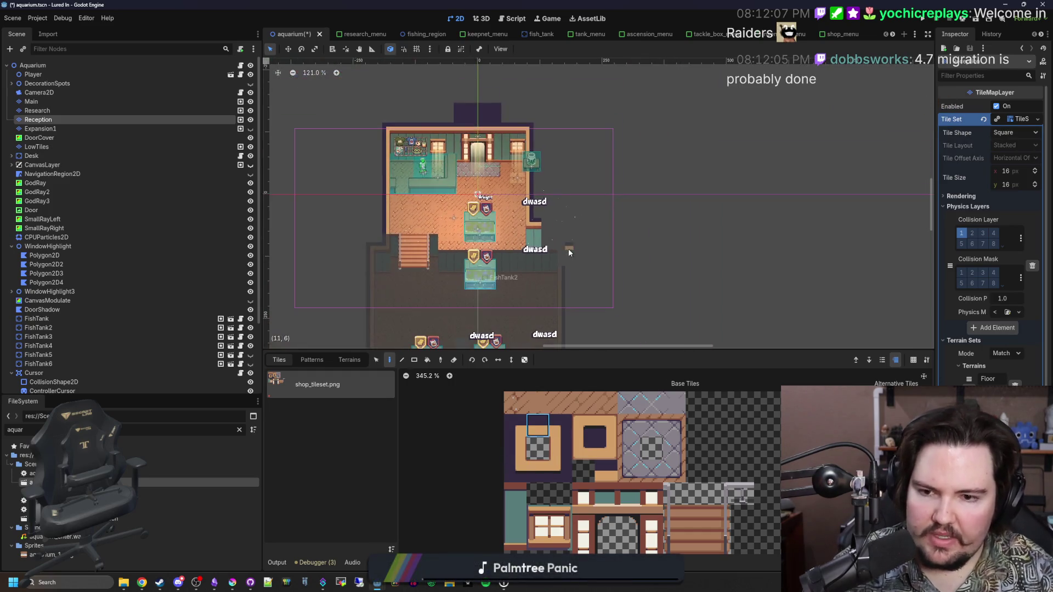
pyautogui.scroll(2, 568, 249)
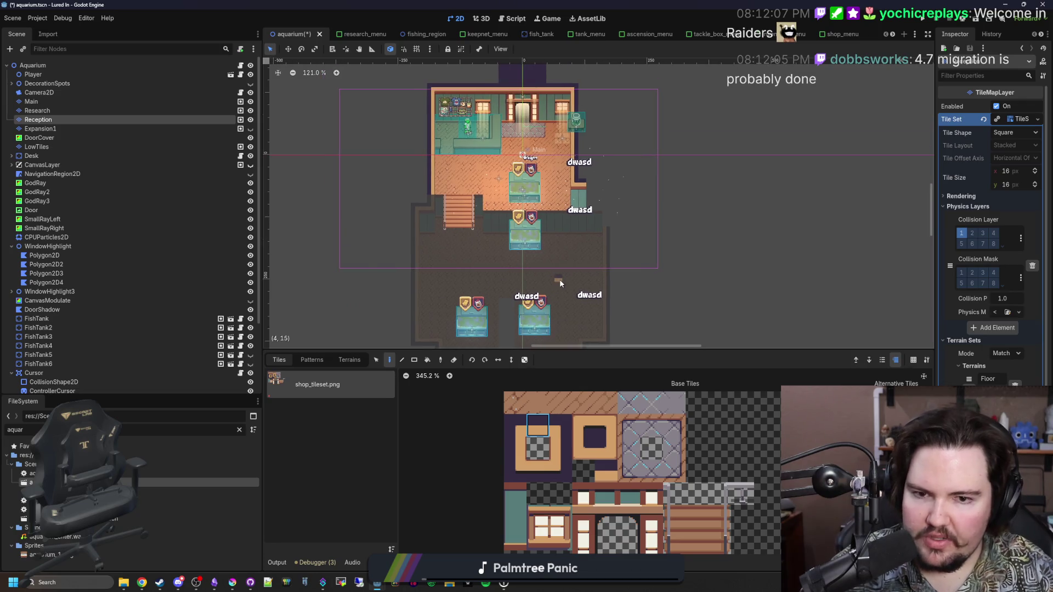
pyautogui.scroll(5, 621, 161)
pyautogui.scroll(1, 643, 206)
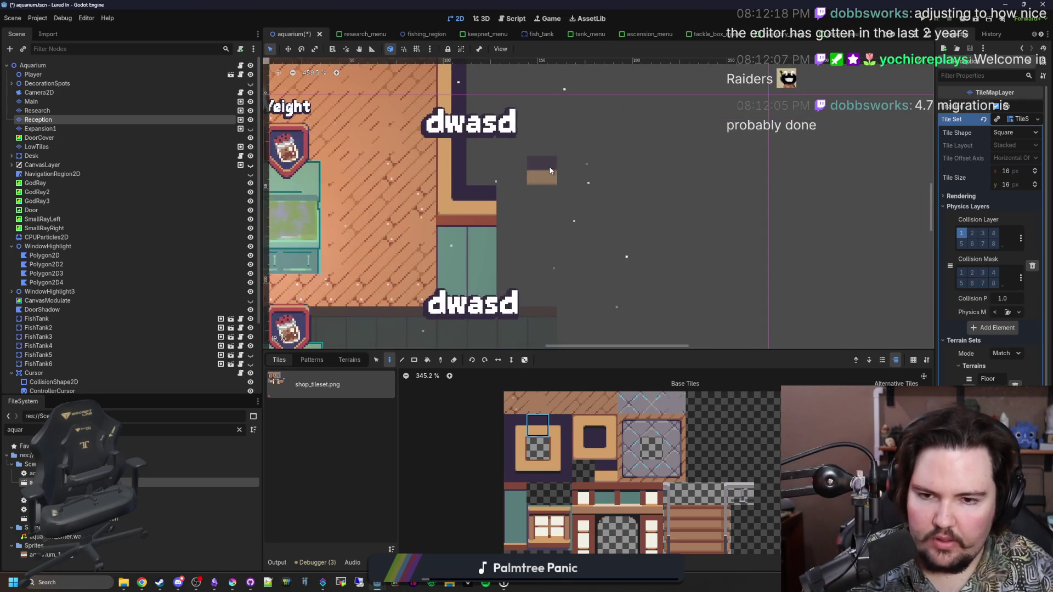
pyautogui.scroll(-3, 541, 139)
pyautogui.scroll(-1, 556, 166)
pyautogui.click(514, 515)
# Step: Bring the stairwell corner into view and edit the Research layer
pyautogui.scroll(2, 564, 230)
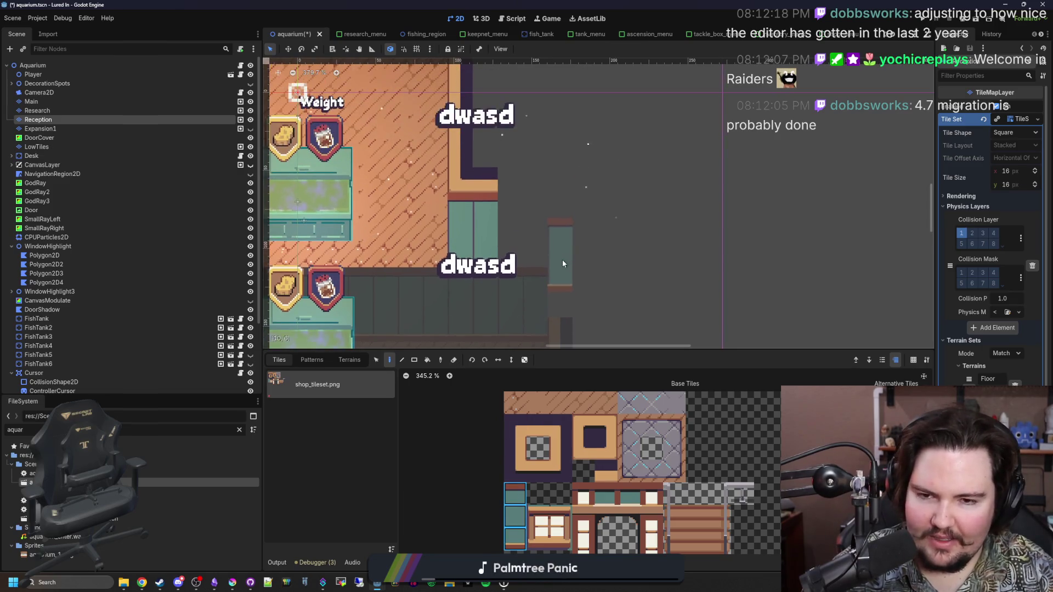
pyautogui.scroll(2, 496, 230)
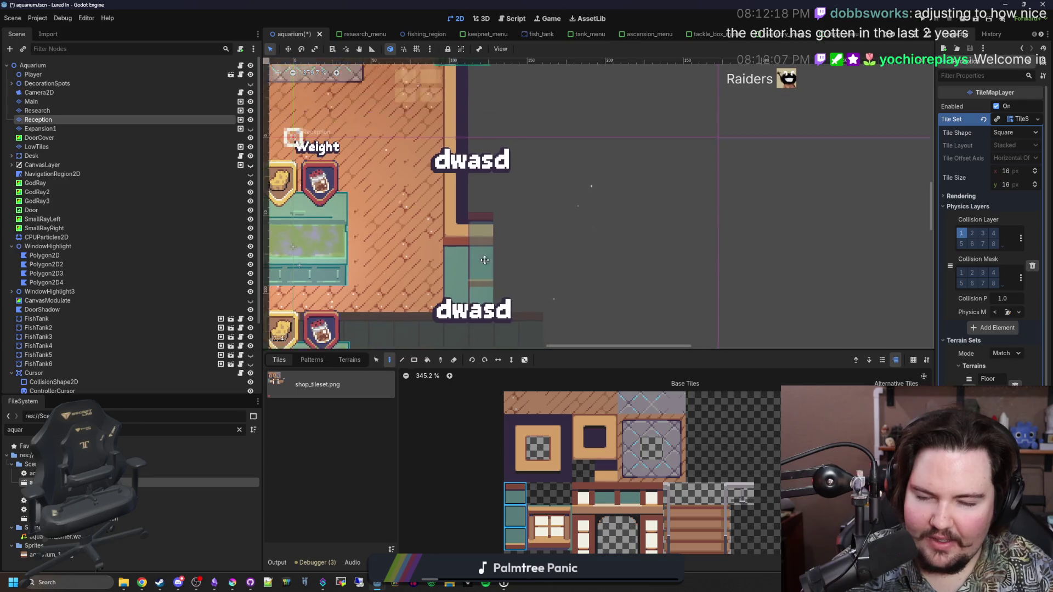
pyautogui.moveTo(524, 303); pyautogui.dragTo(494, 282)
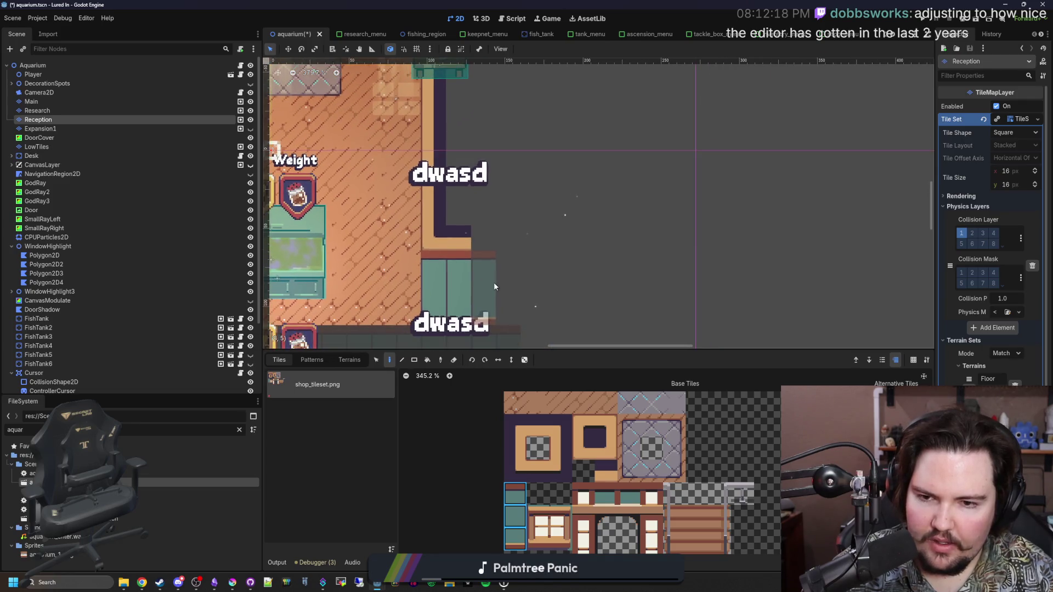
pyautogui.click(37, 111)
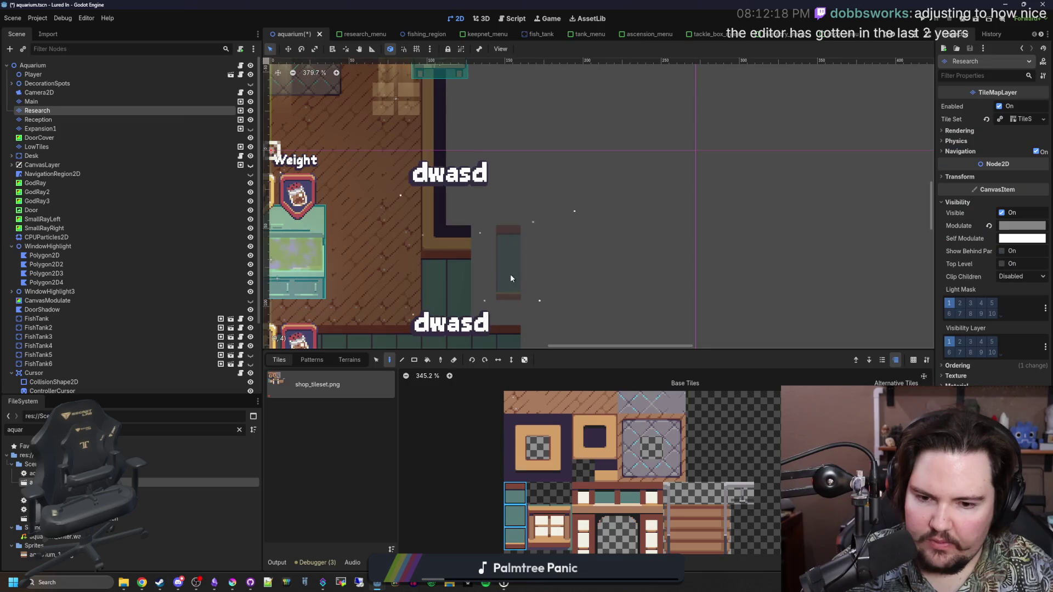
# Step: Paint a horizontal wall strip across the top of the right-side extension
pyautogui.scroll(2, 510, 274)
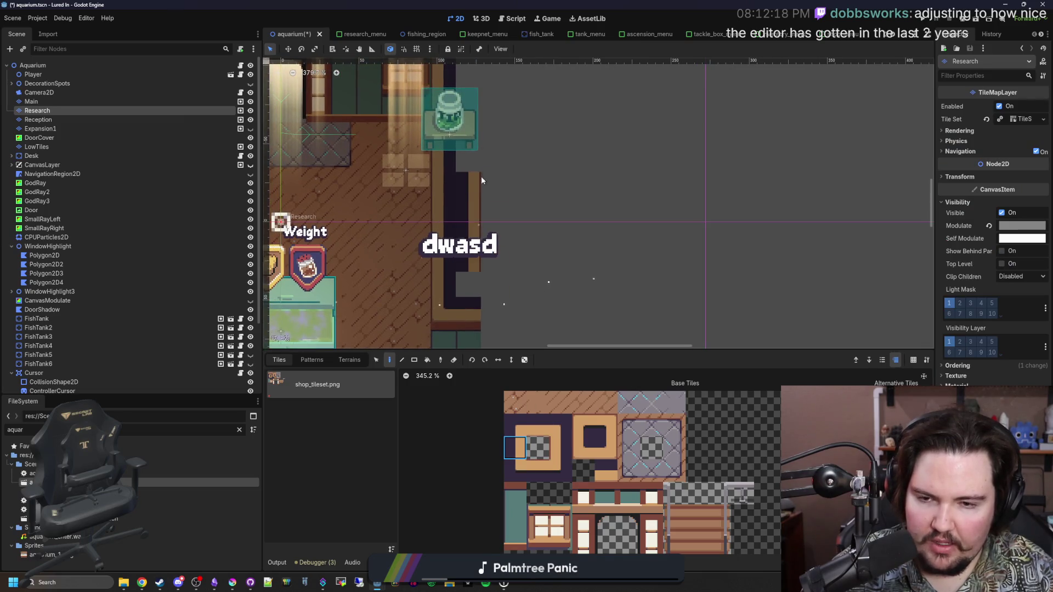
pyautogui.scroll(3, 467, 291)
pyautogui.scroll(-3, 501, 228)
pyautogui.scroll(1, 505, 149)
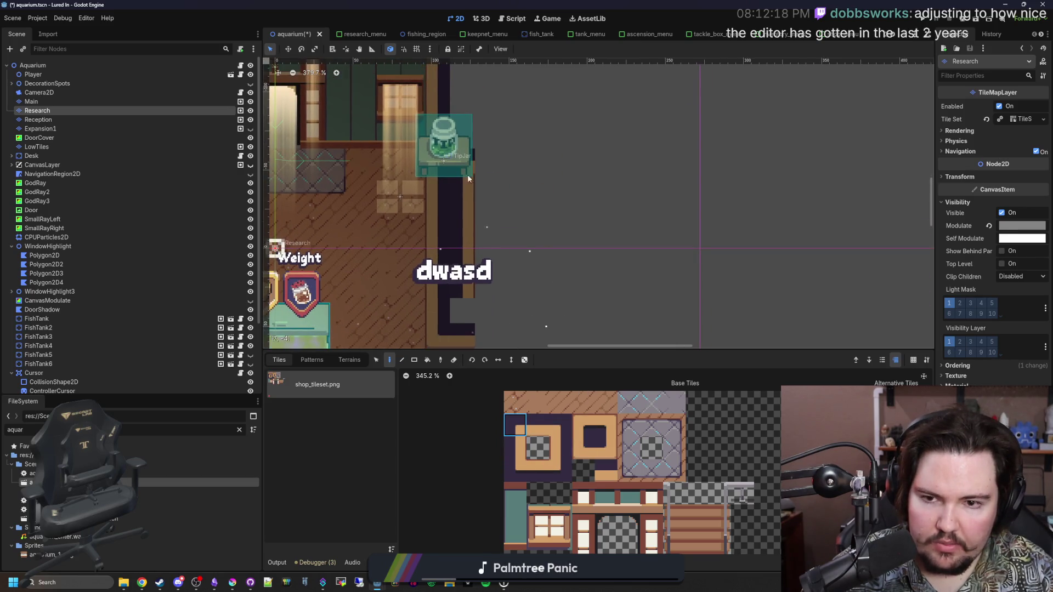
pyautogui.click(537, 425)
pyautogui.moveTo(534, 161); pyautogui.dragTo(669, 162)
# Step: Paint a run of brown corner tiles and two window-frame tiles right of the pillar
pyautogui.scroll(-2, 493, 327)
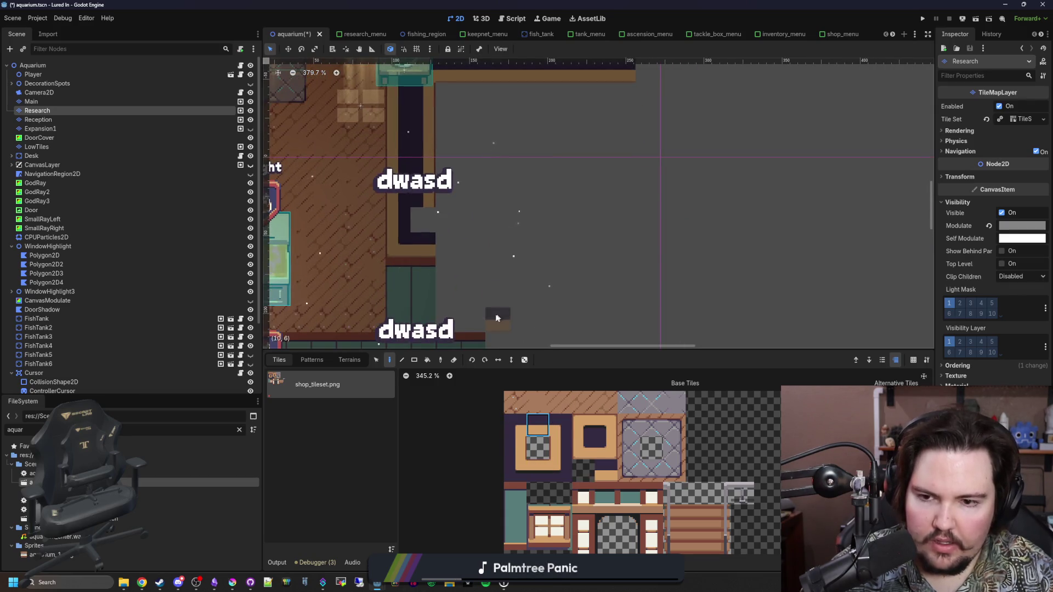
pyautogui.scroll(-2, 465, 307)
pyautogui.scroll(3, 524, 241)
pyautogui.click(520, 478)
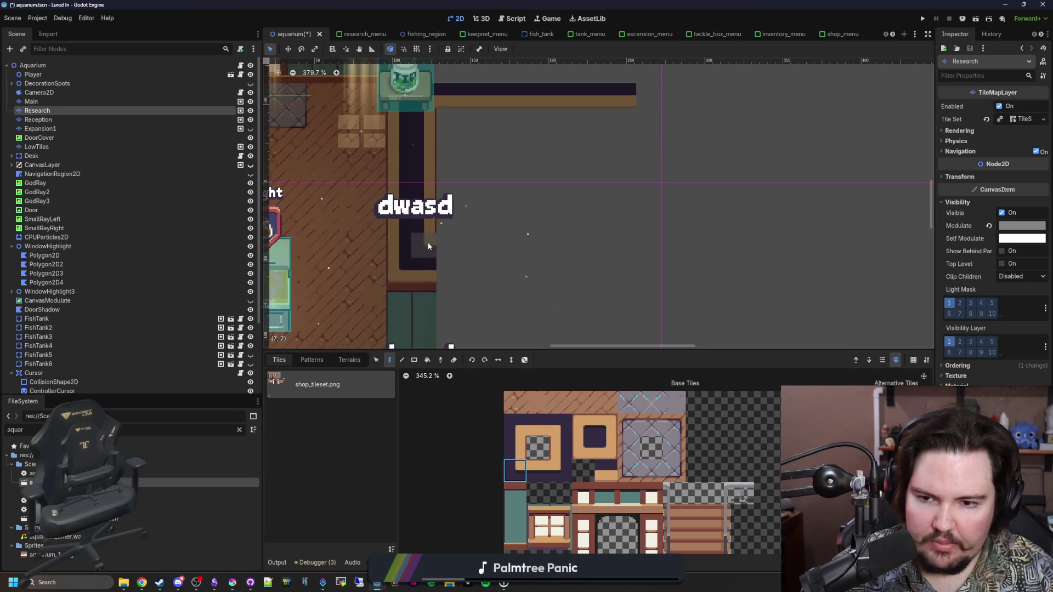
pyautogui.click(537, 470)
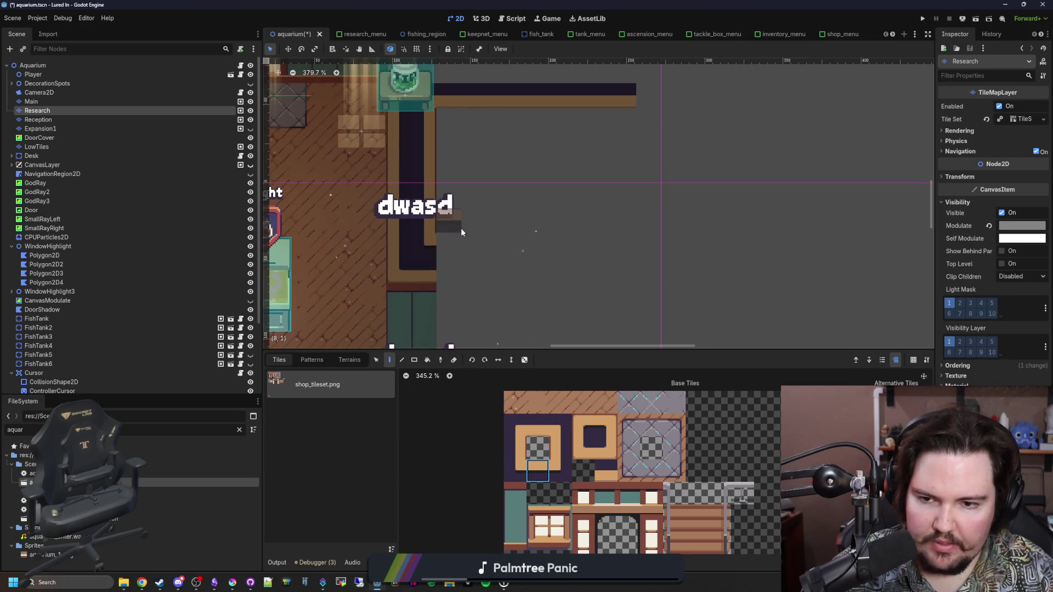
pyautogui.moveTo(458, 242); pyautogui.dragTo(576, 242)
pyautogui.scroll(-5, 482, 134)
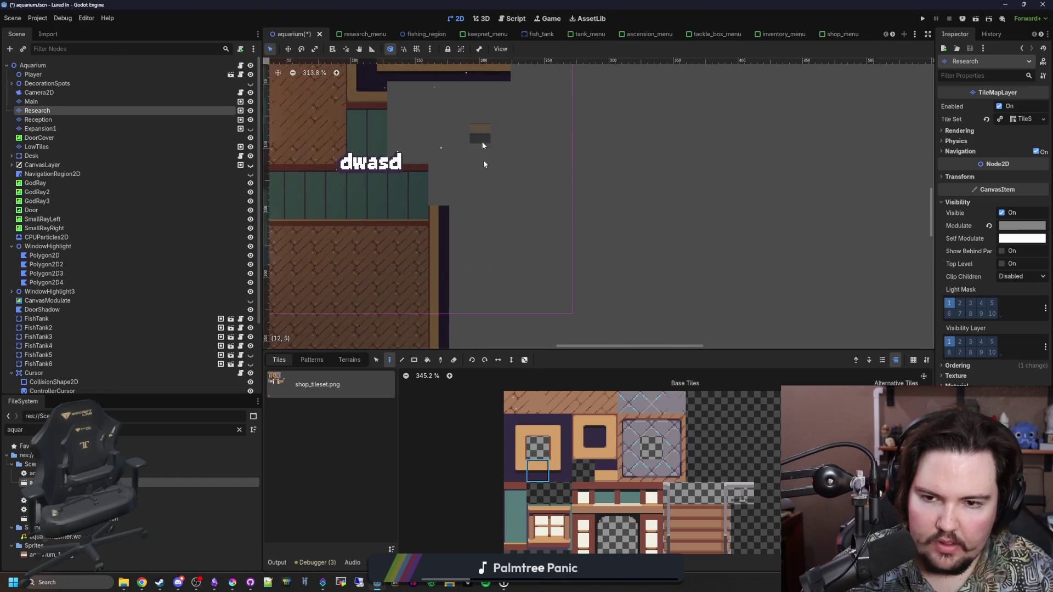
pyautogui.click(514, 447)
pyautogui.moveTo(457, 281); pyautogui.dragTo(457, 252)
# Step: Erase the stray row of dark floor tiles
pyautogui.scroll(5, 455, 214)
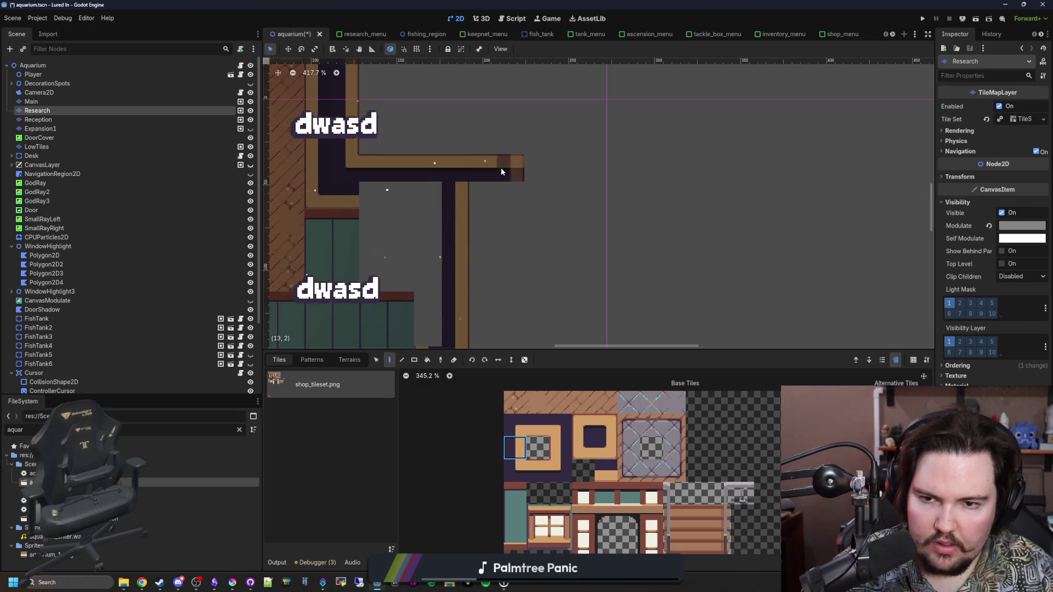
pyautogui.click(605, 425)
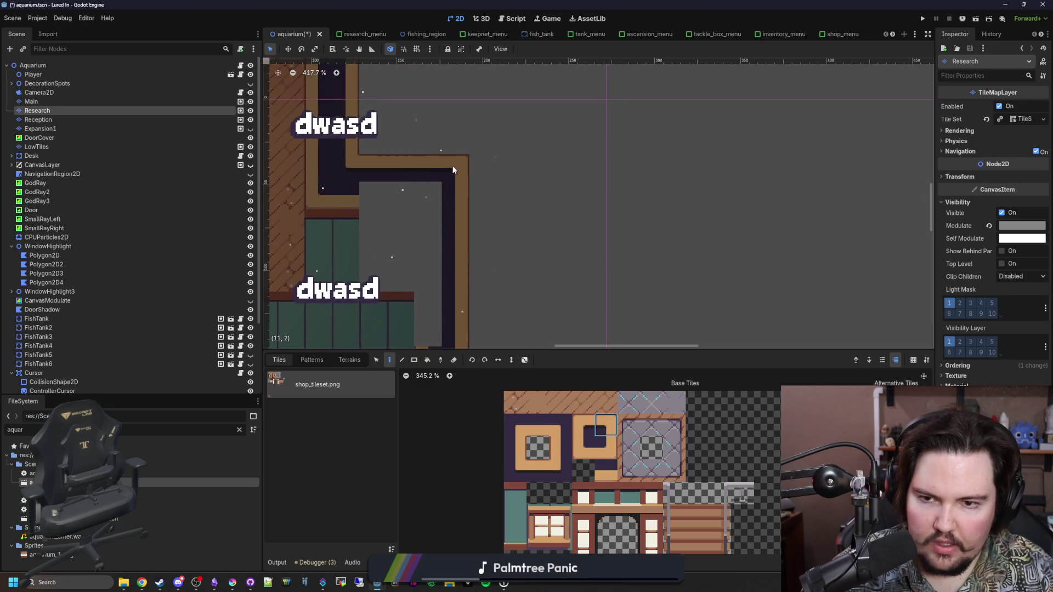
pyautogui.scroll(-4, 461, 290)
pyautogui.scroll(-3, 460, 291)
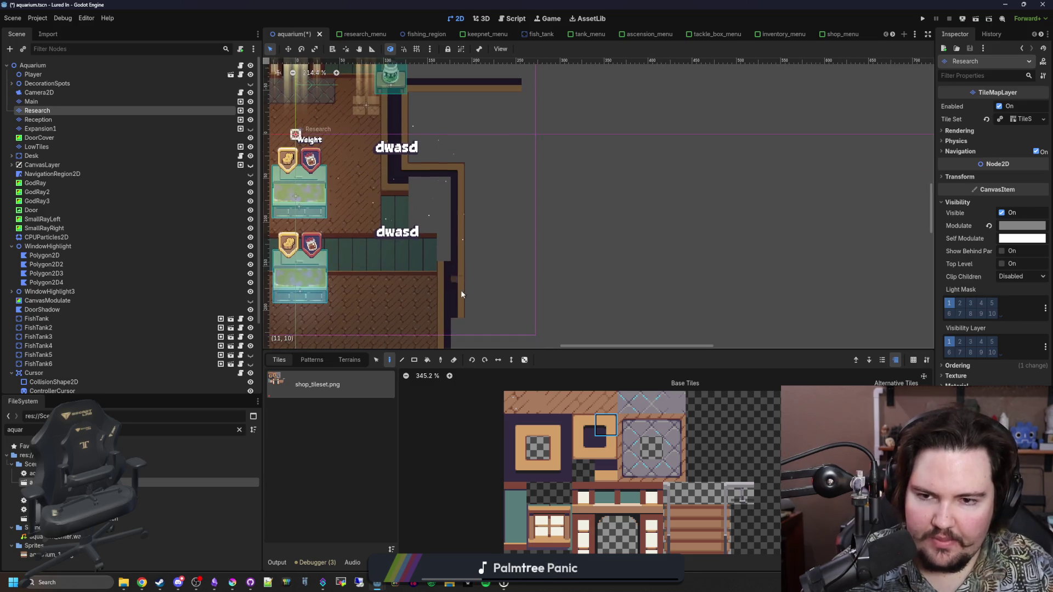
pyautogui.scroll(1, 463, 293)
pyautogui.click(537, 470)
pyautogui.scroll(-2, 493, 274)
pyautogui.scroll(5, 562, 307)
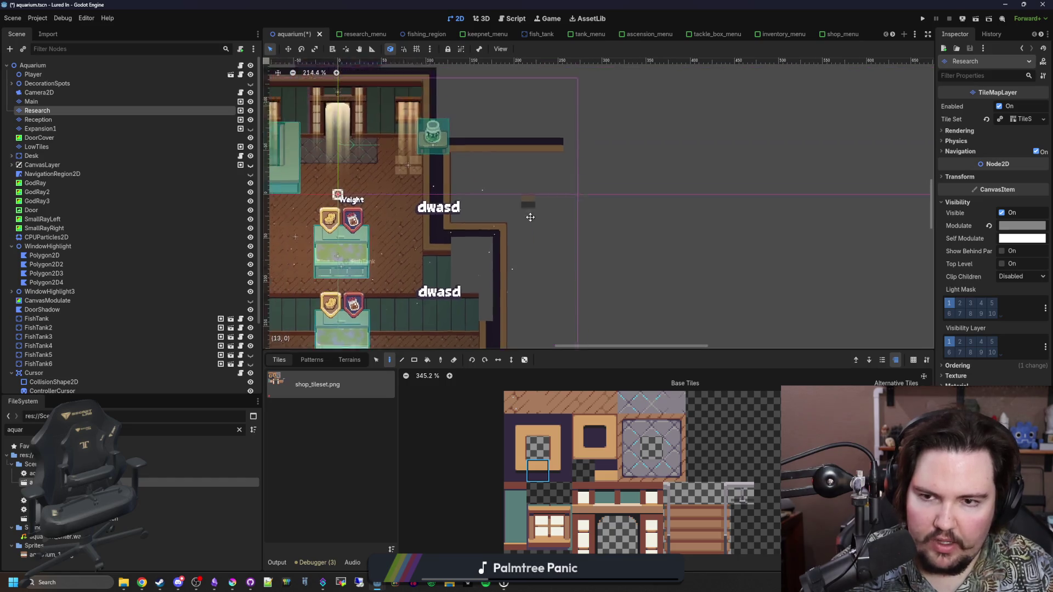
pyautogui.moveTo(478, 192); pyautogui.dragTo(553, 204)
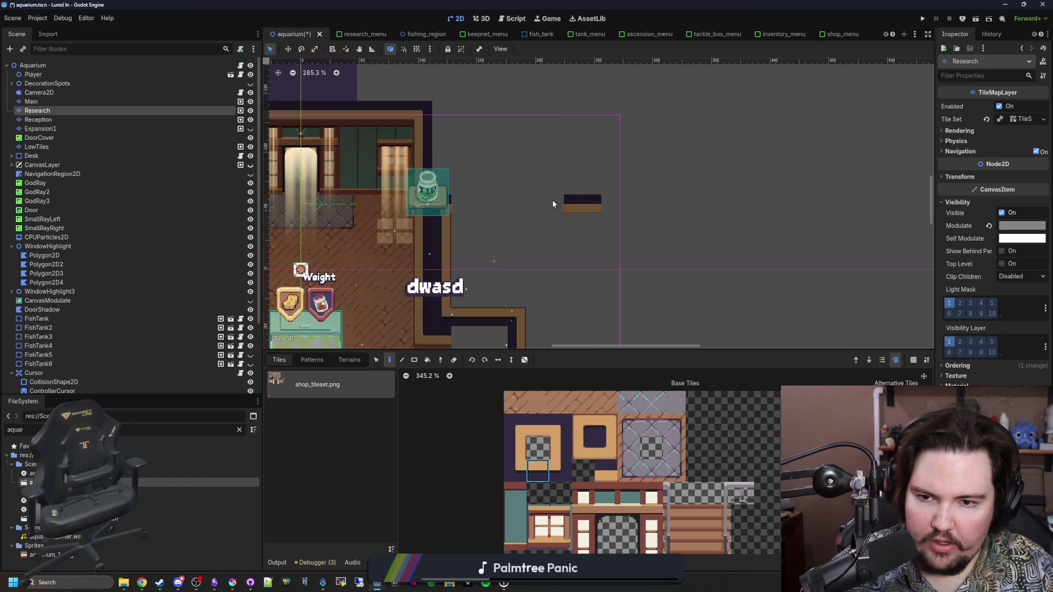
# Step: Erase the stray wall tiles beside the tip jar and to its right
pyautogui.rightClick(446, 221)
pyautogui.click(550, 230)
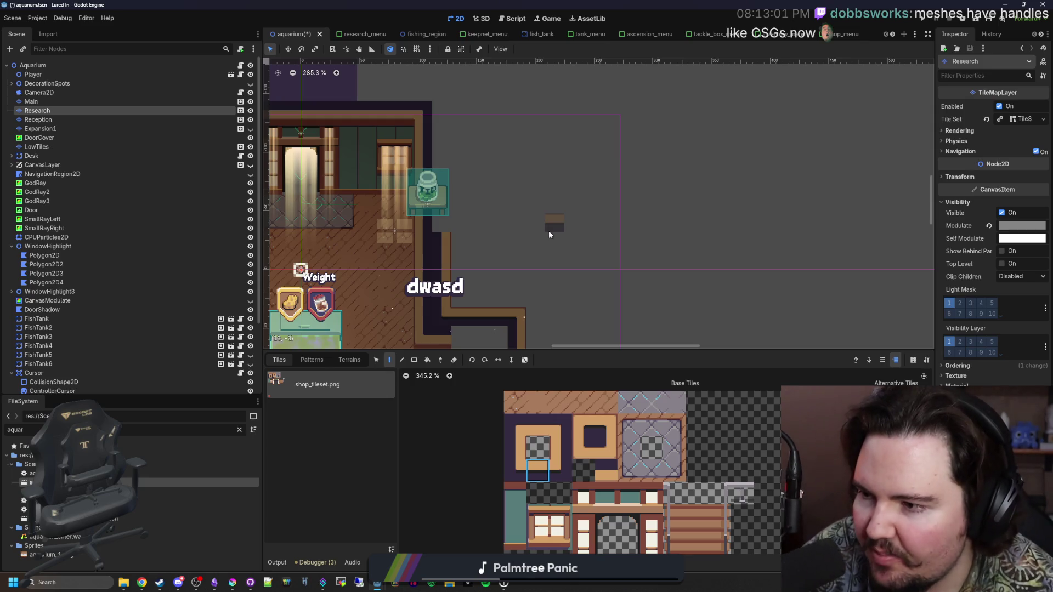
pyautogui.rightClick(549, 230)
# Step: Pick the dark-topped wall tile and paint a wall-top row above the teal wall
pyautogui.click(519, 492)
pyautogui.click(520, 493)
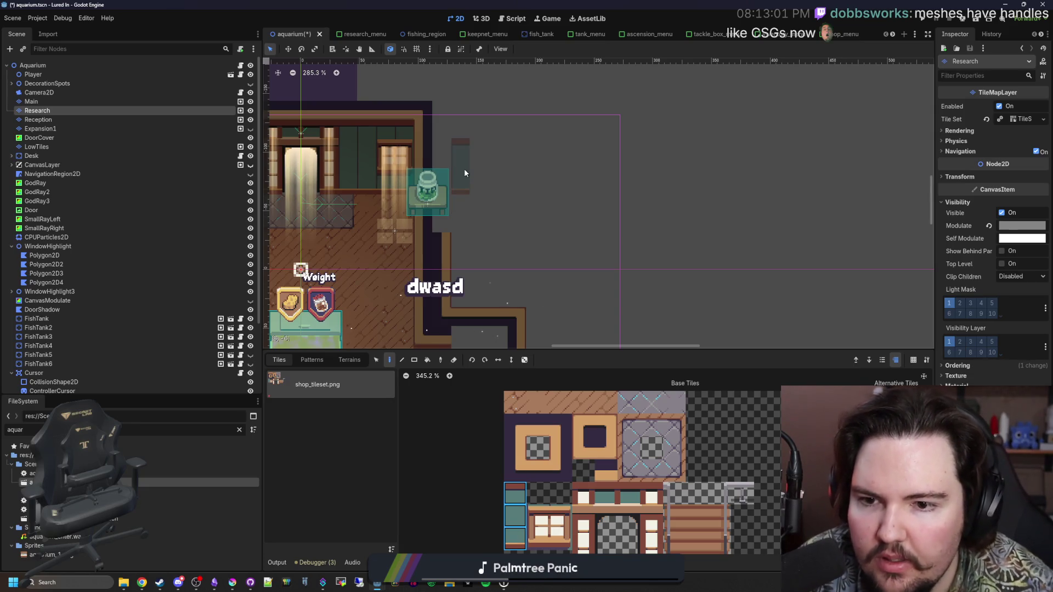
pyautogui.moveTo(489, 180)
pyautogui.mouseDown()
pyautogui.moveTo(496, 133)
pyautogui.moveTo(655, 138)
pyautogui.mouseUp()
pyautogui.scroll(3, 533, 259)
pyautogui.keyDown('ctrl'); pyautogui.click(399, 248); pyautogui.keyUp('ctrl')
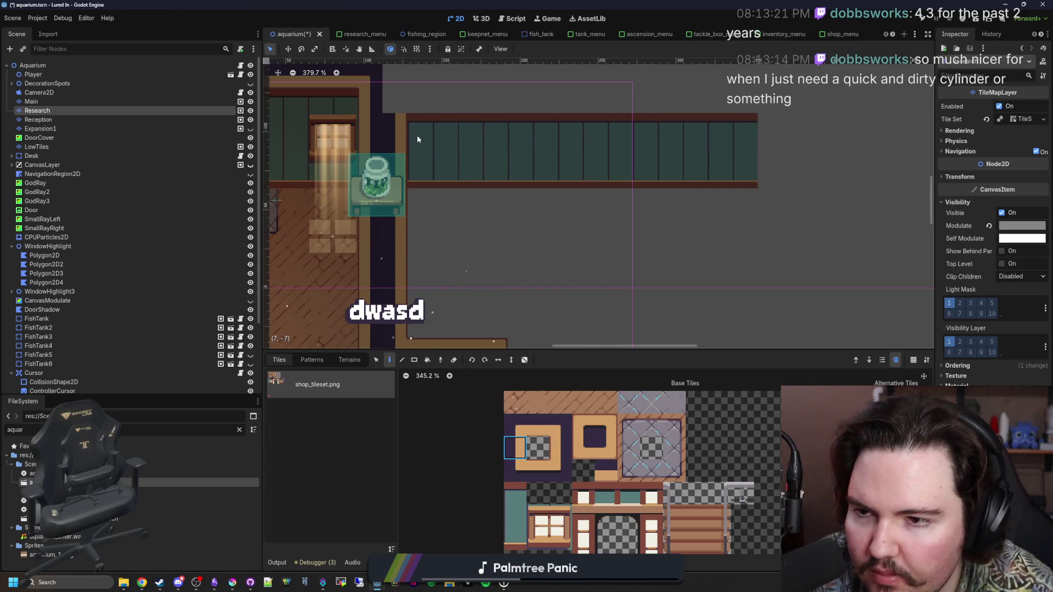
pyautogui.scroll(3, 400, 131)
pyautogui.click(542, 420)
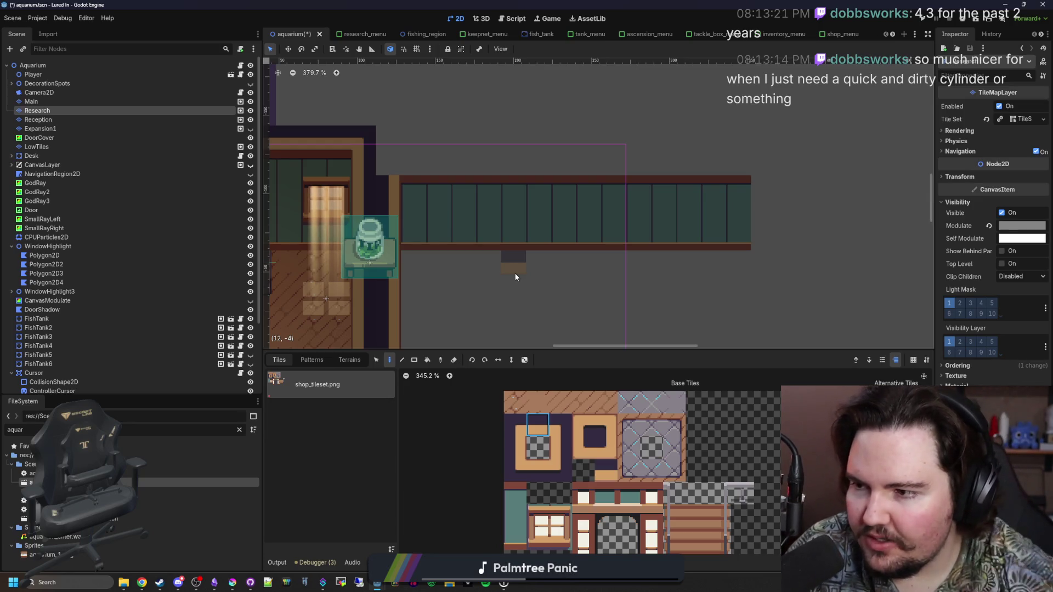
pyautogui.scroll(-1, 514, 272)
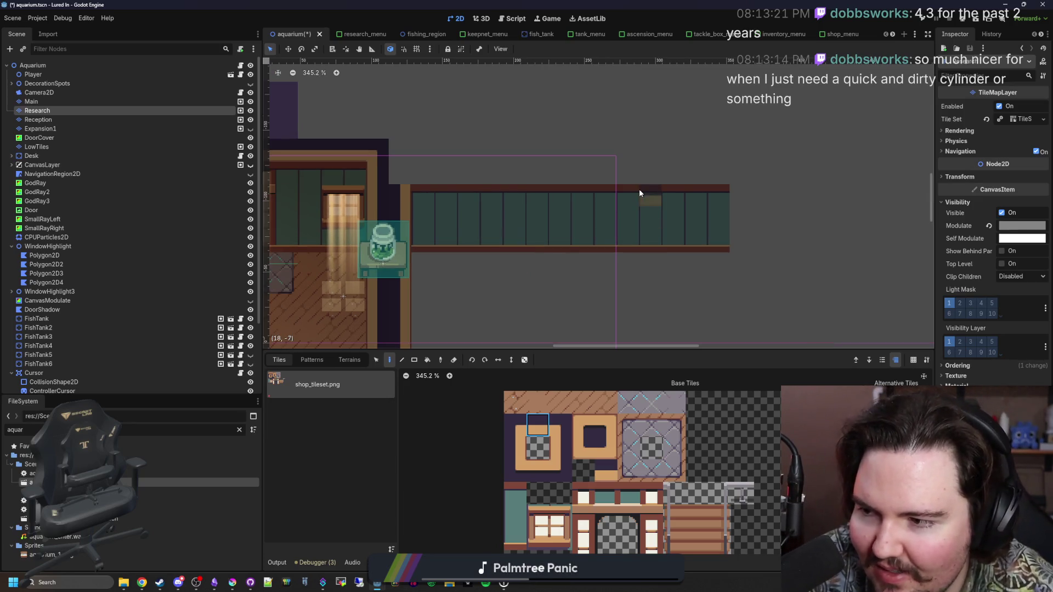
pyautogui.moveTo(719, 167); pyautogui.dragTo(483, 177)
# Step: Pick the neighbouring tile and switch editing to the Reception layer
pyautogui.click(514, 425)
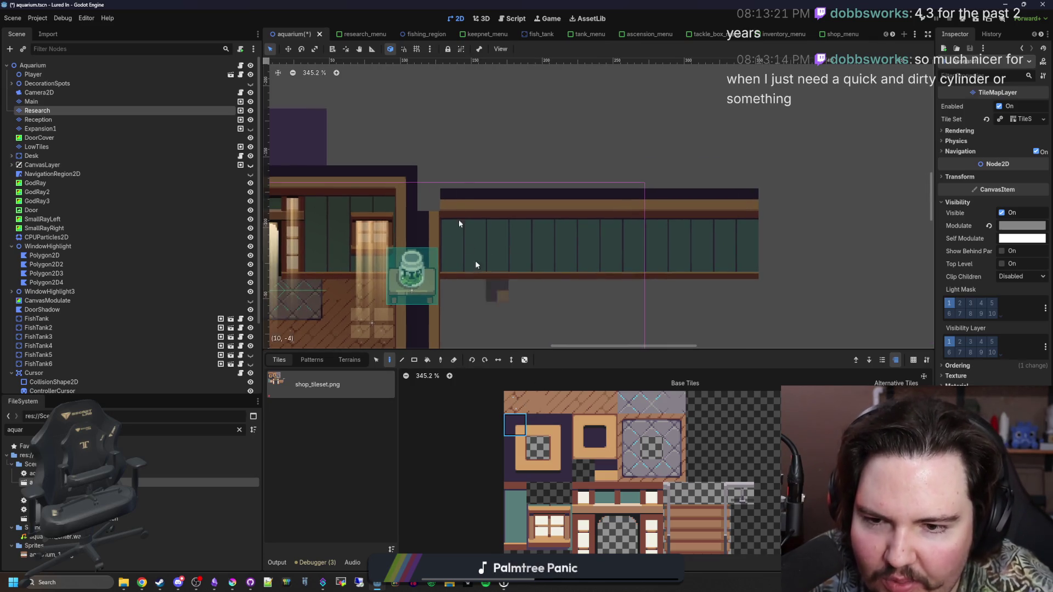
pyautogui.scroll(-4, 483, 216)
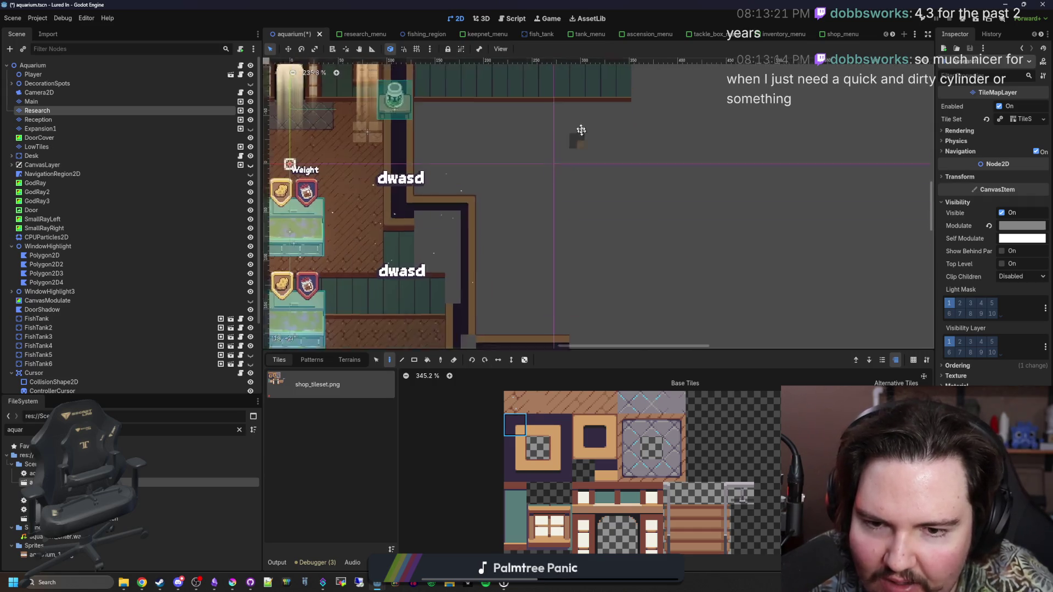
pyautogui.scroll(2, 528, 217)
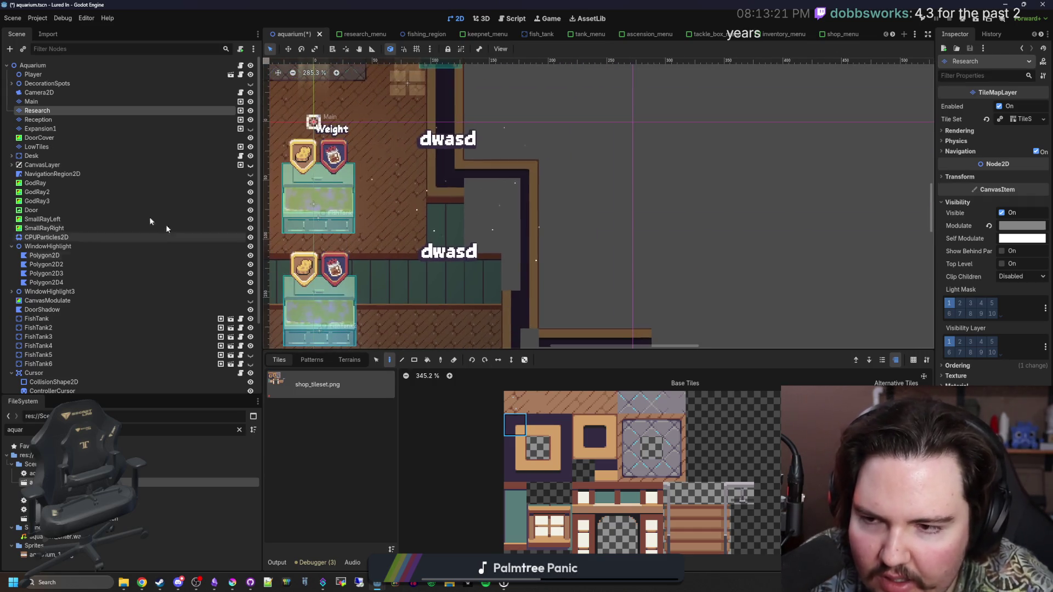
pyautogui.click(47, 103)
pyautogui.click(38, 119)
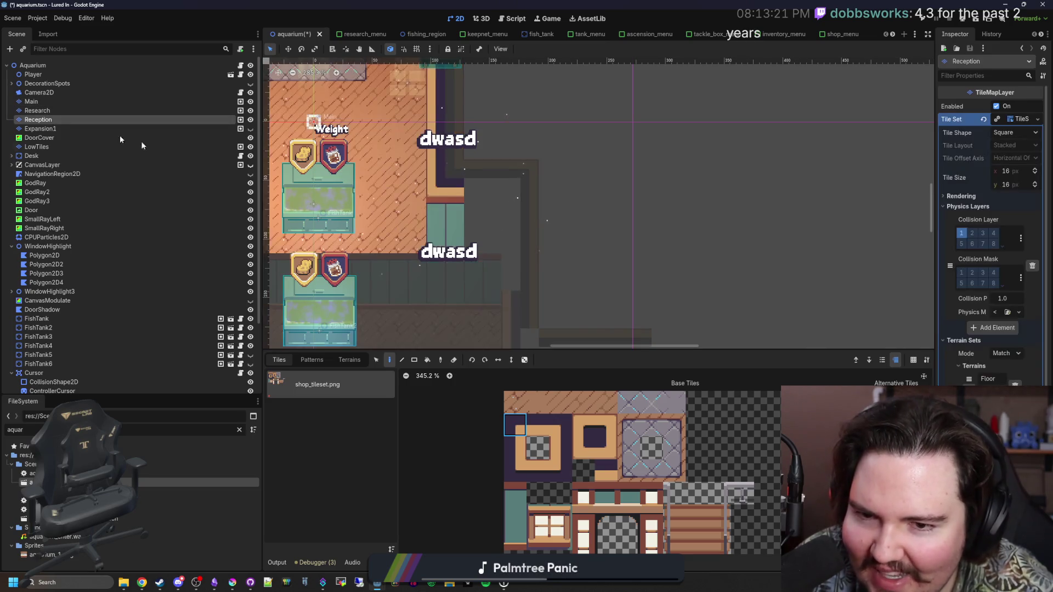
# Step: Paint a column of brown frame tiles up beside the teal wall on Reception
pyautogui.scroll(3, 440, 238)
pyautogui.scroll(3, 440, 239)
pyautogui.moveTo(516, 541); pyautogui.dragTo(525, 482)
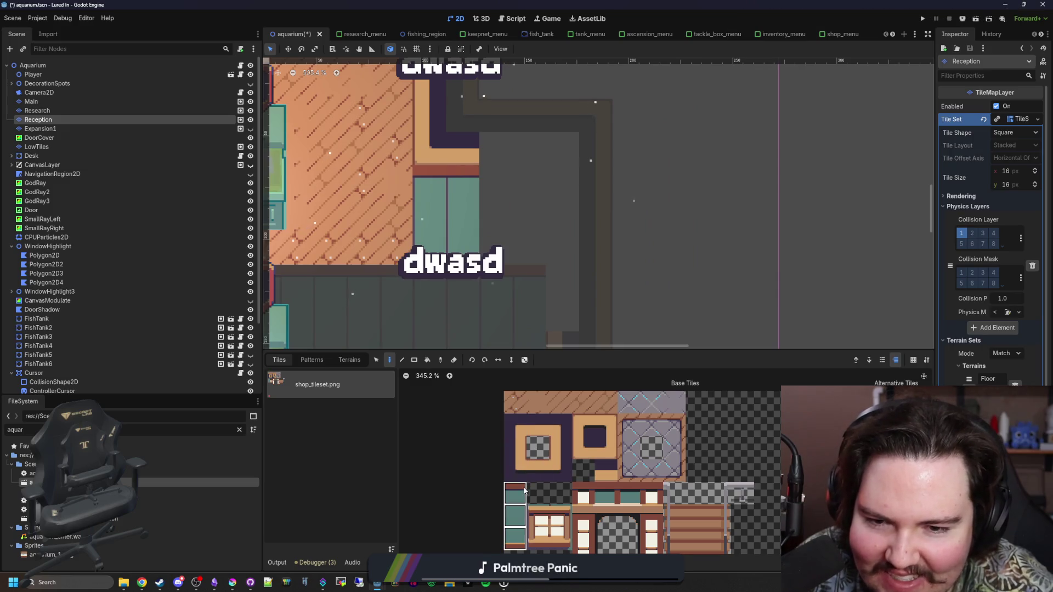
pyautogui.scroll(-1, 492, 215)
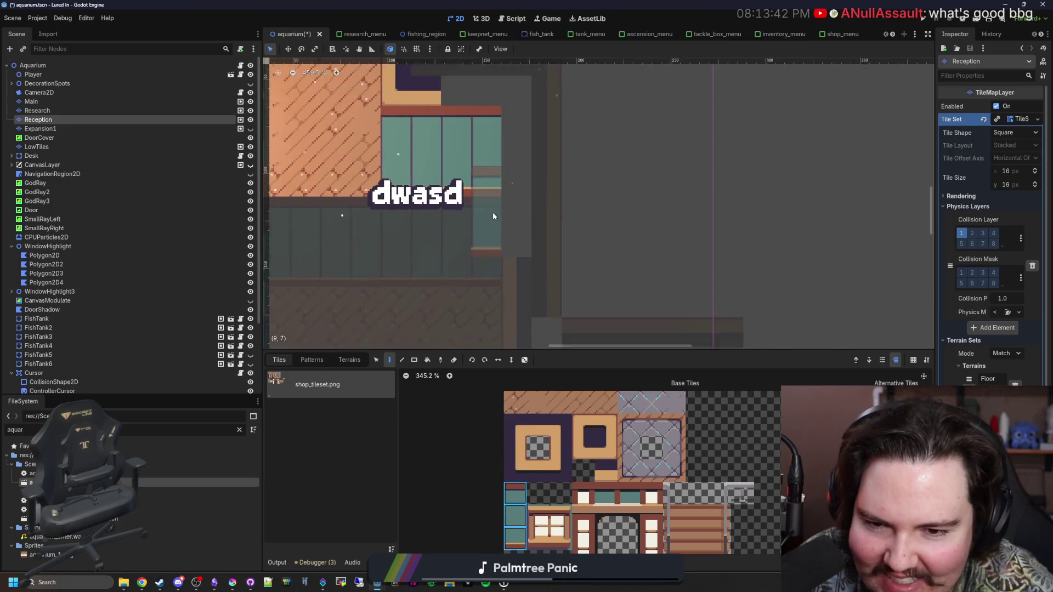
pyautogui.scroll(-3, 493, 215)
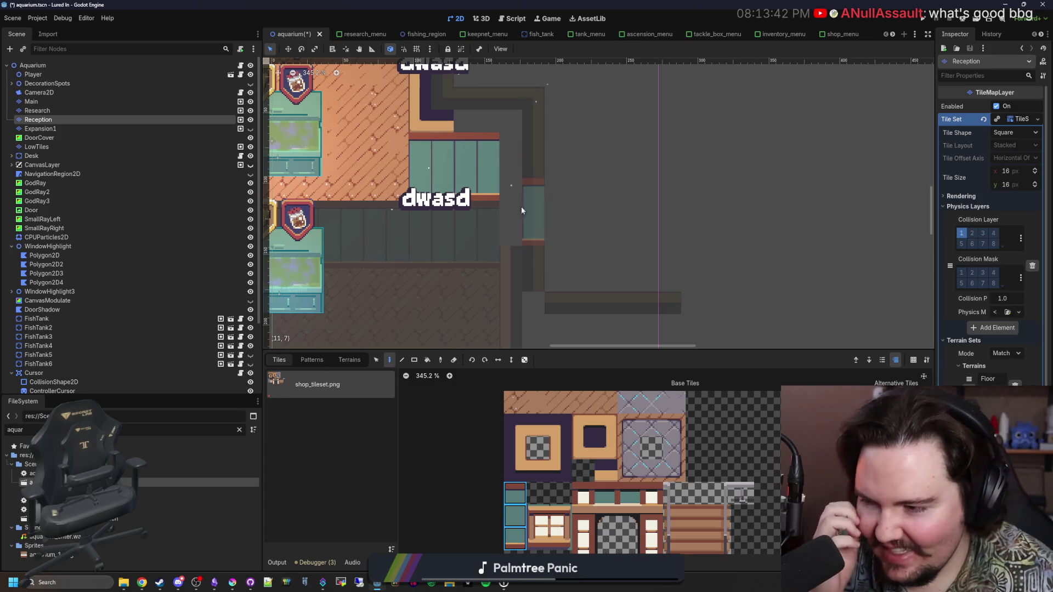
pyautogui.scroll(3, 525, 218)
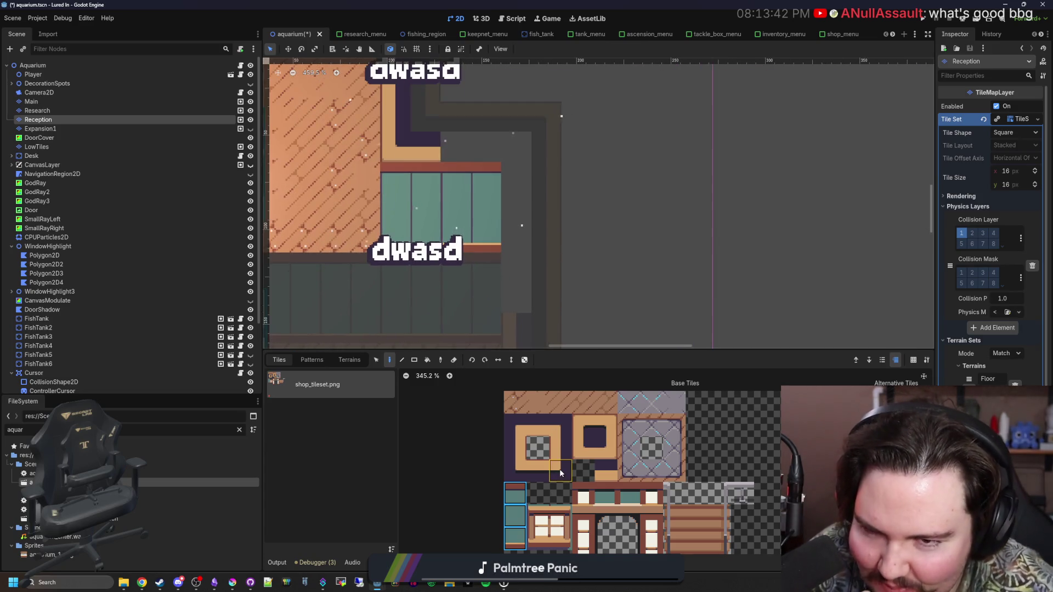
pyautogui.click(561, 453)
pyautogui.moveTo(519, 230); pyautogui.dragTo(517, 190)
pyautogui.click(525, 157)
# Step: Pick the top-left frame tile and switch editing to the Main layer
pyautogui.click(537, 425)
pyautogui.scroll(-8, 480, 138)
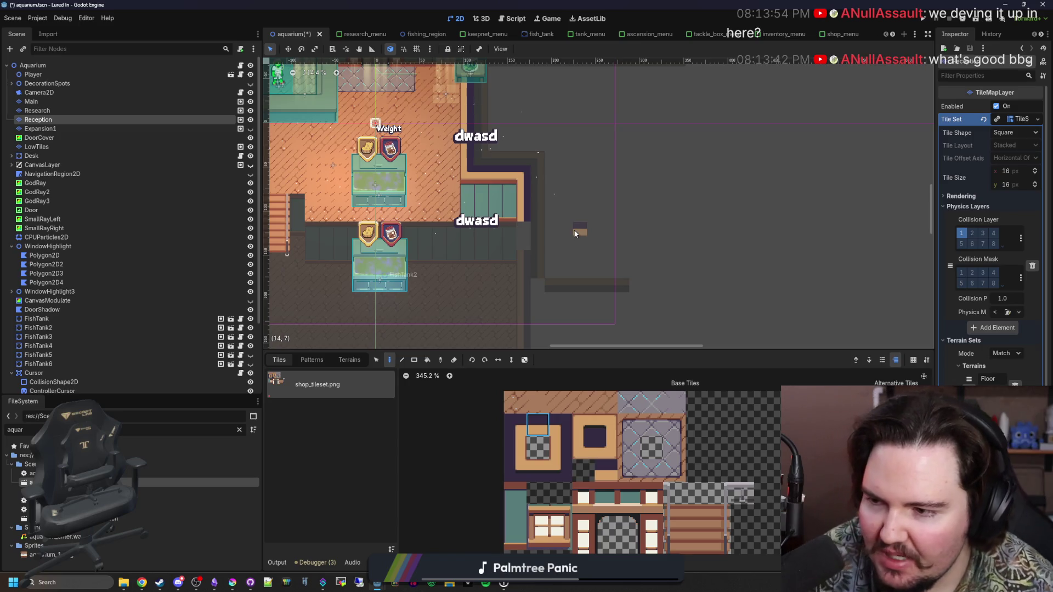
pyautogui.scroll(5, 537, 255)
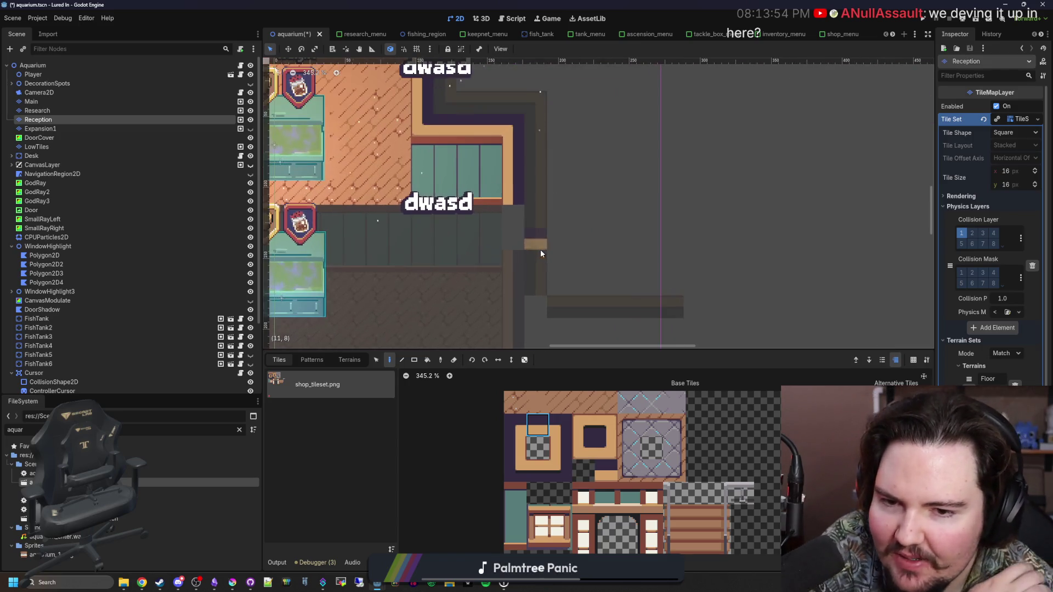
pyautogui.click(33, 101)
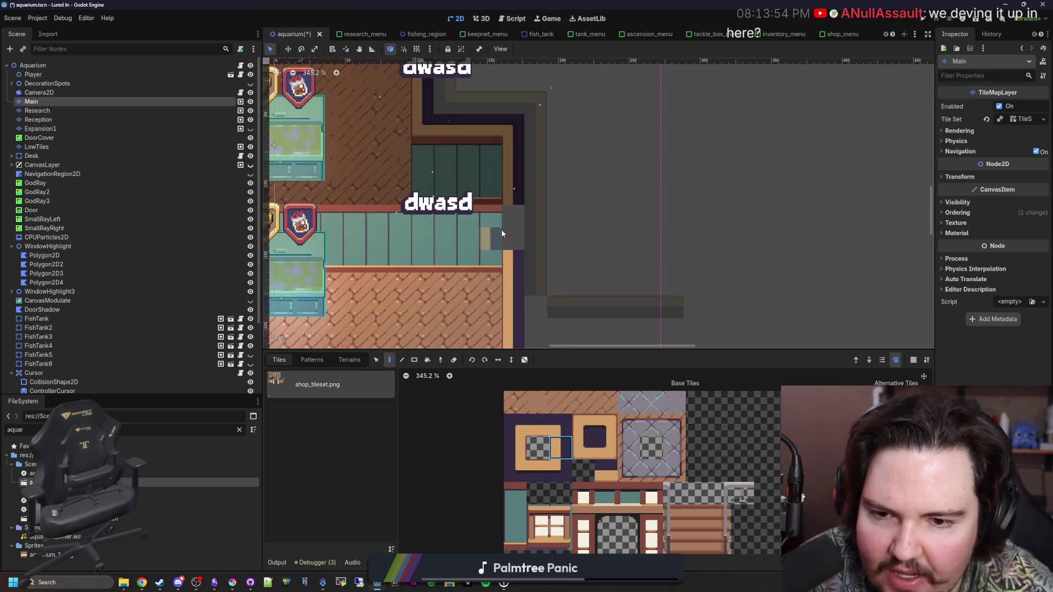
# Step: Select the Research layer and pick wall tiles from the shop tileset
pyautogui.scroll(-10, 549, 231)
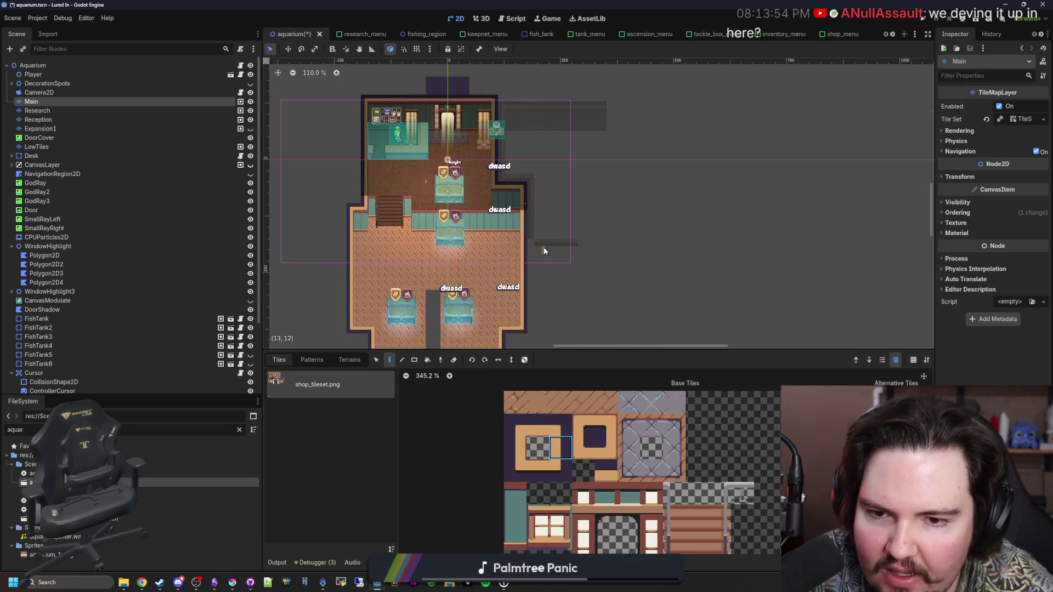
pyautogui.scroll(11, 548, 242)
pyautogui.click(63, 111)
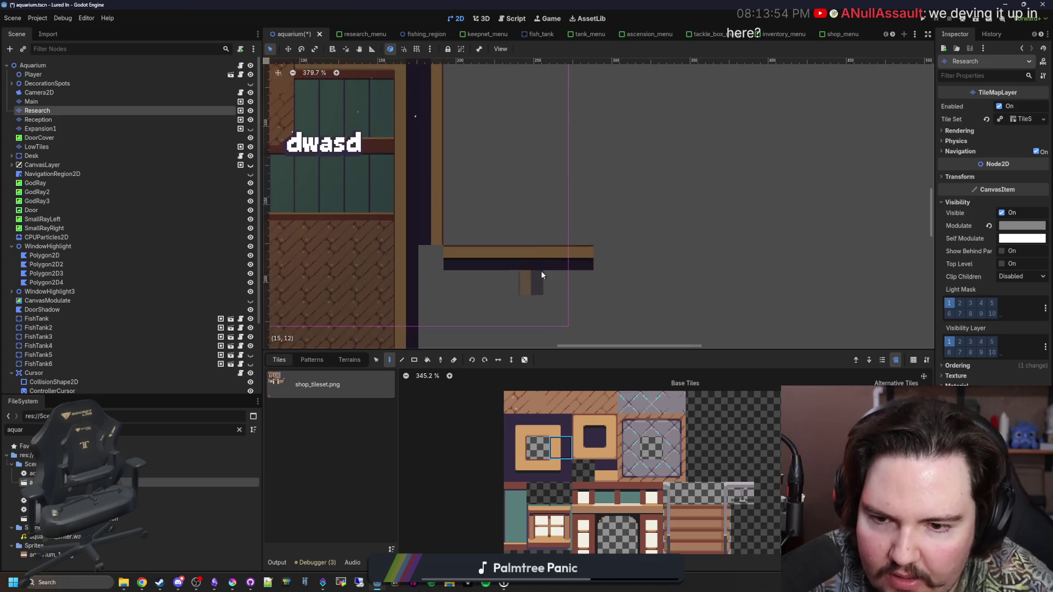
pyautogui.click(525, 474)
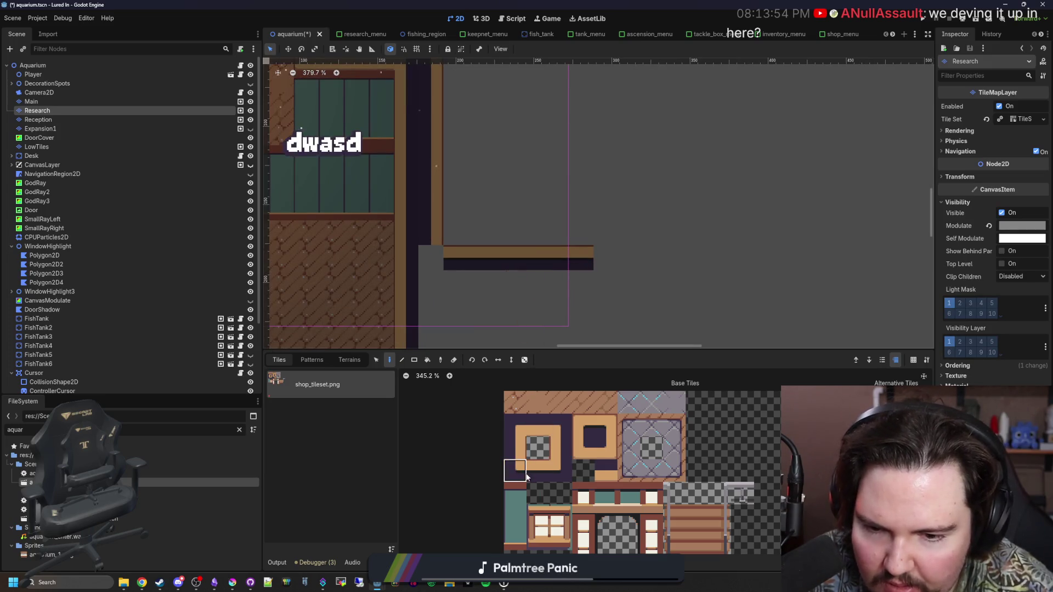
pyautogui.scroll(-8, 432, 253)
pyautogui.scroll(3, 501, 262)
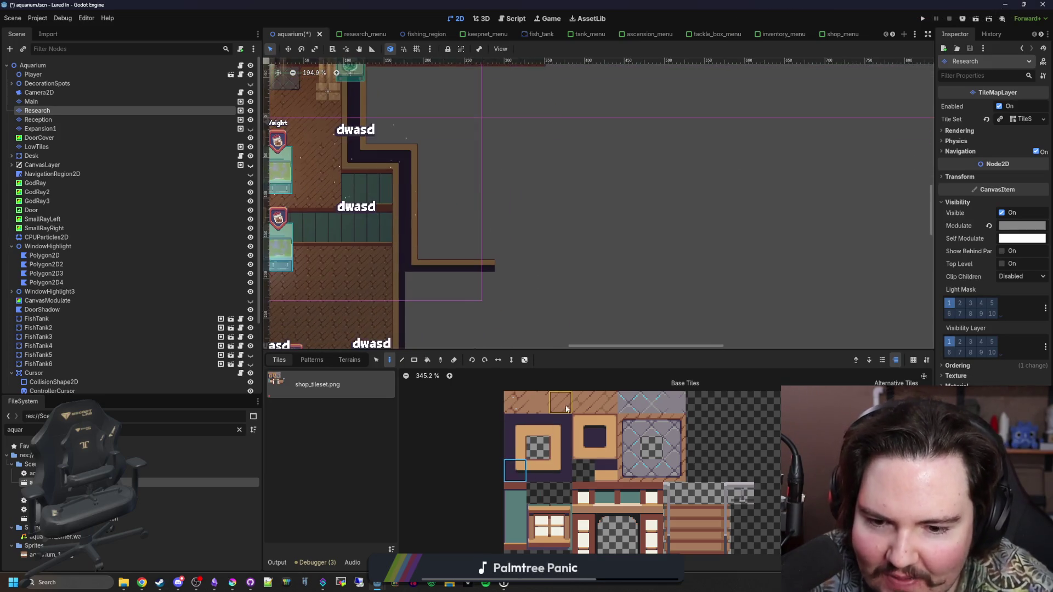
pyautogui.click(538, 470)
pyautogui.scroll(-6, 515, 260)
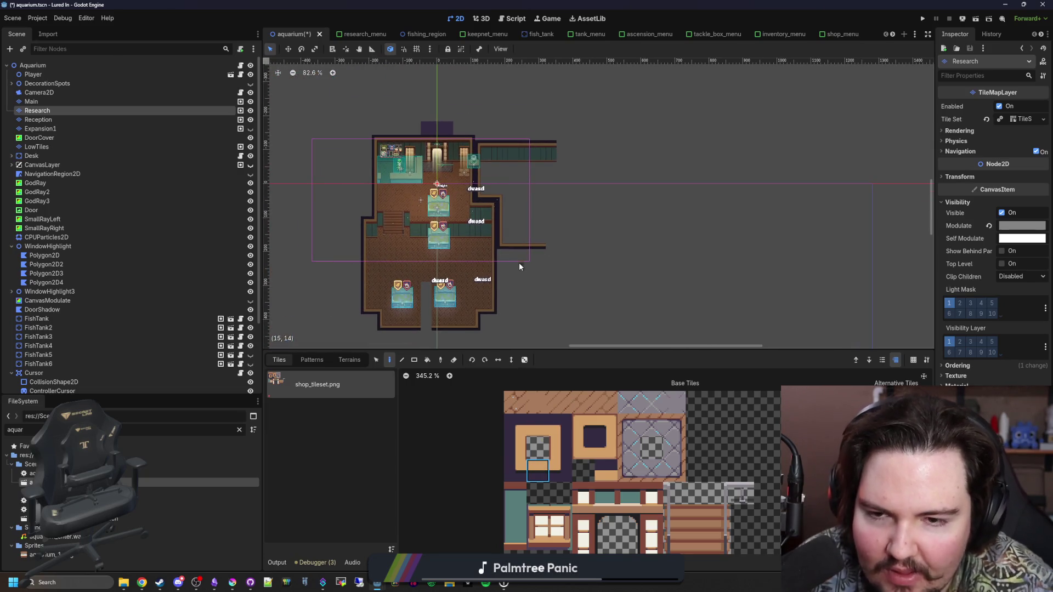
pyautogui.scroll(3, 548, 204)
# Step: Select the block of corridor wall tiles and move them down slightly
pyautogui.click(376, 360)
pyautogui.scroll(4, 493, 110)
pyautogui.moveTo(500, 144); pyautogui.dragTo(391, 112)
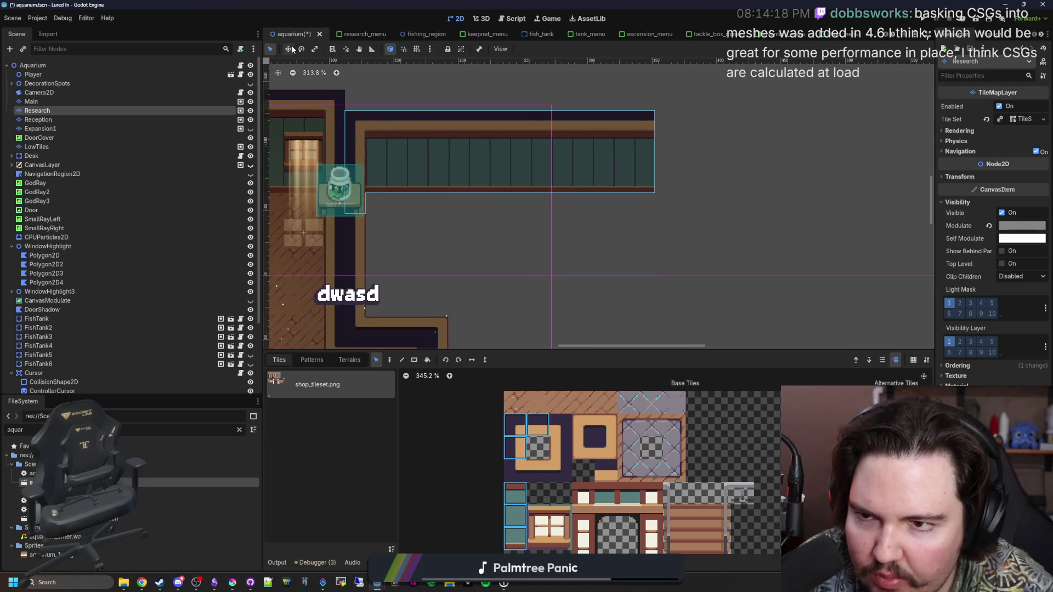
pyautogui.moveTo(425, 143)
pyautogui.mouseDown()
pyautogui.moveTo(423, 175)
pyautogui.moveTo(423, 157)
pyautogui.mouseUp()
pyautogui.scroll(-4, 534, 211)
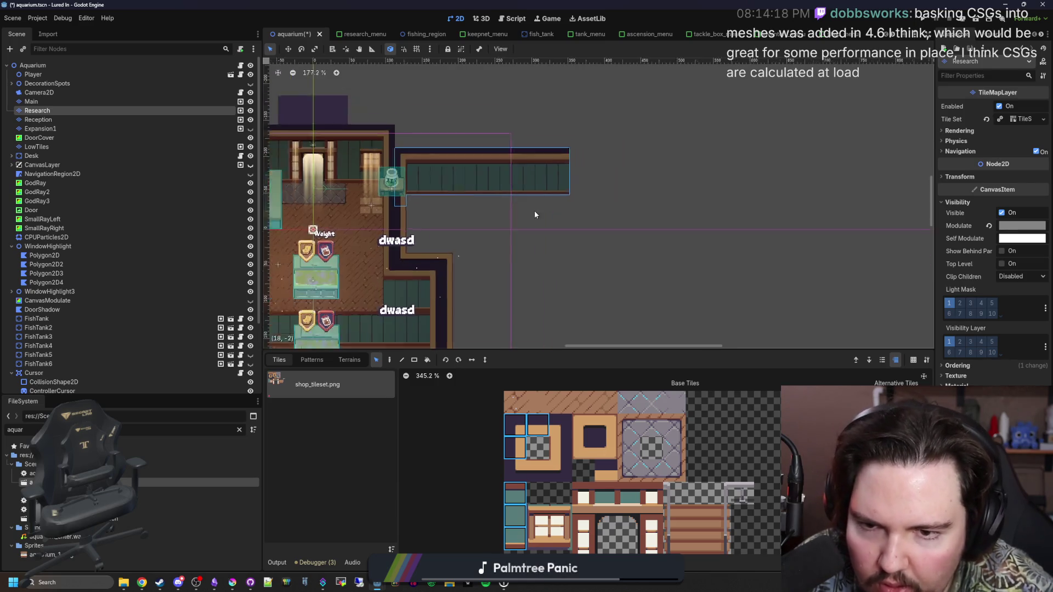
pyautogui.scroll(2, 535, 251)
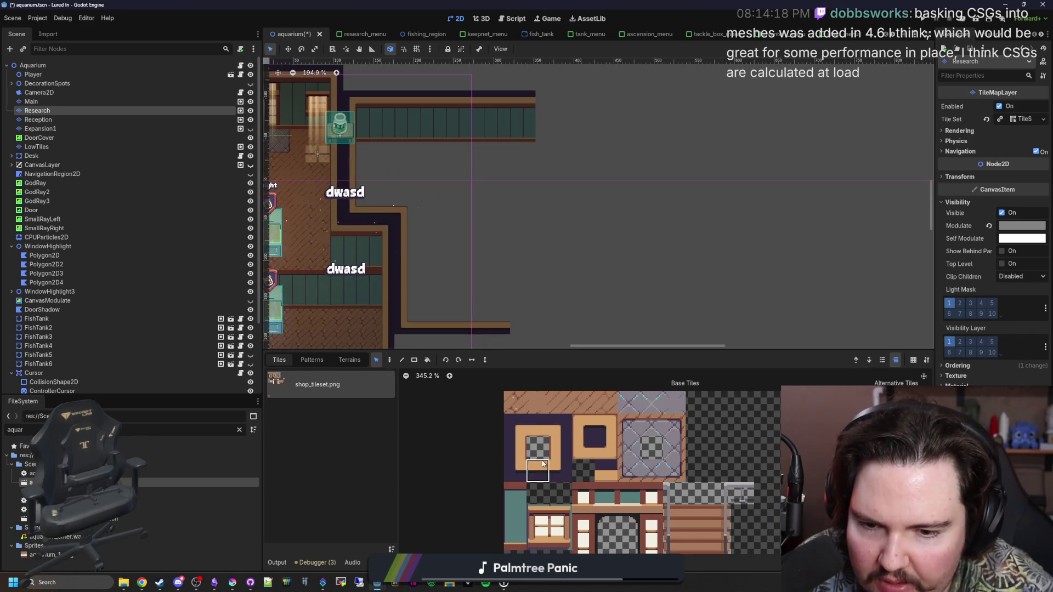
pyautogui.scroll(-2, 503, 325)
# Step: Paint a vertical run of wall corner tiles closing off the corridor's end
pyautogui.click(390, 360)
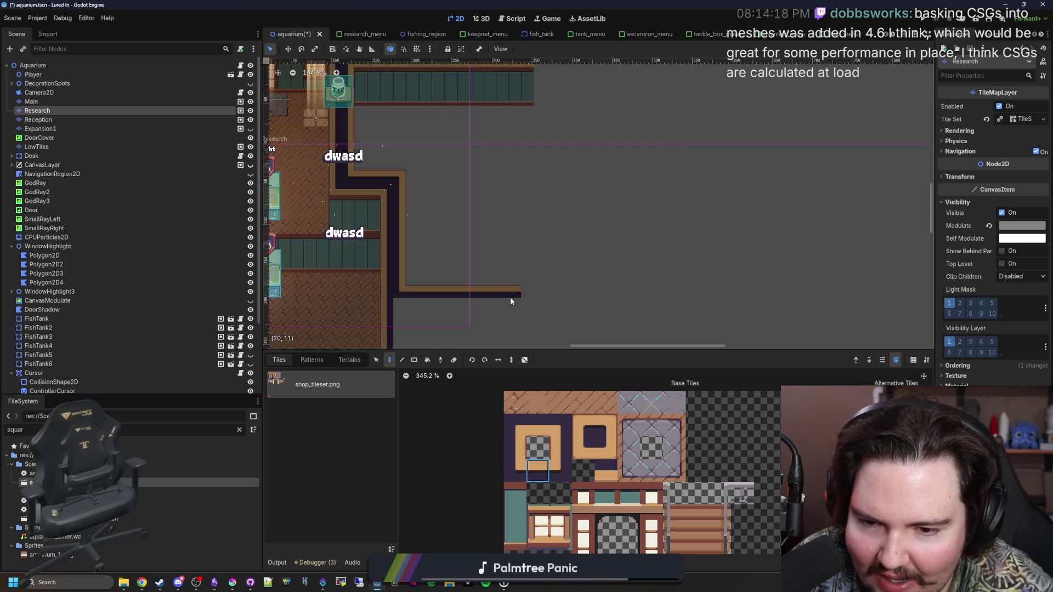
pyautogui.click(559, 470)
pyautogui.scroll(2, 535, 285)
pyautogui.click(559, 446)
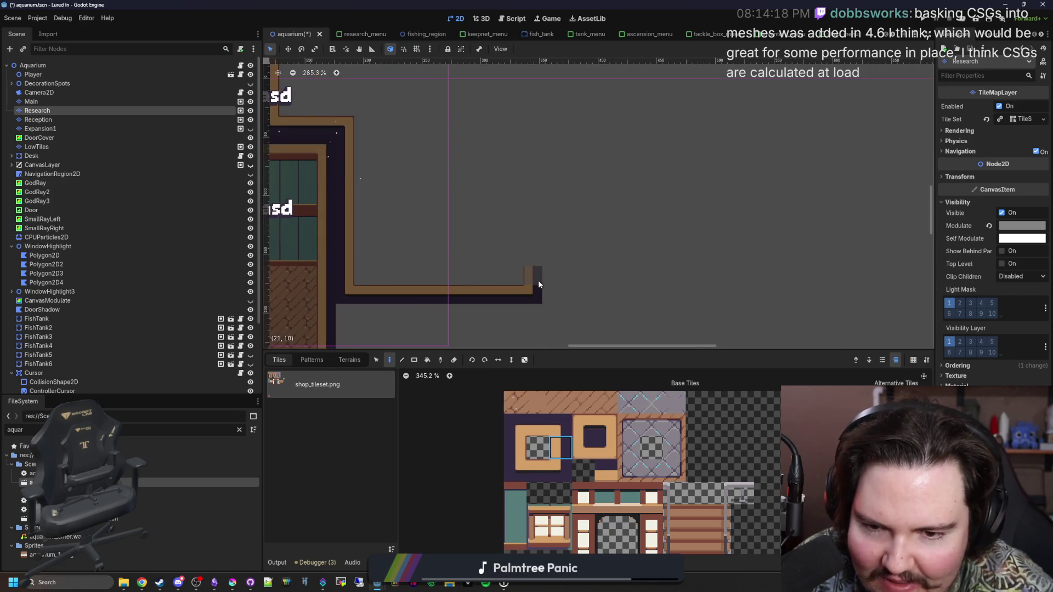
pyautogui.moveTo(538, 281); pyautogui.dragTo(539, 127)
pyautogui.scroll(5, 521, 300)
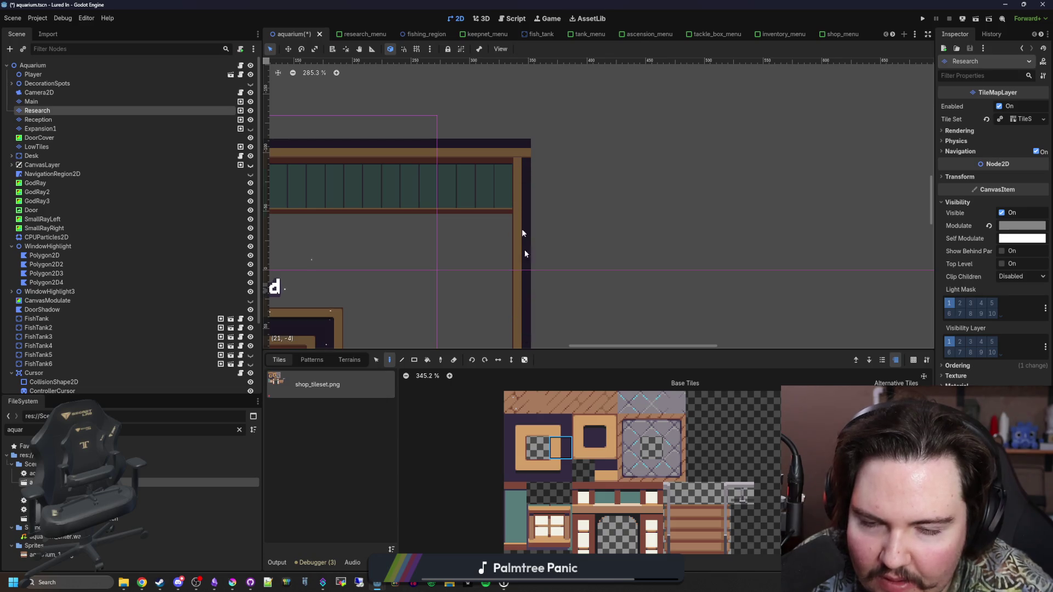
pyautogui.scroll(-2, 623, 182)
pyautogui.scroll(-1, 623, 182)
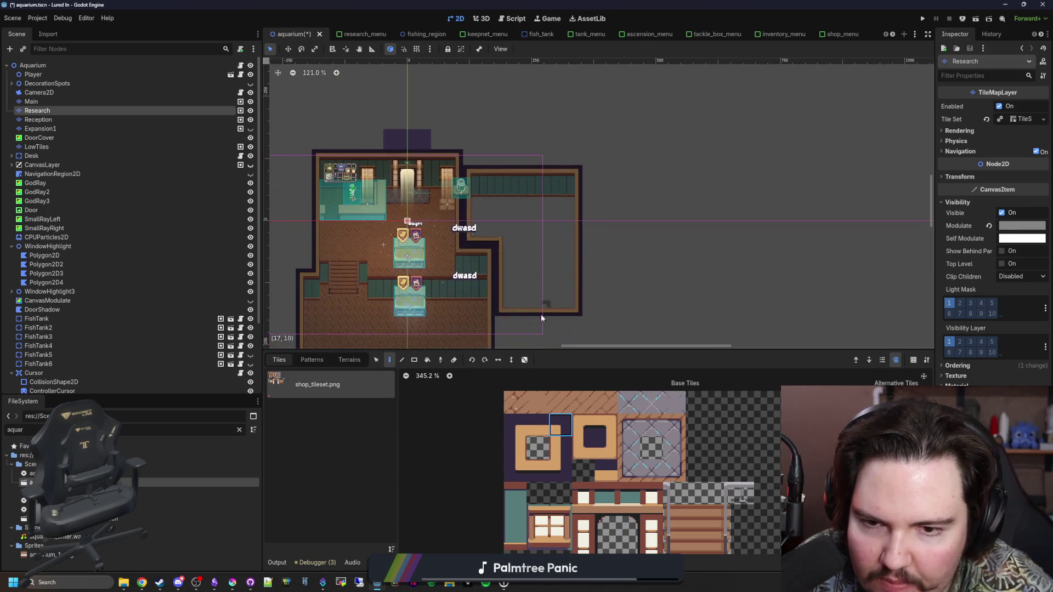
# Step: Bucket-fill the right room's floor with the grey patterned tile
pyautogui.click(628, 401)
pyautogui.click(427, 360)
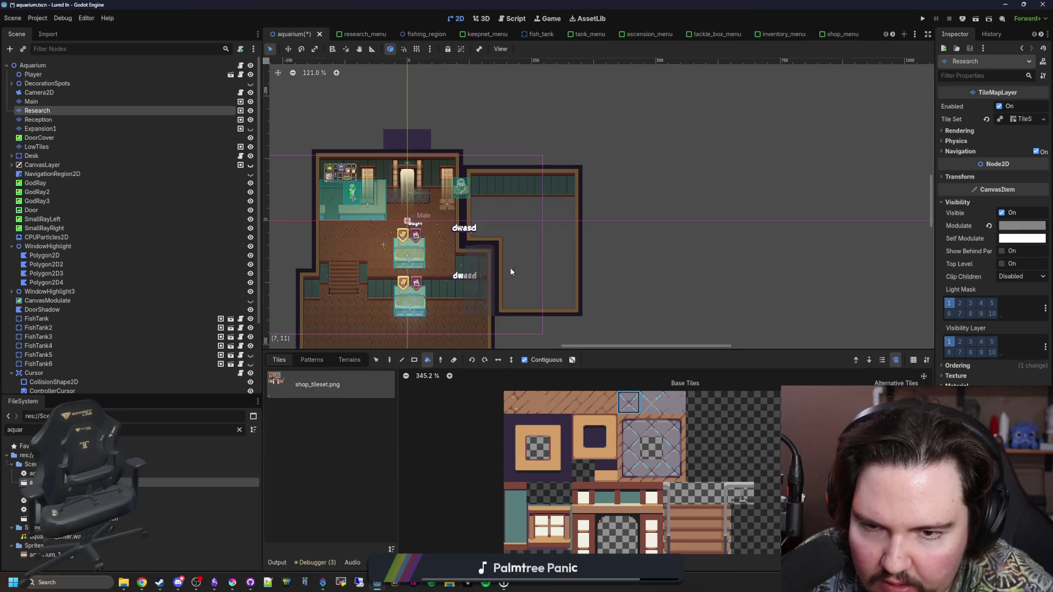
pyautogui.click(547, 238)
pyautogui.scroll(-3, 548, 238)
pyautogui.click(32, 66)
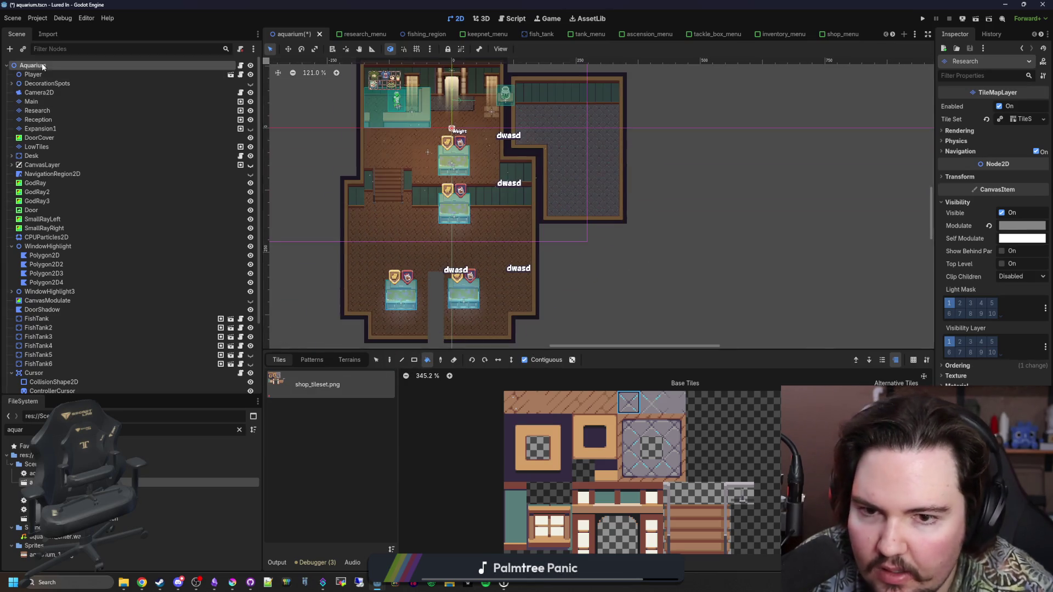
pyautogui.scroll(-1, 539, 272)
pyautogui.scroll(1, 470, 180)
pyautogui.scroll(1, 470, 180)
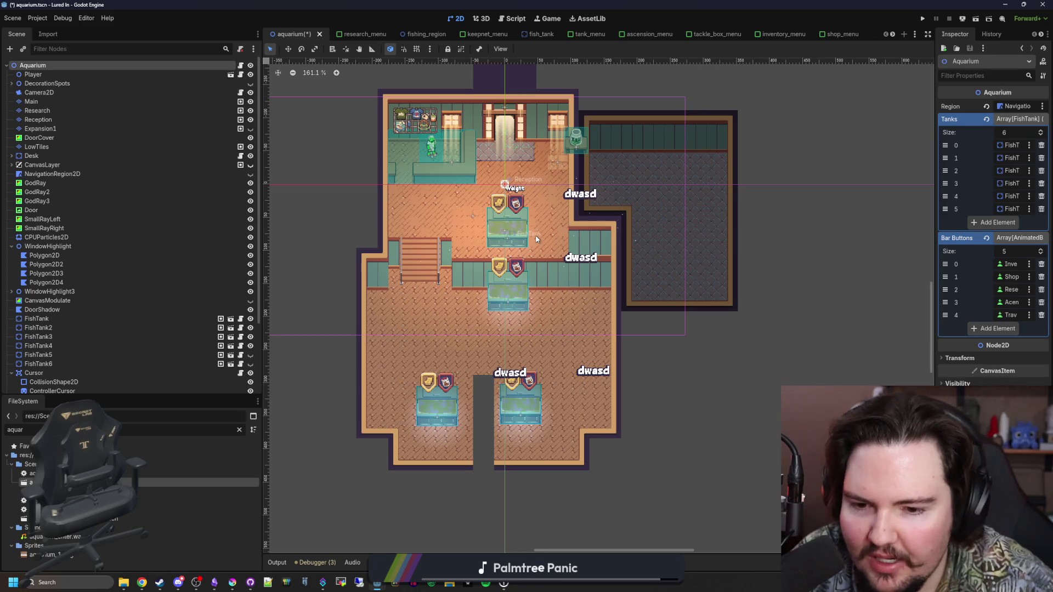
pyautogui.moveTo(636, 348); pyautogui.dragTo(598, 309)
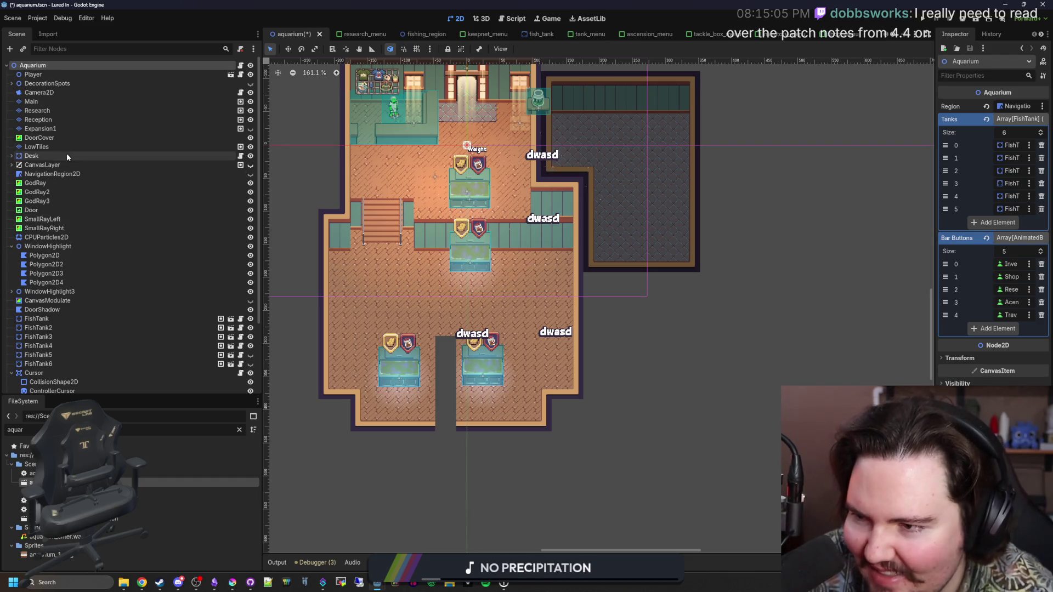
pyautogui.click(37, 110)
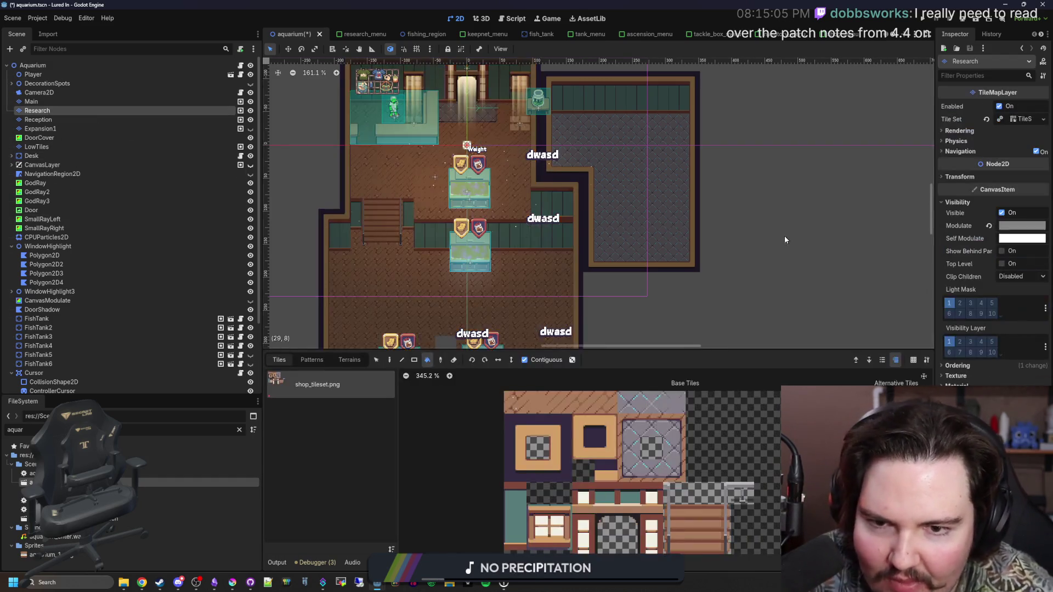
pyautogui.scroll(4, 594, 153)
pyautogui.scroll(-5, 498, 194)
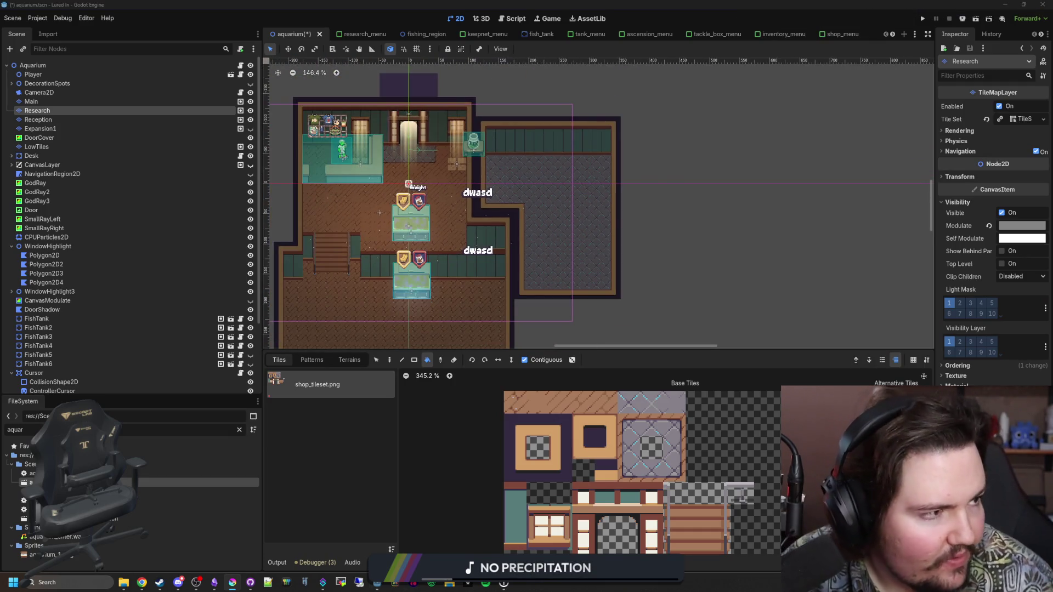
pyautogui.moveTo(644, 255); pyautogui.dragTo(660, 227)
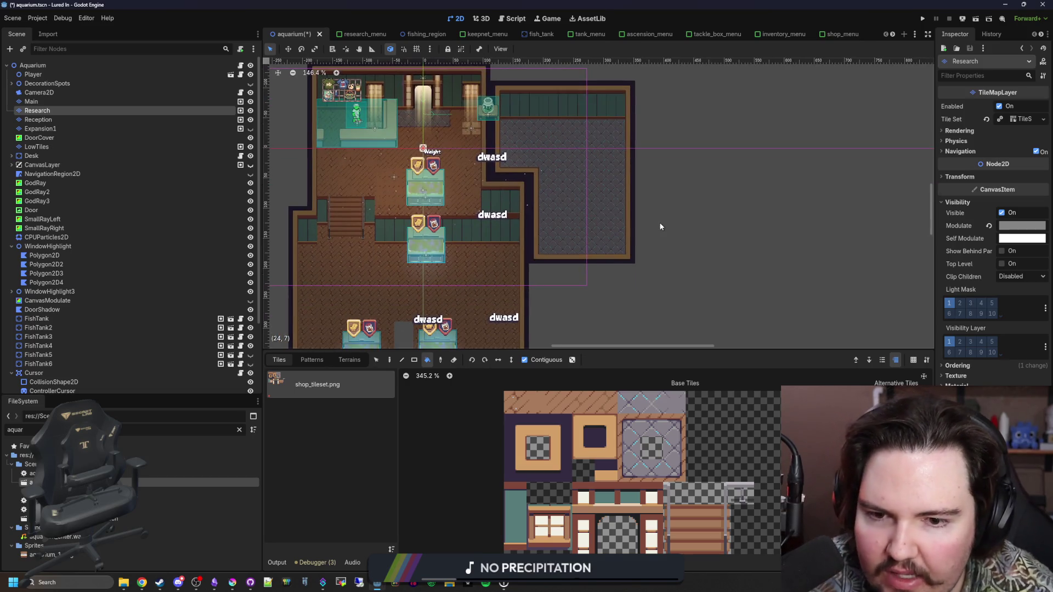
pyautogui.moveTo(509, 266); pyautogui.dragTo(562, 239)
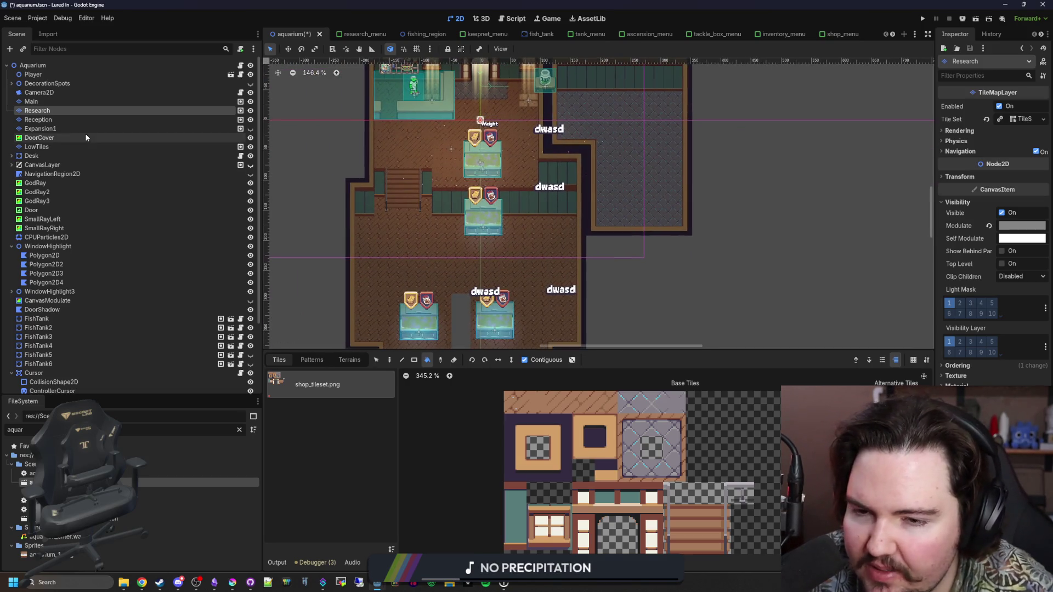
pyautogui.moveTo(361, 199); pyautogui.dragTo(404, 184)
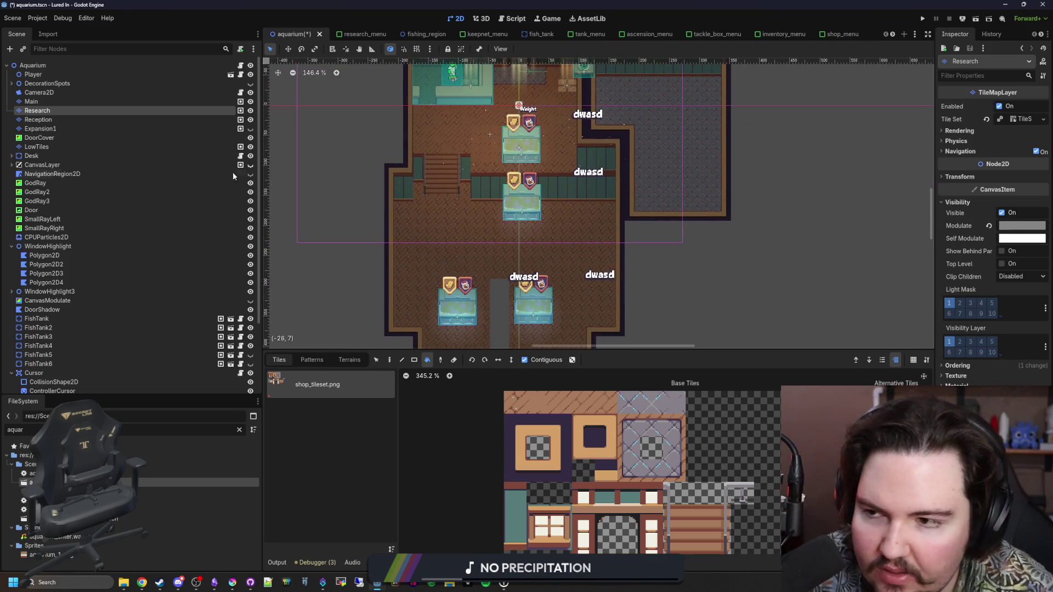
pyautogui.click(65, 119)
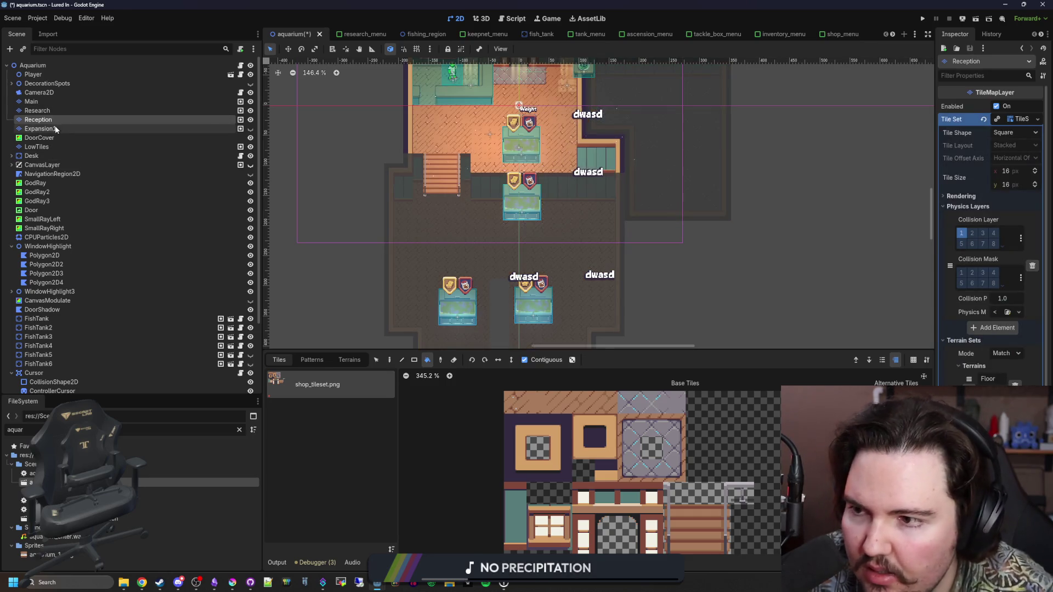
pyautogui.click(60, 127)
pyautogui.click(60, 119)
pyautogui.scroll(4, 542, 238)
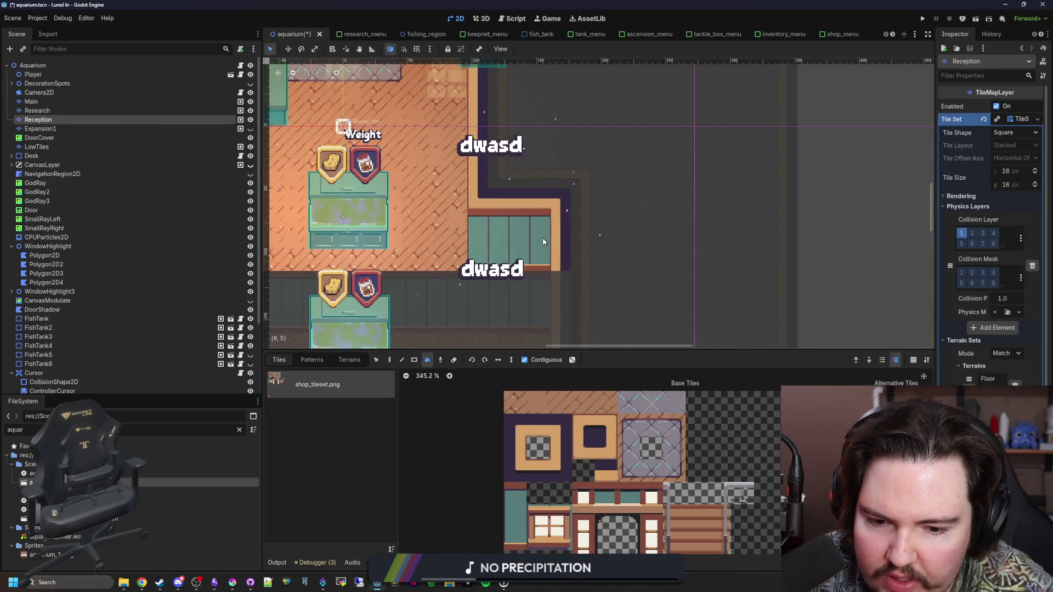
pyautogui.scroll(2, 542, 241)
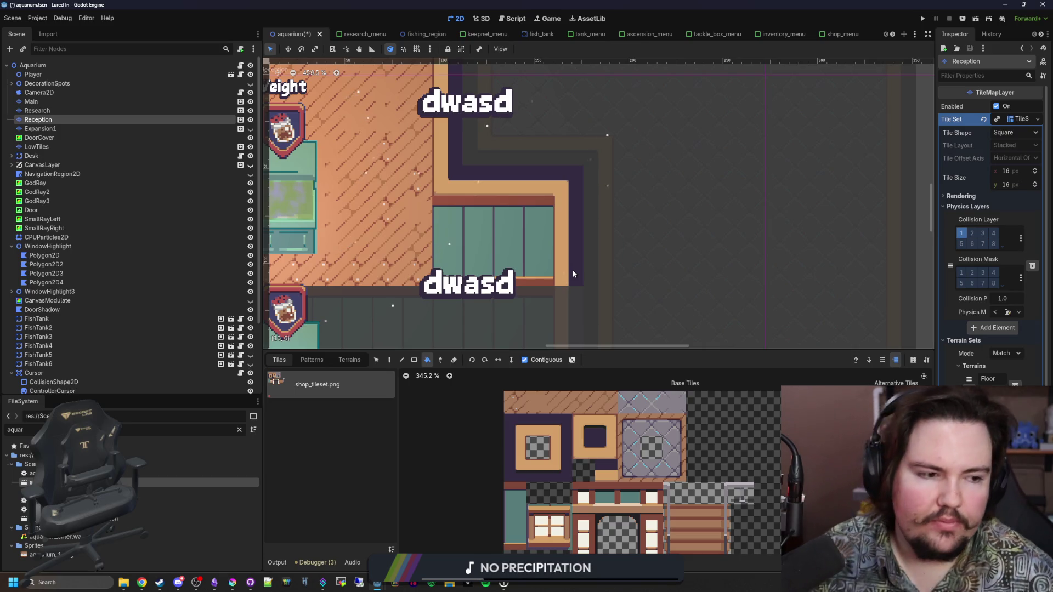
pyautogui.scroll(-9, 572, 272)
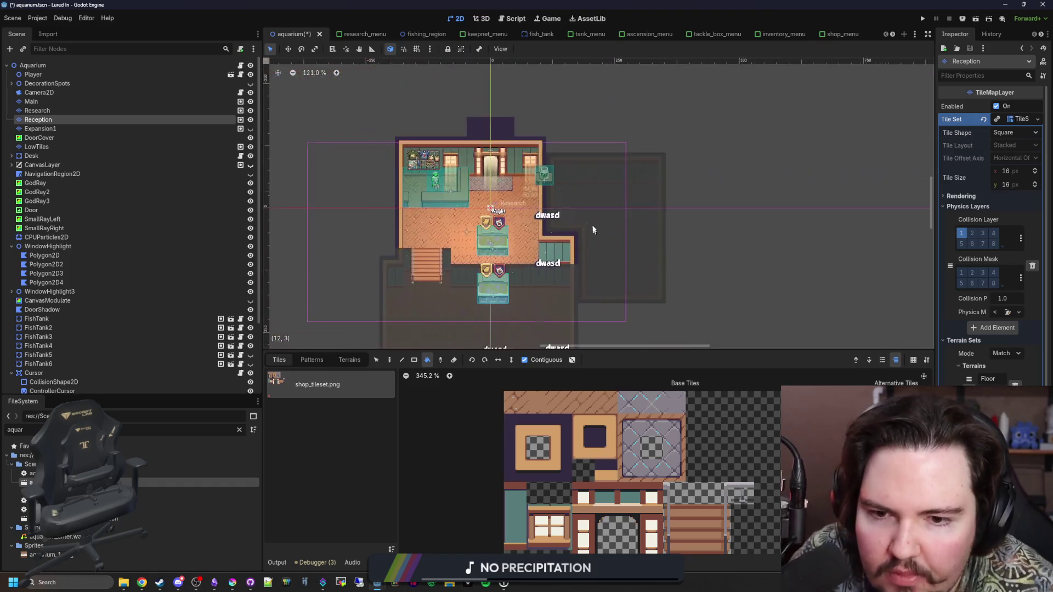
pyautogui.scroll(9, 558, 241)
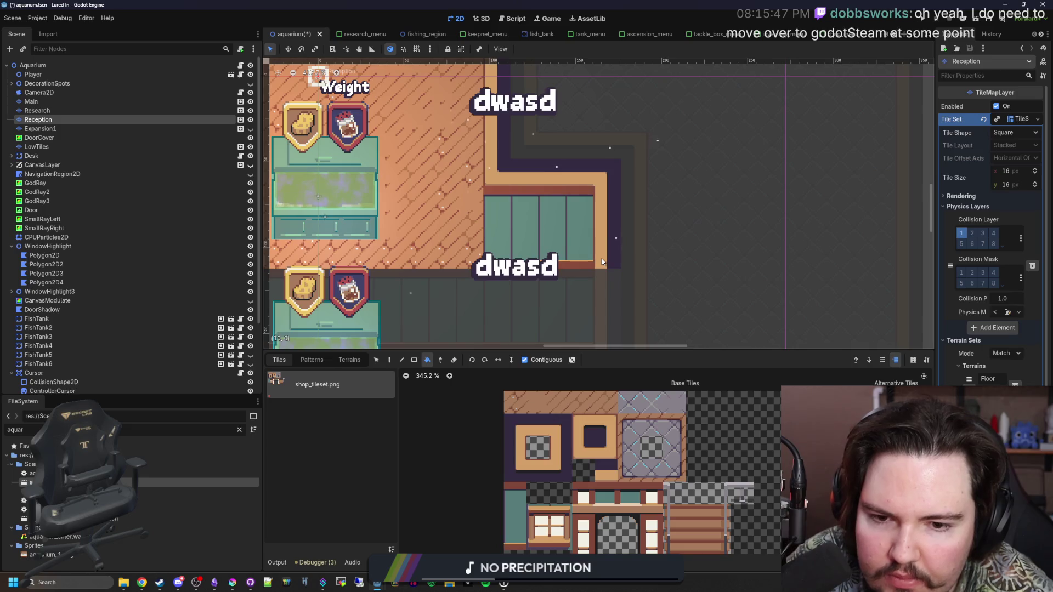
pyautogui.press('Up')
pyautogui.press('Up')
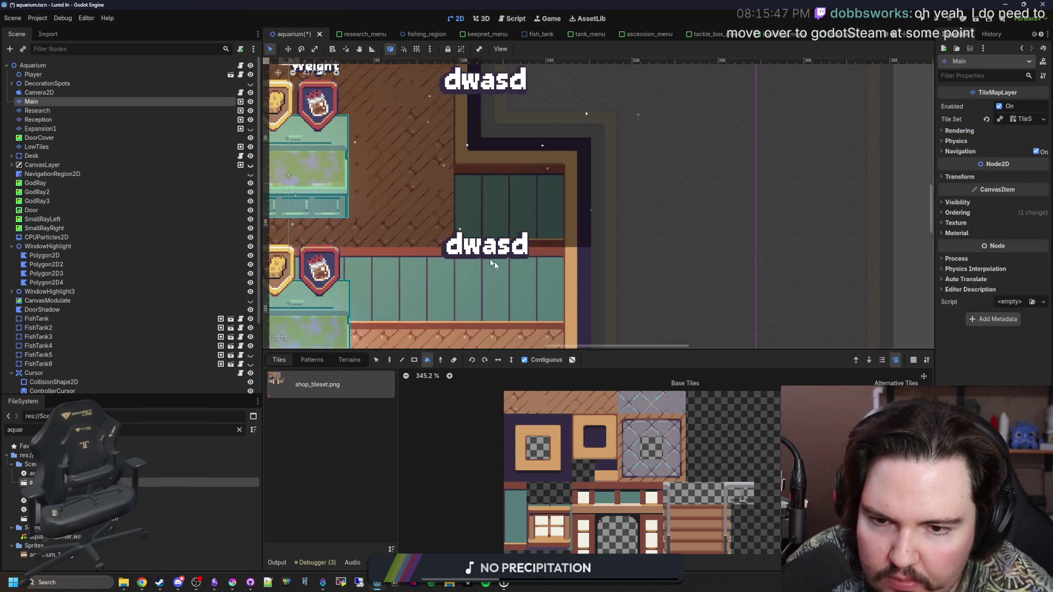
pyautogui.scroll(1, 557, 318)
pyautogui.click(515, 516)
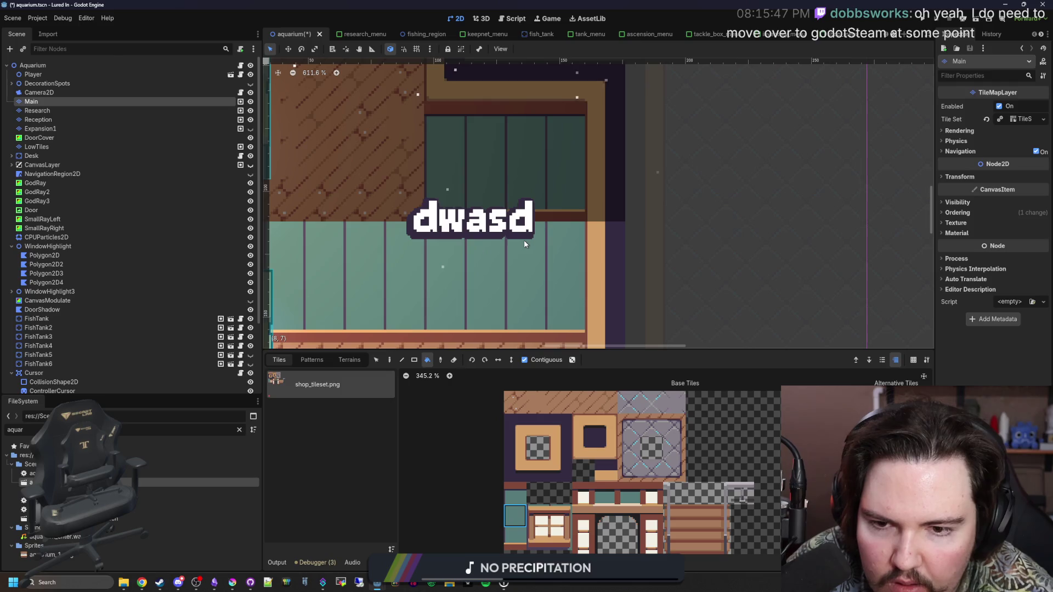
pyautogui.scroll(-2, 524, 239)
pyautogui.scroll(-2, 544, 244)
pyautogui.press('d')
pyautogui.scroll(3, 576, 247)
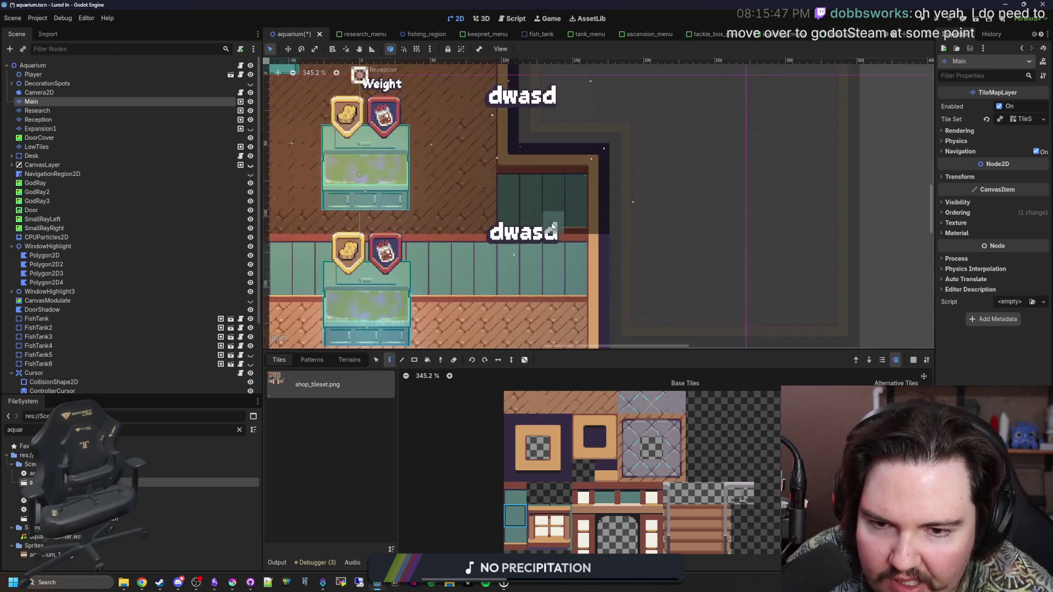
pyautogui.click(52, 119)
pyautogui.scroll(-4, 568, 212)
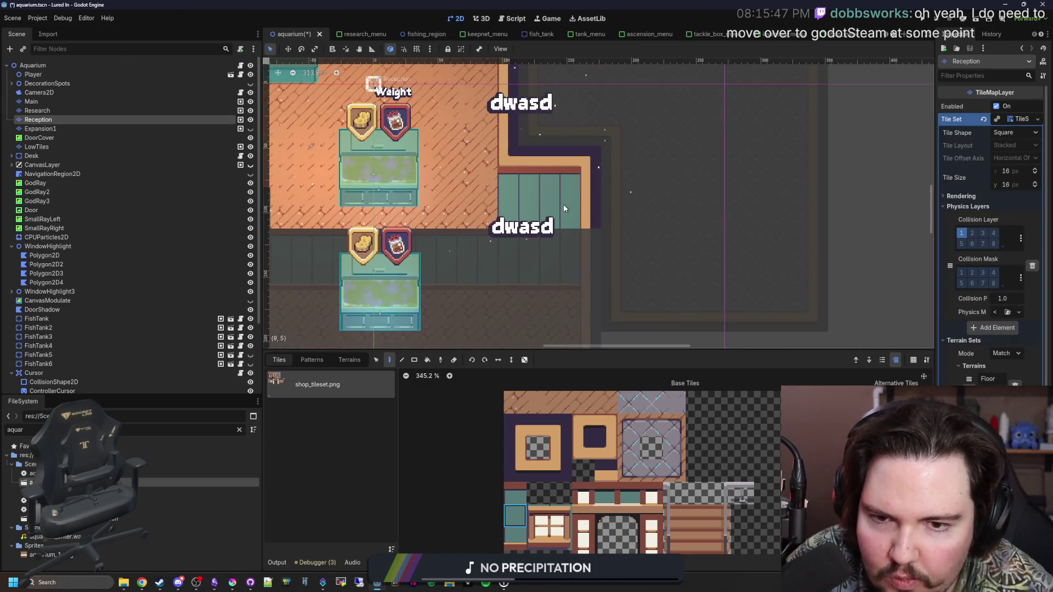
pyautogui.click(250, 111)
pyautogui.click(250, 110)
pyautogui.scroll(-3, 520, 334)
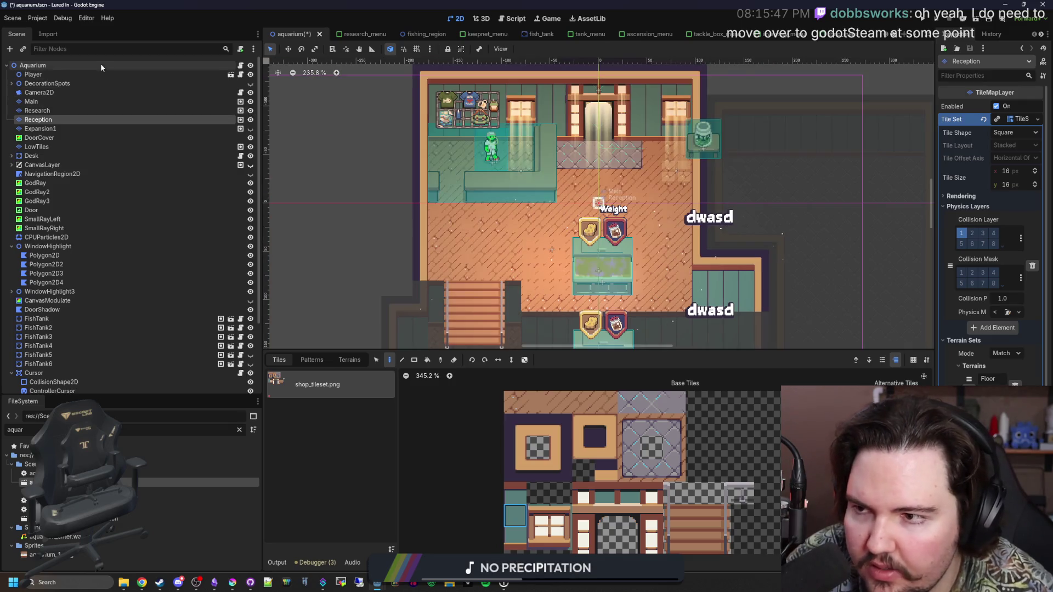
# Step: Give the Main layer a grey Modulate tint under Visibility
pyautogui.click(335, 215)
pyautogui.scroll(1, 336, 216)
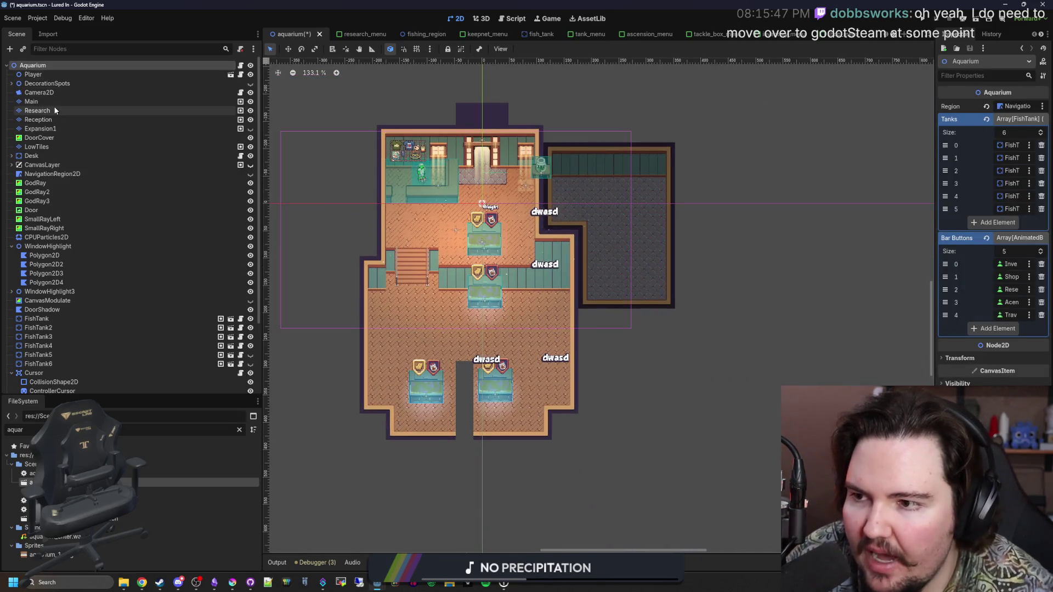
pyautogui.click(33, 101)
pyautogui.scroll(-8, 615, 263)
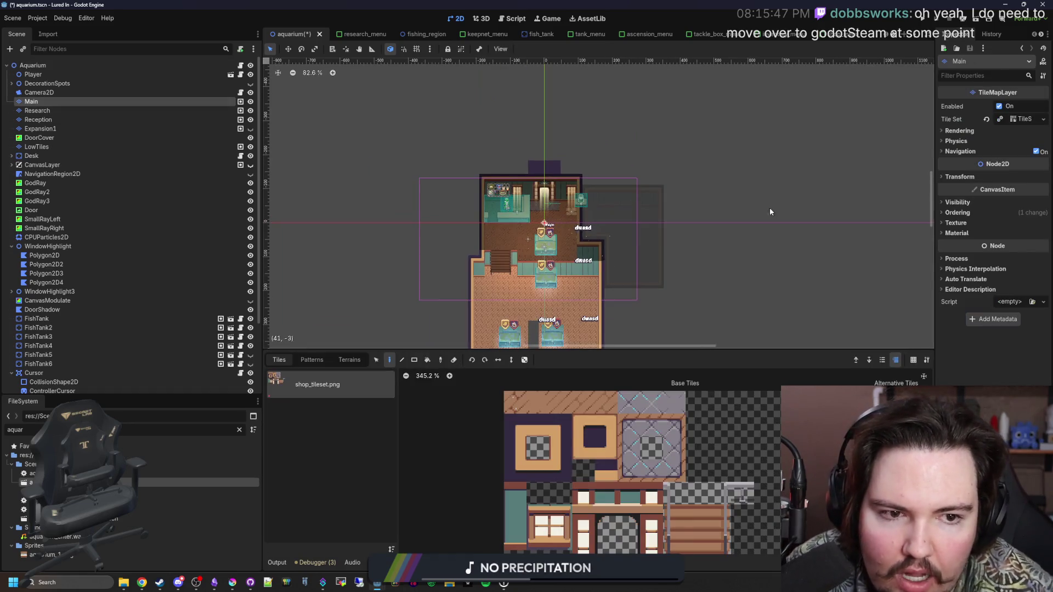
pyautogui.scroll(3, 792, 165)
pyautogui.click(959, 203)
pyautogui.click(1021, 225)
pyautogui.moveTo(1041, 241); pyautogui.dragTo(1041, 285)
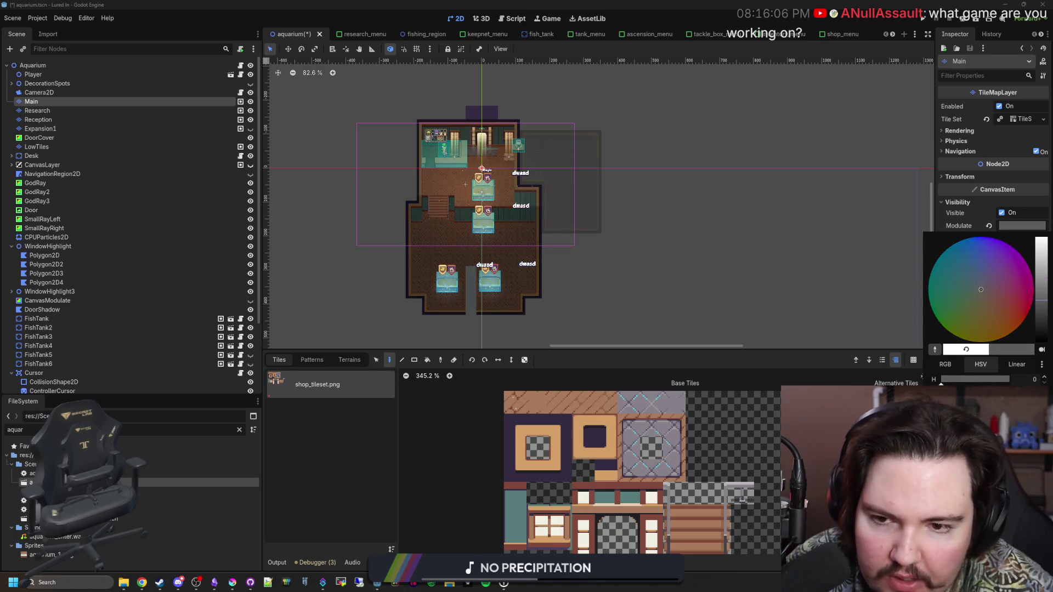
pyautogui.click(50, 63)
# Step: Review the darkened aquarium floor, then reselect the Main layer
pyautogui.click(51, 65)
pyautogui.scroll(8, 428, 91)
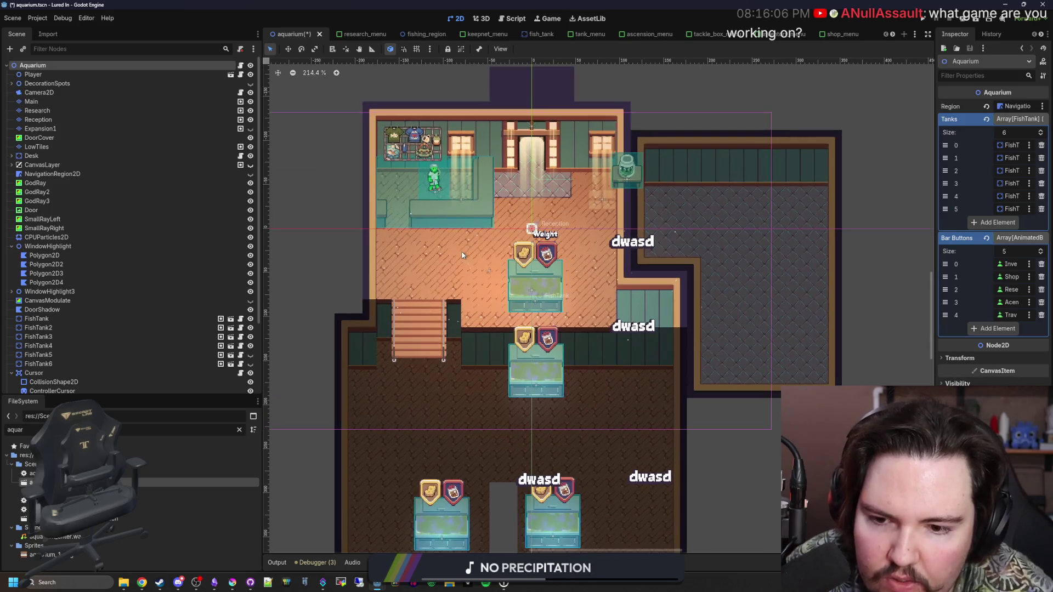
pyautogui.scroll(-3, 453, 377)
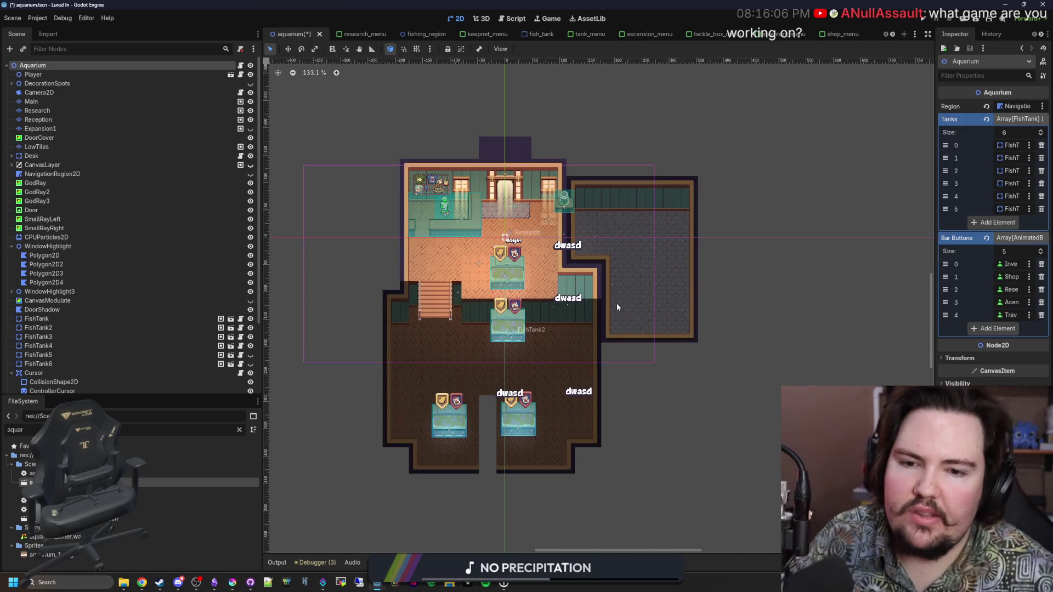
pyautogui.scroll(14, 461, 280)
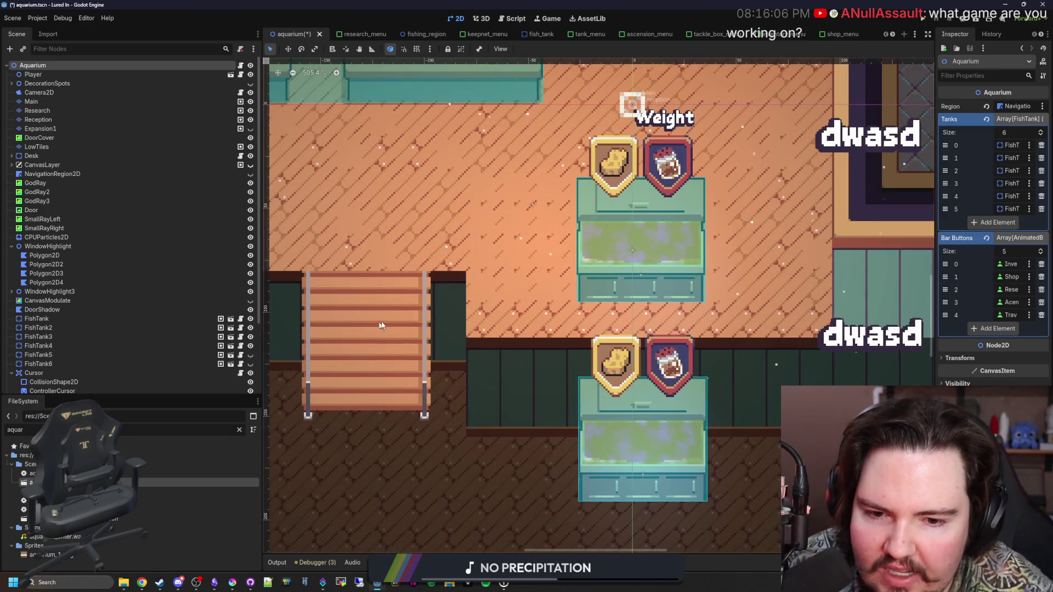
pyautogui.scroll(-12, 426, 295)
pyautogui.scroll(-1, 427, 295)
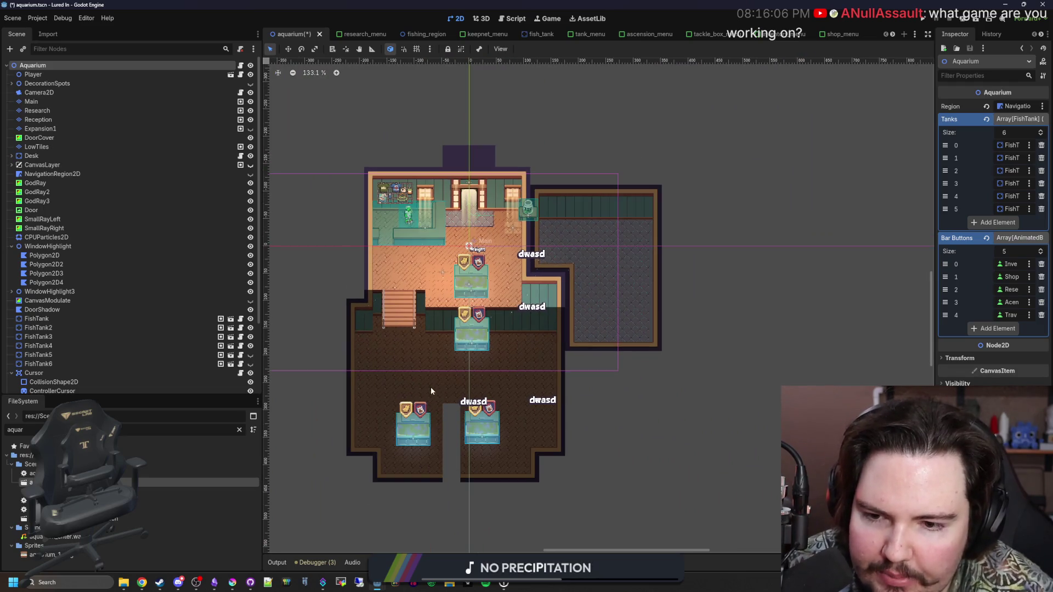
pyautogui.scroll(4, 381, 424)
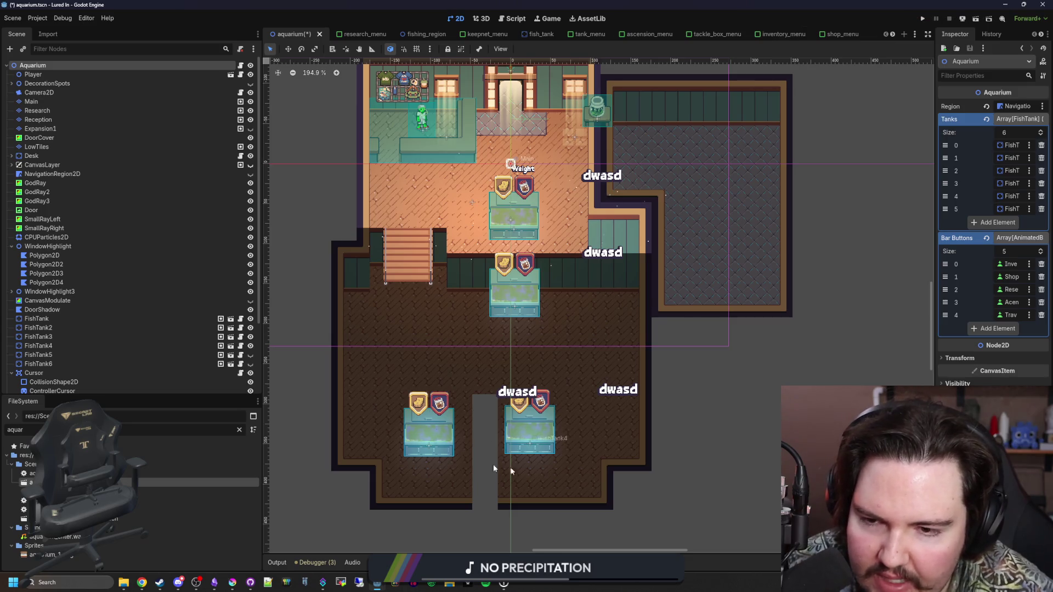
pyautogui.scroll(5, 446, 370)
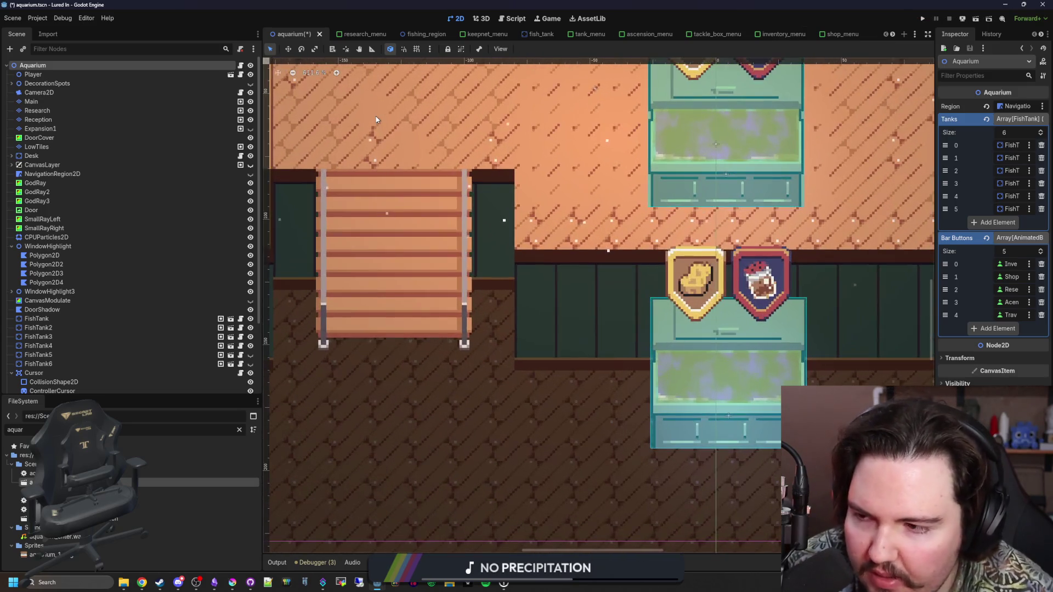
pyautogui.scroll(-6, 535, 368)
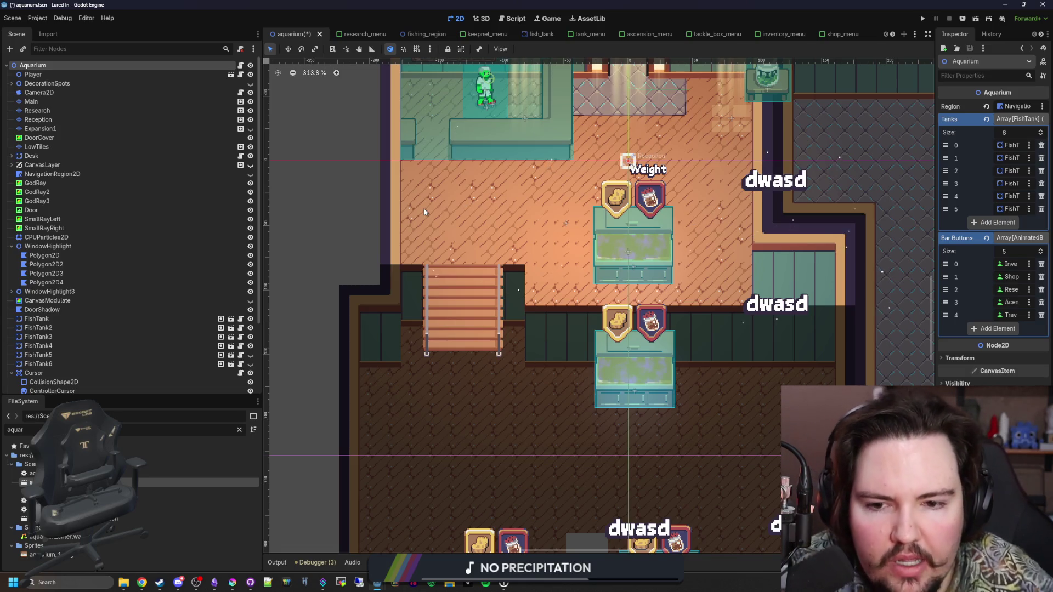
pyautogui.scroll(-4, 423, 208)
pyautogui.scroll(5, 508, 226)
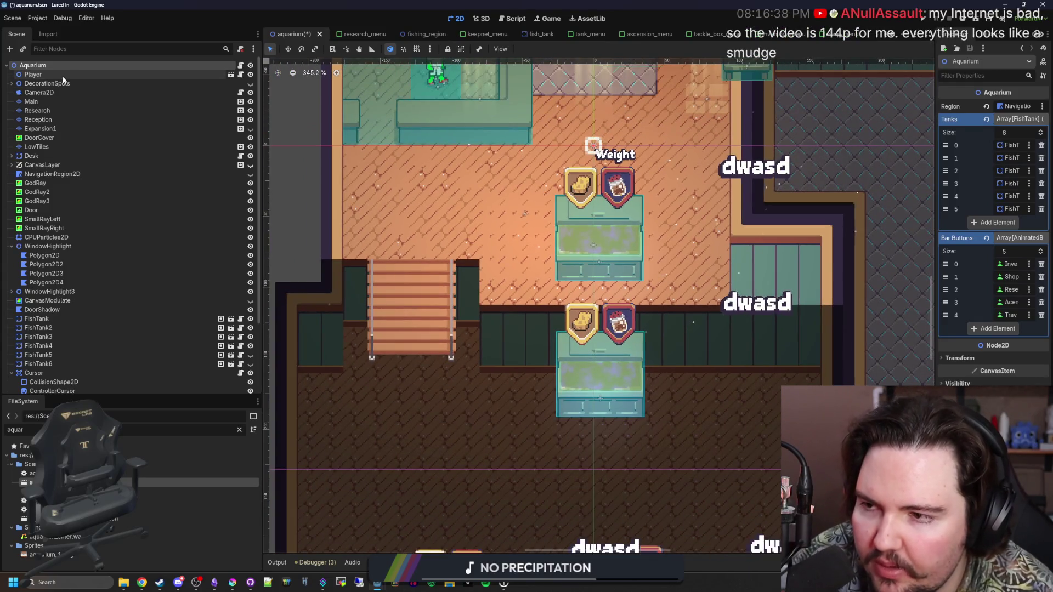
pyautogui.click(53, 102)
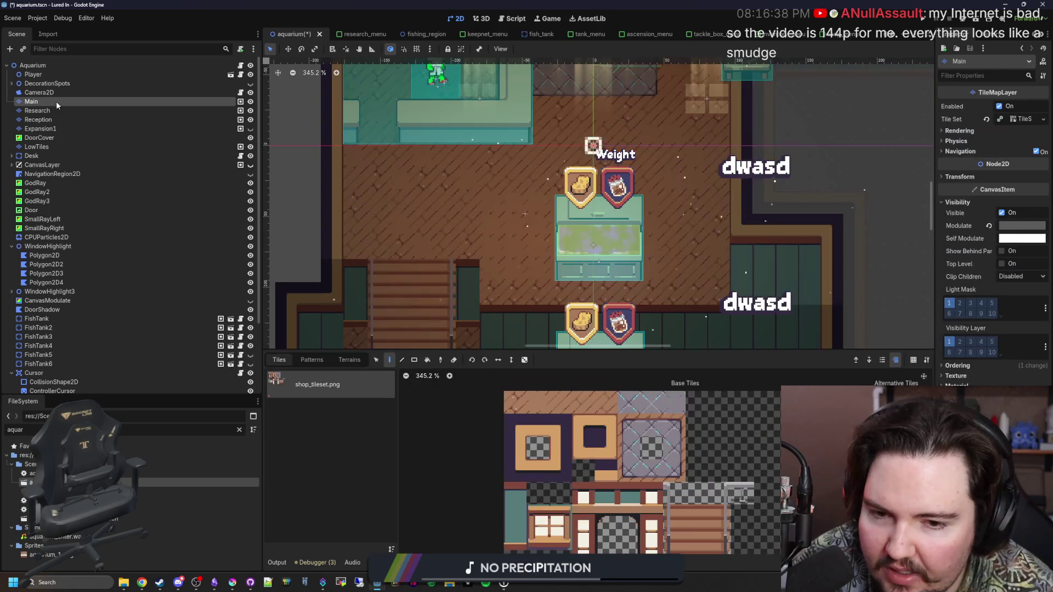
# Step: Duplicate the Main layer and rename the copy to Railings
pyautogui.rightClick(56, 101)
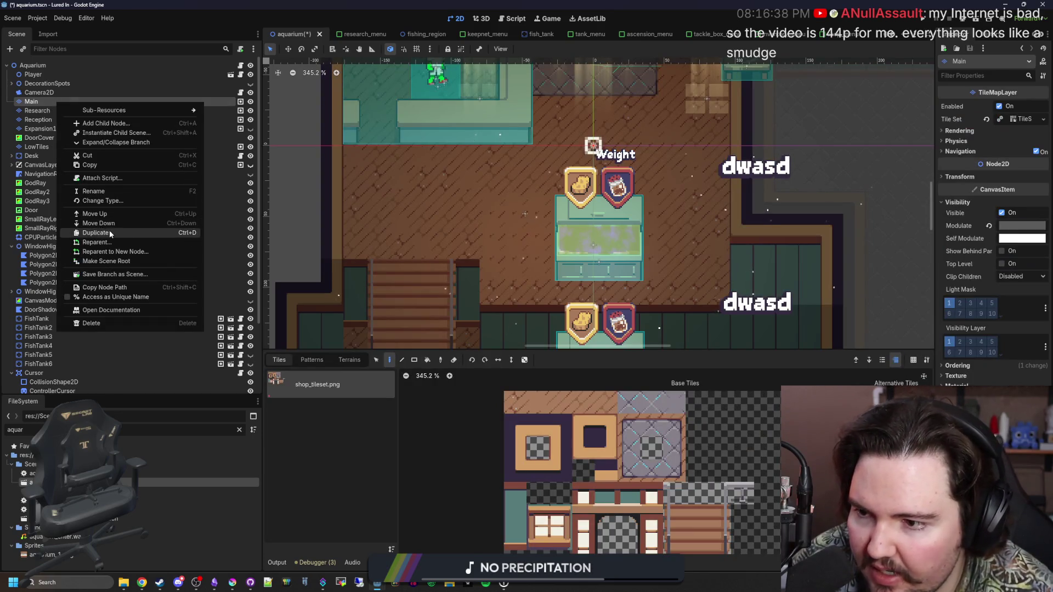
pyautogui.click(97, 232)
pyautogui.moveTo(48, 107); pyautogui.dragTo(54, 97)
pyautogui.doubleClick(55, 101)
pyautogui.press('BackSpace')
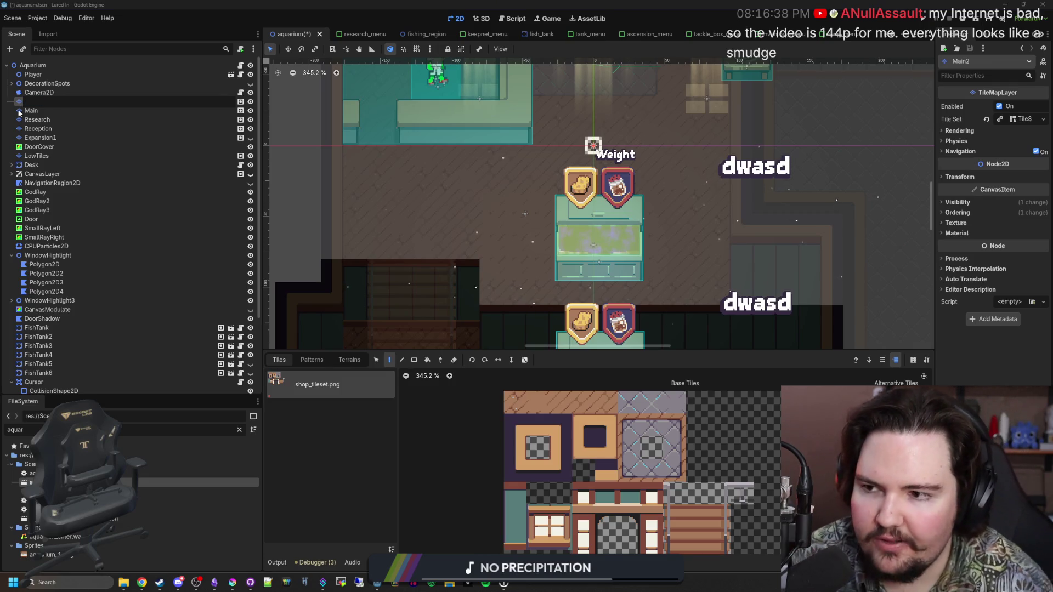
pyautogui.write('d')
pyautogui.press('BackSpace')
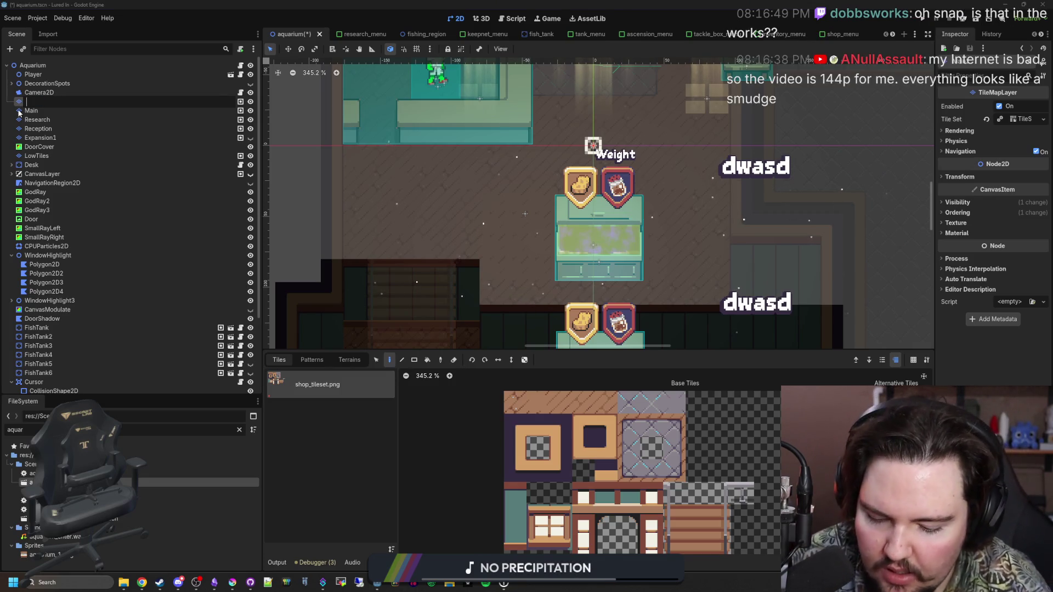
pyautogui.write('Railings')
pyautogui.press('Return')
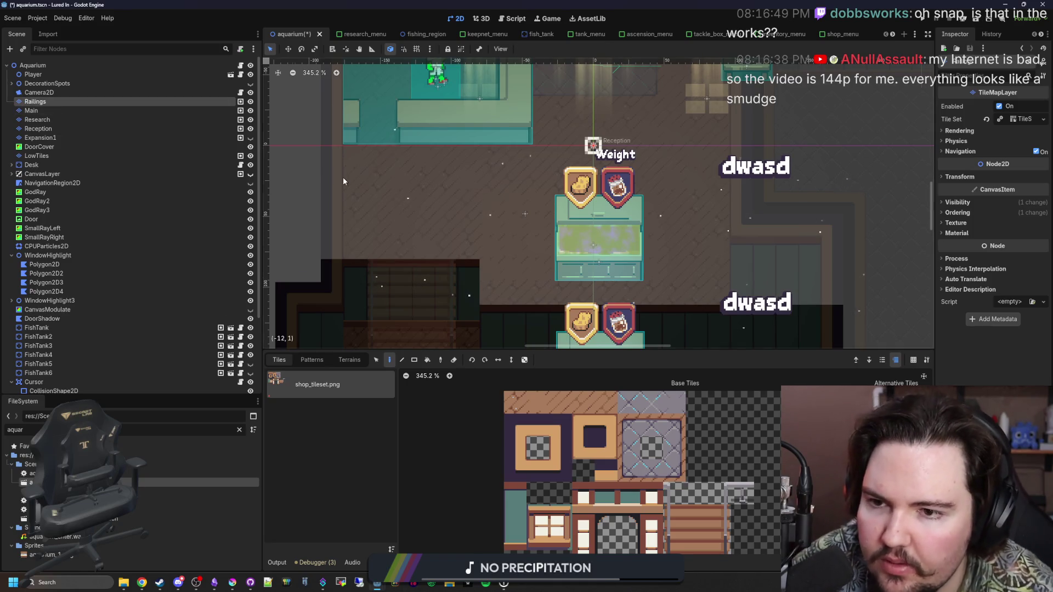
# Step: Pick the Rectangle tool and move Railings between Reception and Expansion1
pyautogui.scroll(-7, 351, 176)
pyautogui.click(414, 361)
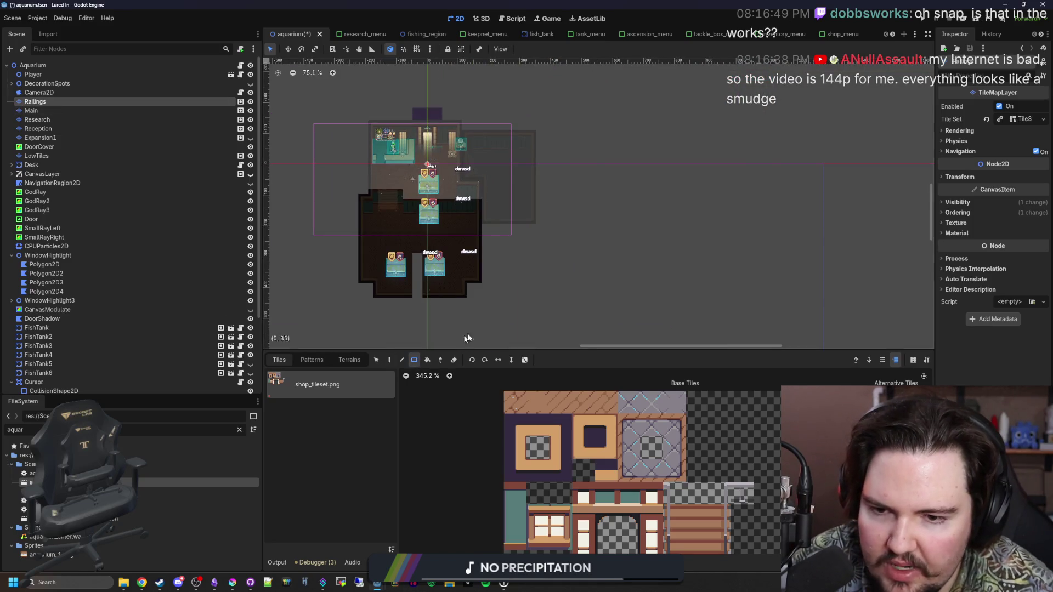
pyautogui.scroll(3, 390, 191)
pyautogui.scroll(-3, 351, 181)
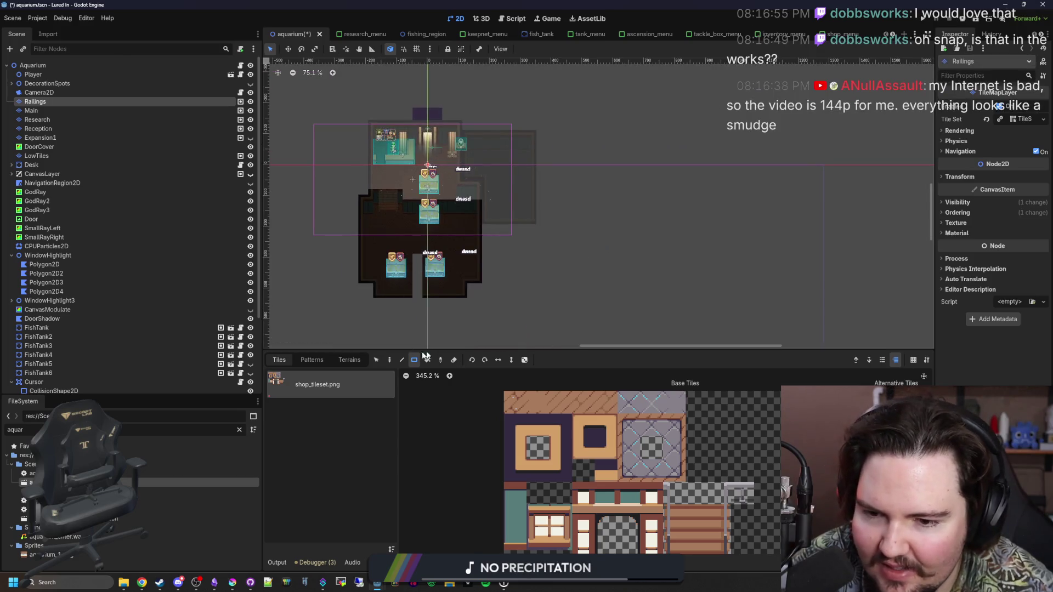
pyautogui.scroll(2, 311, 165)
pyautogui.moveTo(48, 101); pyautogui.dragTo(53, 137)
pyautogui.scroll(-2, 550, 201)
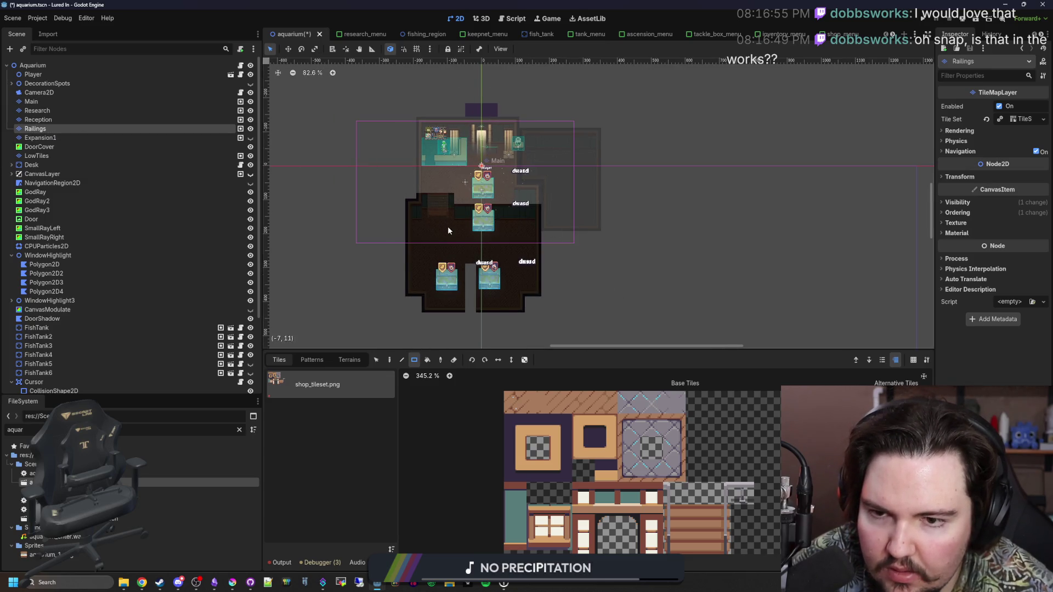
# Step: Toggle Railings visibility and compare neighbouring layers before reselecting Railings
pyautogui.click(251, 128)
pyautogui.click(250, 128)
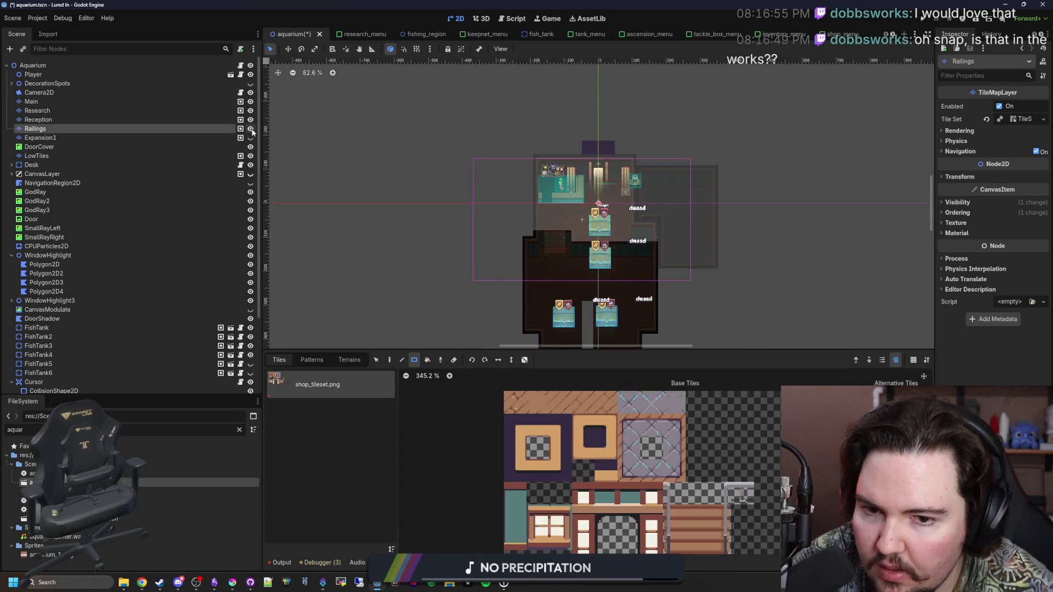
pyautogui.click(195, 120)
pyautogui.click(147, 135)
pyautogui.click(155, 130)
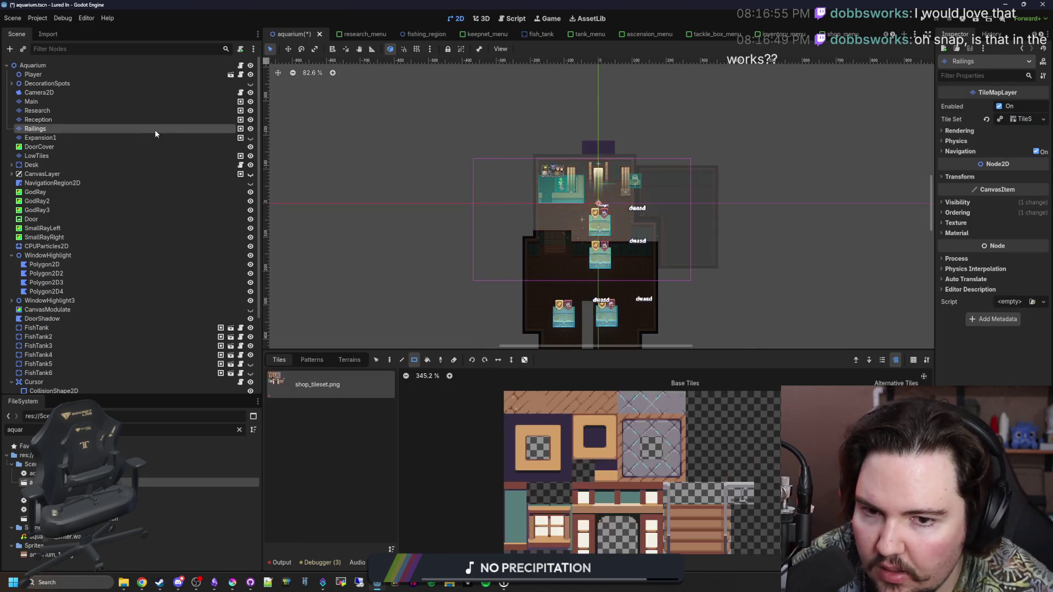
pyautogui.click(136, 119)
pyautogui.click(136, 108)
pyautogui.click(136, 102)
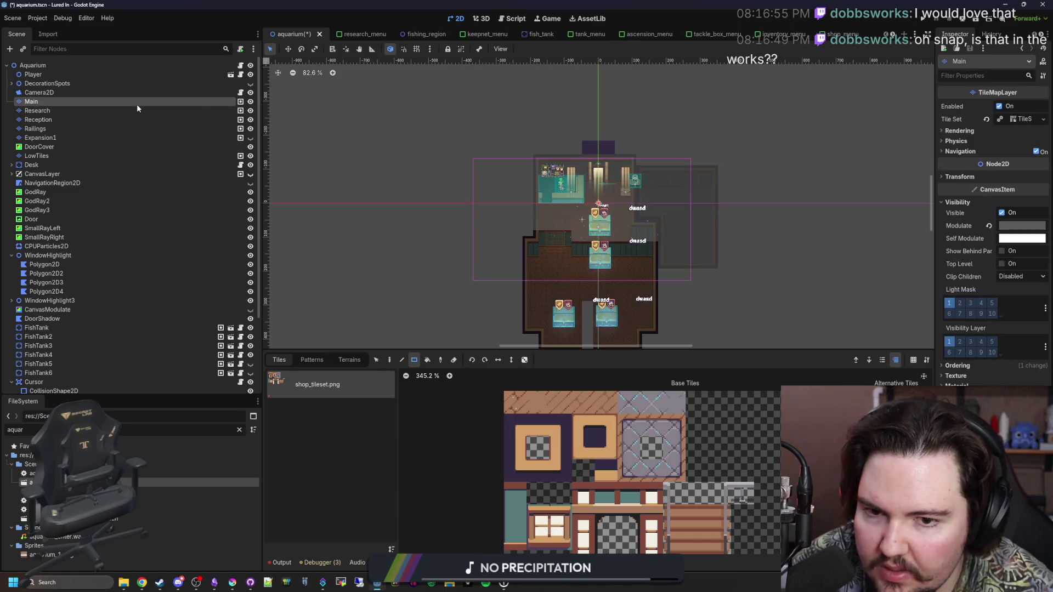
pyautogui.click(94, 128)
# Step: Lay railing tiles along the upper floor's edge with the Paint tool
pyautogui.scroll(8, 629, 249)
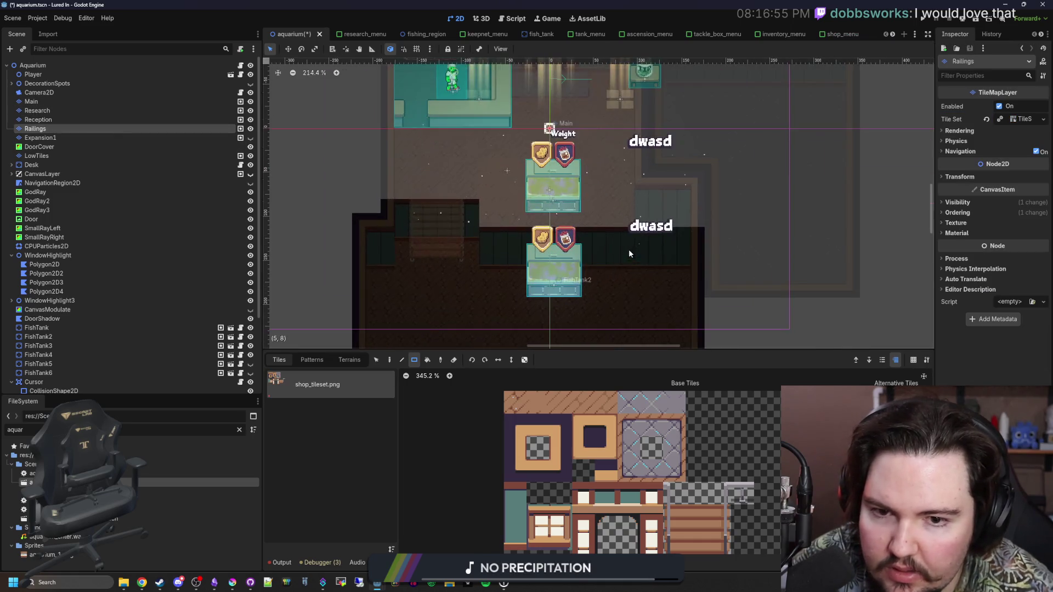
pyautogui.click(742, 493)
pyautogui.click(389, 360)
pyautogui.scroll(2, 462, 160)
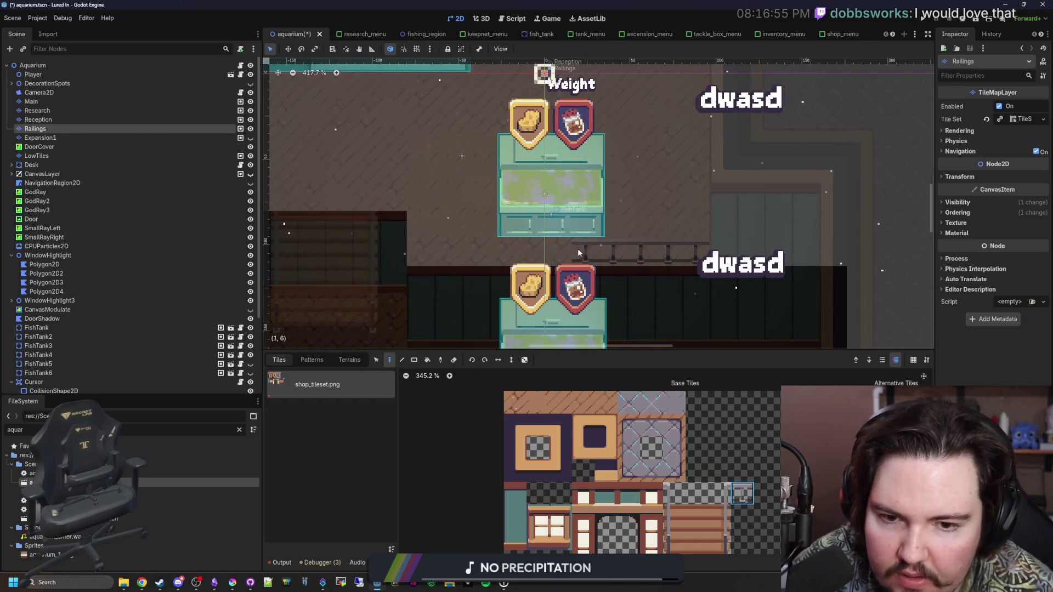
pyautogui.moveTo(458, 256); pyautogui.dragTo(581, 293)
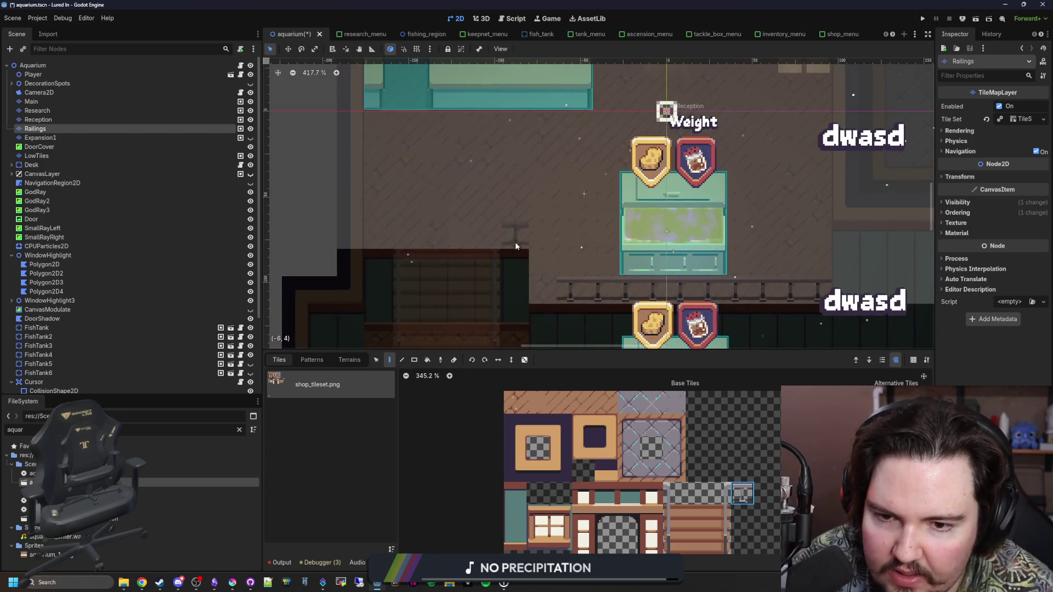
# Step: Place railing posts at the top of the stairs and save the scene
pyautogui.click(674, 492)
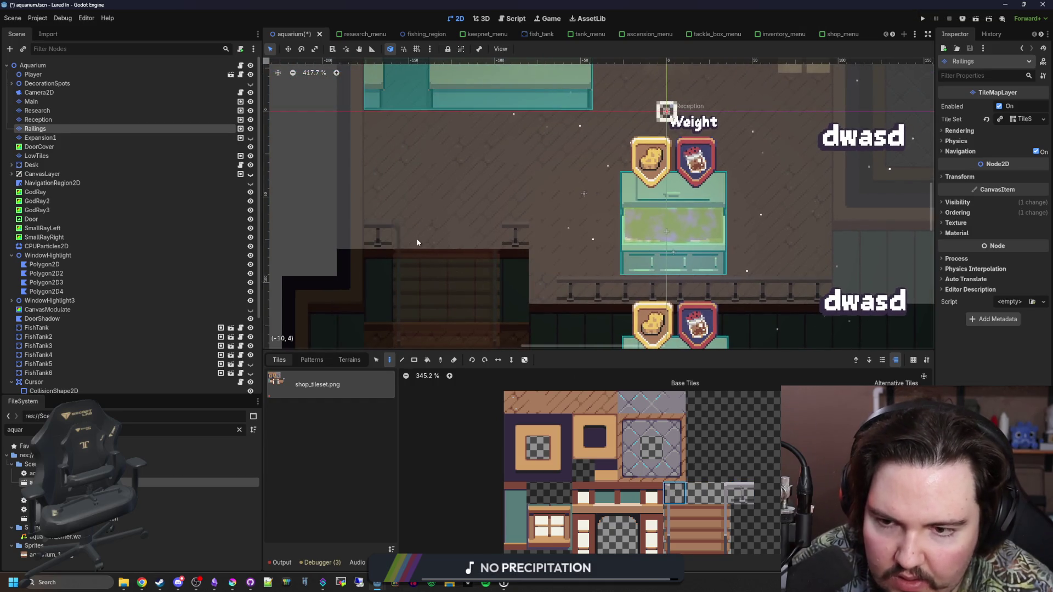
pyautogui.click(720, 493)
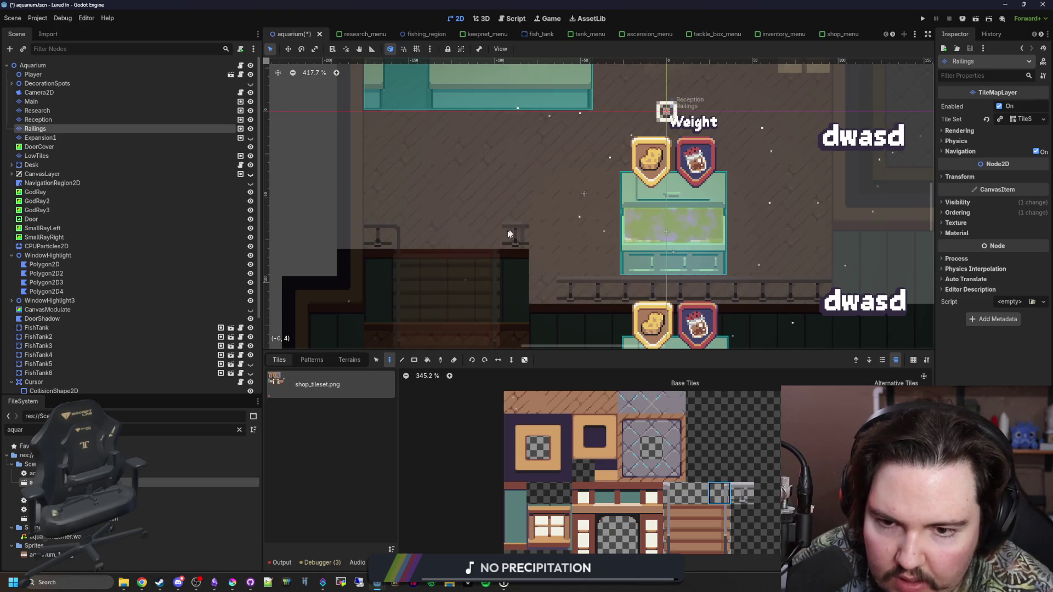
pyautogui.moveTo(545, 323); pyautogui.dragTo(467, 270)
pyautogui.scroll(2, 466, 269)
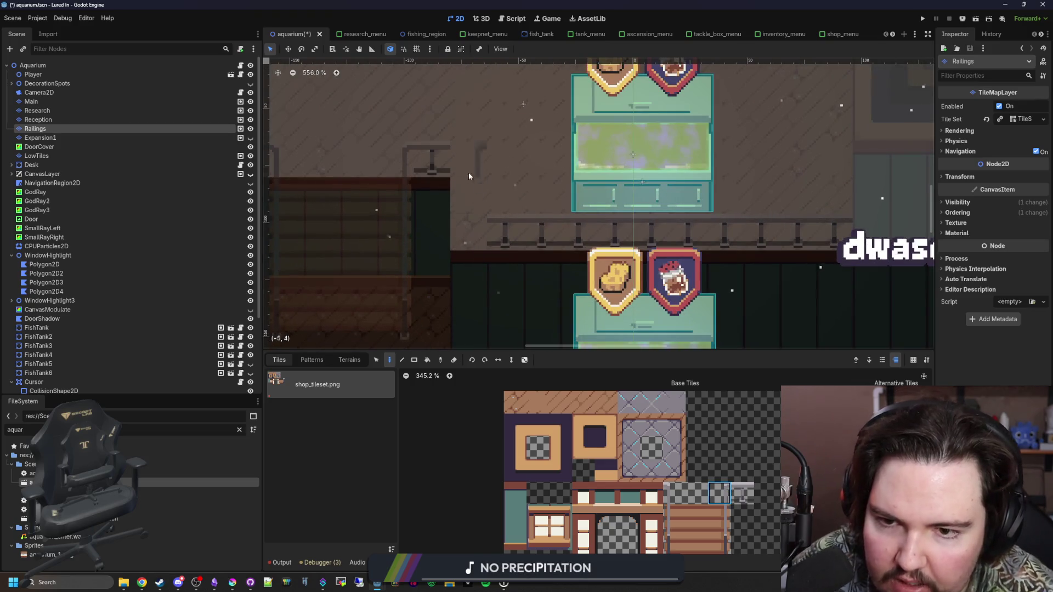
pyautogui.scroll(-4, 482, 235)
pyautogui.scroll(-2, 504, 254)
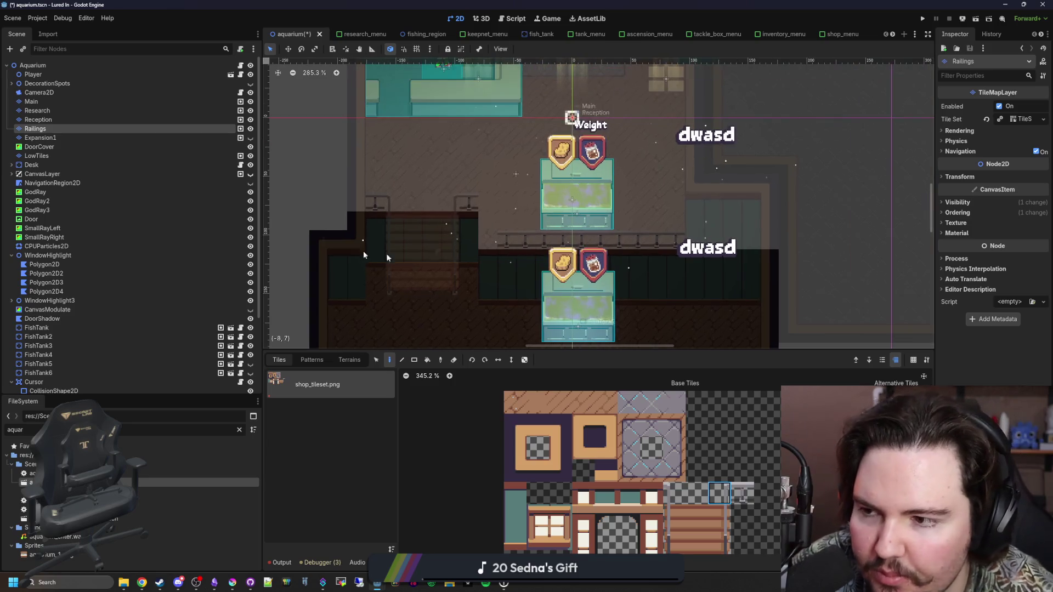
pyautogui.click(42, 174)
pyautogui.hotkey('ctrl', 's')
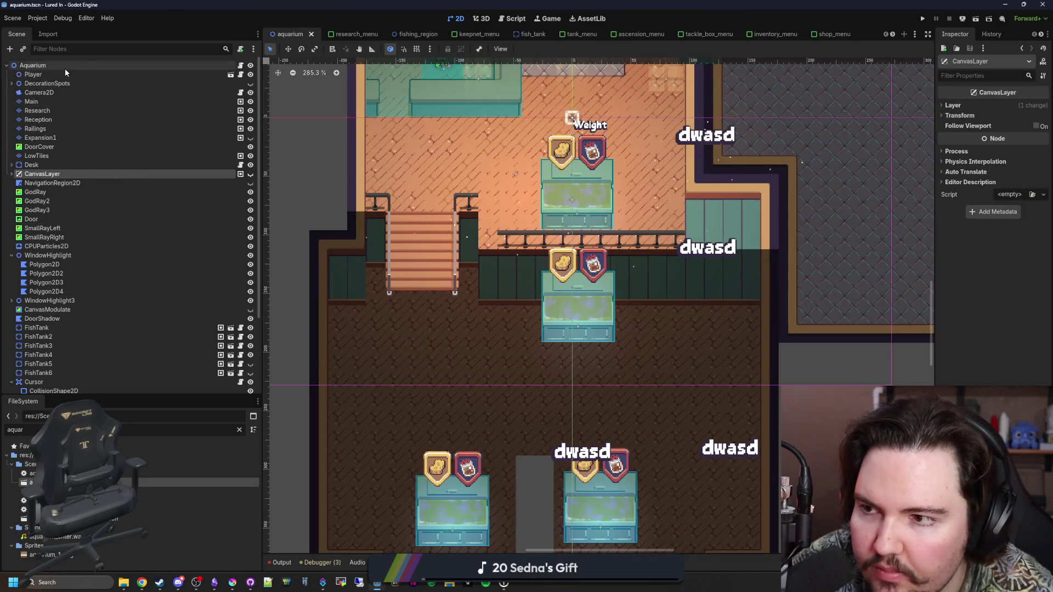
# Step: Reset the Railings layer's Modulate to white under Visibility
pyautogui.click(64, 68)
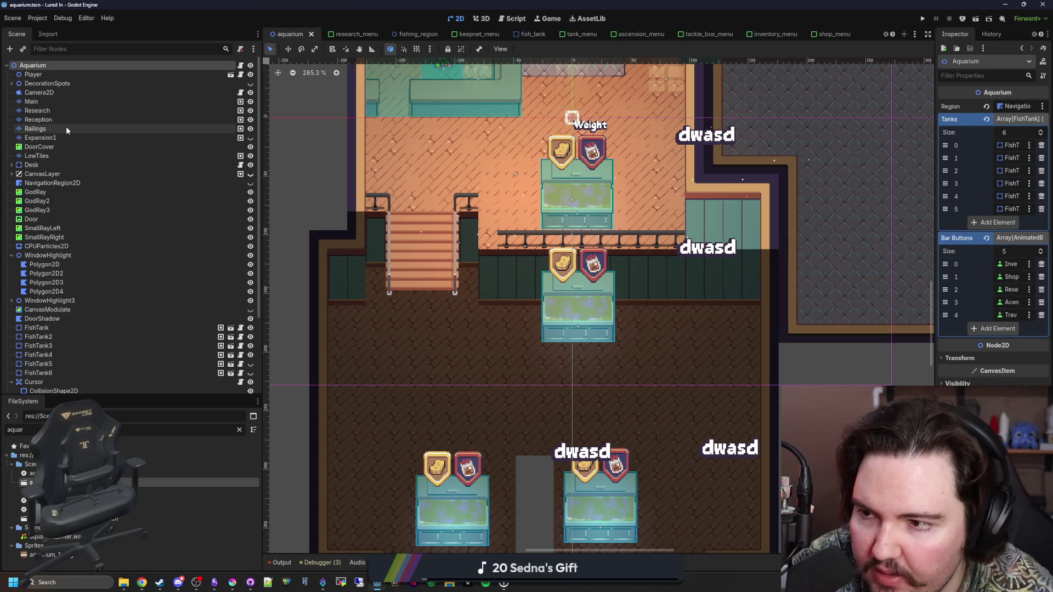
pyautogui.click(66, 128)
pyautogui.click(957, 203)
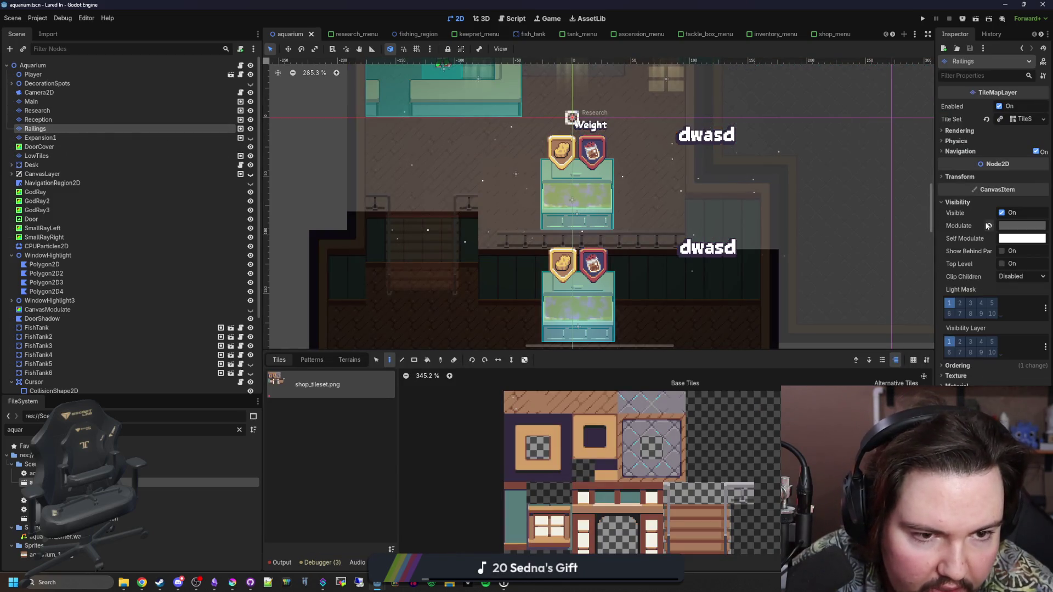
pyautogui.click(990, 226)
pyautogui.click(69, 67)
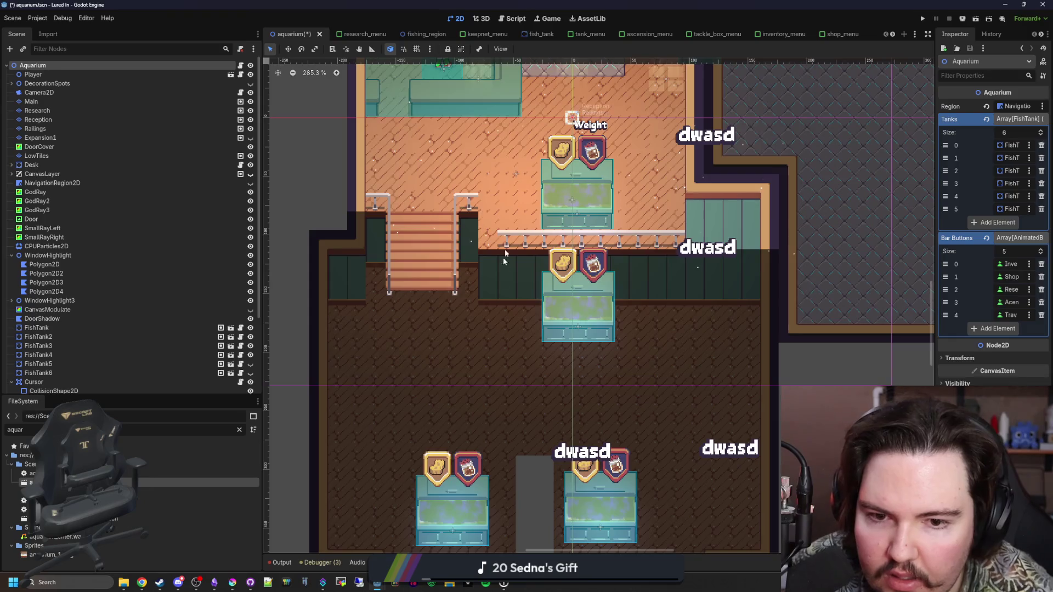
# Step: Zoom around the stairs to check the railings, then launch Chrome with a blank tab
pyautogui.scroll(-3, 505, 297)
pyautogui.scroll(5, 578, 256)
pyautogui.scroll(-4, 722, 329)
pyautogui.scroll(-2, 718, 330)
pyautogui.scroll(5, 505, 317)
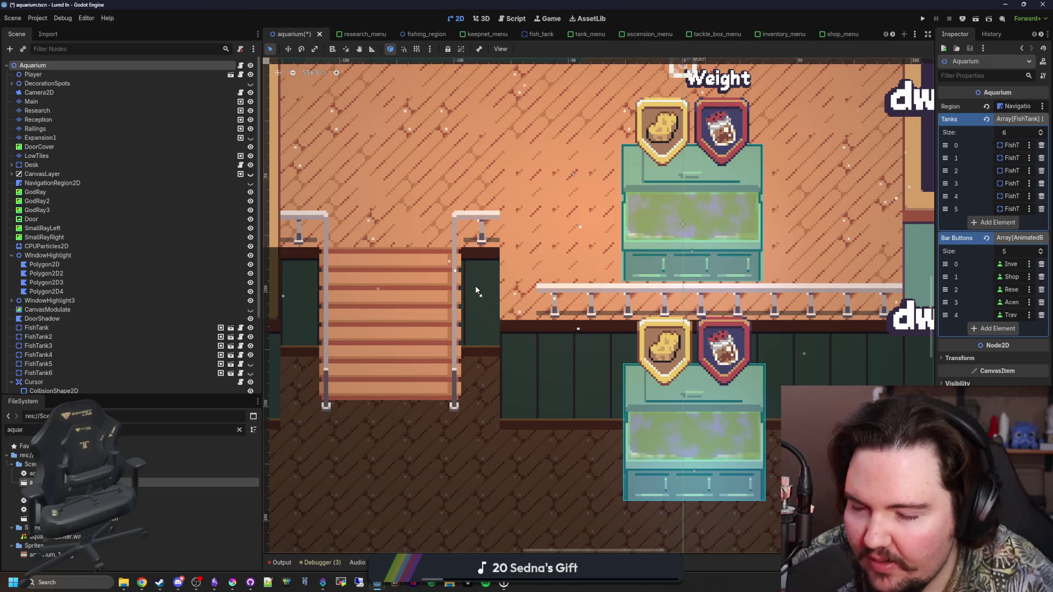
pyautogui.scroll(-2, 474, 285)
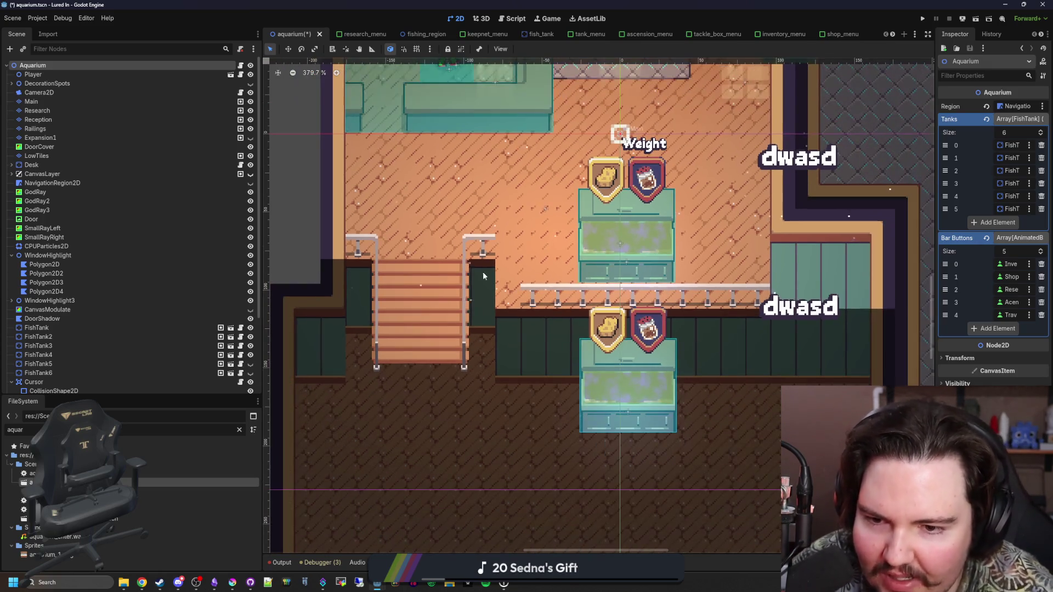
pyautogui.scroll(3, 432, 256)
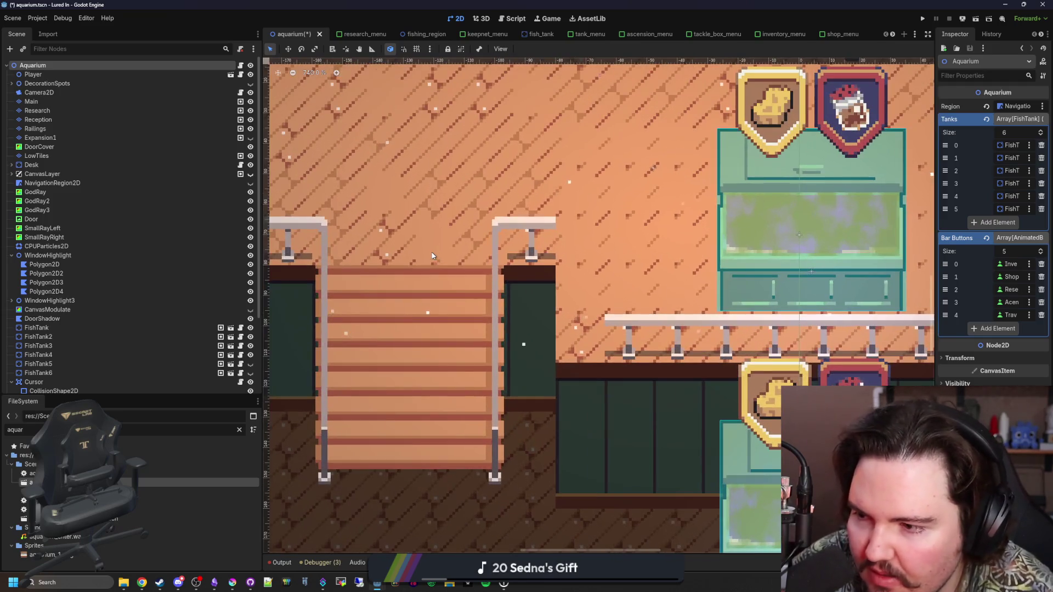
pyautogui.scroll(-4, 432, 255)
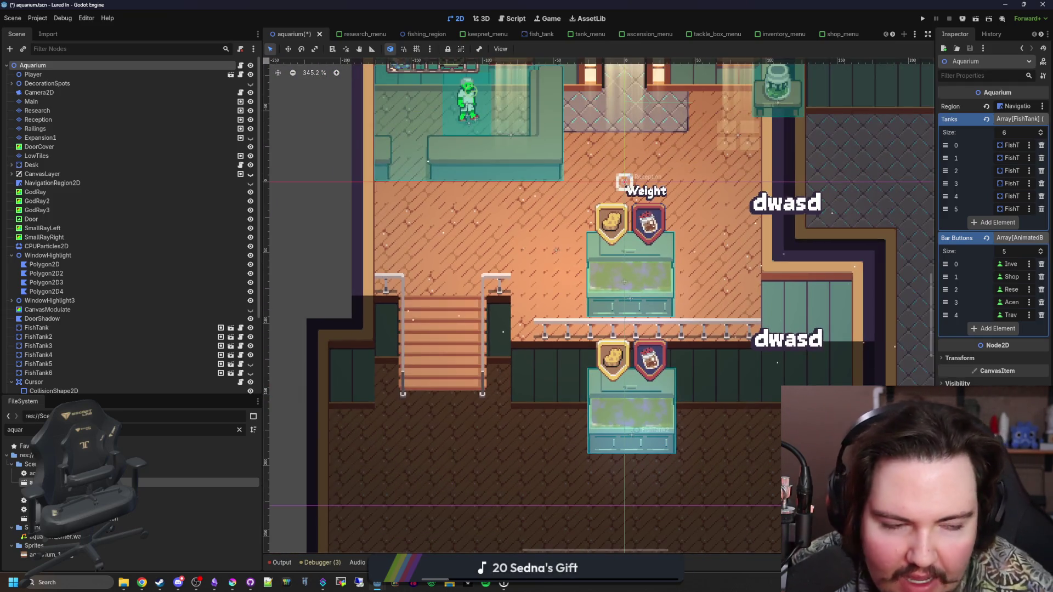
pyautogui.click(141, 582)
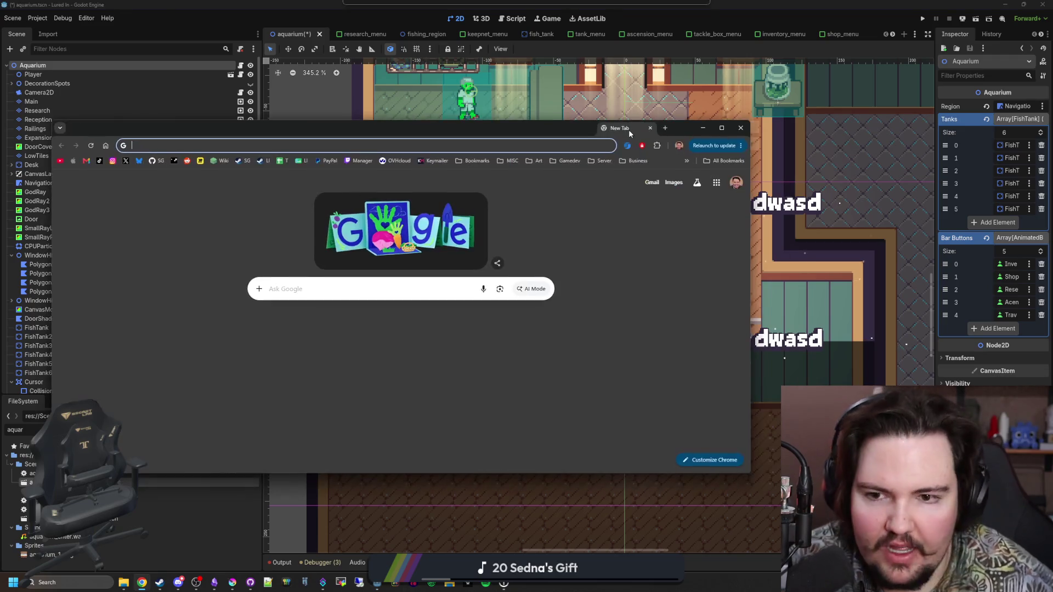
# Step: Load godotsteam.com and maximise the Chrome window
pyautogui.write('godotsteam.com')
pyautogui.press('Return')
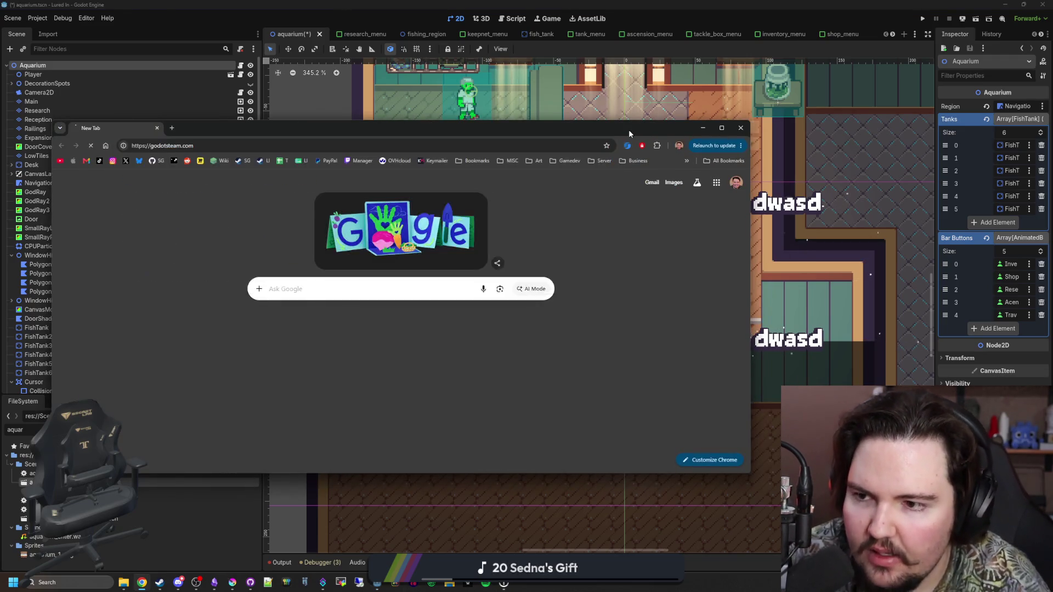
pyautogui.moveTo(615, 136); pyautogui.dragTo(603, 1)
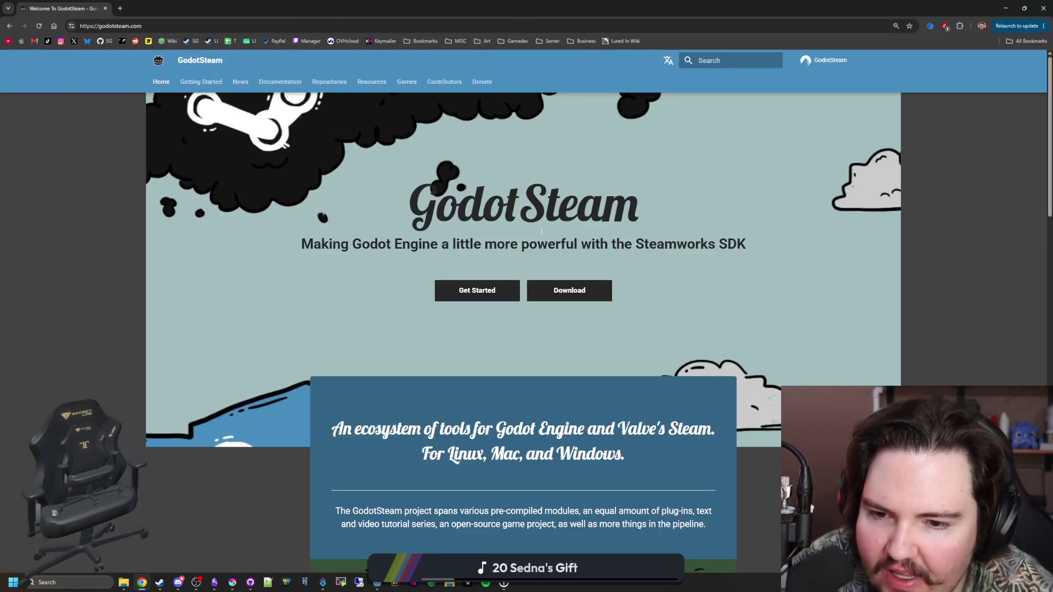
pyautogui.scroll(-9, 495, 268)
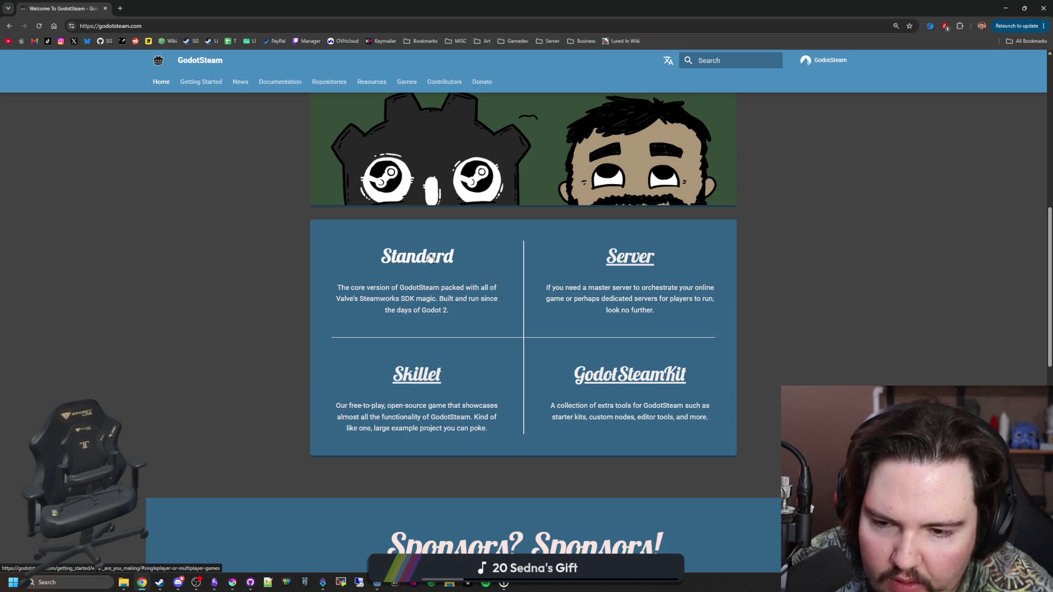
pyautogui.scroll(-12, 430, 257)
pyautogui.scroll(13, 431, 257)
# Step: Open the Standard version page and scroll through it
pyautogui.click(431, 300)
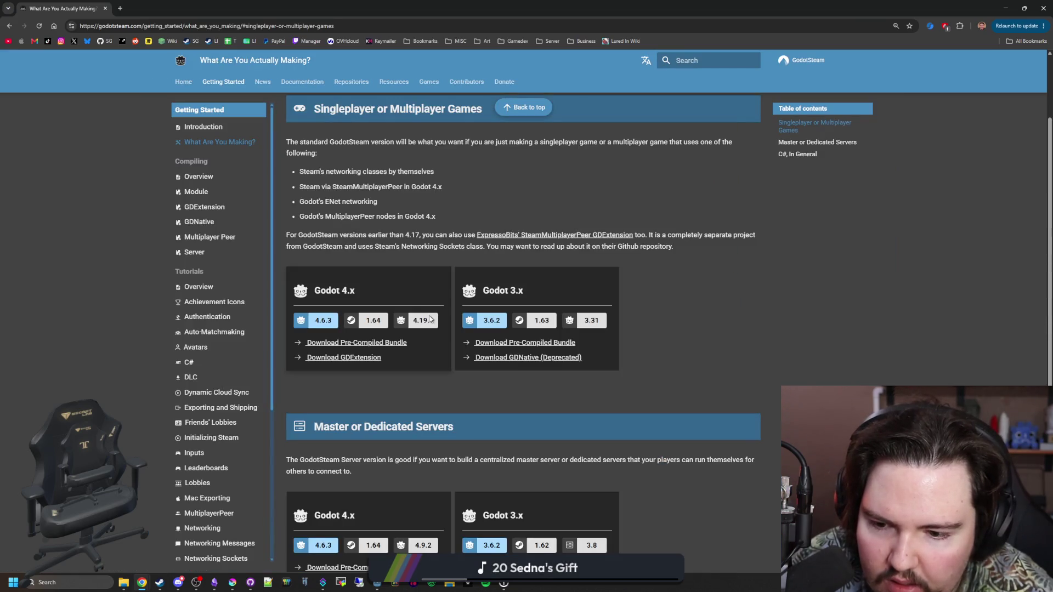
pyautogui.scroll(2, 430, 319)
pyautogui.scroll(-8, 430, 319)
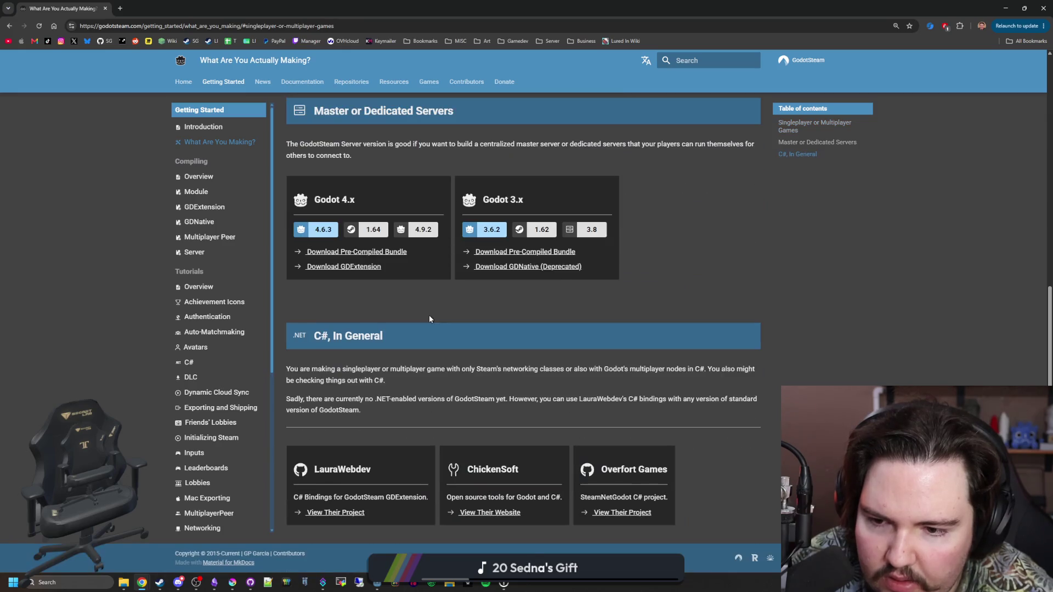
pyautogui.scroll(8, 429, 319)
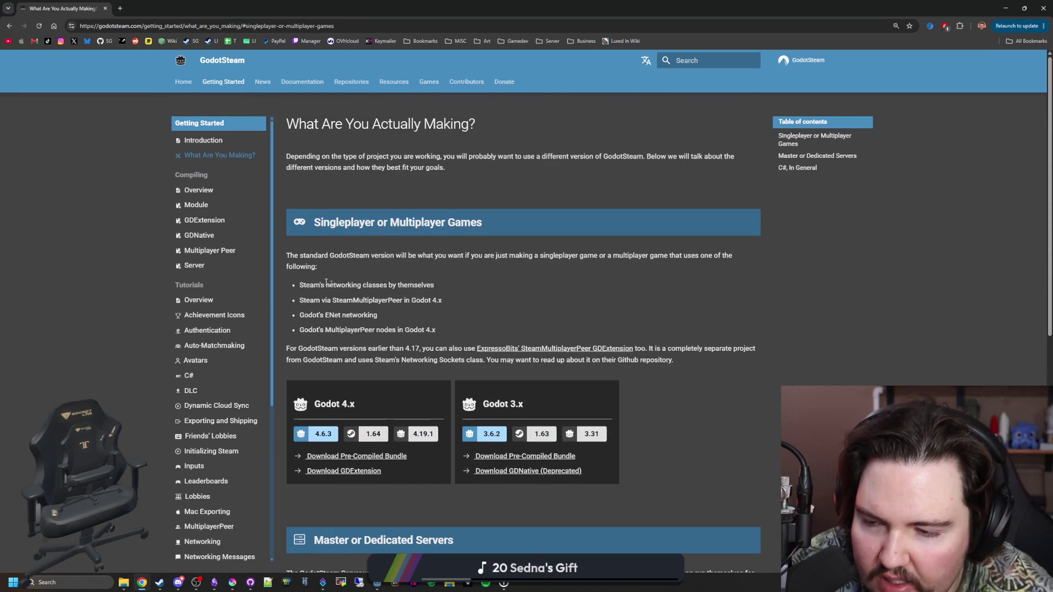
# Step: Read the GDExtension compiling guide and glance at the GDNative compiling guide
pyautogui.click(214, 223)
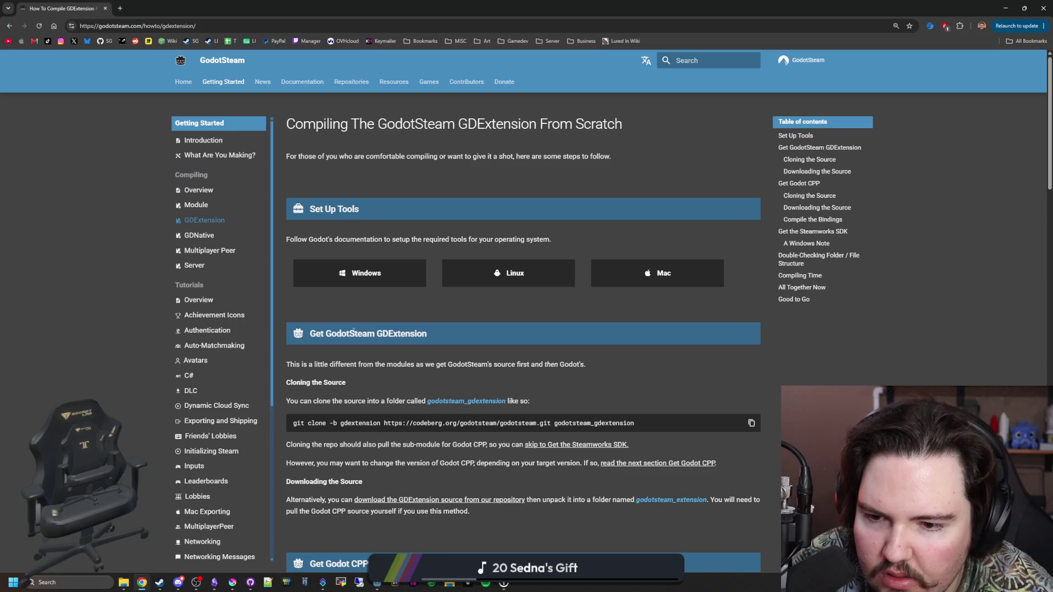
pyautogui.scroll(-20, 353, 331)
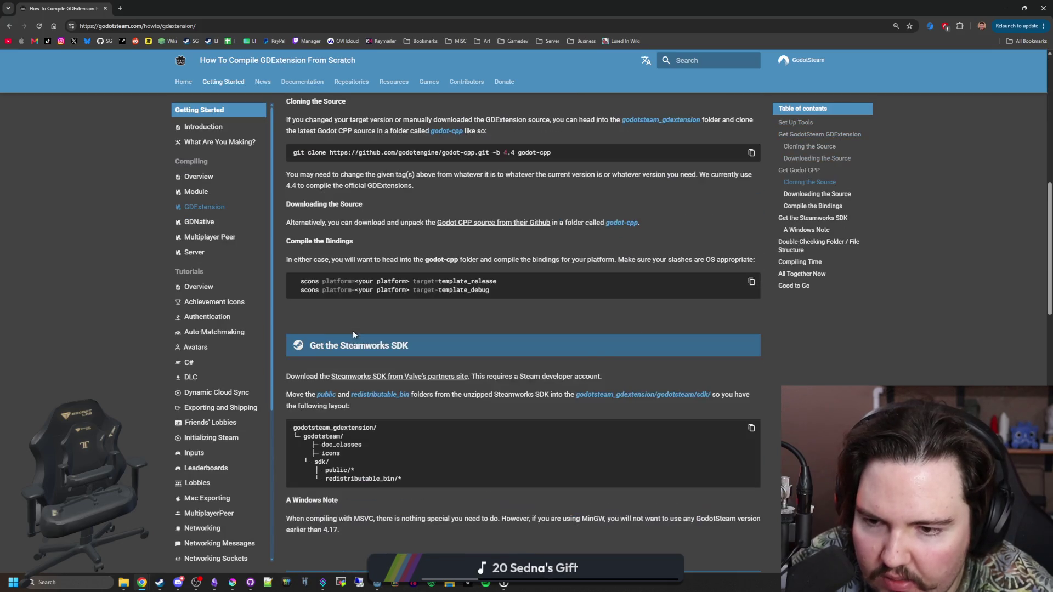
pyautogui.scroll(-7, 353, 331)
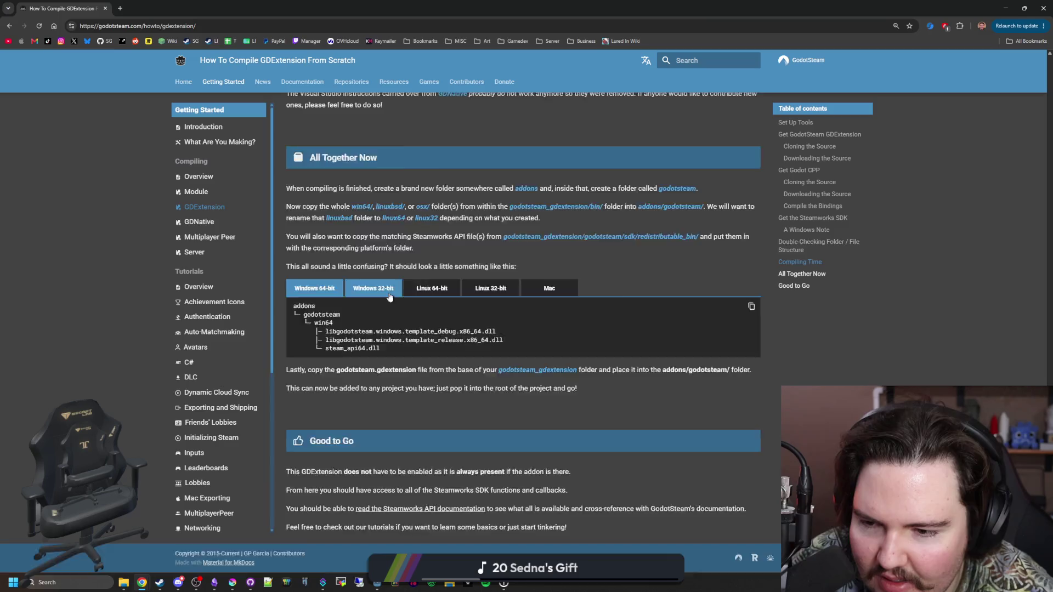
pyautogui.press('Home')
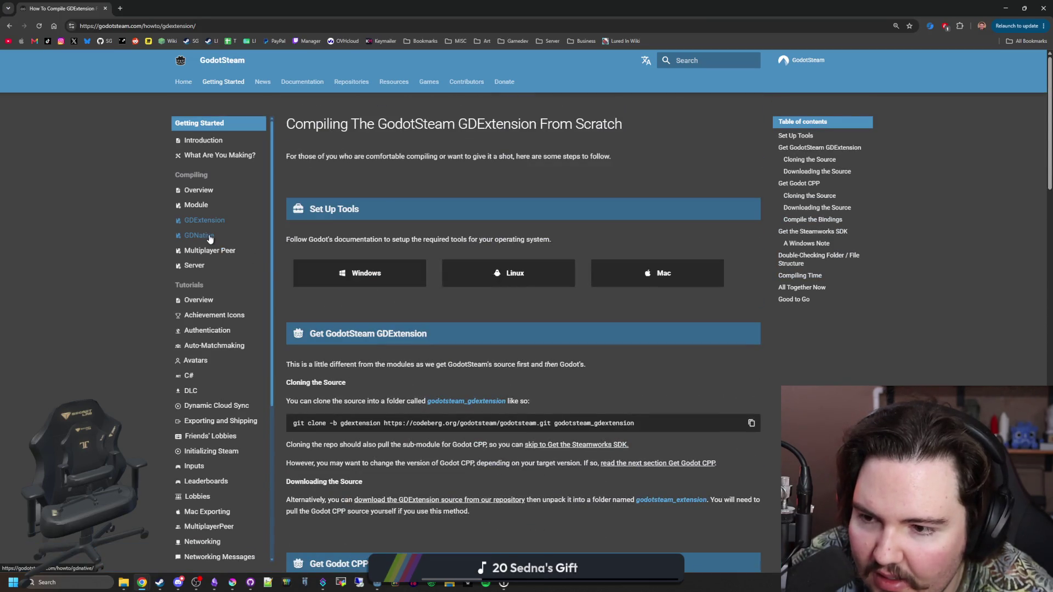
pyautogui.click(209, 238)
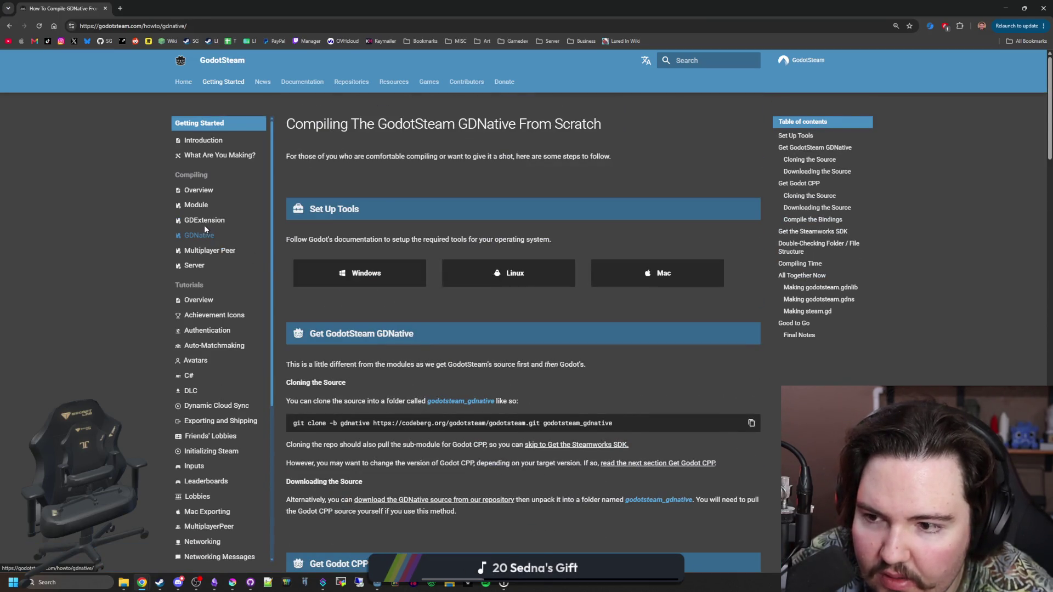
pyautogui.click(203, 222)
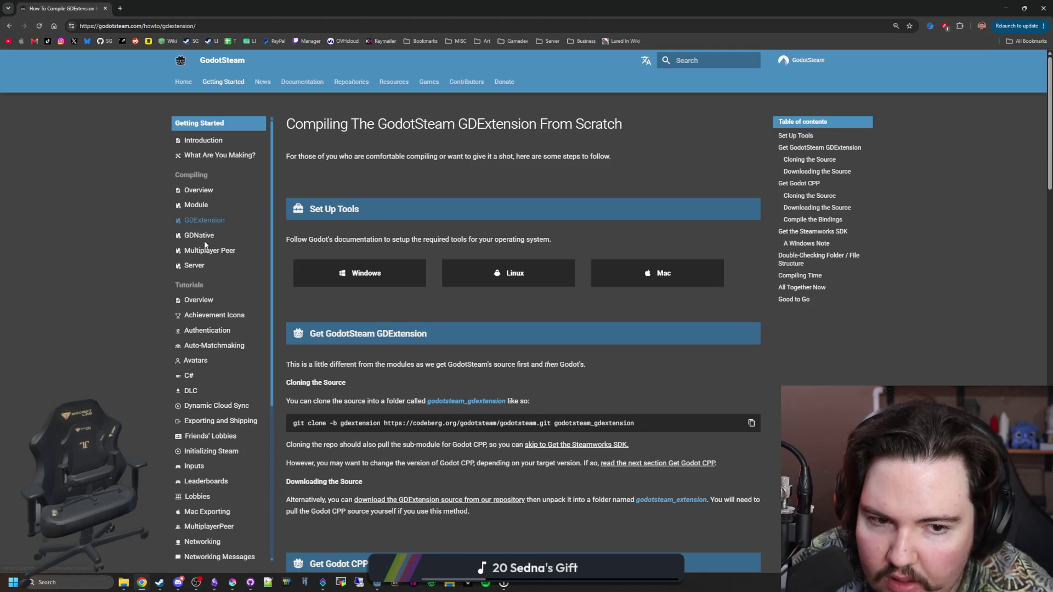
# Step: Return to the GodotSteam home page, revisit the Standard page, then switch back to Godot
pyautogui.click(184, 82)
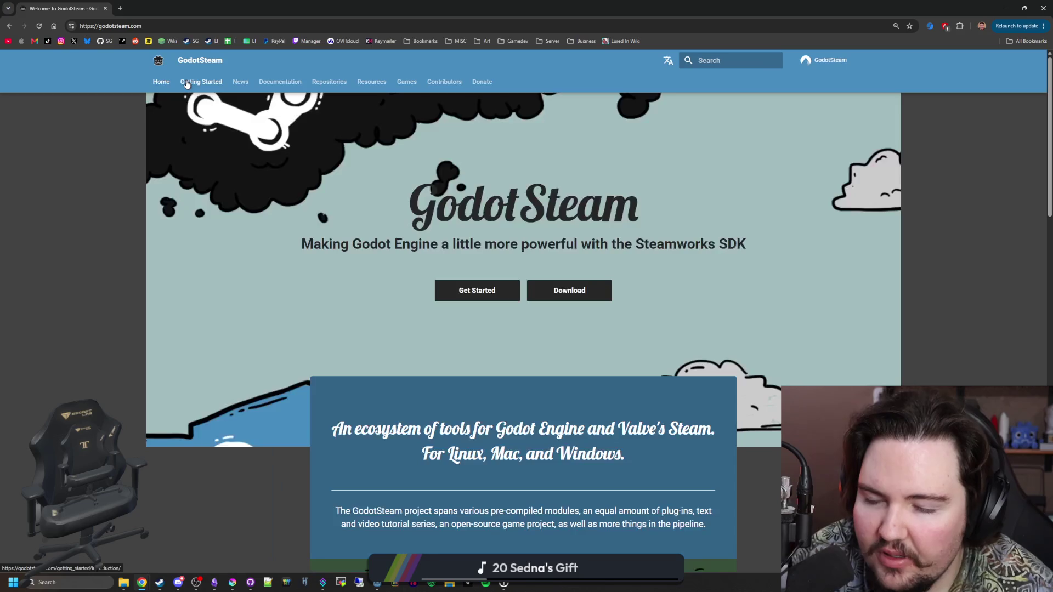
pyautogui.scroll(-4, 483, 327)
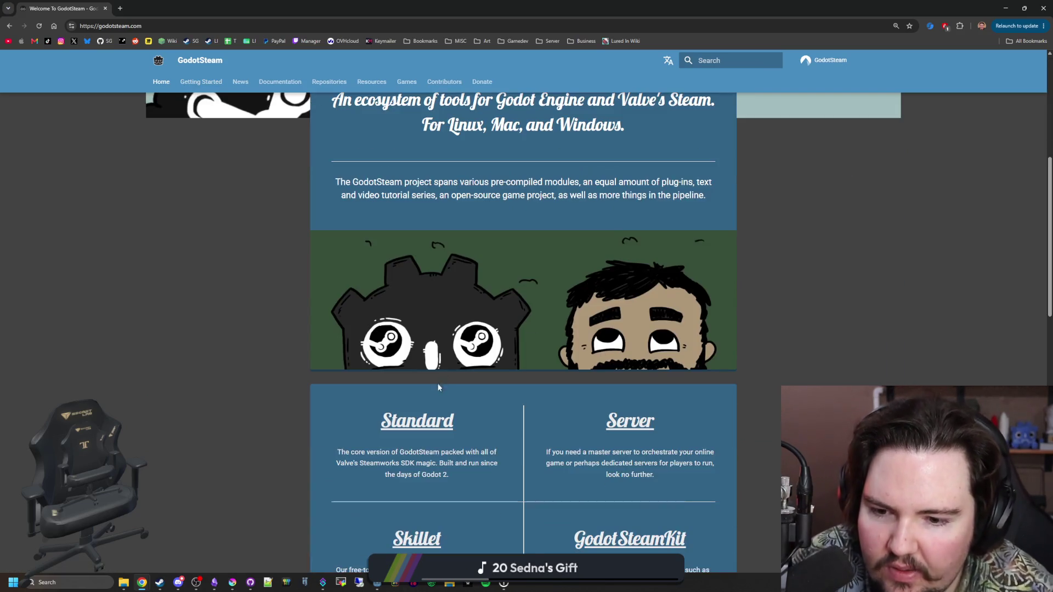
pyautogui.scroll(-1, 439, 406)
pyautogui.click(431, 418)
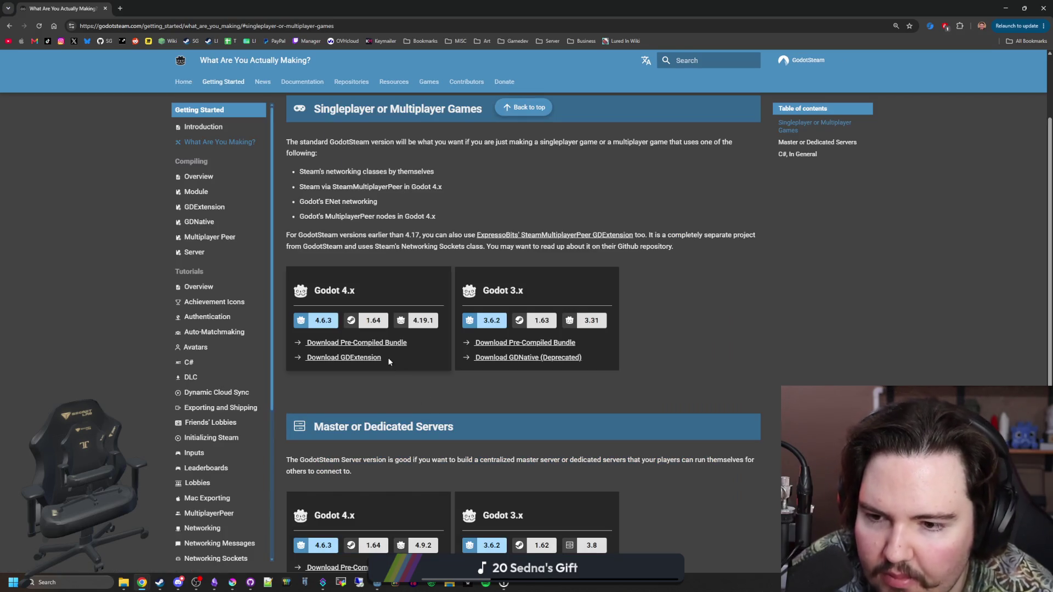
pyautogui.scroll(-5, 434, 217)
pyautogui.scroll(7, 489, 247)
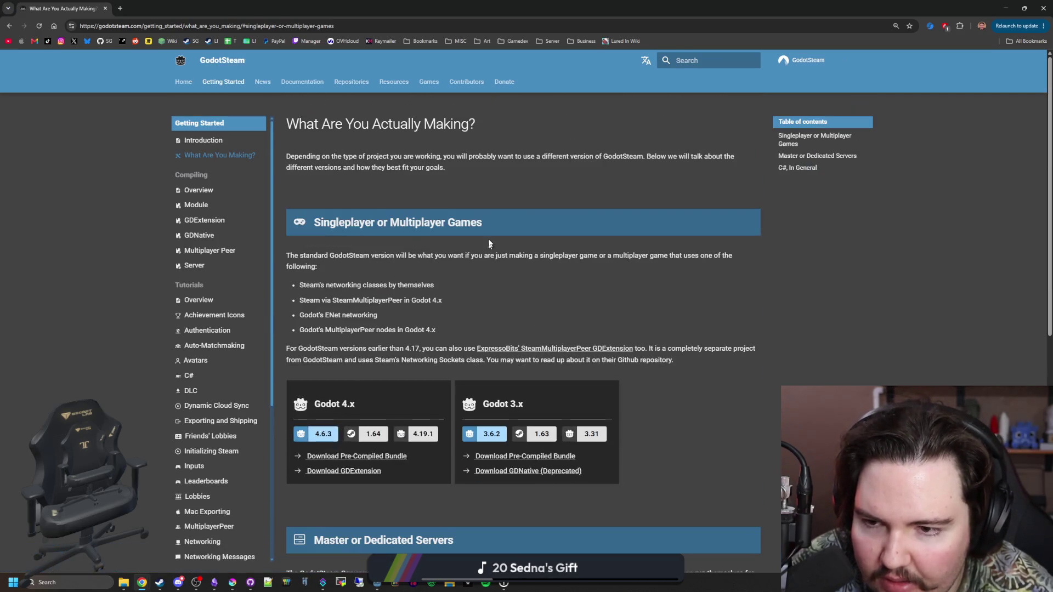
pyautogui.hotkey('alt', 'Left')
pyautogui.hotkey('alt', 'Tab')
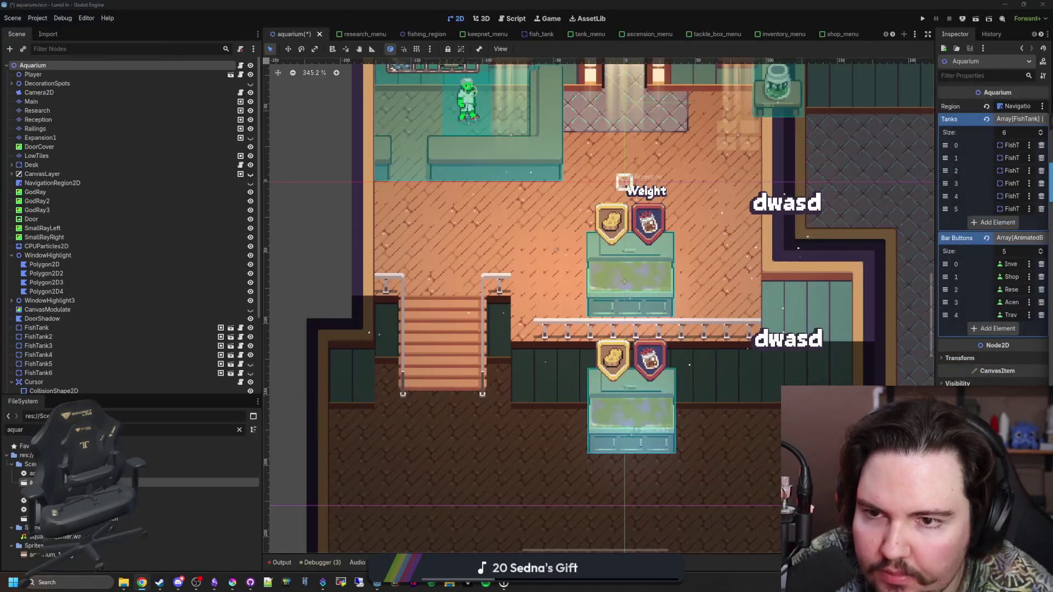
# Step: Search the AssetLib for 'godotsteam'
pyautogui.click(590, 20)
pyautogui.click(462, 50)
pyautogui.write('godotsteam')
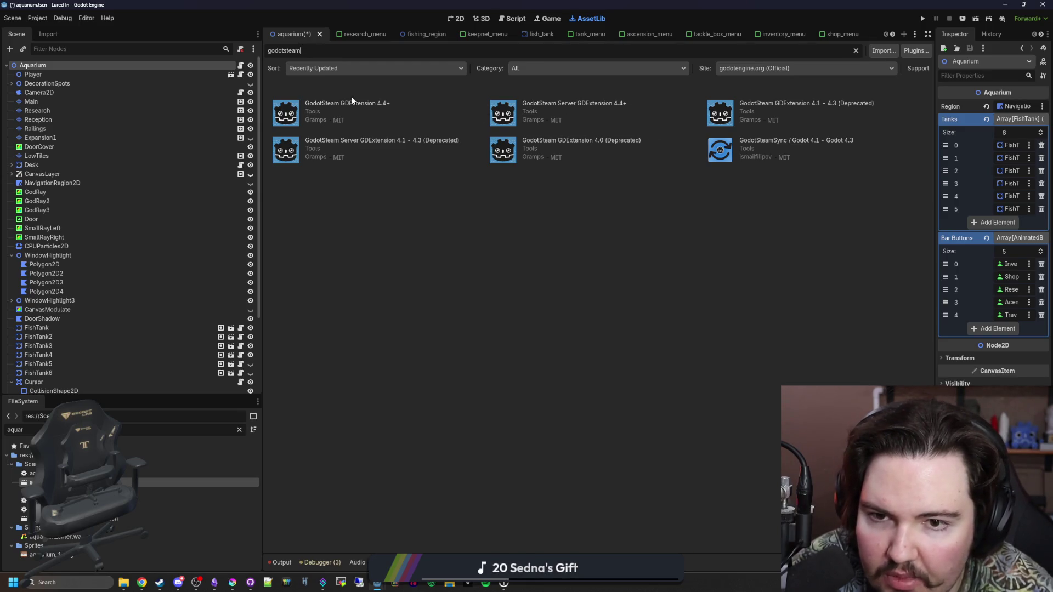
# Step: Review the GodotSteam GDExtension 4.4+ details and open its linked repository page
pyautogui.click(341, 104)
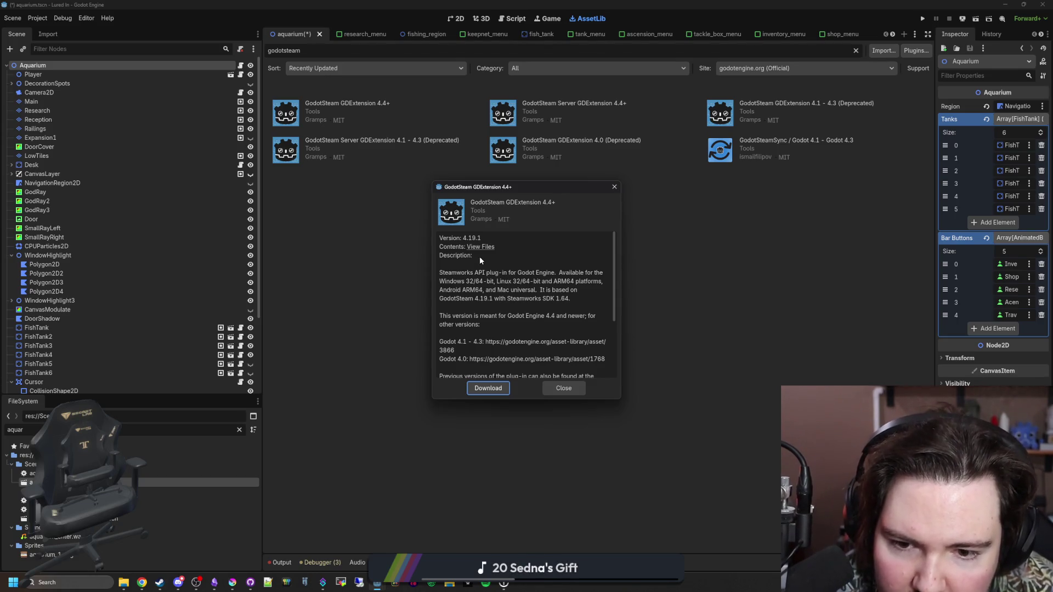
pyautogui.scroll(-1, 514, 277)
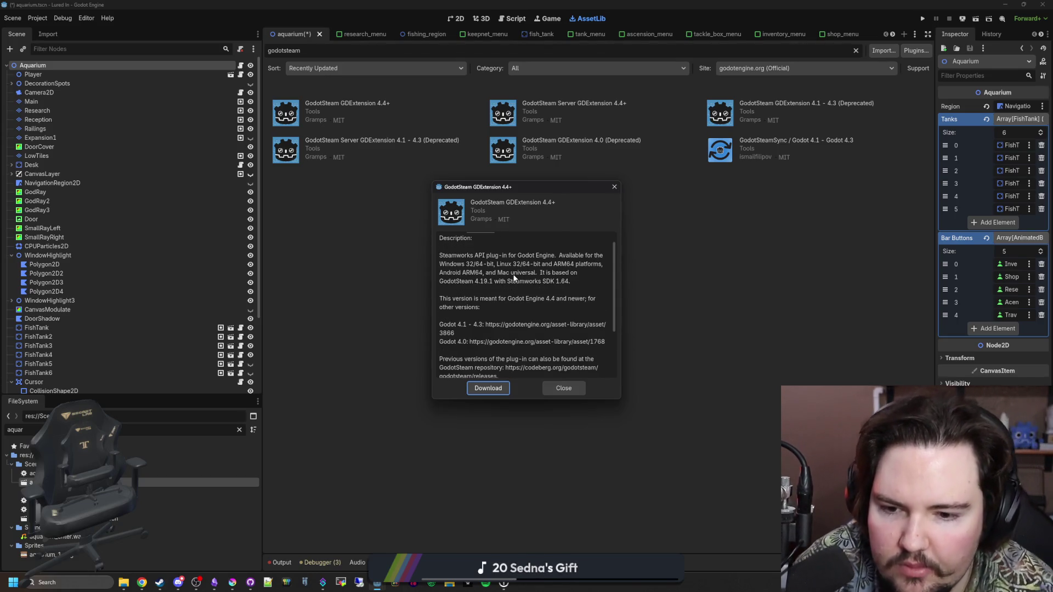
pyautogui.scroll(-1, 514, 277)
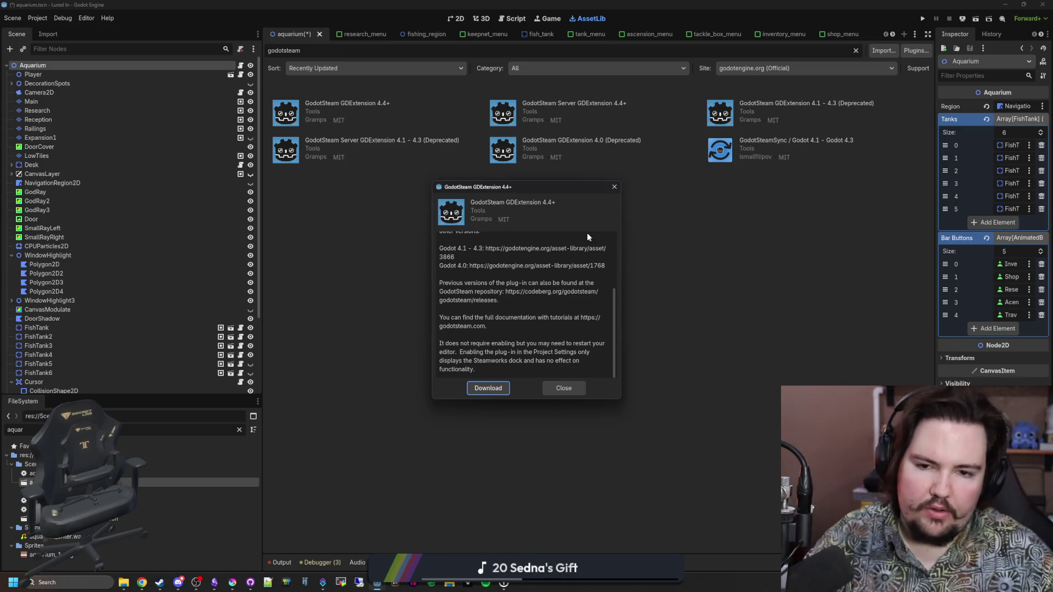
pyautogui.scroll(1, 560, 269)
pyautogui.scroll(1, 560, 273)
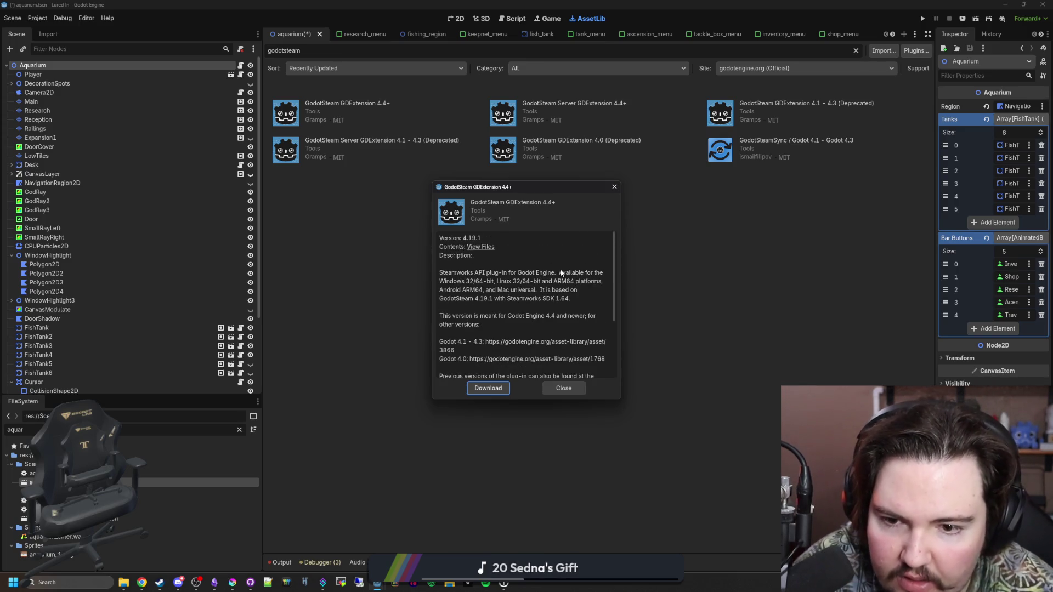
pyautogui.click(484, 248)
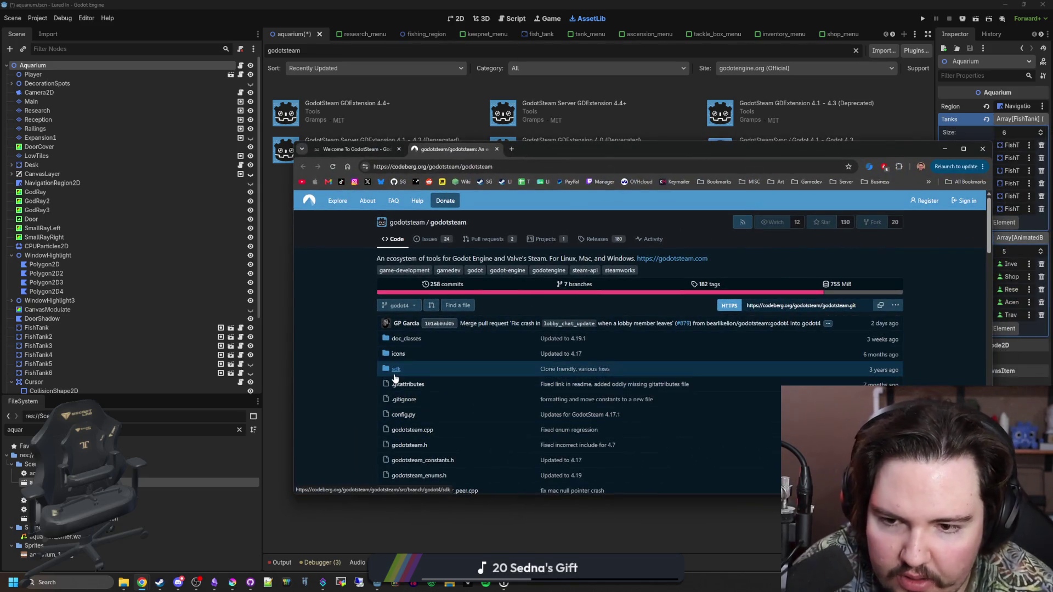
# Step: Read the GodotSteam Codeberg readme, checking the 4.19 compatibility row, then return to Godot
pyautogui.scroll(-10, 388, 296)
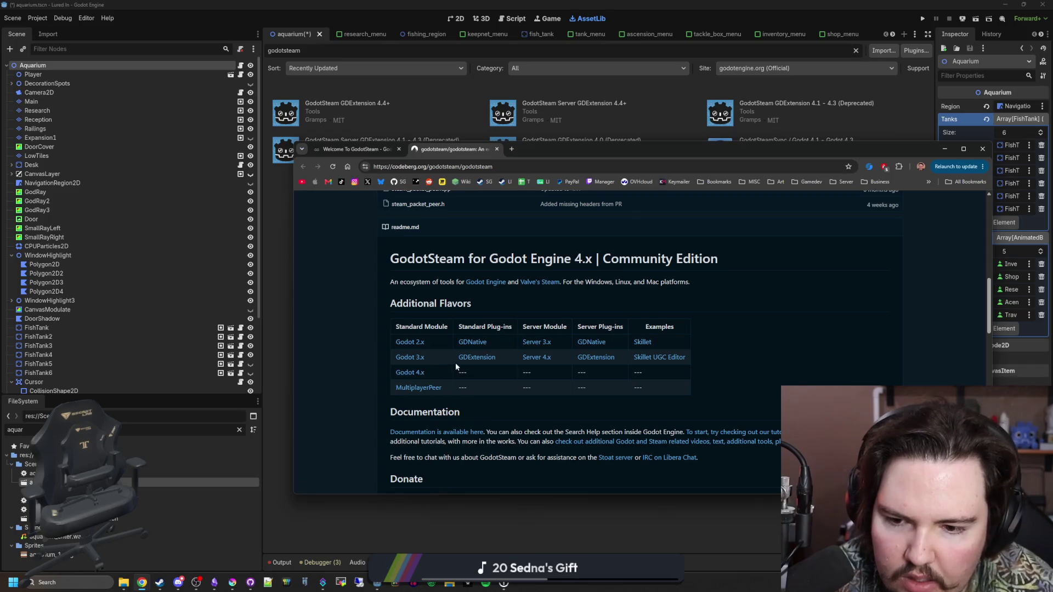
pyautogui.scroll(-3, 468, 361)
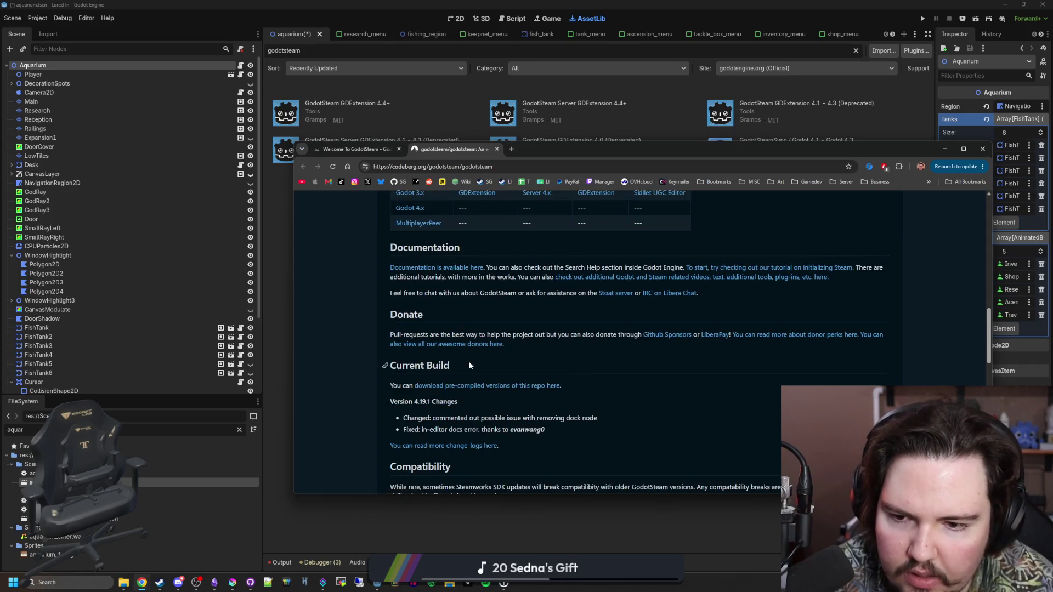
pyautogui.scroll(-3, 468, 361)
pyautogui.scroll(-3, 468, 363)
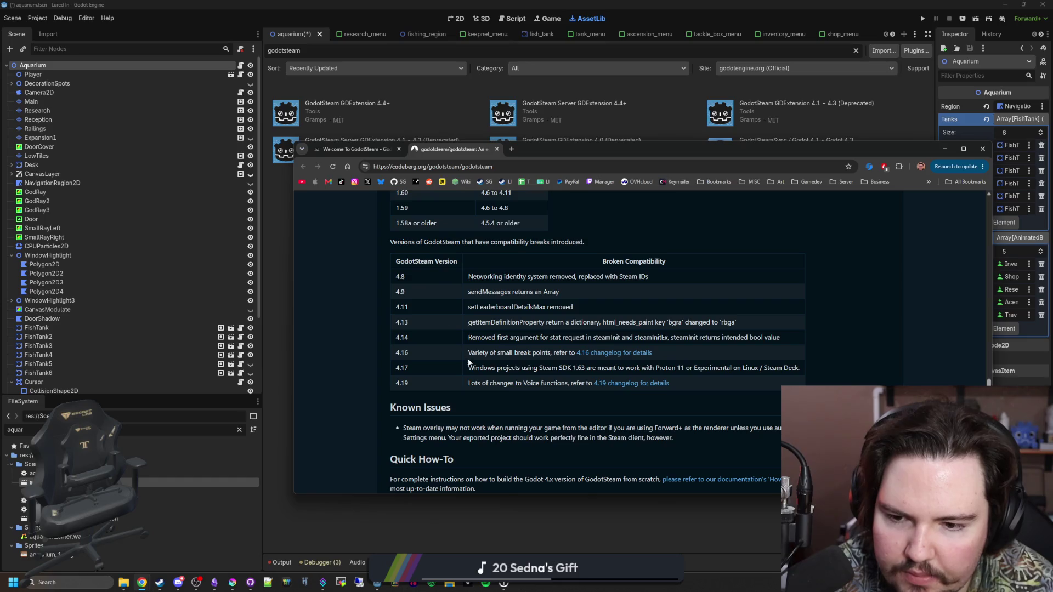
pyautogui.moveTo(551, 382); pyautogui.dragTo(574, 383)
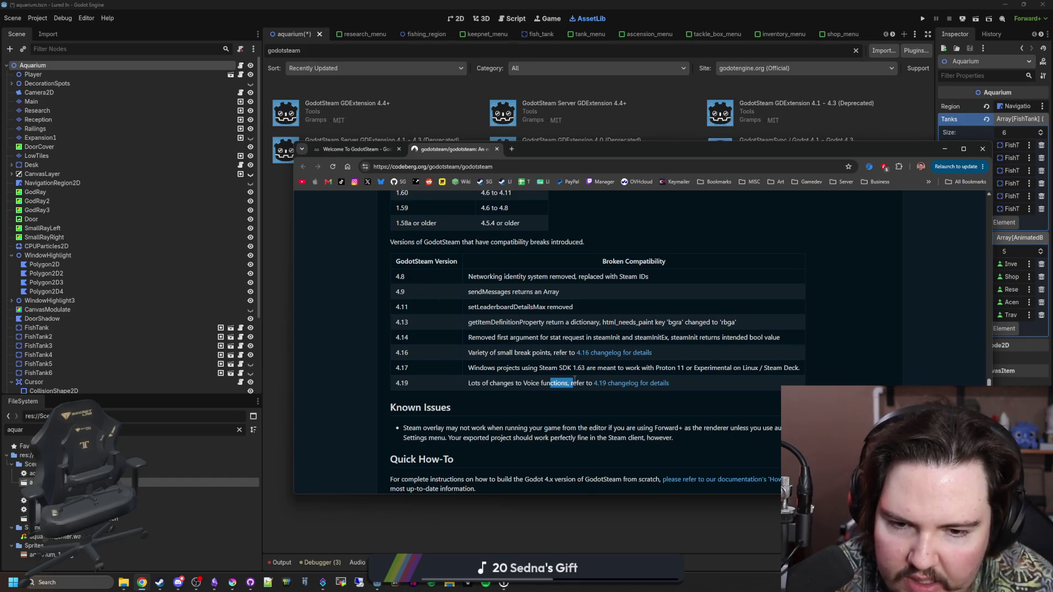
pyautogui.click(530, 388)
pyautogui.scroll(-3, 531, 388)
pyautogui.scroll(20, 531, 387)
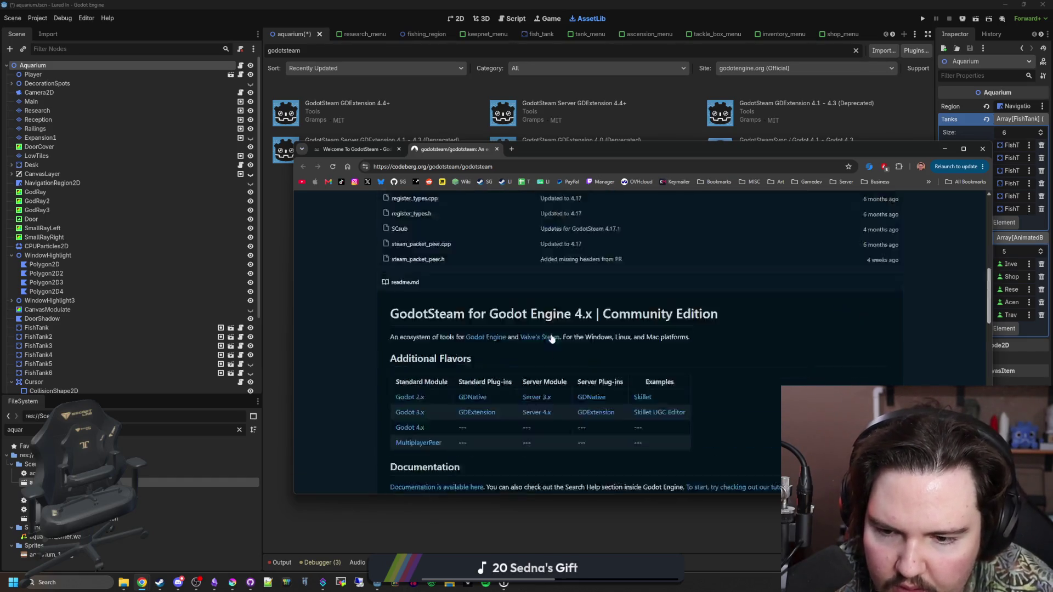
pyautogui.hotkey('alt', 'Tab')
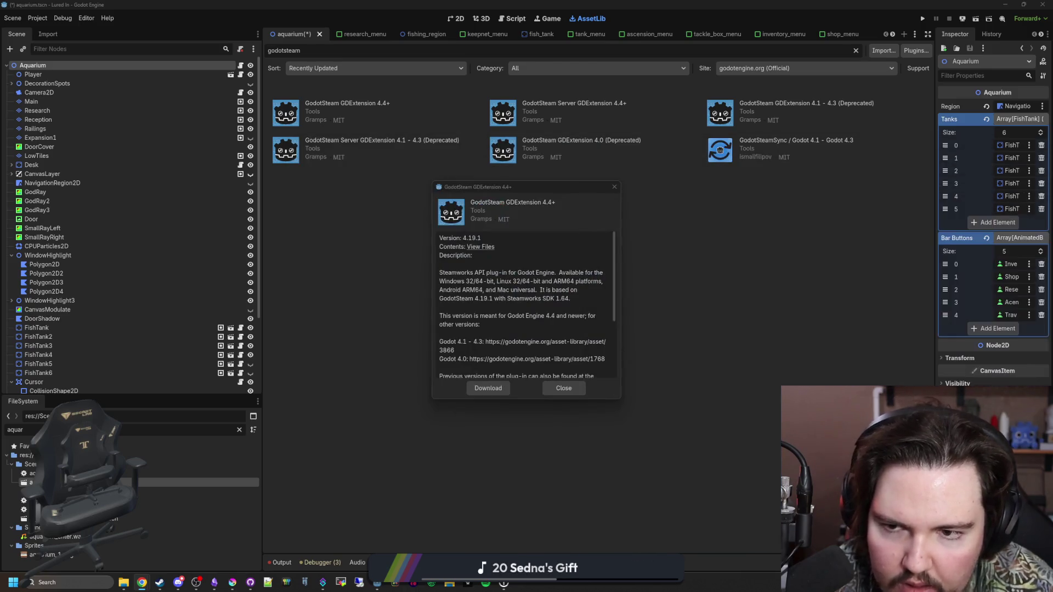
# Step: Close the GodotSteam asset details, save the aquarium scene, and return to the 2D view
pyautogui.scroll(-4, 491, 289)
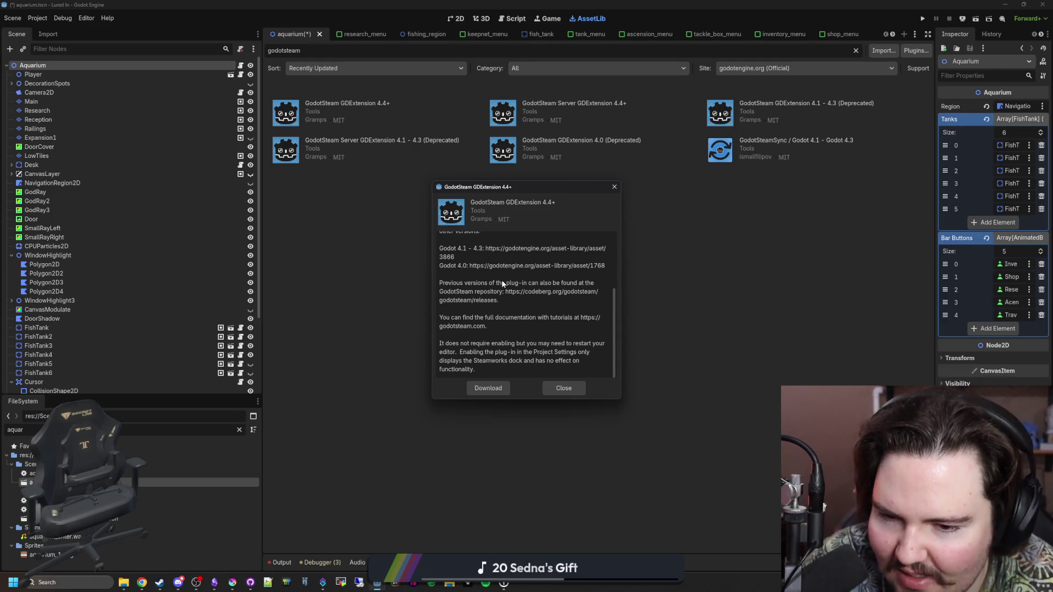
pyautogui.click(575, 389)
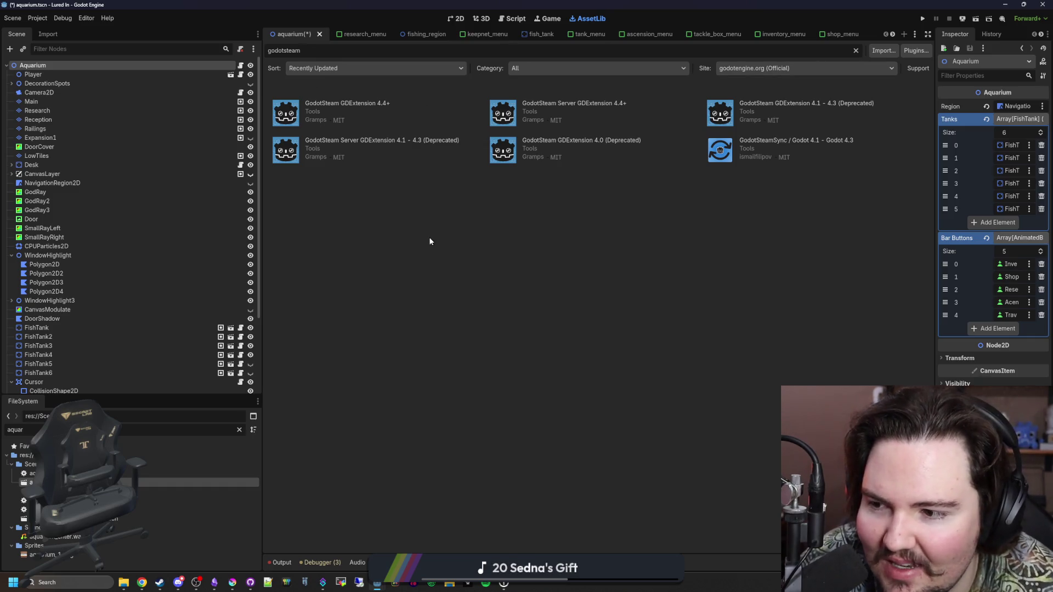
pyautogui.click(41, 92)
pyautogui.click(34, 65)
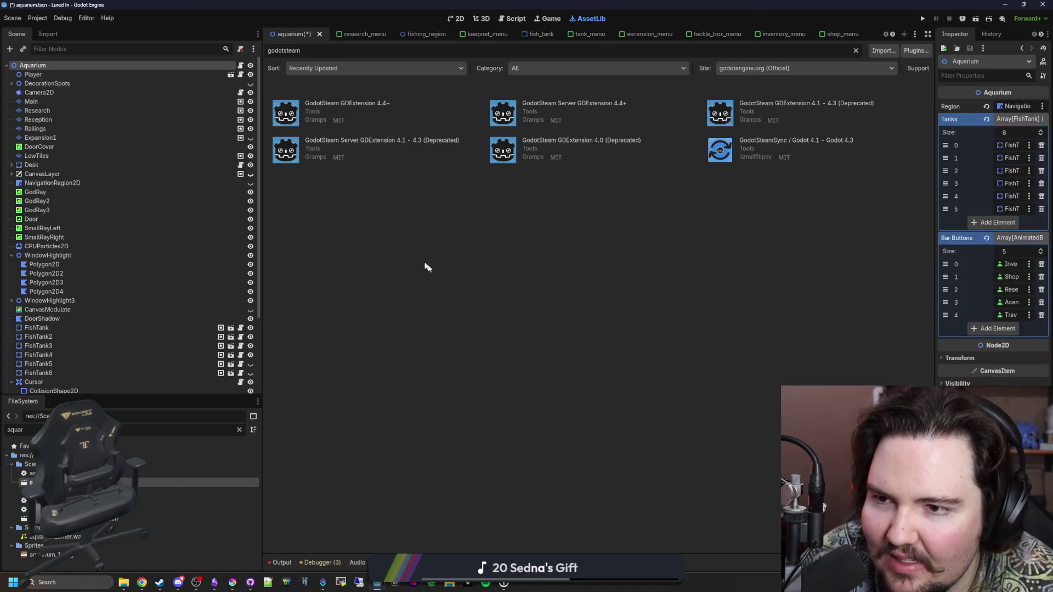
pyautogui.hotkey('ctrl', 's')
pyautogui.click(458, 19)
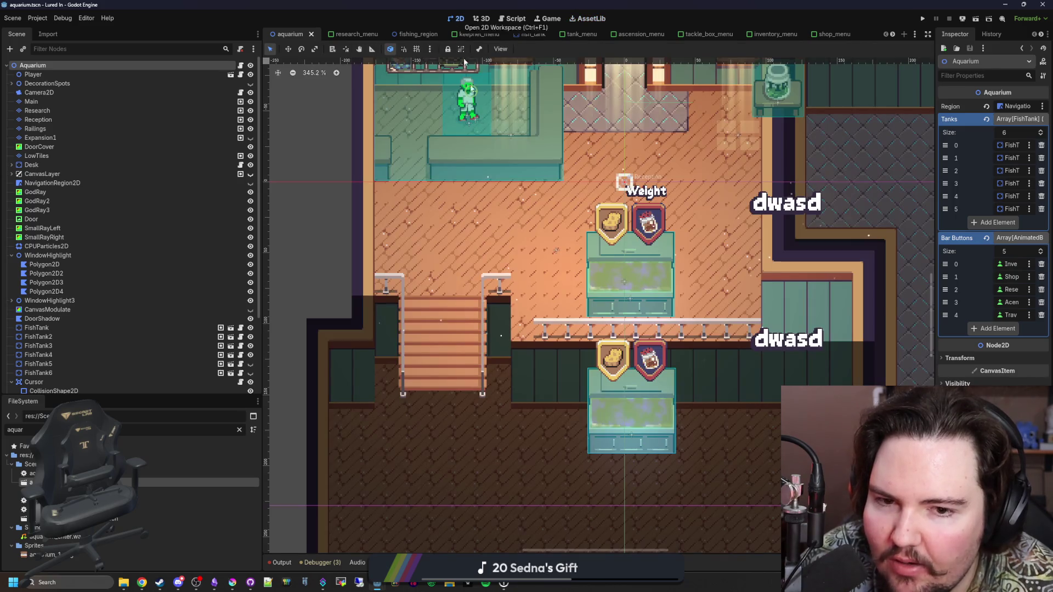
pyautogui.scroll(3, 487, 284)
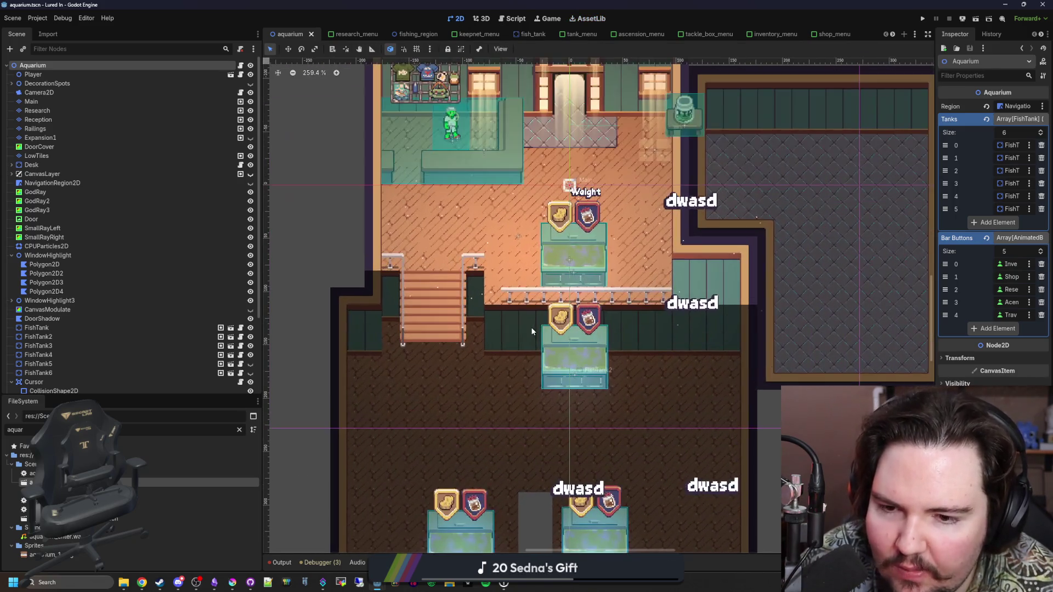
pyautogui.scroll(1, 395, 277)
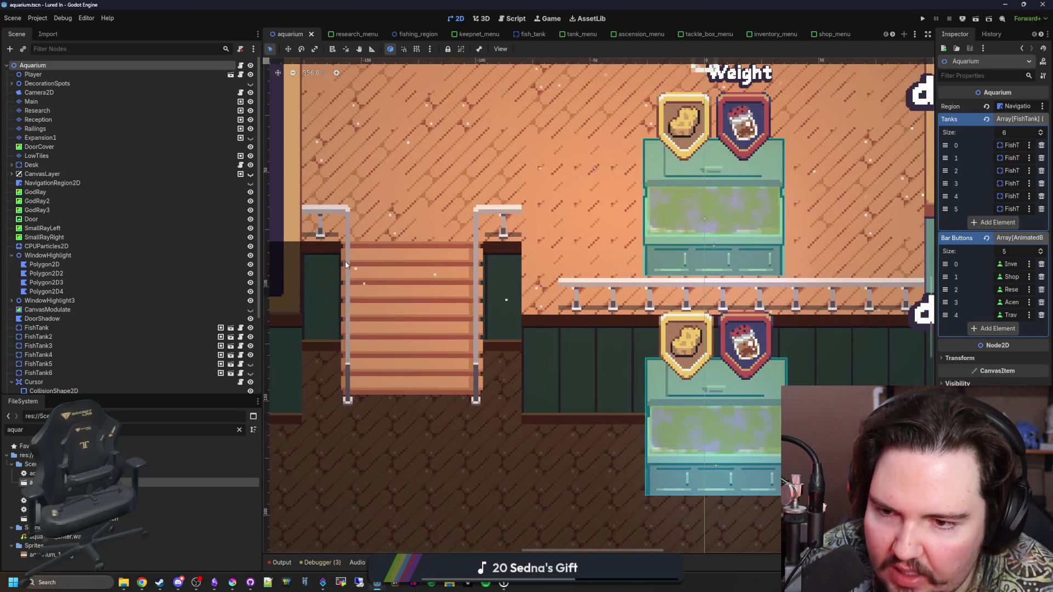
# Step: Select the Reception TileMapLayer in the Scene dock
pyautogui.scroll(-3, 345, 261)
pyautogui.scroll(1, 405, 274)
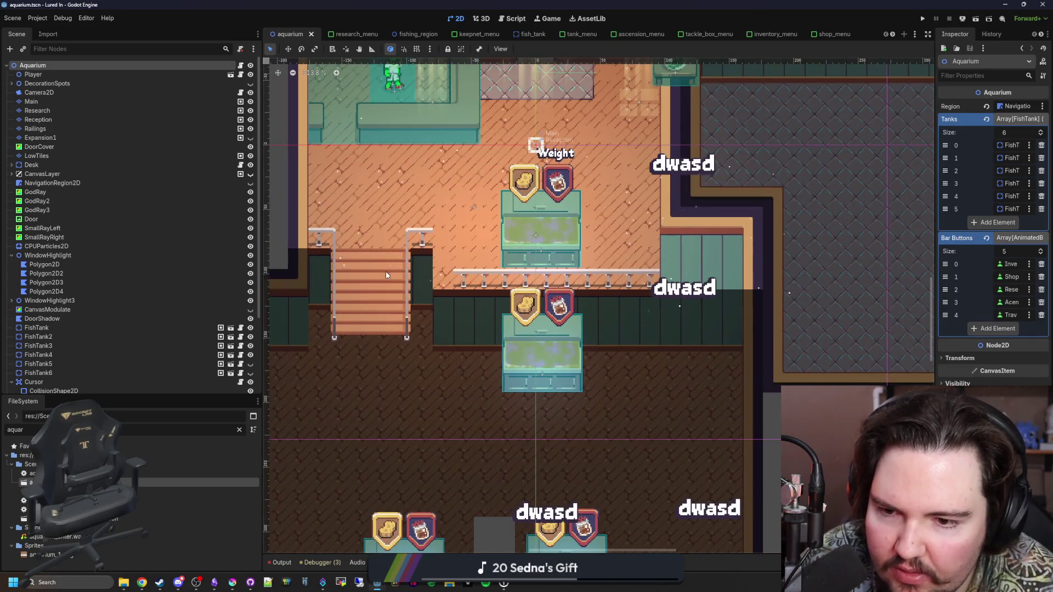
pyautogui.scroll(-6, 386, 274)
pyautogui.scroll(6, 515, 340)
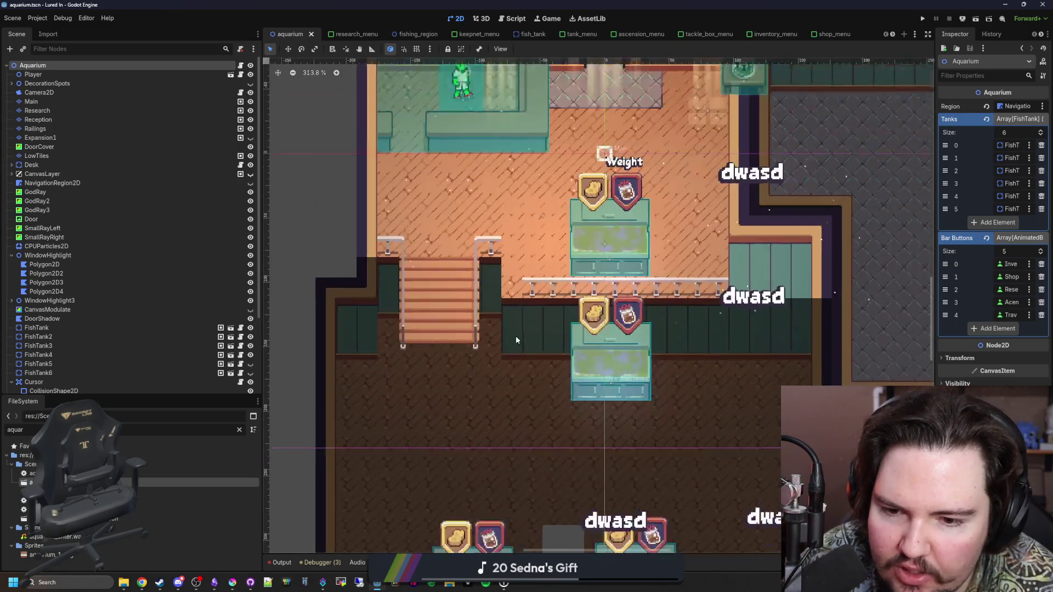
pyautogui.scroll(3, 494, 335)
pyautogui.scroll(-6, 468, 334)
pyautogui.scroll(3, 413, 245)
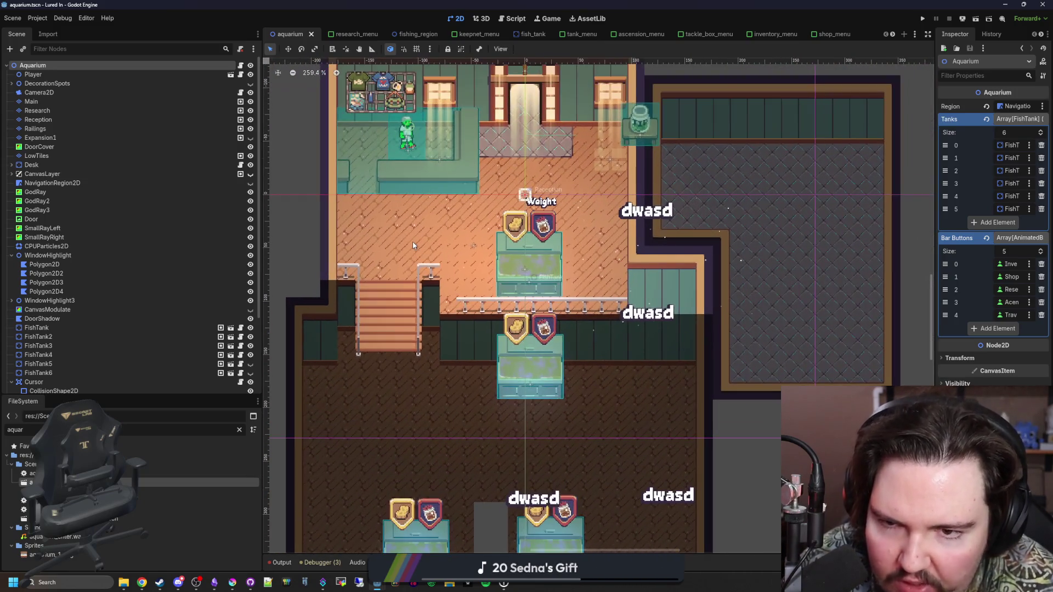
pyautogui.scroll(-1, 413, 245)
pyautogui.scroll(2, 413, 245)
pyautogui.scroll(-3, 439, 274)
pyautogui.scroll(3, 492, 369)
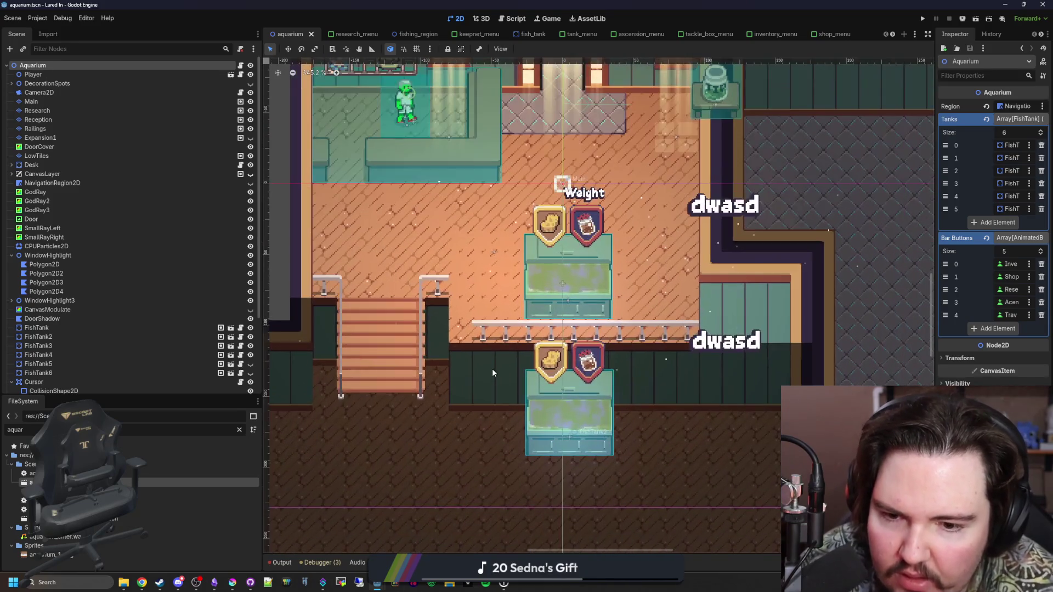
pyautogui.scroll(1, 384, 340)
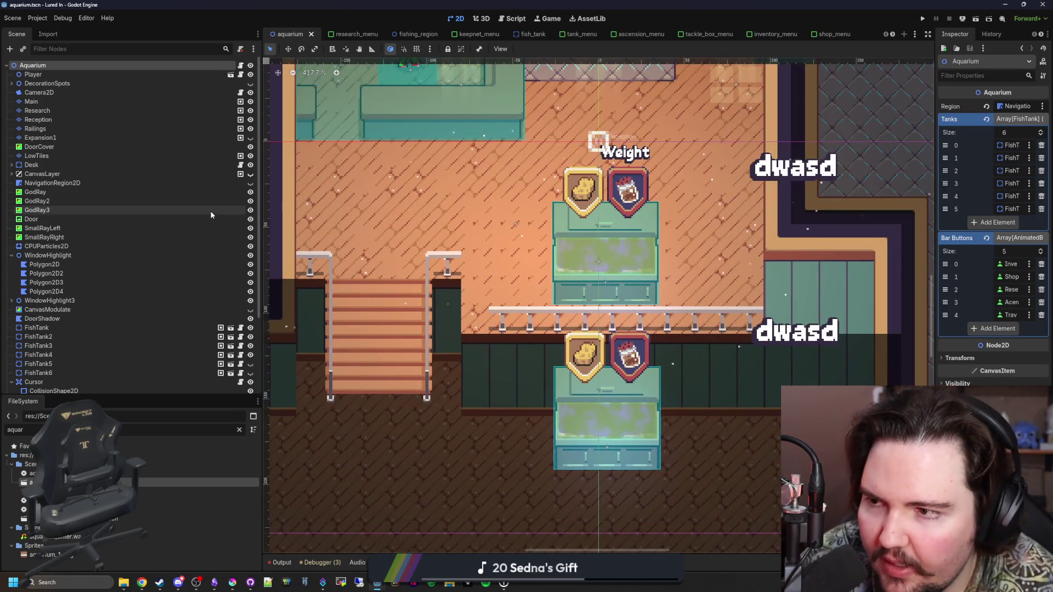
pyautogui.click(40, 73)
pyautogui.click(44, 65)
pyautogui.press('Down')
pyautogui.press('Down')
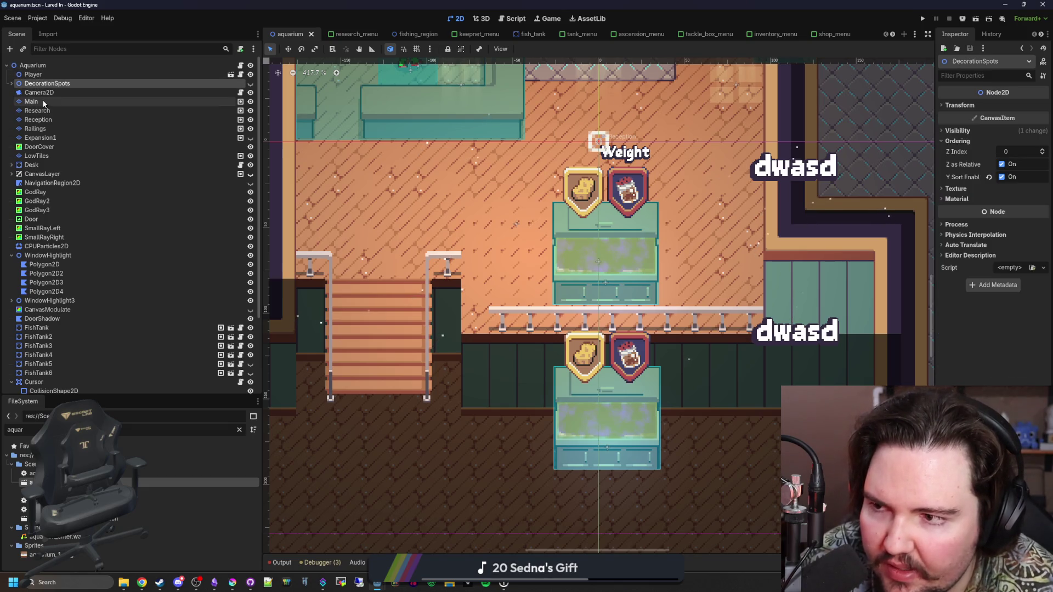
pyautogui.click(41, 101)
pyautogui.click(38, 120)
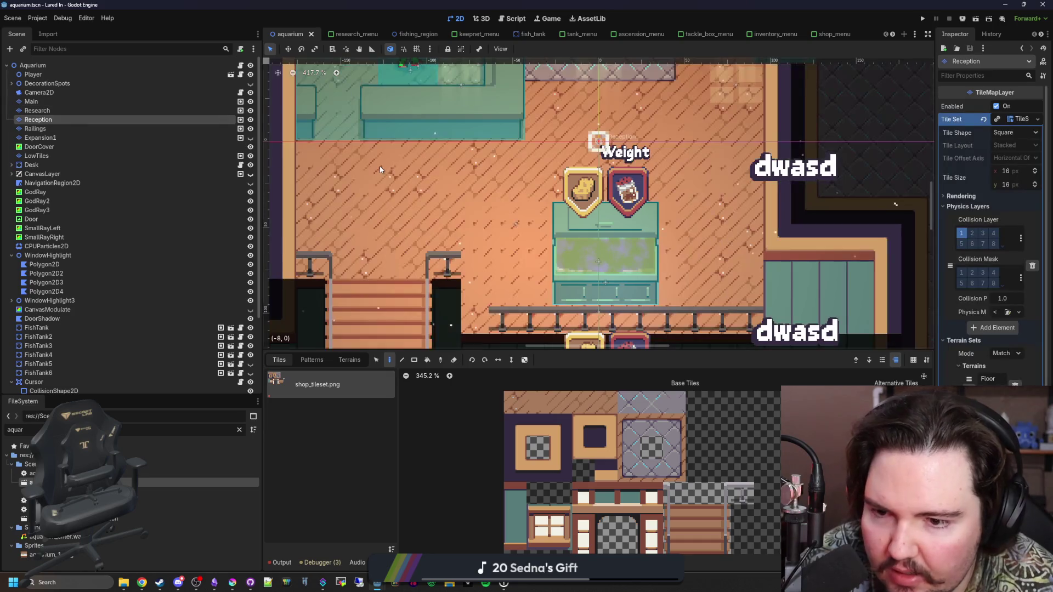
# Step: Erase the staircase tiles from the Reception layer
pyautogui.scroll(-2, 494, 208)
pyautogui.scroll(4, 361, 306)
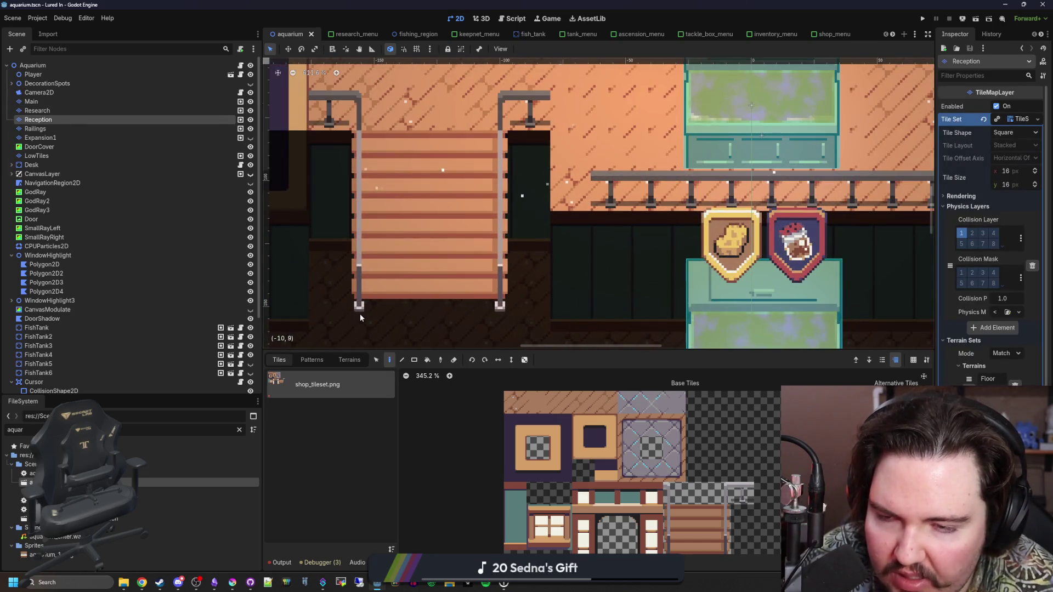
pyautogui.scroll(10, 360, 314)
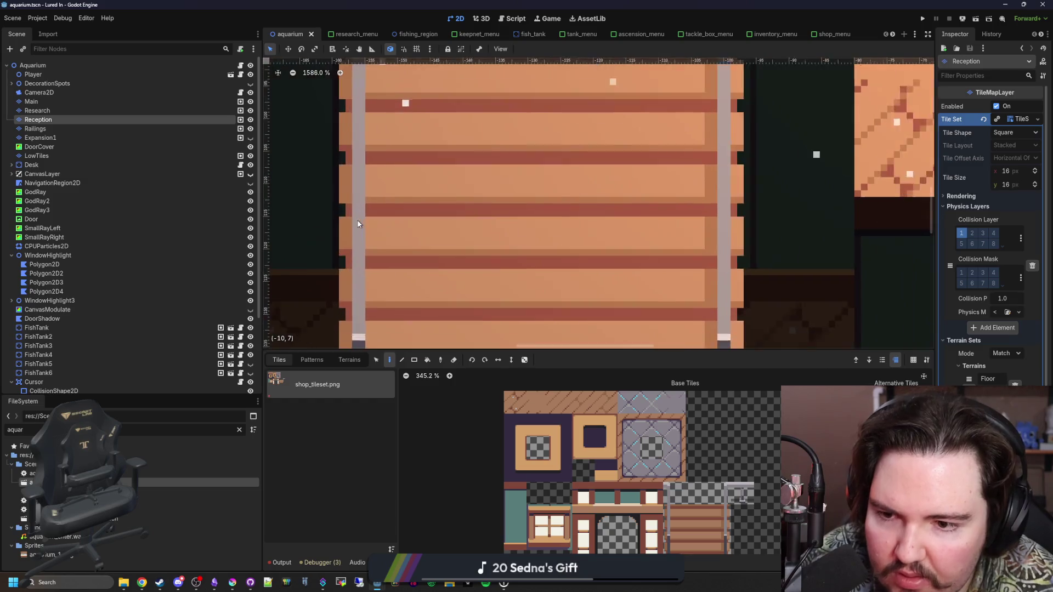
pyautogui.scroll(-9, 369, 284)
pyautogui.scroll(-5, 370, 285)
pyautogui.scroll(4, 372, 311)
pyautogui.moveTo(374, 310)
pyautogui.mouseDown()
pyautogui.moveTo(444, 275)
pyautogui.moveTo(505, 163)
pyautogui.moveTo(503, 202)
pyautogui.moveTo(429, 296)
pyautogui.moveTo(376, 186)
pyautogui.moveTo(453, 193)
pyautogui.moveTo(425, 198)
pyautogui.mouseUp()
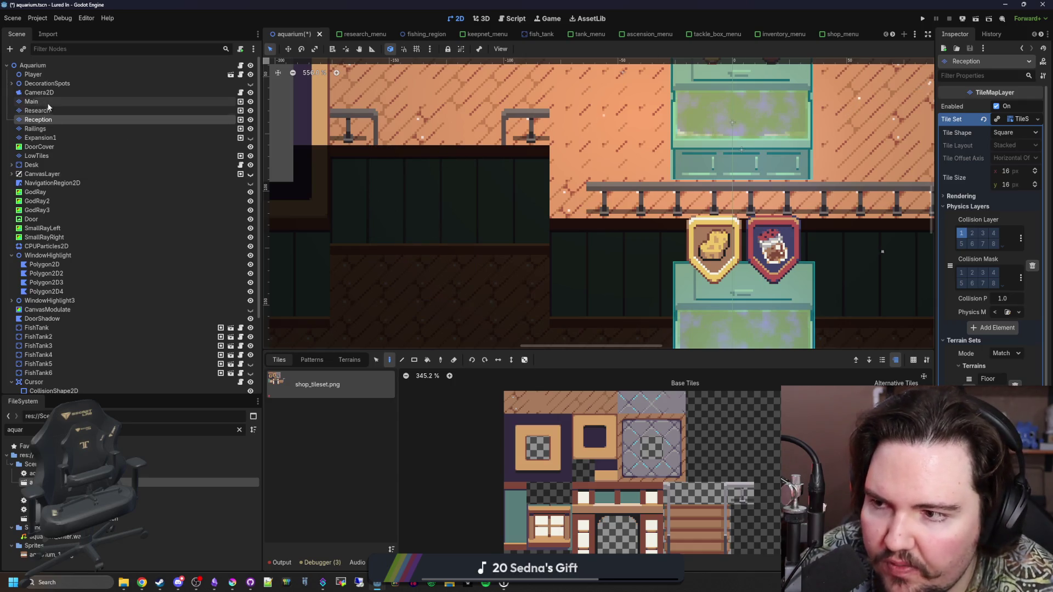
# Step: Erase the last stair piece and paint left and right stair-rail tiles from the atlas
pyautogui.click(31, 102)
pyautogui.moveTo(458, 442); pyautogui.dragTo(391, 376)
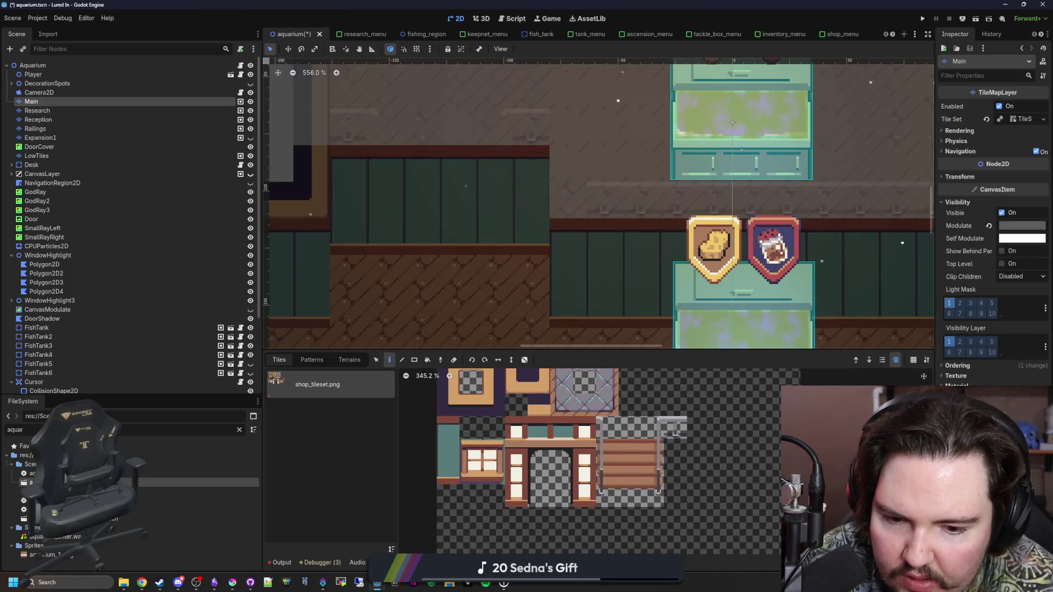
pyautogui.scroll(1, 647, 472)
pyautogui.moveTo(609, 491); pyautogui.dragTo(666, 425)
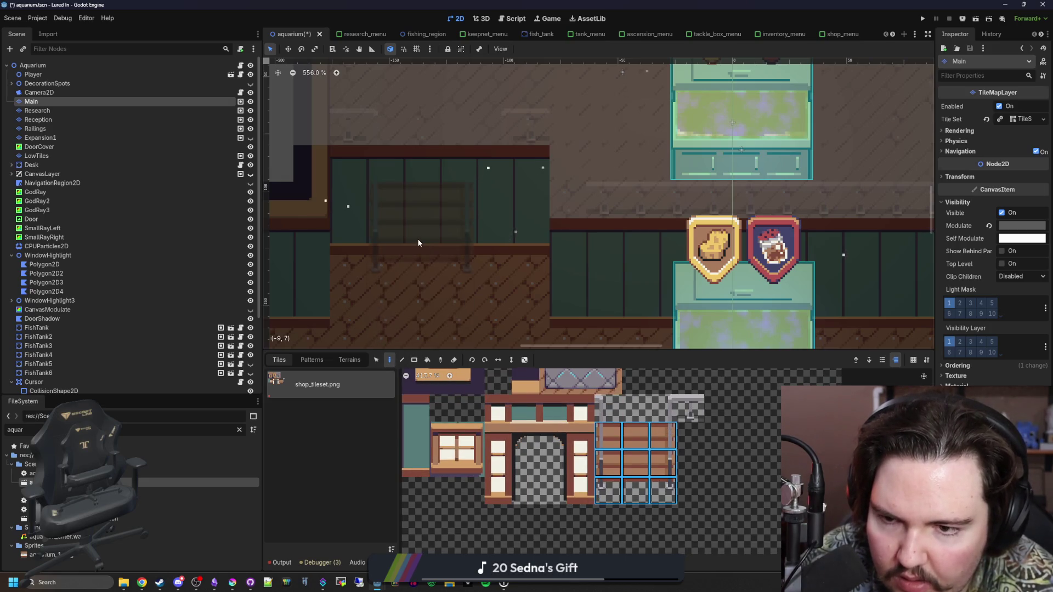
pyautogui.moveTo(607, 461); pyautogui.dragTo(606, 490)
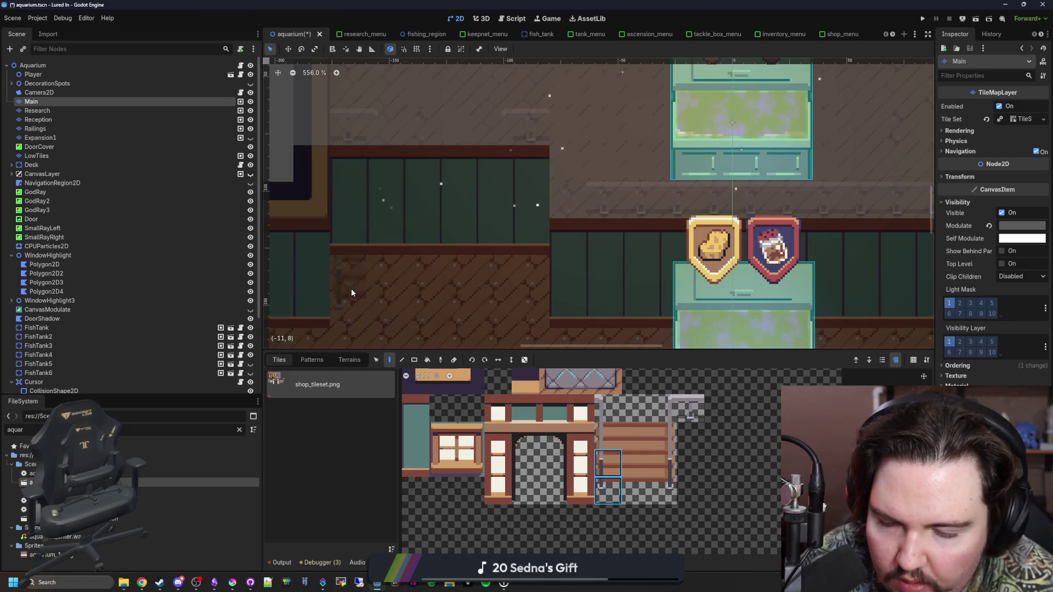
pyautogui.click(373, 282)
pyautogui.moveTo(663, 464); pyautogui.dragTo(662, 491)
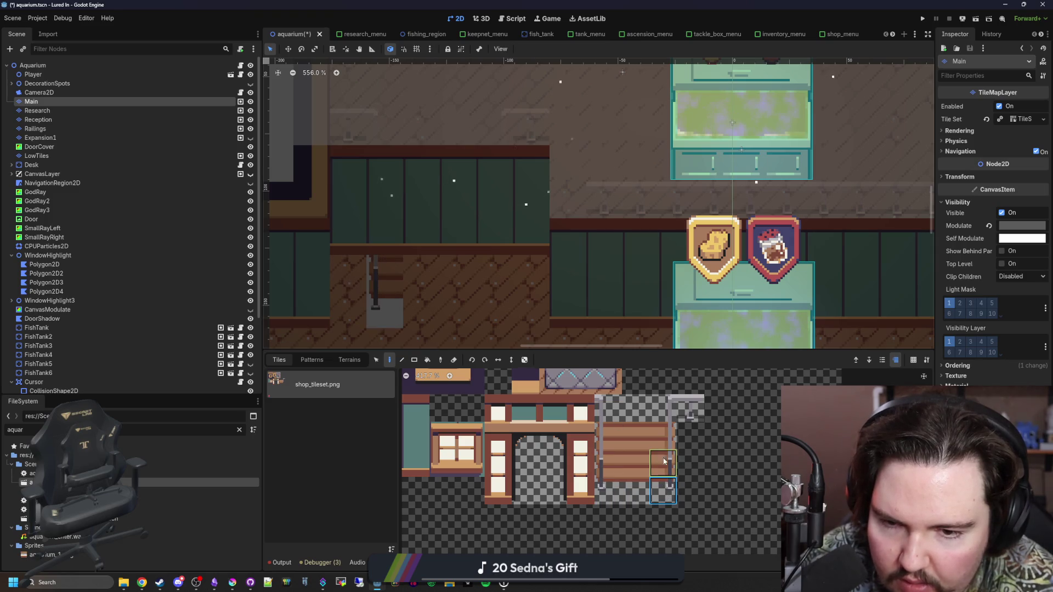
pyautogui.click(509, 296)
pyautogui.click(662, 436)
# Step: Paint a left rail column, the stair steps, and grey tiles at the stair bottom
pyautogui.moveTo(498, 226); pyautogui.dragTo(501, 174)
pyautogui.click(608, 436)
pyautogui.moveTo(384, 229)
pyautogui.mouseDown()
pyautogui.moveTo(385, 153)
pyautogui.moveTo(455, 200)
pyautogui.moveTo(433, 321)
pyautogui.mouseUp()
pyautogui.click(636, 436)
pyautogui.click(635, 490)
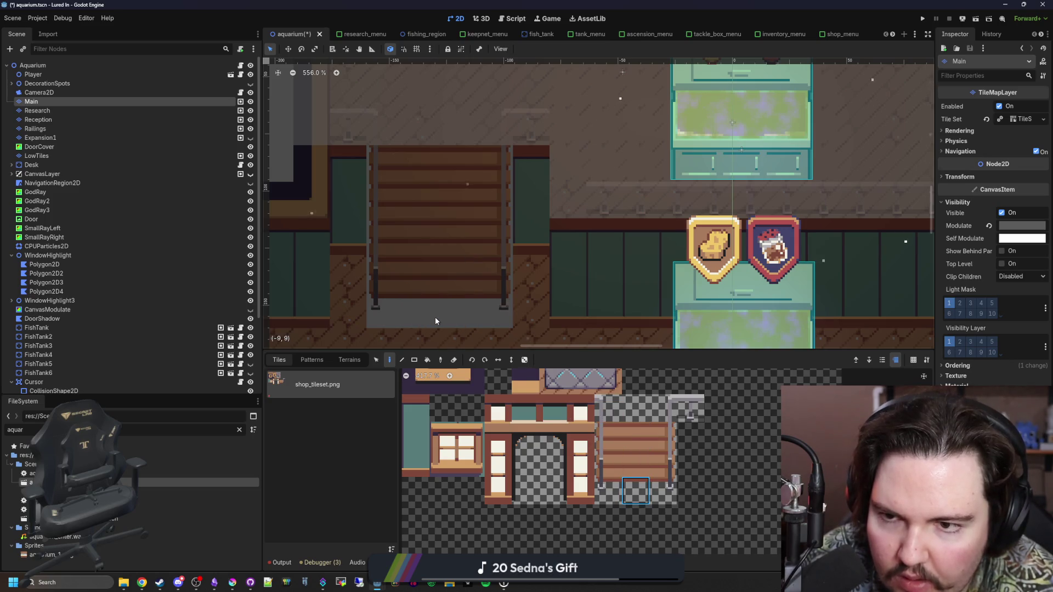
# Step: Save the aquarium scene and bring up the Krita floor-plan sketch
pyautogui.scroll(2, 423, 156)
pyautogui.scroll(-5, 423, 143)
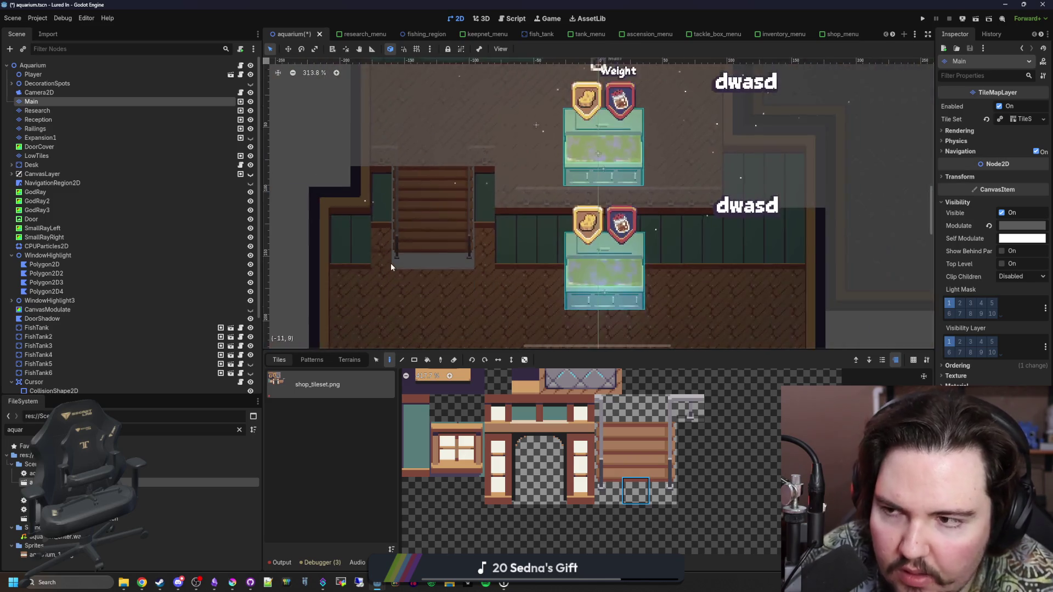
pyautogui.scroll(-2, 390, 267)
pyautogui.click(34, 65)
pyautogui.scroll(-4, 433, 283)
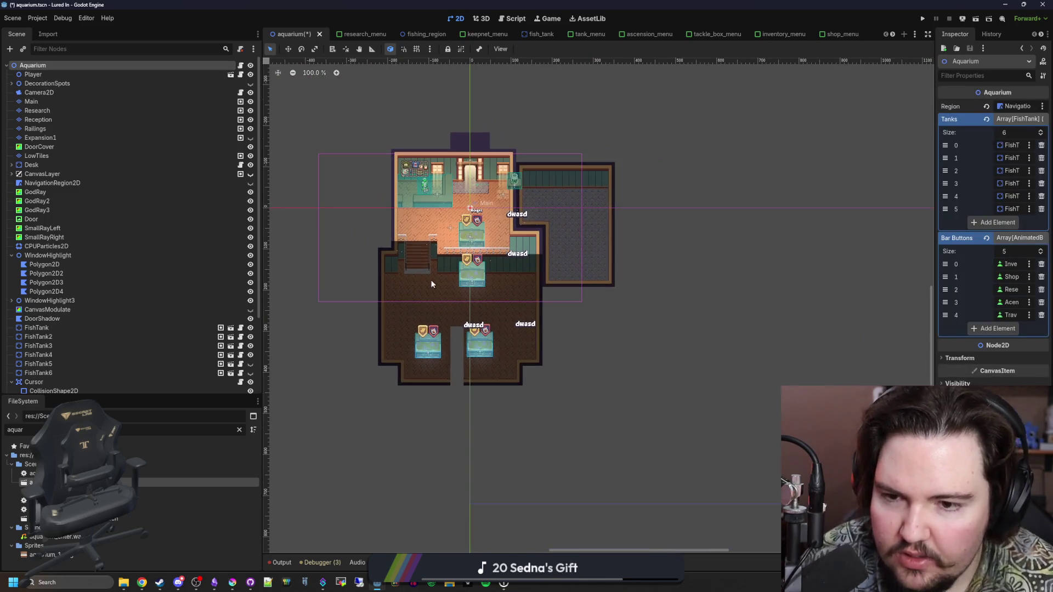
pyautogui.scroll(7, 414, 288)
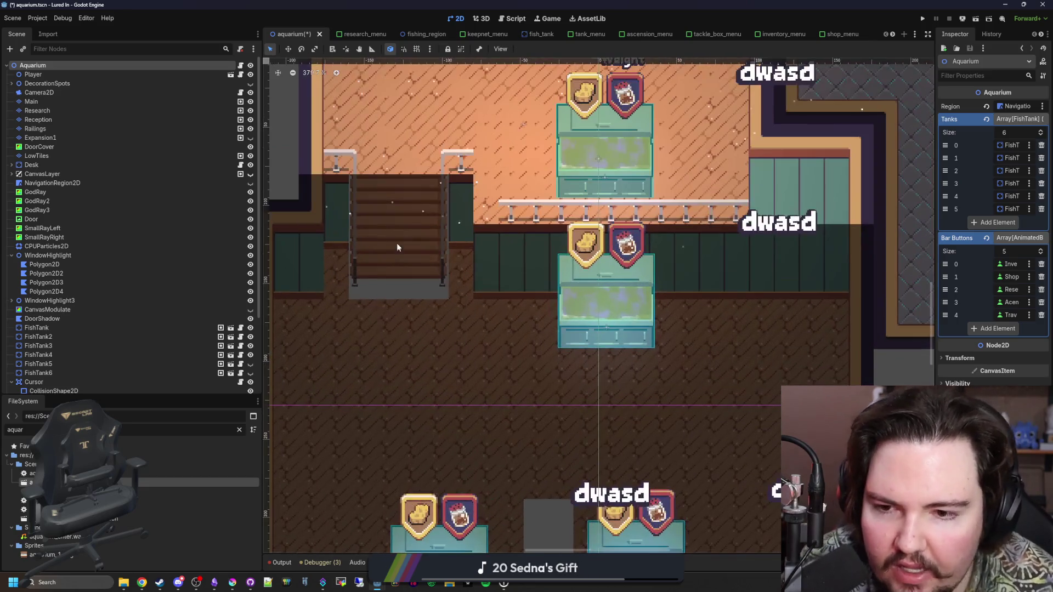
pyautogui.scroll(4, 324, 195)
pyautogui.hotkey('ctrl', 's')
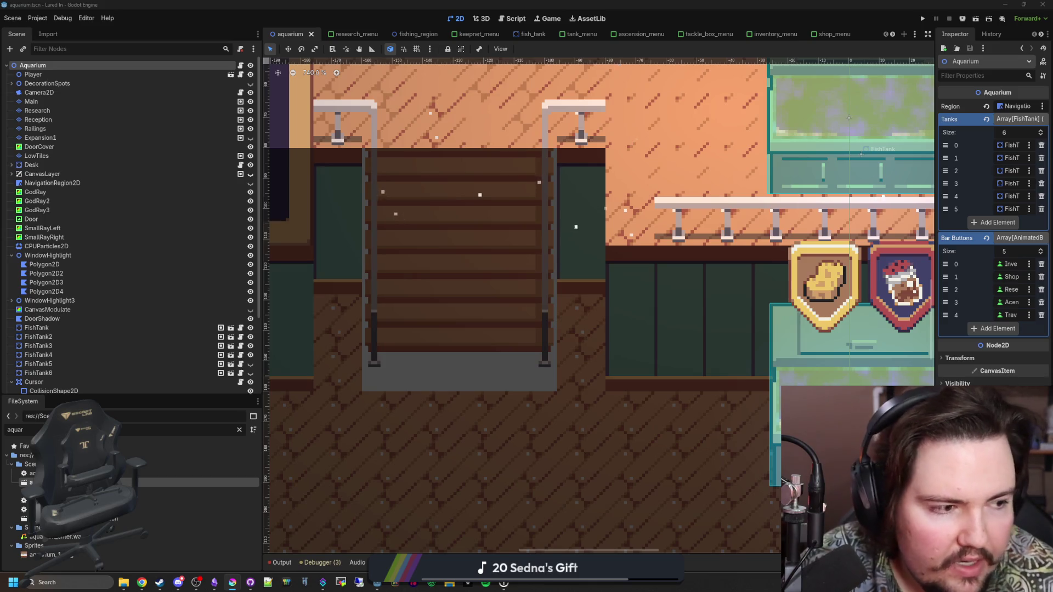
pyautogui.click(413, 582)
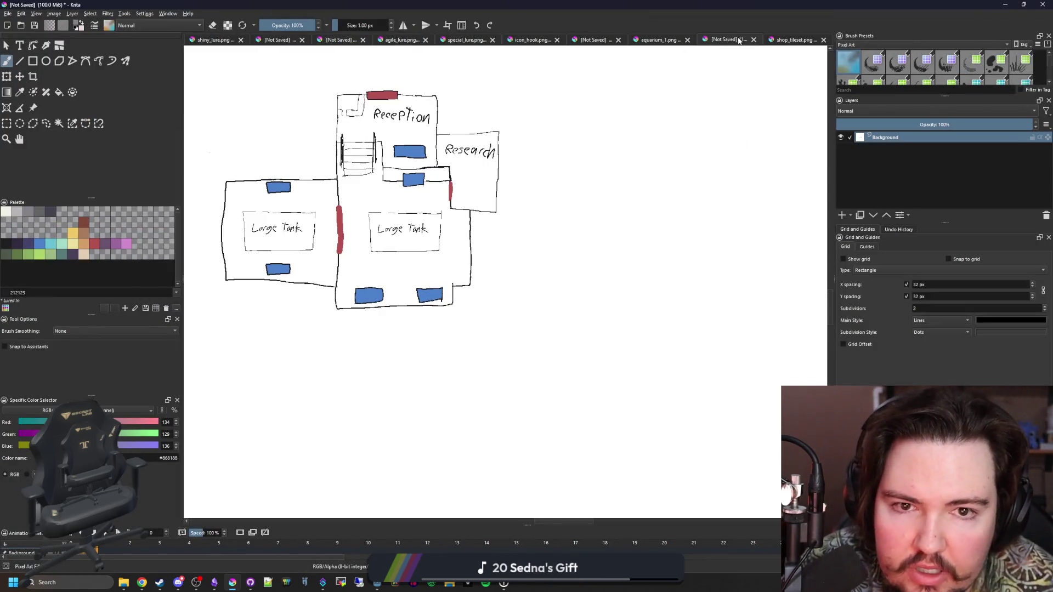
# Step: In shop_tileset.png, delete a 16×16 rectangular selection from the stair tile's lower middle
pyautogui.click(794, 40)
pyautogui.scroll(3, 521, 191)
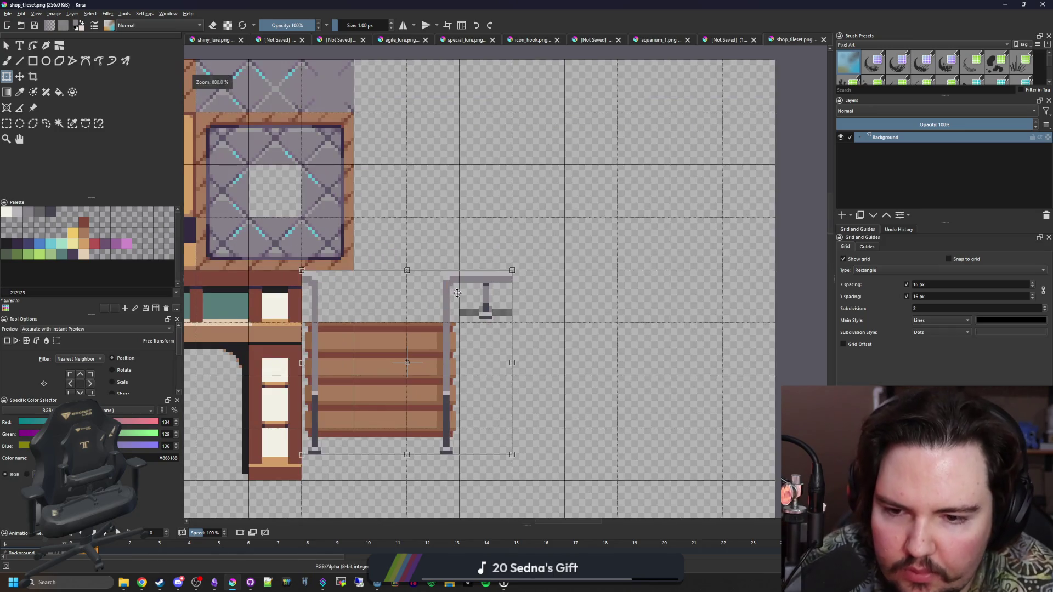
pyautogui.scroll(-2, 434, 353)
pyautogui.scroll(1, 434, 352)
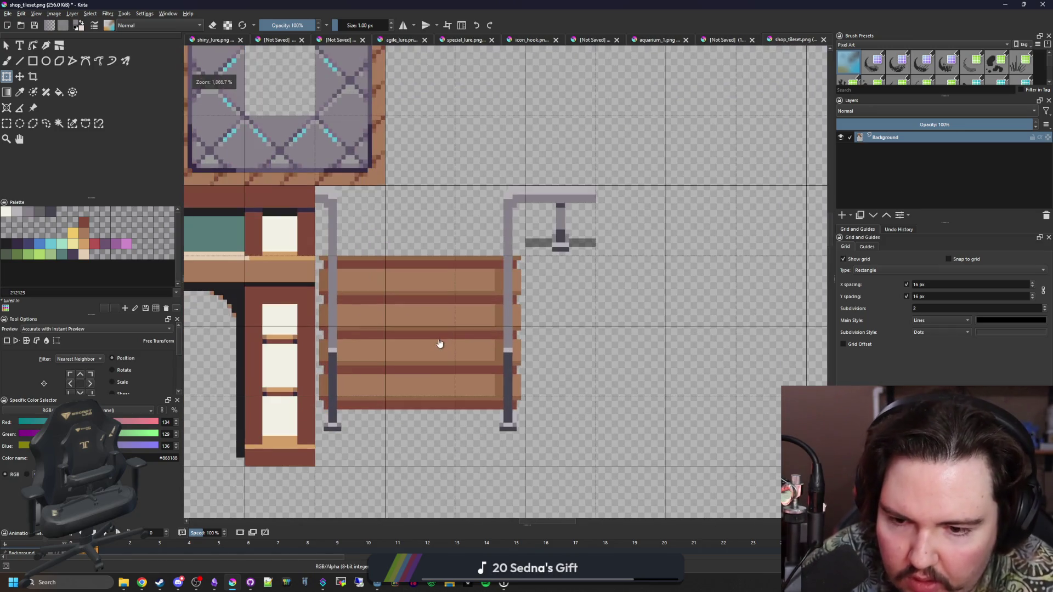
pyautogui.hotkey('ctrl', 'r')
pyautogui.scroll(2, 450, 373)
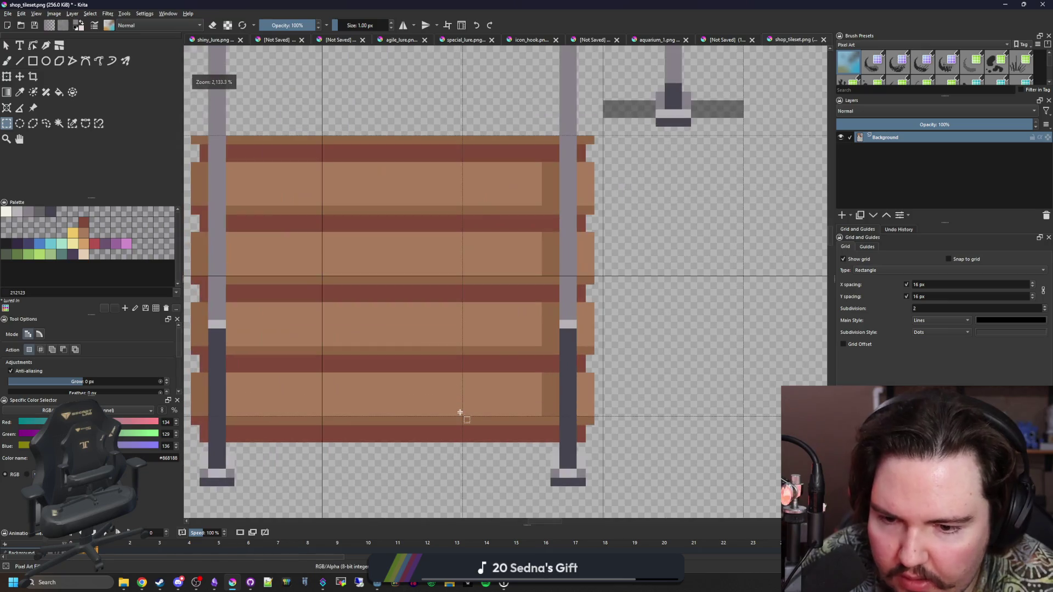
pyautogui.moveTo(461, 416); pyautogui.dragTo(320, 280)
pyautogui.press('Delete')
pyautogui.scroll(-3, 410, 345)
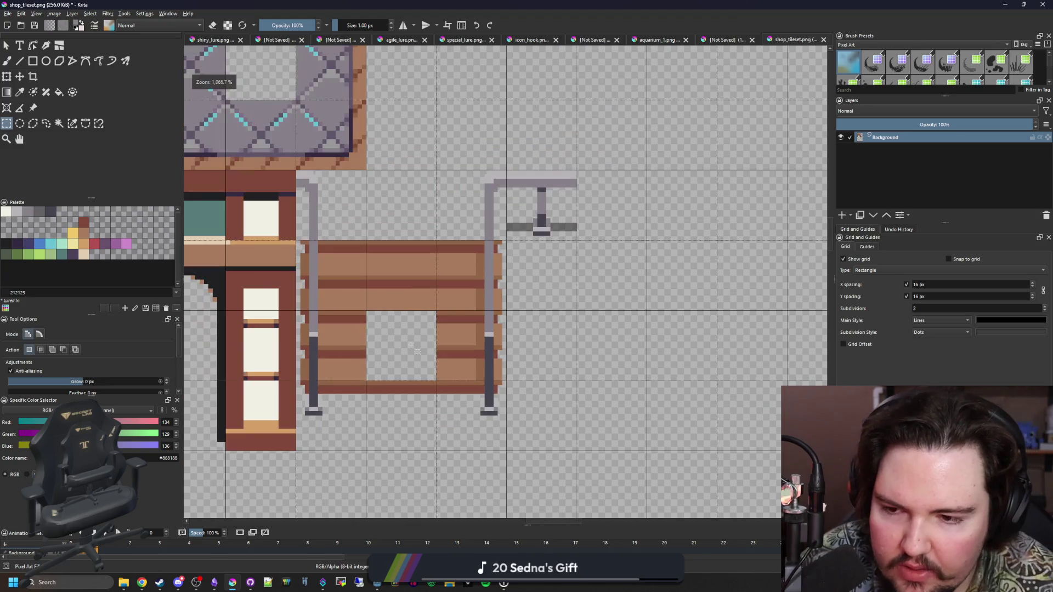
pyautogui.scroll(-1, 418, 288)
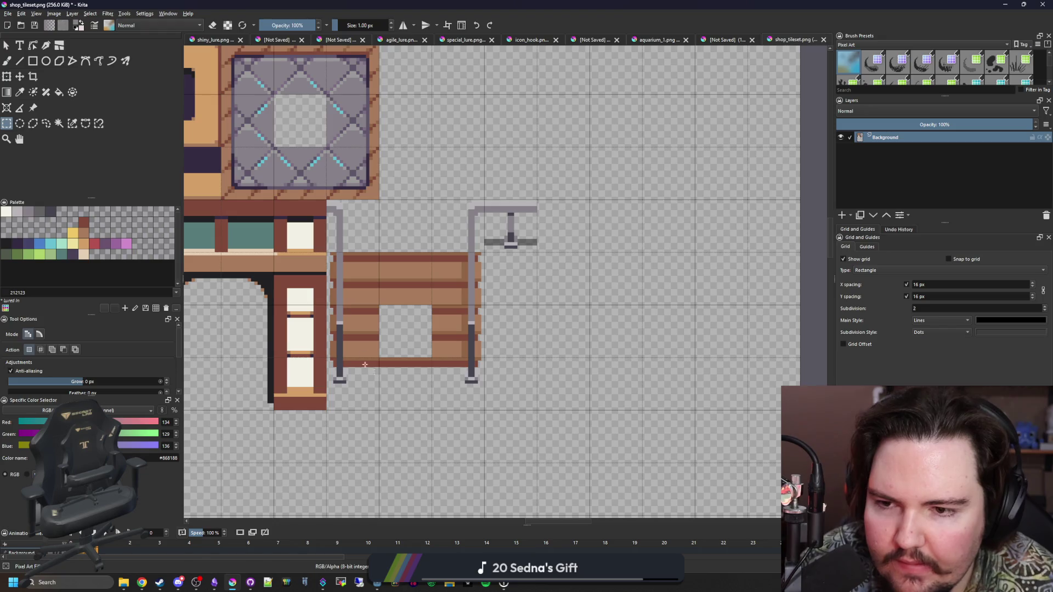
pyautogui.scroll(1, 413, 283)
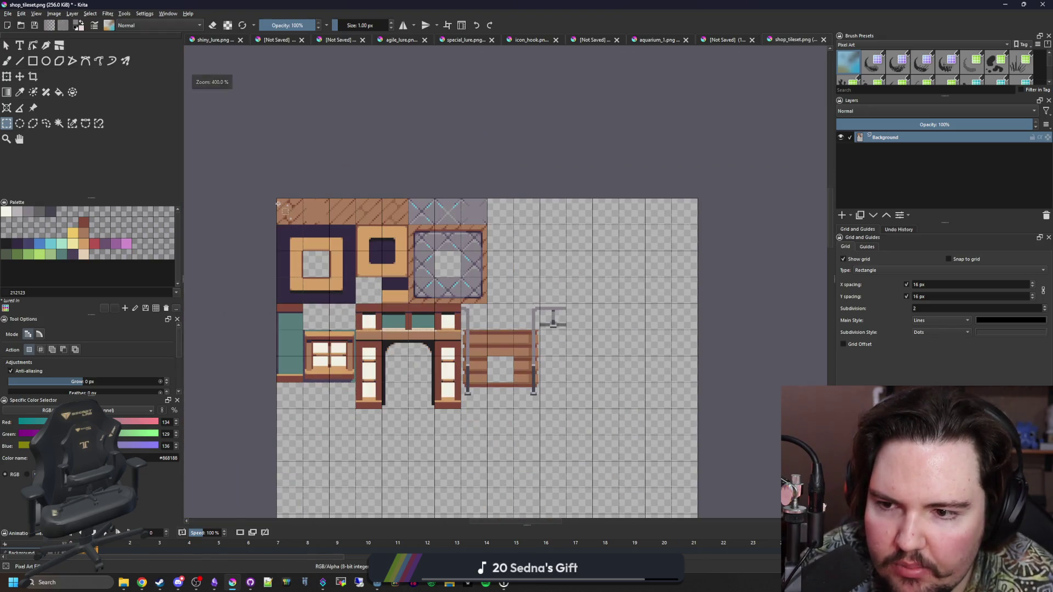
pyautogui.scroll(5, 518, 378)
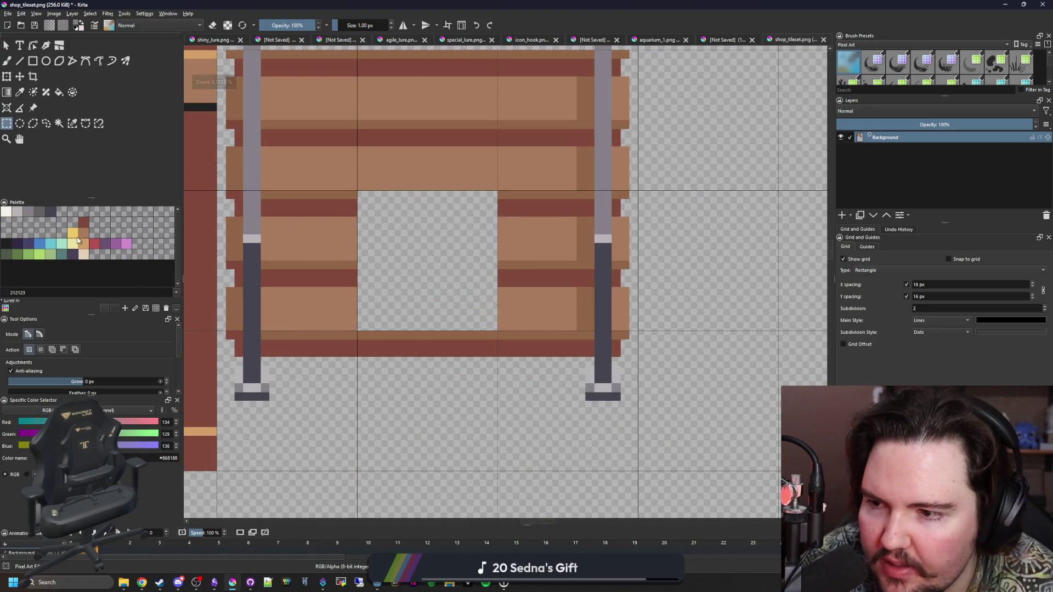
# Step: Set the drawing colour to bright yellow and draw two filled yellow rectangles below the stairs
pyautogui.click(40, 255)
pyautogui.moveTo(149, 446); pyautogui.dragTo(203, 423)
pyautogui.click(36, 446)
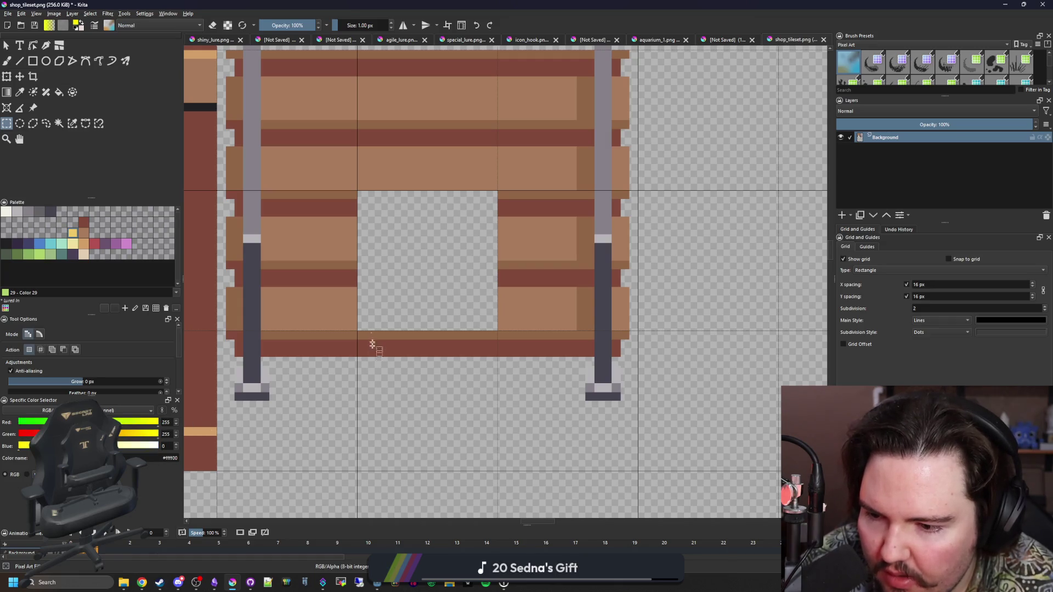
pyautogui.scroll(-1, 372, 351)
pyautogui.click(33, 61)
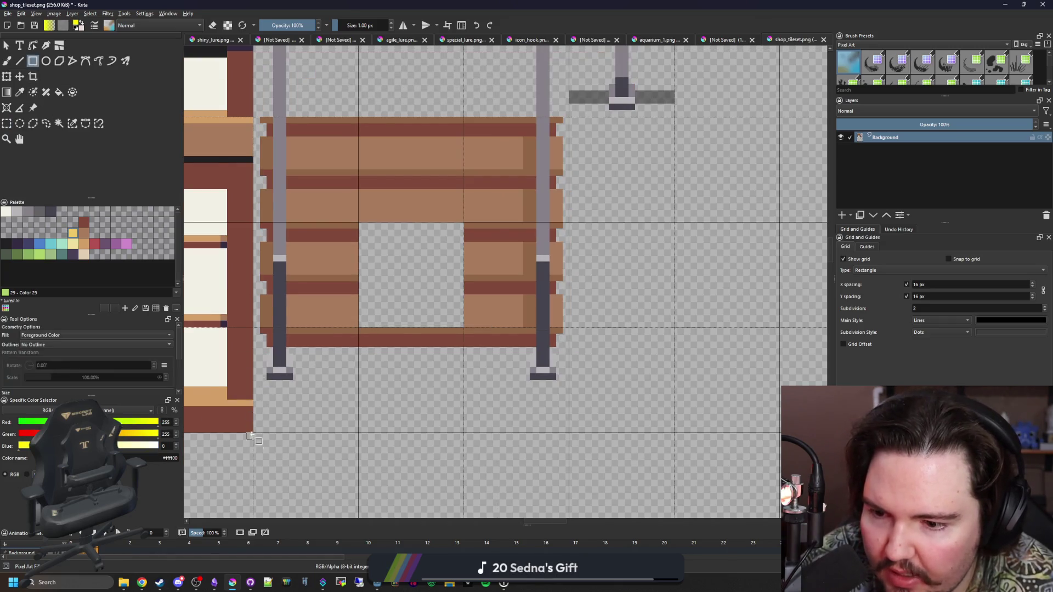
pyautogui.scroll(1, 253, 431)
pyautogui.moveTo(255, 431); pyautogui.dragTo(396, 363)
pyautogui.moveTo(398, 428)
pyautogui.mouseDown()
pyautogui.moveTo(575, 323)
pyautogui.moveTo(614, 316)
pyautogui.mouseUp()
pyautogui.moveTo(671, 340); pyautogui.dragTo(270, 358)
# Step: Draw yellow lines along the tile's right edge, bottom-right corner and the stairs' left edge up to the top
pyautogui.click(19, 61)
pyautogui.scroll(-3, 535, 306)
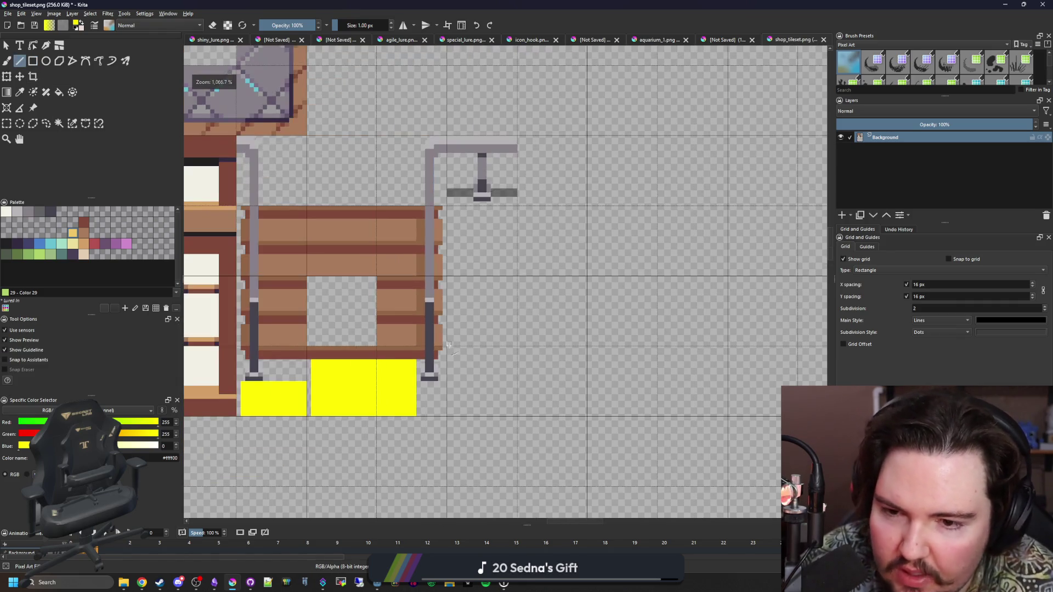
pyautogui.scroll(3, 446, 392)
pyautogui.moveTo(445, 441)
pyautogui.mouseDown()
pyautogui.moveTo(444, 131)
pyautogui.moveTo(434, 443)
pyautogui.moveTo(403, 443)
pyautogui.mouseUp()
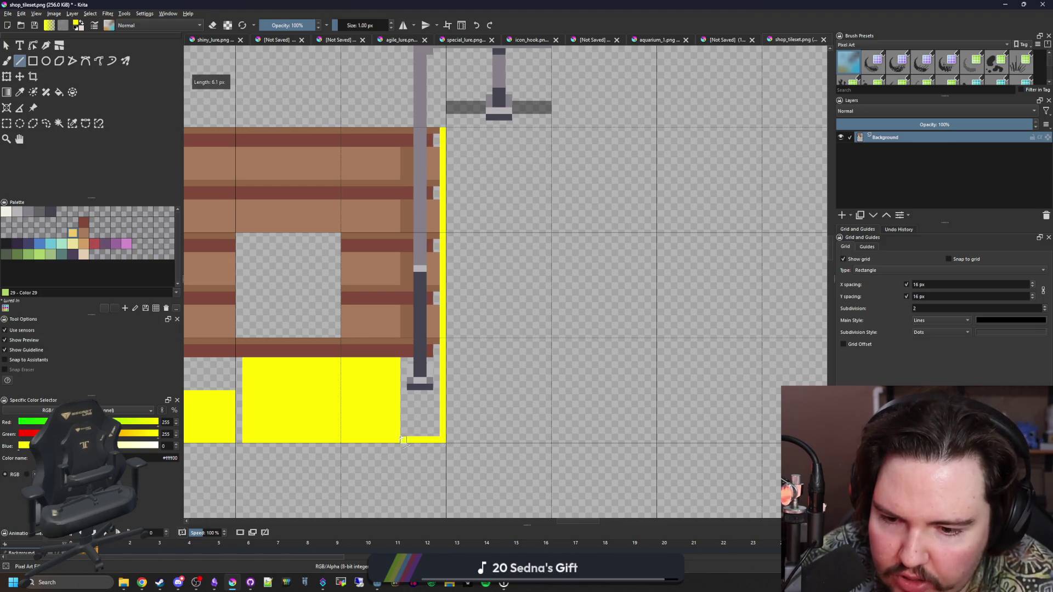
pyautogui.moveTo(214, 434); pyautogui.dragTo(407, 415)
pyautogui.scroll(2, 407, 415)
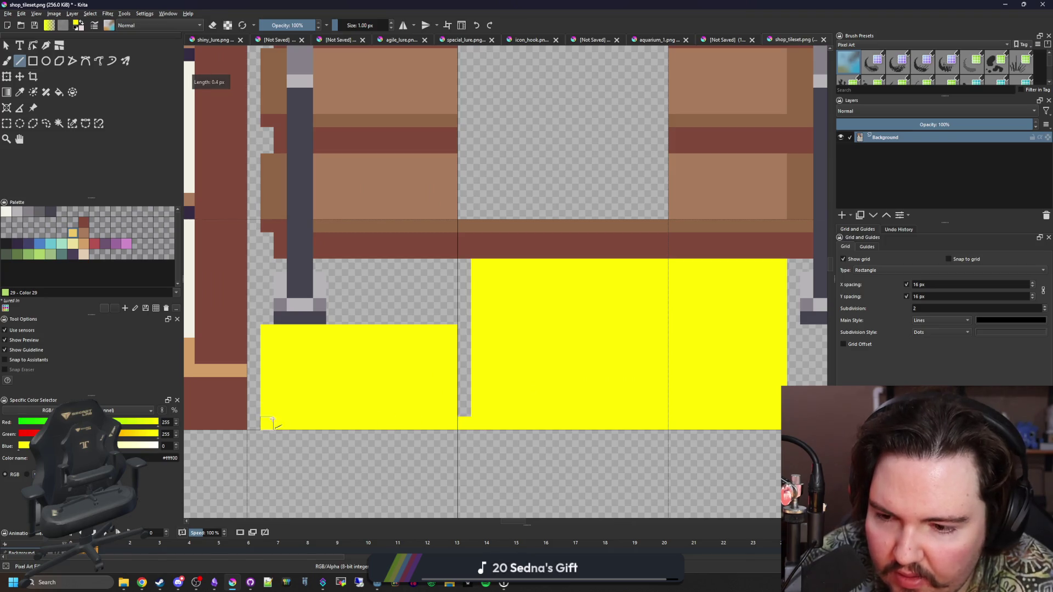
pyautogui.moveTo(254, 420); pyautogui.dragTo(253, 127)
pyautogui.moveTo(253, 127)
pyautogui.mouseDown()
pyautogui.moveTo(290, 325)
pyautogui.moveTo(289, 131)
pyautogui.mouseUp()
pyautogui.moveTo(297, 235); pyautogui.dragTo(299, 199)
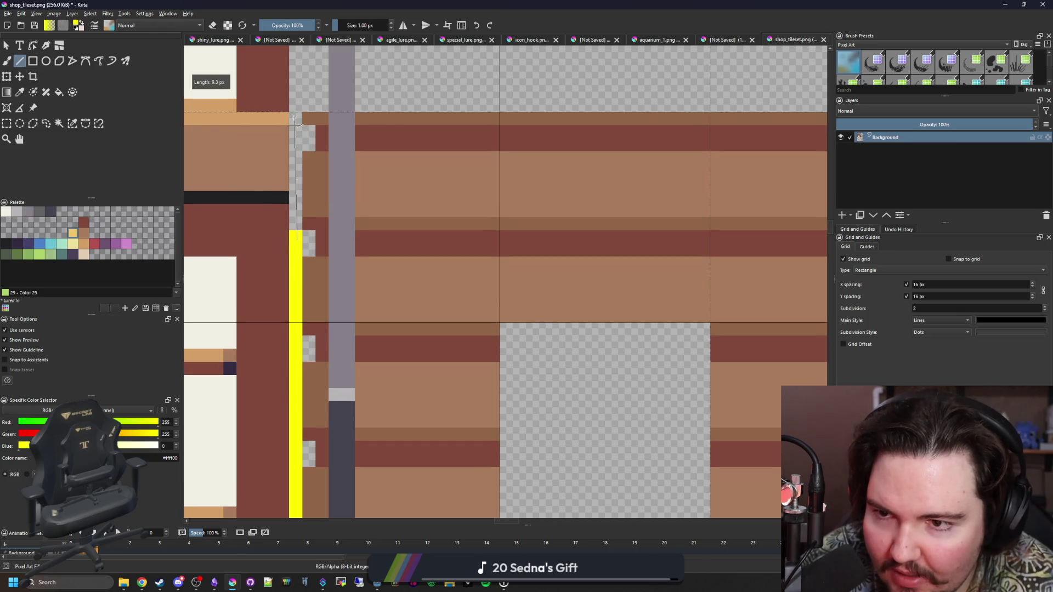
pyautogui.moveTo(294, 119); pyautogui.dragTo(294, 116)
# Step: Flood-fill the notches beside the left yellow line and the transparent gaps below the stairs with yellow
pyautogui.press('f')
pyautogui.click(309, 138)
pyautogui.click(309, 244)
pyautogui.click(312, 346)
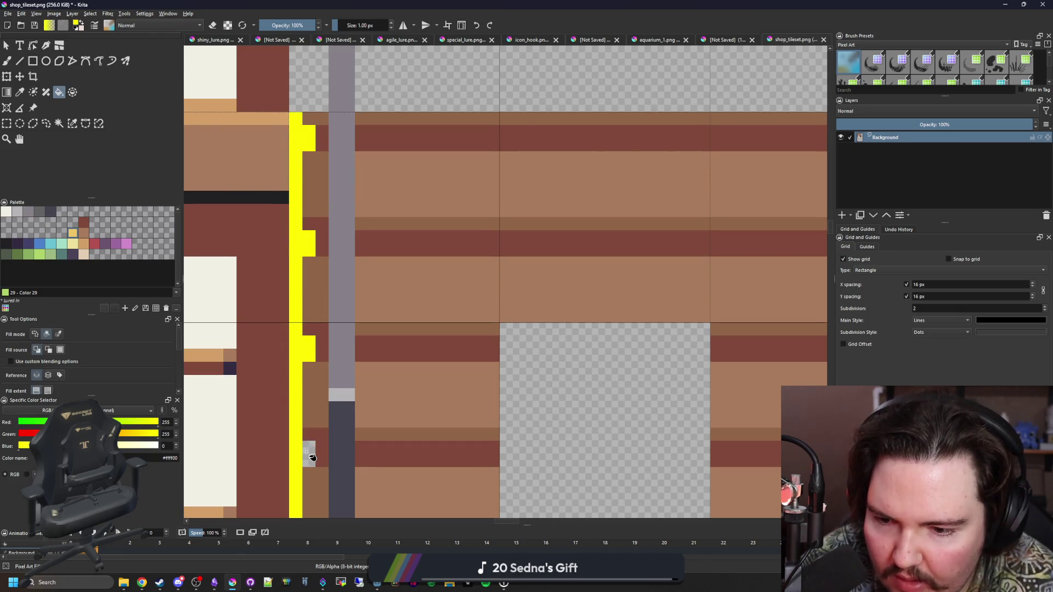
pyautogui.click(309, 457)
pyautogui.scroll(-5, 291, 236)
pyautogui.click(269, 338)
pyautogui.click(379, 383)
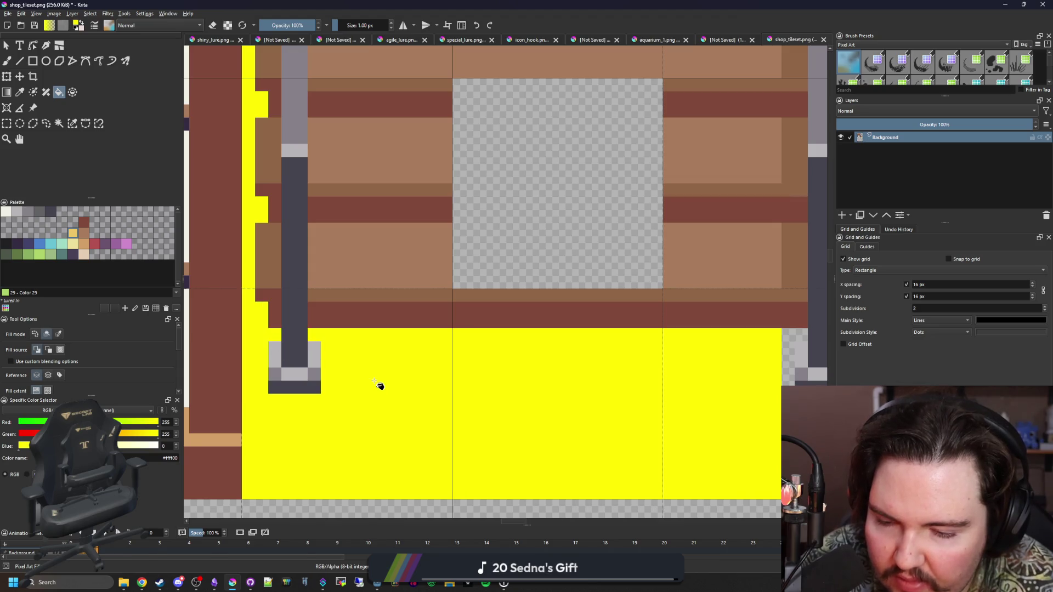
pyautogui.keyDown('ctrl'); pyautogui.scroll(-2, 371, 371); pyautogui.keyUp('ctrl')
pyautogui.click(597, 398)
# Step: Fill the three notches beside the right yellow strip with yellow
pyautogui.keyDown('ctrl'); pyautogui.scroll(2, 597, 398); pyautogui.keyUp('ctrl')
pyautogui.click(618, 296)
pyautogui.scroll(2, 564, 282)
pyautogui.click(556, 245)
pyautogui.click(556, 102)
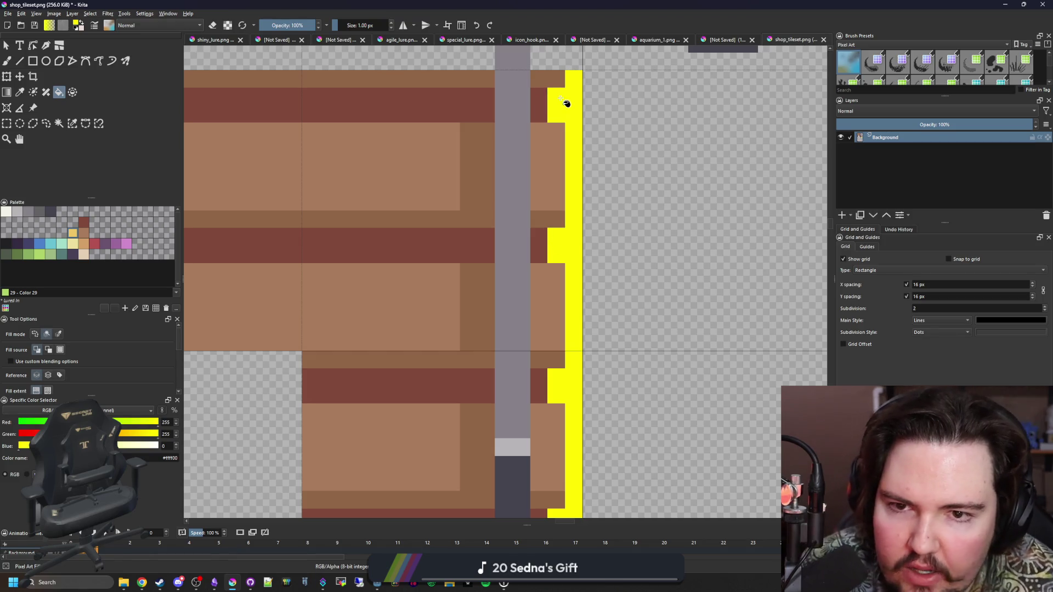
pyautogui.scroll(-3, 447, 244)
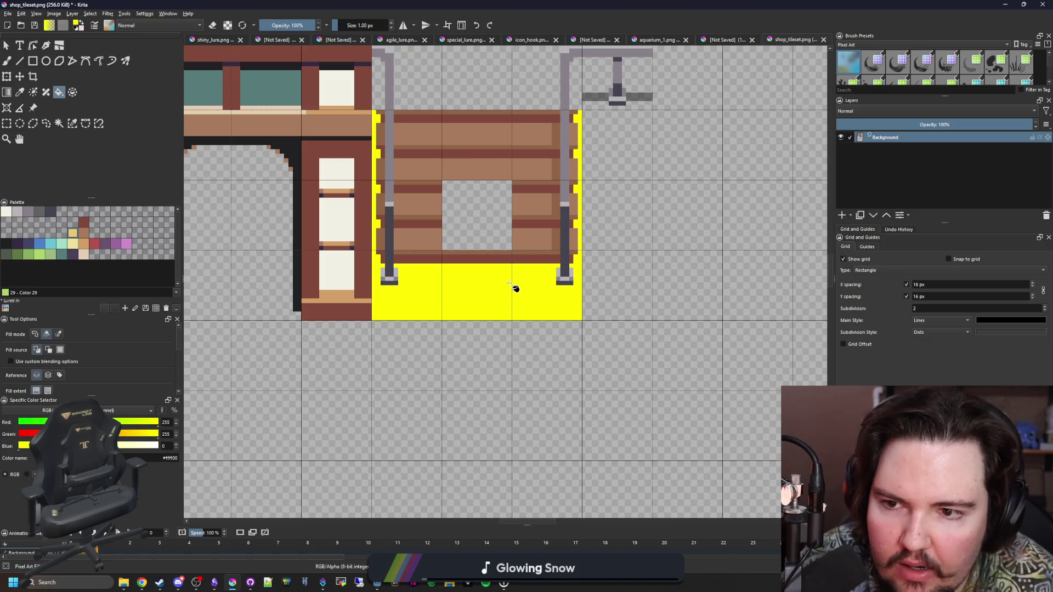
# Step: Switch to the brush with the near-black colour and lower its opacity to 50%
pyautogui.scroll(-3, 526, 246)
pyautogui.scroll(4, 554, 206)
pyautogui.scroll(-2, 567, 240)
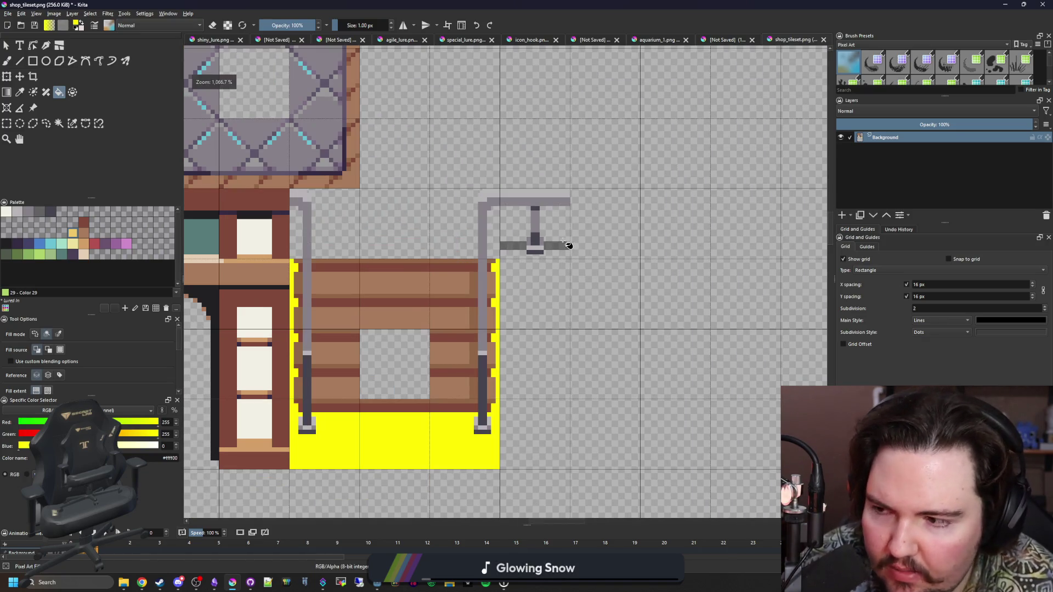
pyautogui.scroll(4, 558, 228)
pyautogui.scroll(-3, 489, 233)
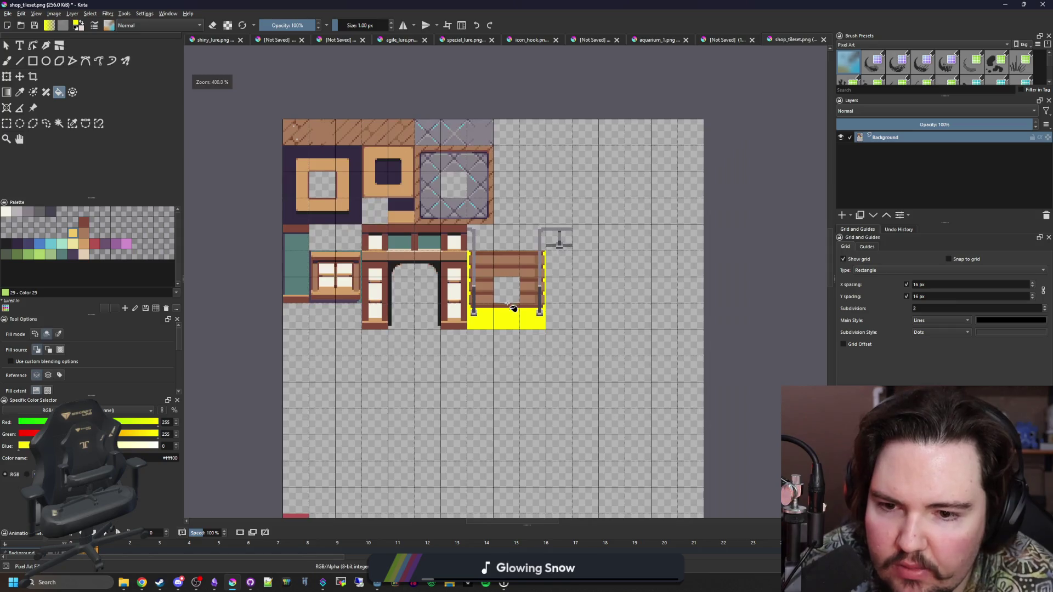
pyautogui.scroll(3, 552, 234)
pyautogui.scroll(2, 482, 128)
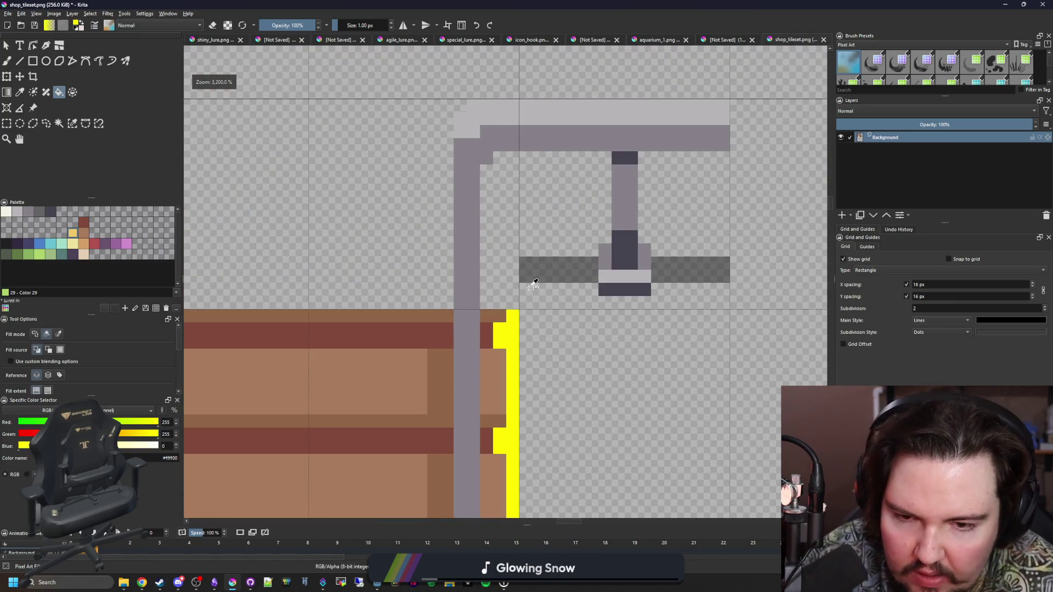
pyautogui.press('b')
pyautogui.scroll(2, 541, 266)
pyautogui.moveTo(457, 258); pyautogui.dragTo(463, 282)
pyautogui.hotkey('ctrl', 'z')
pyautogui.moveTo(307, 25)
pyautogui.mouseDown()
pyautogui.moveTo(285, 25)
pyautogui.moveTo(308, 25)
pyautogui.mouseUp()
# Step: Paint faint dark strokes beside the railing, including a block left of the post
pyautogui.moveTo(486, 270)
pyautogui.mouseDown()
pyautogui.moveTo(430, 275)
pyautogui.moveTo(431, 312)
pyautogui.mouseUp()
pyautogui.scroll(-3, 466, 286)
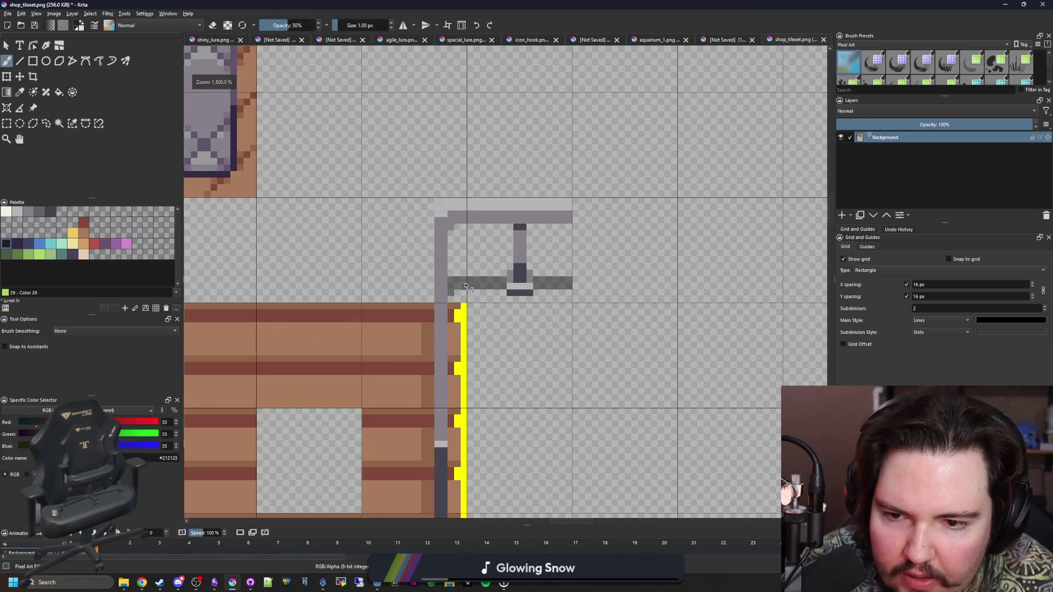
pyautogui.scroll(-4, 465, 285)
pyautogui.scroll(5, 430, 280)
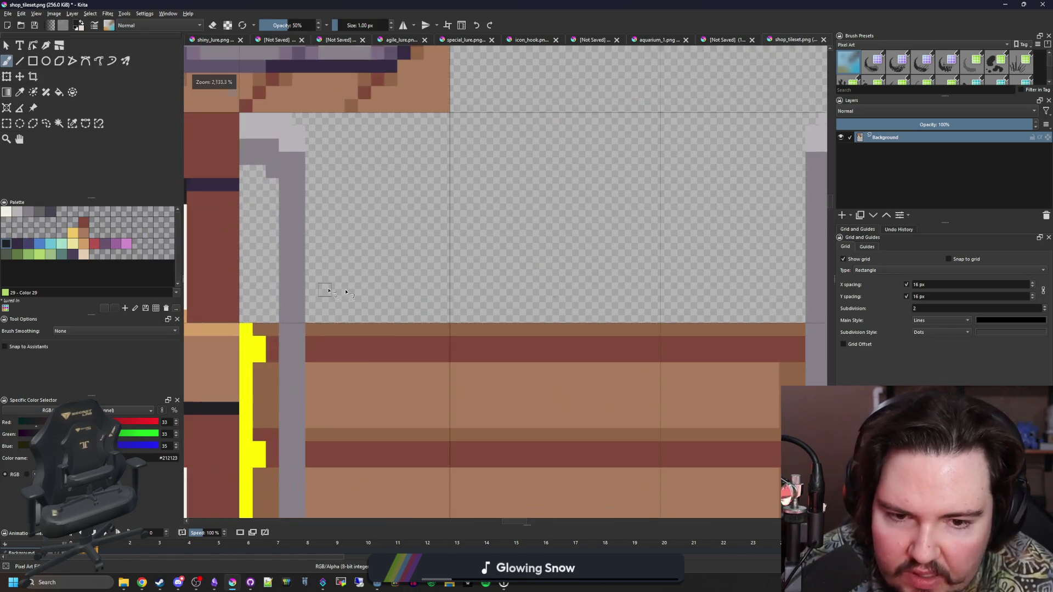
pyautogui.scroll(-1, 600, 302)
pyautogui.scroll(2, 375, 290)
pyautogui.moveTo(367, 274)
pyautogui.mouseDown()
pyautogui.moveTo(395, 278)
pyautogui.moveTo(403, 299)
pyautogui.mouseUp()
pyautogui.scroll(-7, 391, 300)
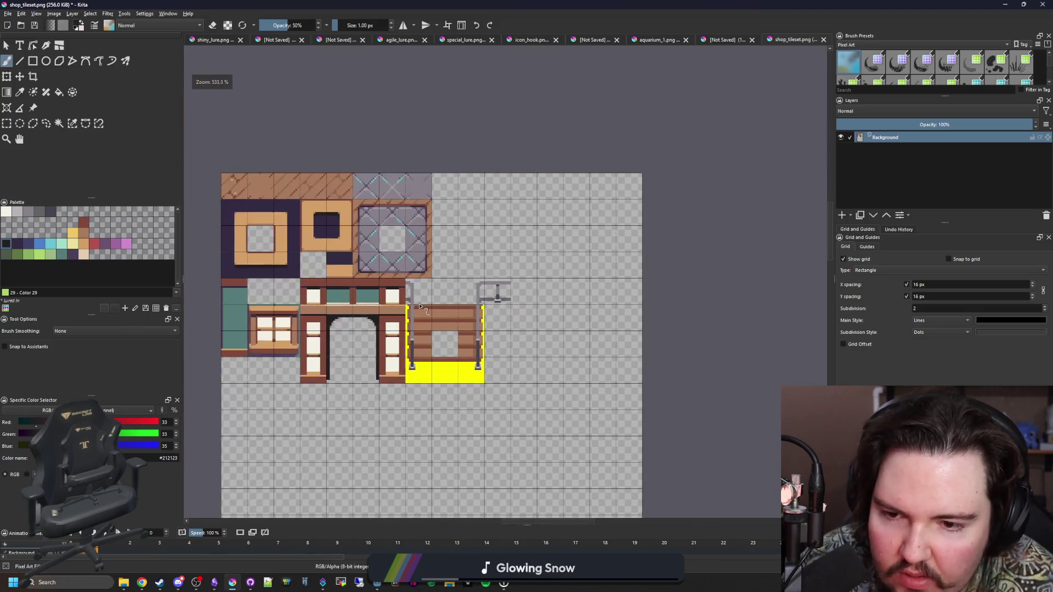
pyautogui.scroll(1, 352, 390)
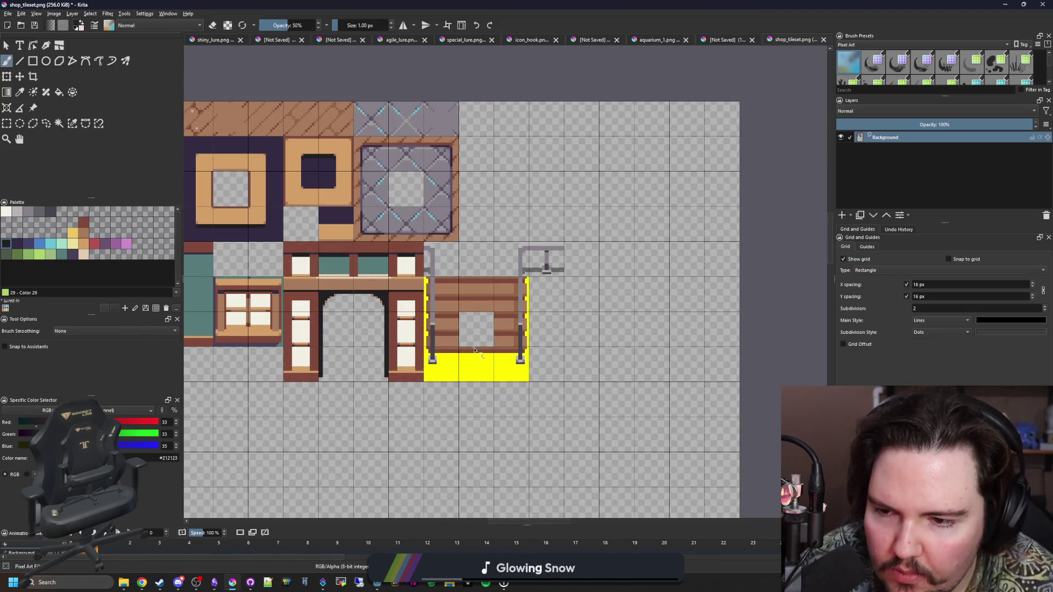
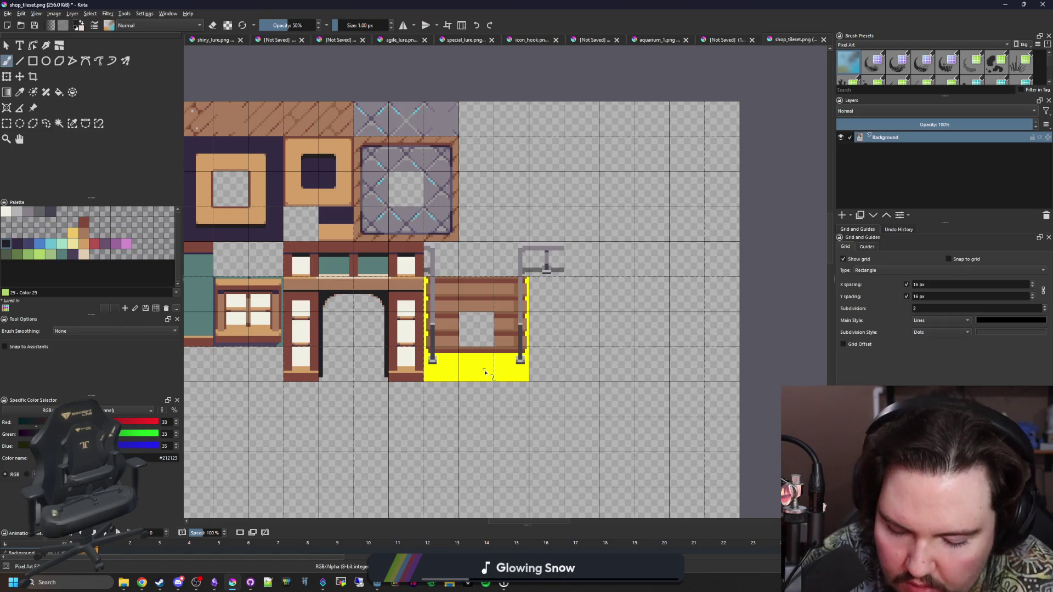
# Step: Sample the bright yellow colour from the canvas
pyautogui.press('p')
pyautogui.click(486, 371)
pyautogui.scroll(3, 241, 159)
# Step: Select the diagonal plank strip in the top row and move it, unrotated, into empty space on the right
pyautogui.click(6, 123)
pyautogui.moveTo(284, 180); pyautogui.dragTo(632, 248)
pyautogui.hotkey('ctrl', 't')
pyautogui.scroll(-3, 251, 229)
pyautogui.hotkey('ctrl', 'z')
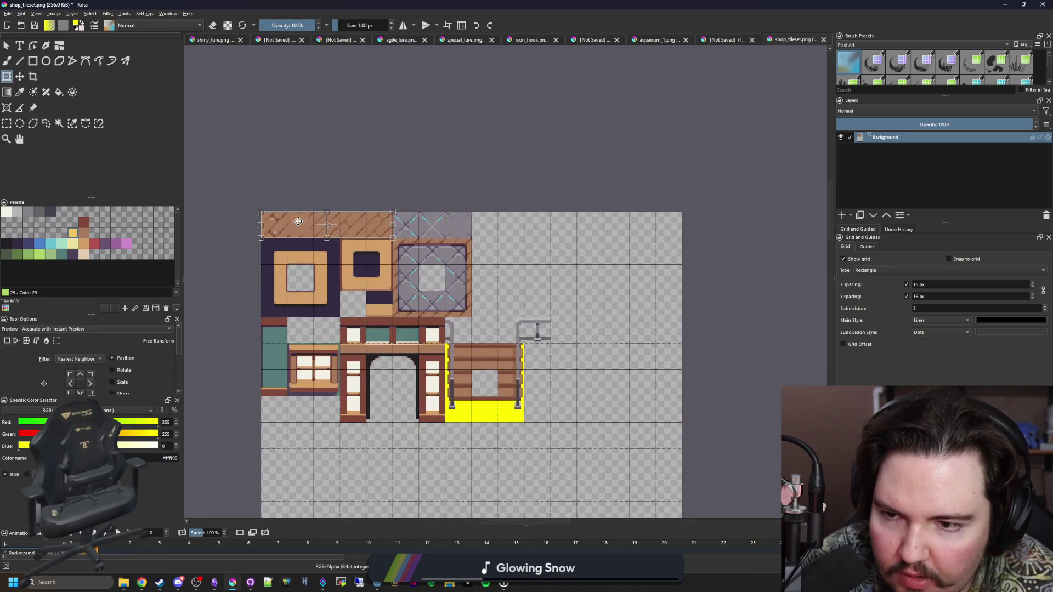
pyautogui.moveTo(298, 221); pyautogui.dragTo(575, 239)
pyautogui.scroll(3, 417, 247)
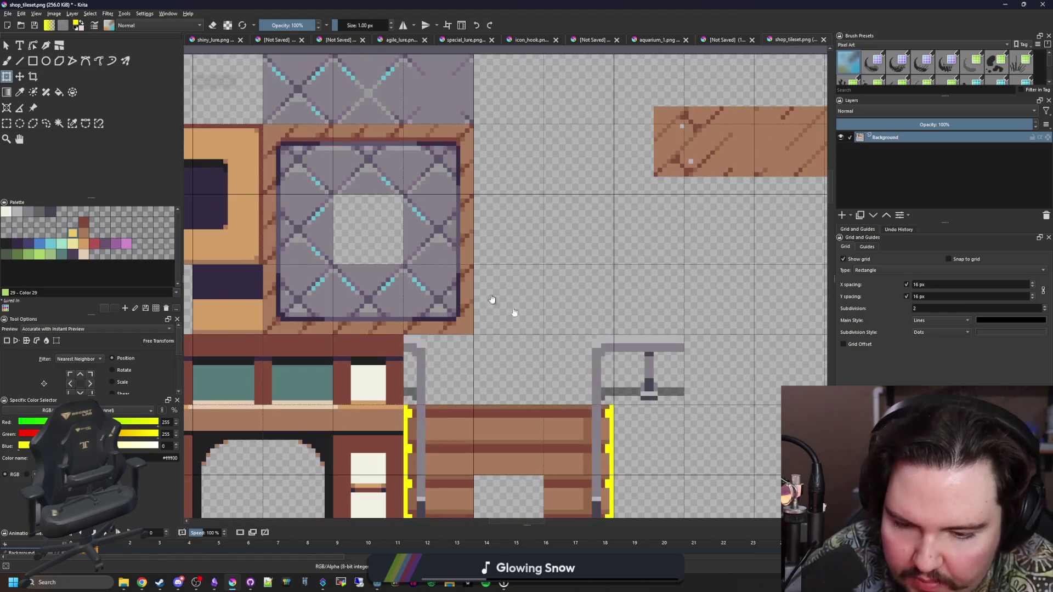
# Step: Sample a colour again and start a filled rectangle on the tile's frame
pyautogui.press('p')
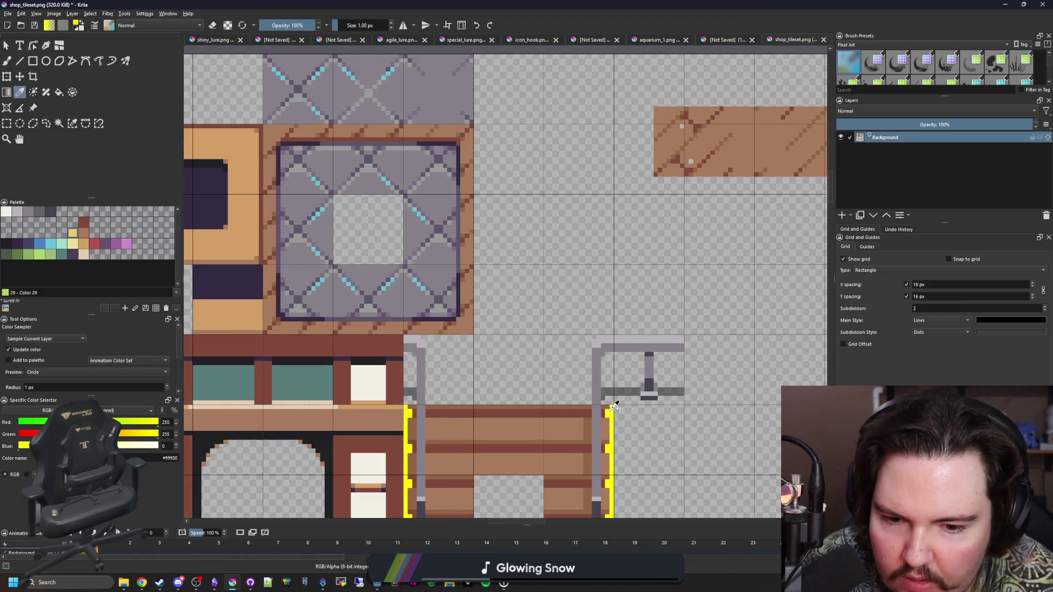
pyautogui.scroll(2, 249, 320)
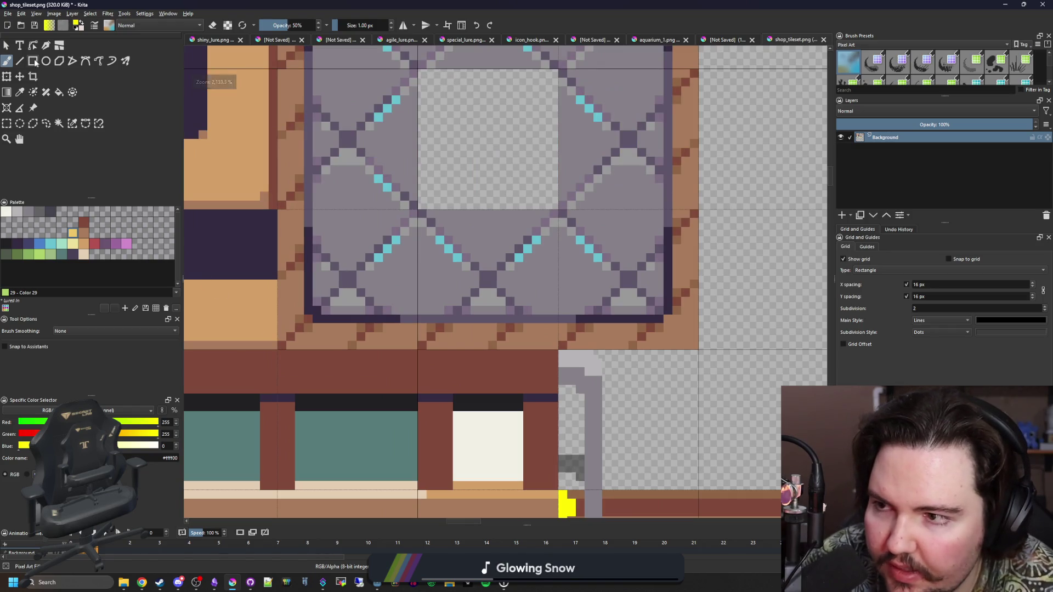
pyautogui.press('r')
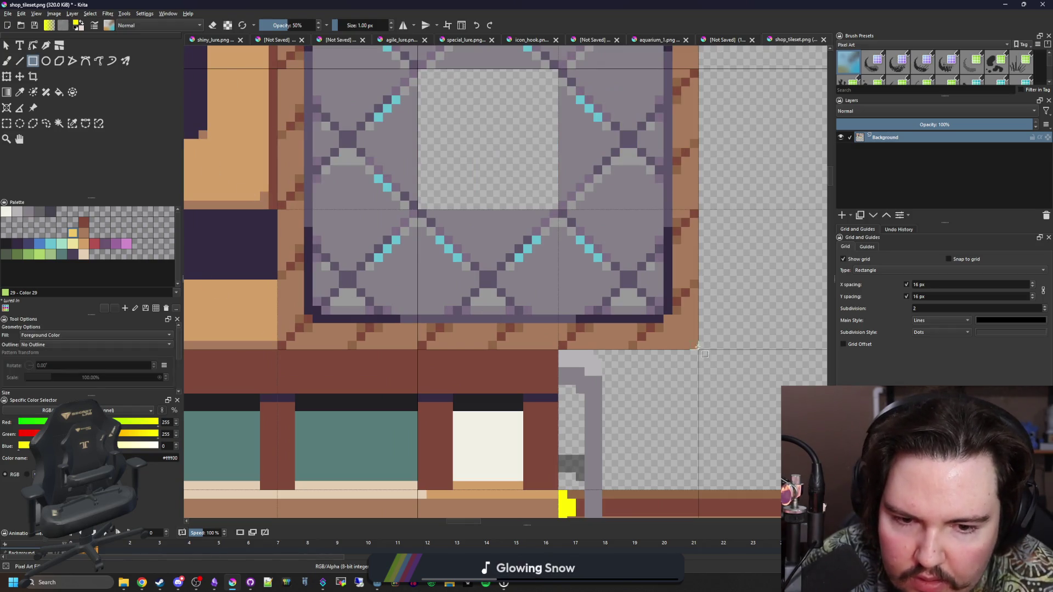
pyautogui.click(697, 348)
pyautogui.scroll(-5, 697, 347)
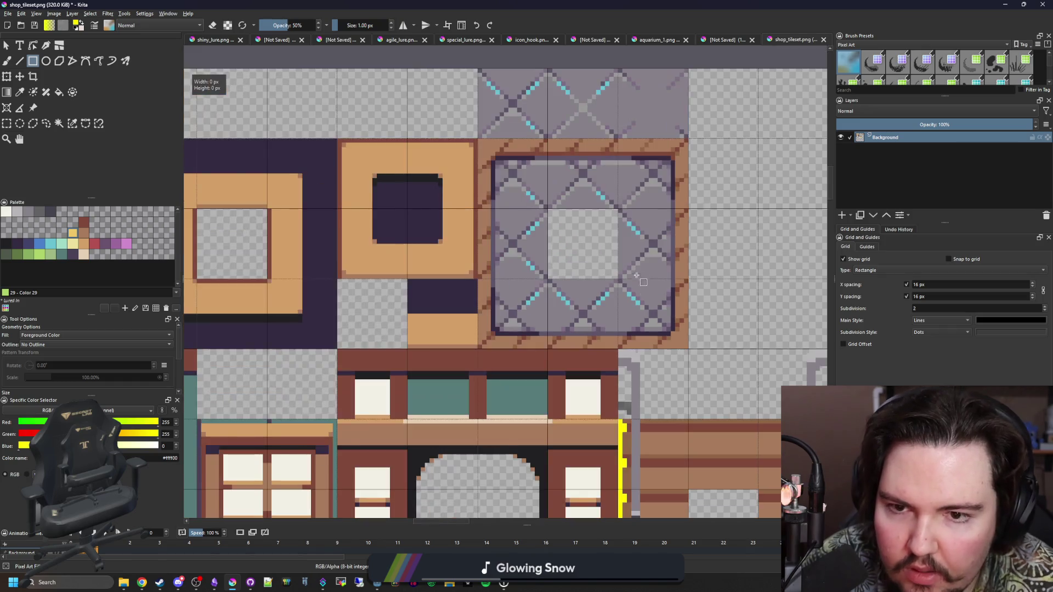
pyautogui.scroll(4, 428, 218)
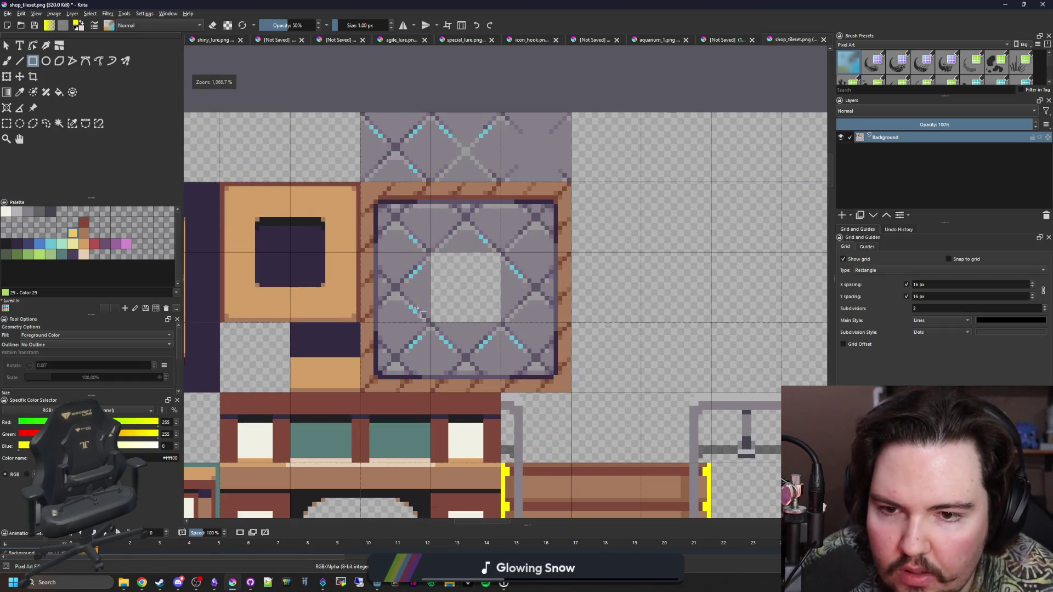
pyautogui.scroll(1, 413, 367)
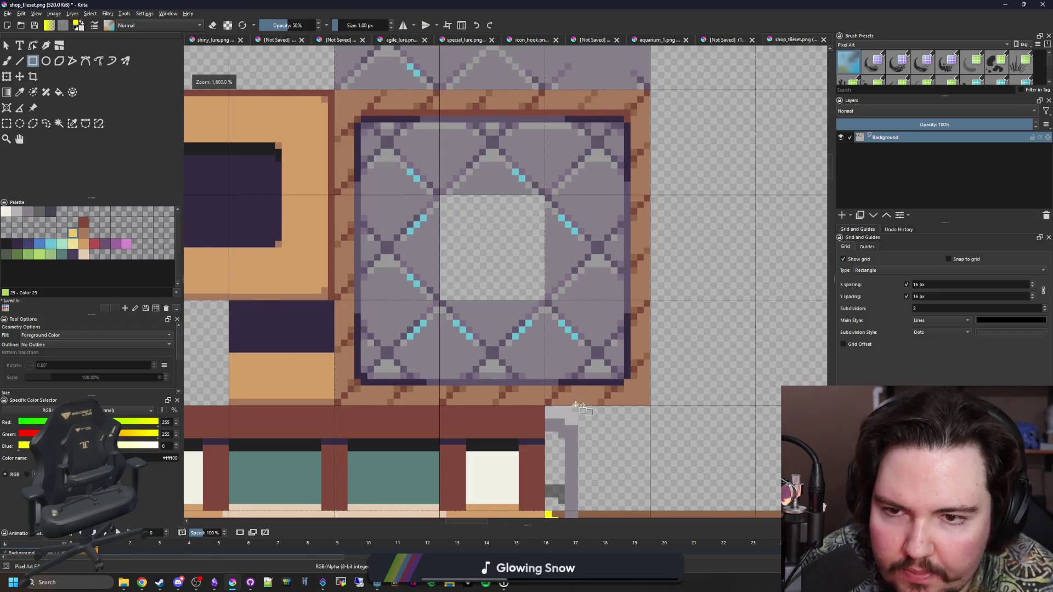
# Step: Cover the frame's bottom, left and right edges and top-right corner with fully opaque yellow rectangles
pyautogui.moveTo(650, 406); pyautogui.dragTo(335, 387)
pyautogui.moveTo(349, 387); pyautogui.dragTo(298, 70)
pyautogui.moveTo(290, 21); pyautogui.dragTo(321, 22)
pyautogui.moveTo(336, 403); pyautogui.dragTo(650, 405)
pyautogui.moveTo(650, 385)
pyautogui.mouseDown()
pyautogui.moveTo(639, 354)
pyautogui.moveTo(640, 135)
pyautogui.mouseUp()
pyautogui.moveTo(634, 91); pyautogui.dragTo(635, 90)
pyautogui.scroll(4, 635, 90)
# Step: Brush yellow over the remaining brown frame and down its inner left edge
pyautogui.press('b')
pyautogui.moveTo(627, 187)
pyautogui.mouseDown()
pyautogui.moveTo(627, 160)
pyautogui.moveTo(489, 158)
pyautogui.moveTo(430, 106)
pyautogui.mouseUp()
pyautogui.scroll(-2, 430, 106)
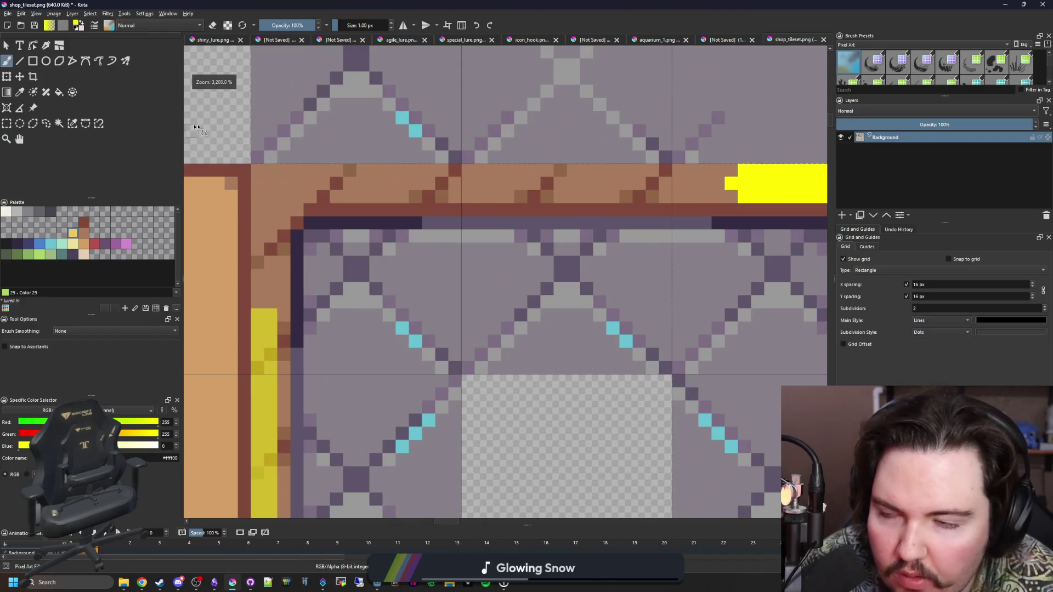
pyautogui.moveTo(286, 219)
pyautogui.mouseDown()
pyautogui.moveTo(283, 343)
pyautogui.moveTo(272, 284)
pyautogui.mouseUp()
# Step: Fill the frame's top band and left inner column with yellow rectangles
pyautogui.click(33, 61)
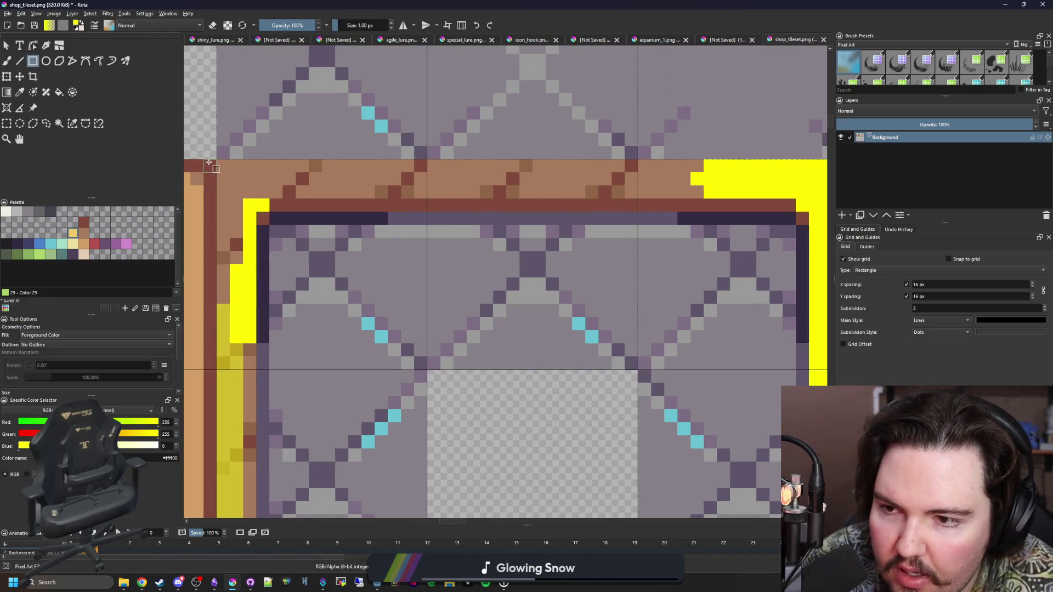
pyautogui.moveTo(217, 161); pyautogui.dragTo(710, 197)
pyautogui.moveTo(219, 201); pyautogui.dragTo(251, 442)
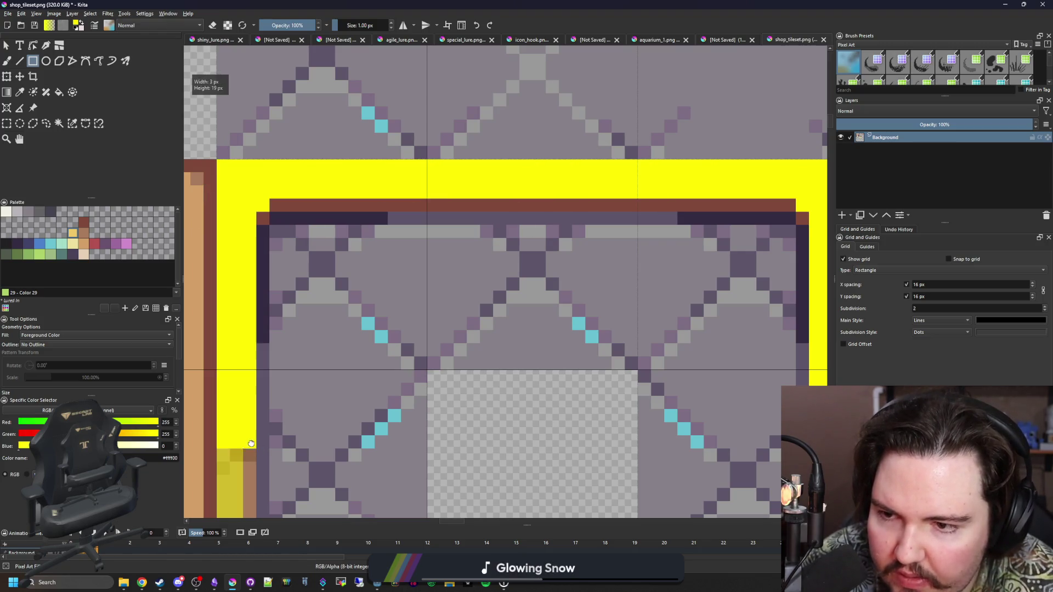
pyautogui.scroll(-4, 252, 442)
pyautogui.moveTo(216, 203); pyautogui.dragTo(250, 410)
pyautogui.scroll(-3, 250, 410)
pyautogui.moveTo(222, 237); pyautogui.dragTo(251, 353)
# Step: Sample the dark purple outline colour and fill the brown top row and corner pixel with it
pyautogui.press('b')
pyautogui.scroll(-3, 250, 324)
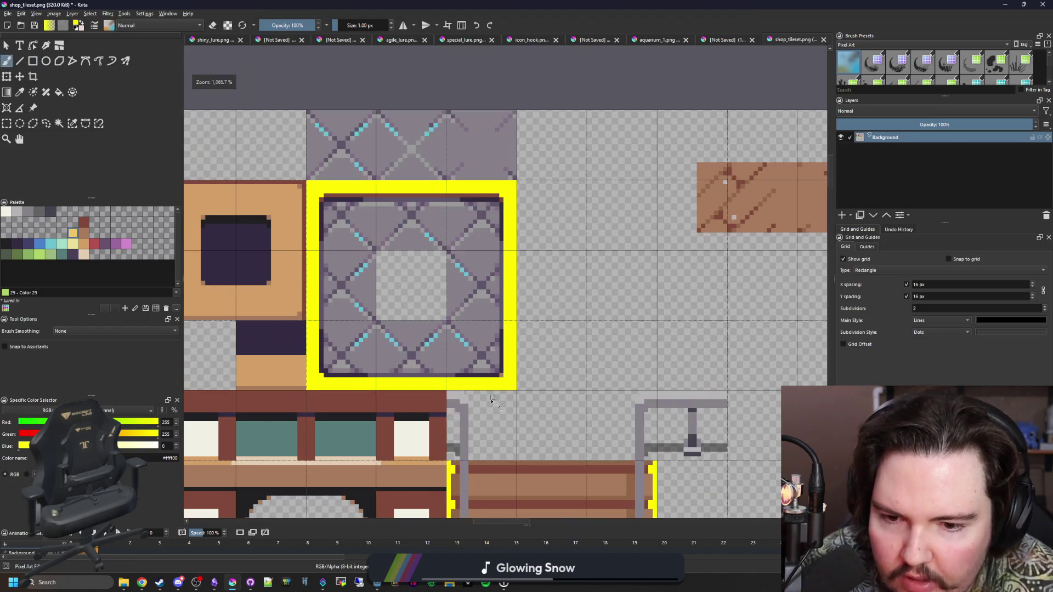
pyautogui.scroll(4, 499, 359)
pyautogui.scroll(-3, 500, 357)
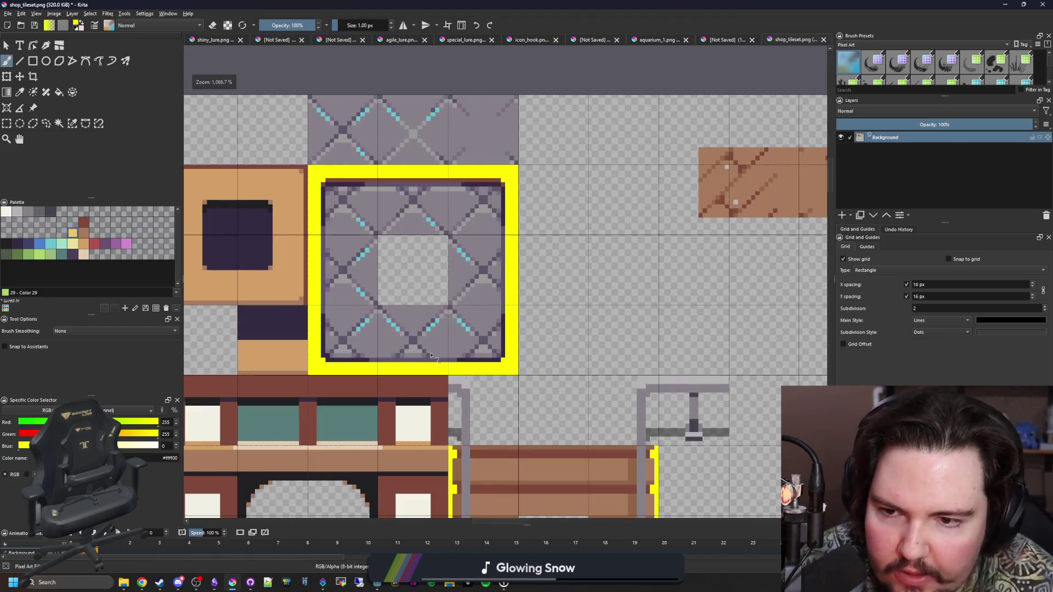
pyautogui.press('p')
pyautogui.scroll(4, 366, 206)
pyautogui.click(413, 248)
pyautogui.press('f')
pyautogui.click(384, 238)
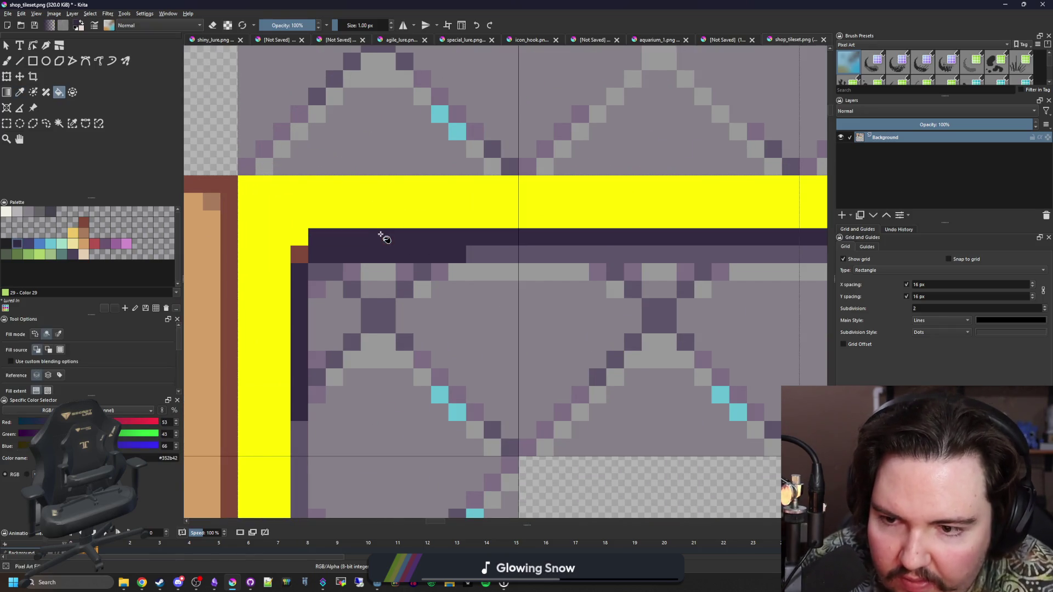
pyautogui.click(302, 255)
# Step: Undo a stray dark fill and repaint the row under the top band in dark and muted purple
pyautogui.scroll(-3, 430, 261)
pyautogui.scroll(2, 573, 261)
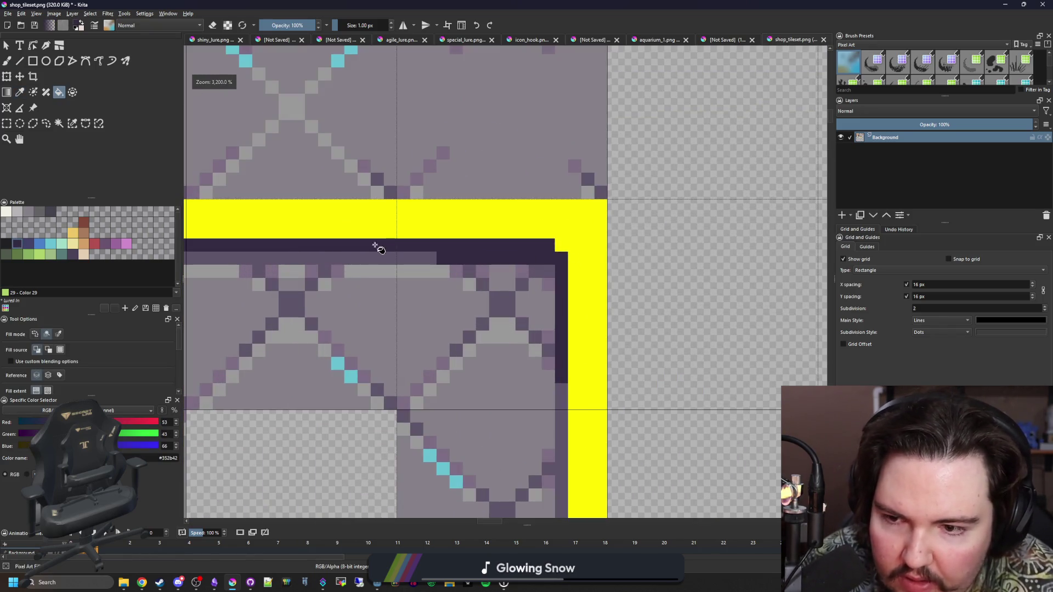
pyautogui.click(357, 256)
pyautogui.scroll(-3, 369, 268)
pyautogui.hotkey('ctrl', 'z')
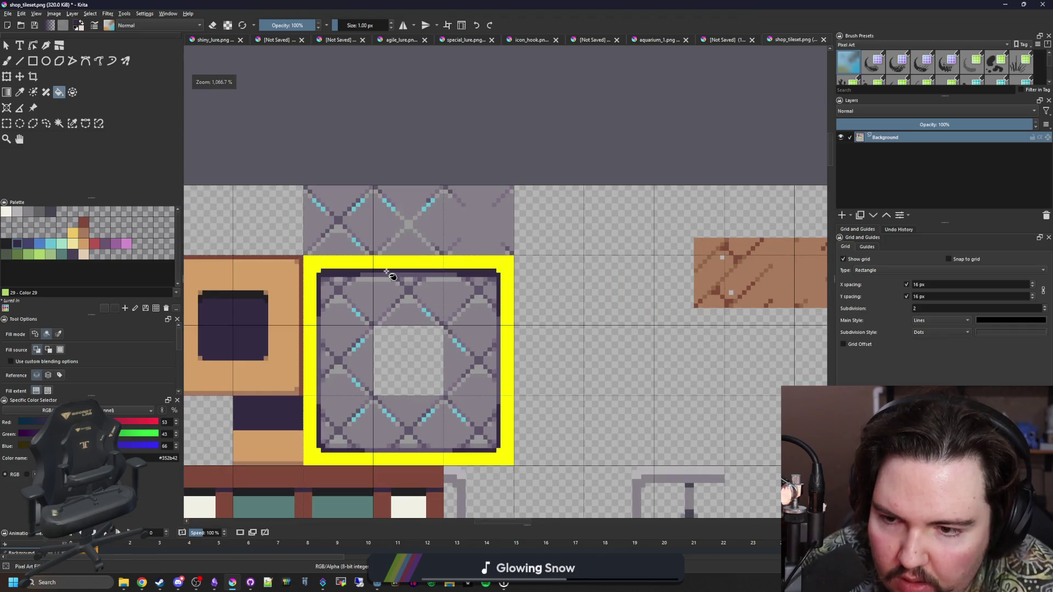
pyautogui.scroll(3, 387, 273)
pyautogui.press('b')
pyautogui.moveTo(352, 279)
pyautogui.mouseDown()
pyautogui.moveTo(466, 278)
pyautogui.moveTo(283, 280)
pyautogui.mouseUp()
pyautogui.keyDown('ctrl'); pyautogui.click(433, 284); pyautogui.keyUp('ctrl')
pyautogui.scroll(-2, 291, 384)
pyautogui.scroll(3, 473, 302)
pyautogui.moveTo(473, 302); pyautogui.dragTo(604, 302)
pyautogui.scroll(-7, 439, 307)
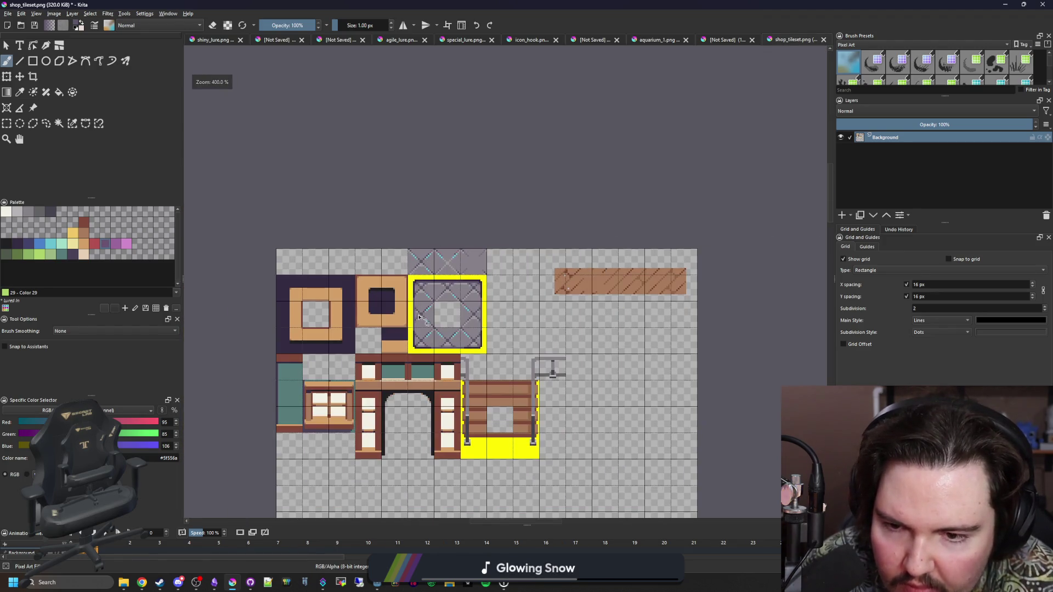
# Step: Sample bright yellow and rectangle-select the whole diagonal plank strip
pyautogui.scroll(4, 436, 298)
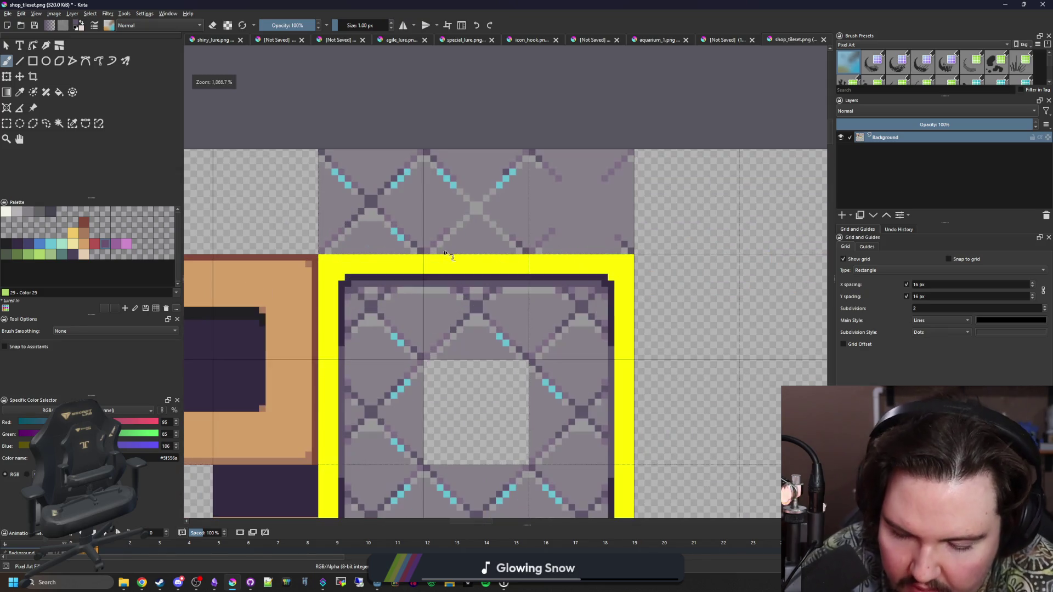
pyautogui.press('p')
pyautogui.click(463, 270)
pyautogui.scroll(-3, 478, 255)
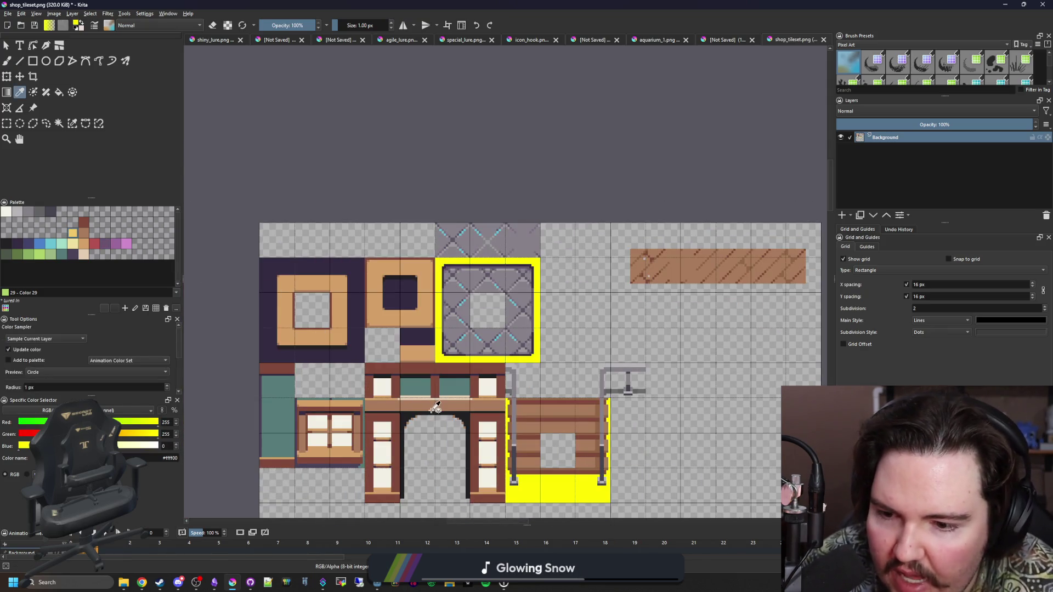
pyautogui.moveTo(428, 411); pyautogui.dragTo(398, 394)
pyautogui.scroll(2, 379, 299)
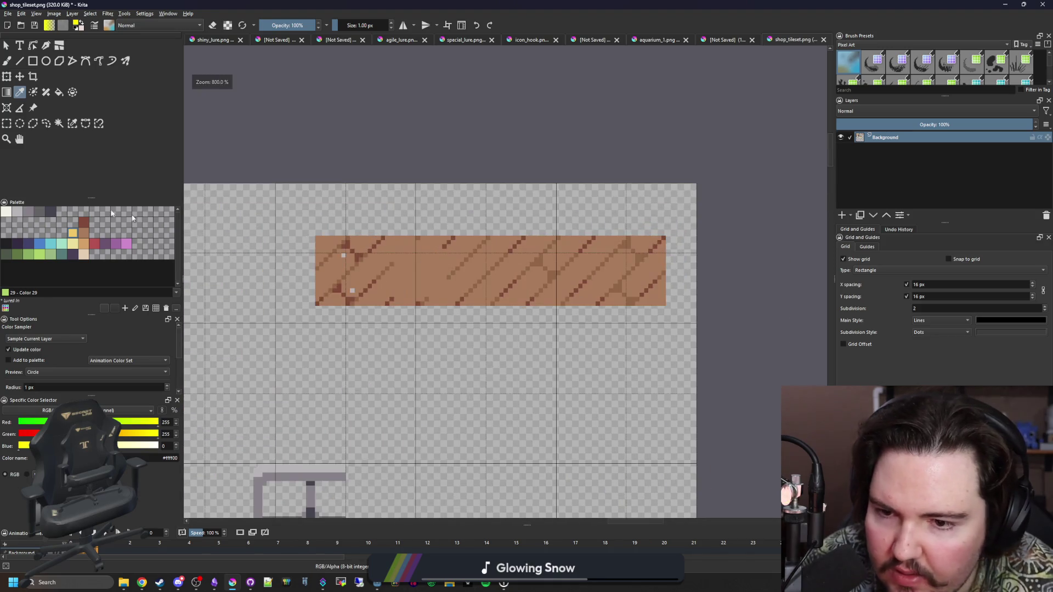
pyautogui.click(11, 126)
pyautogui.scroll(1, 317, 308)
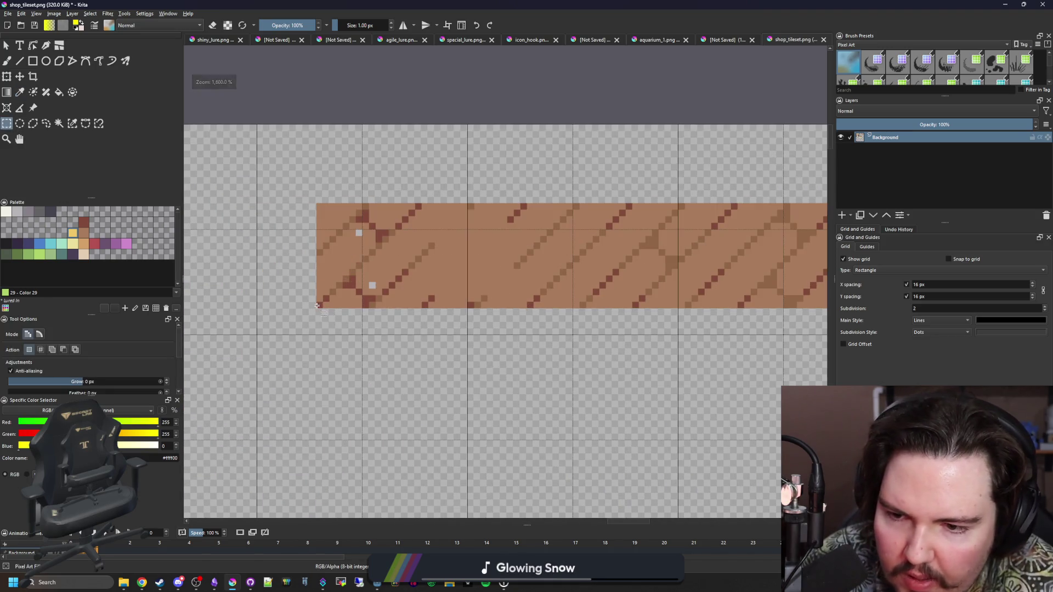
pyautogui.moveTo(316, 308)
pyautogui.mouseDown()
pyautogui.moveTo(795, 307)
pyautogui.moveTo(760, 242)
pyautogui.moveTo(714, 207)
pyautogui.mouseUp()
pyautogui.scroll(-3, 715, 207)
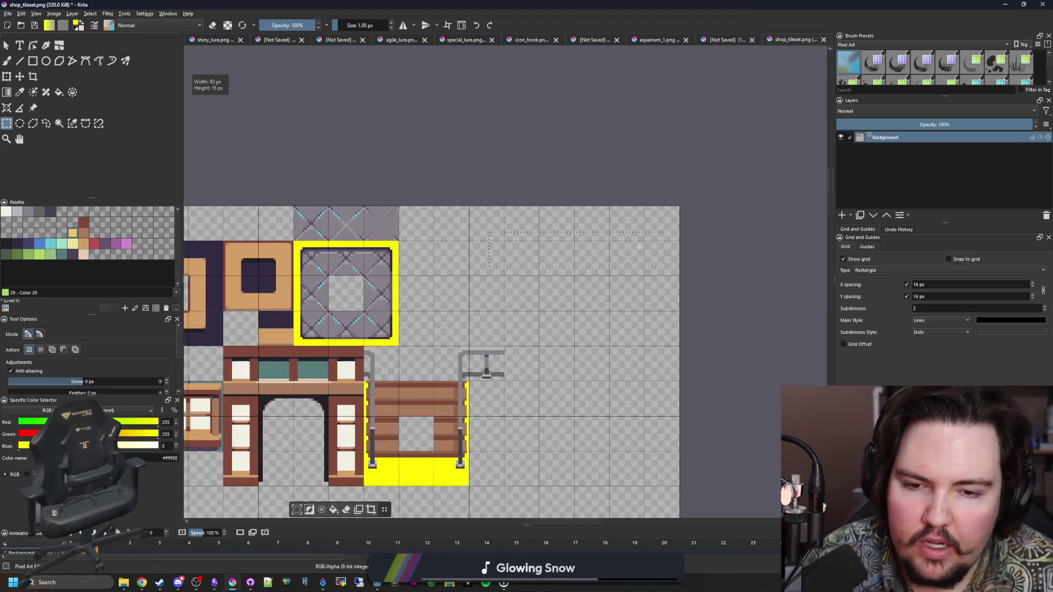
# Step: Create a 256-pixel-wide document from the clipboard, paste the plank strip and shift it right
pyautogui.click(8, 13)
pyautogui.click(15, 22)
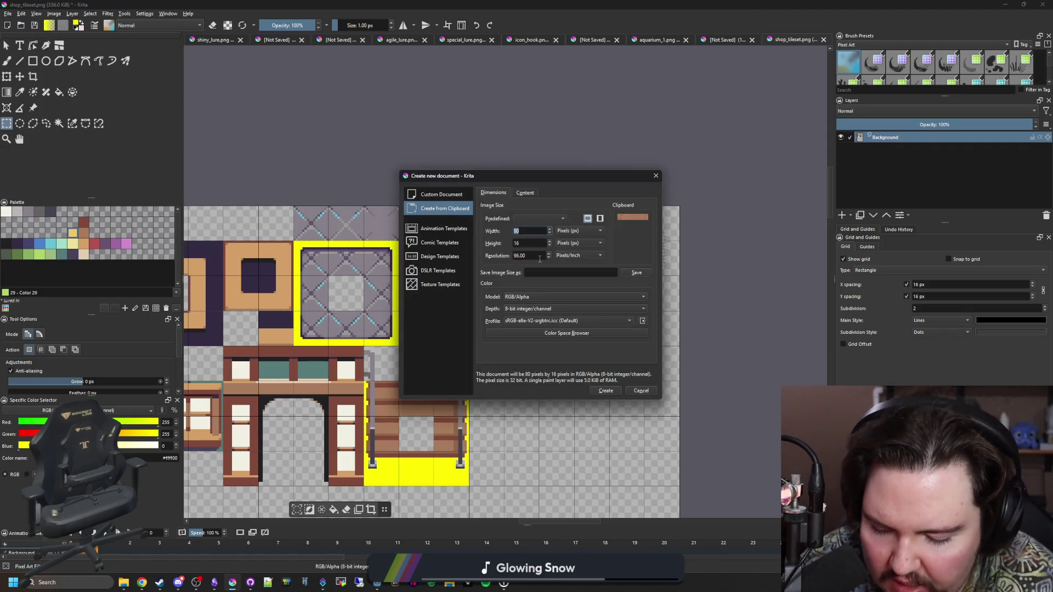
pyautogui.write('6')
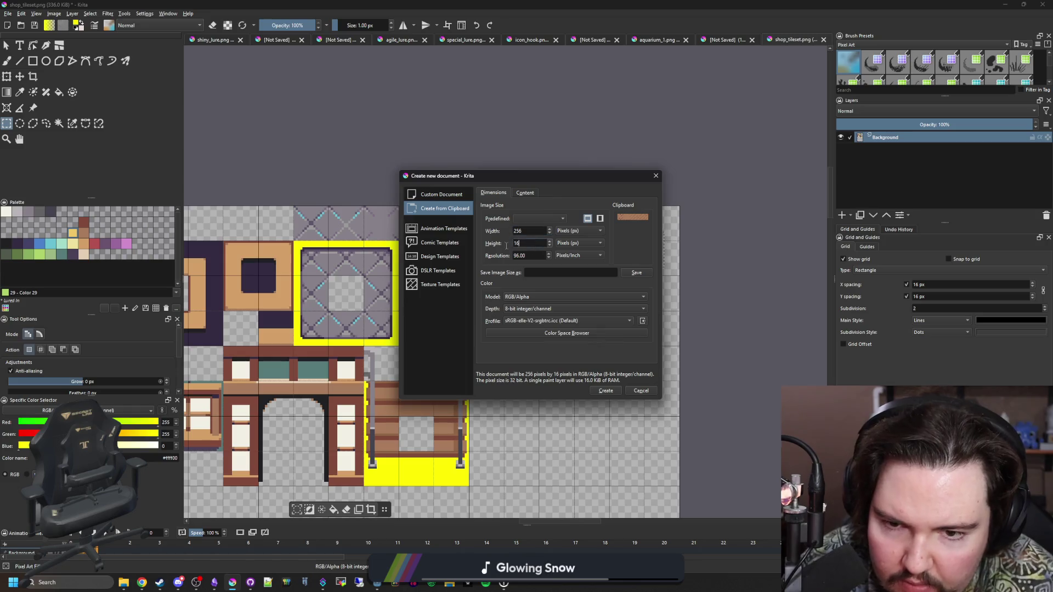
pyautogui.write('256')
pyautogui.click(613, 392)
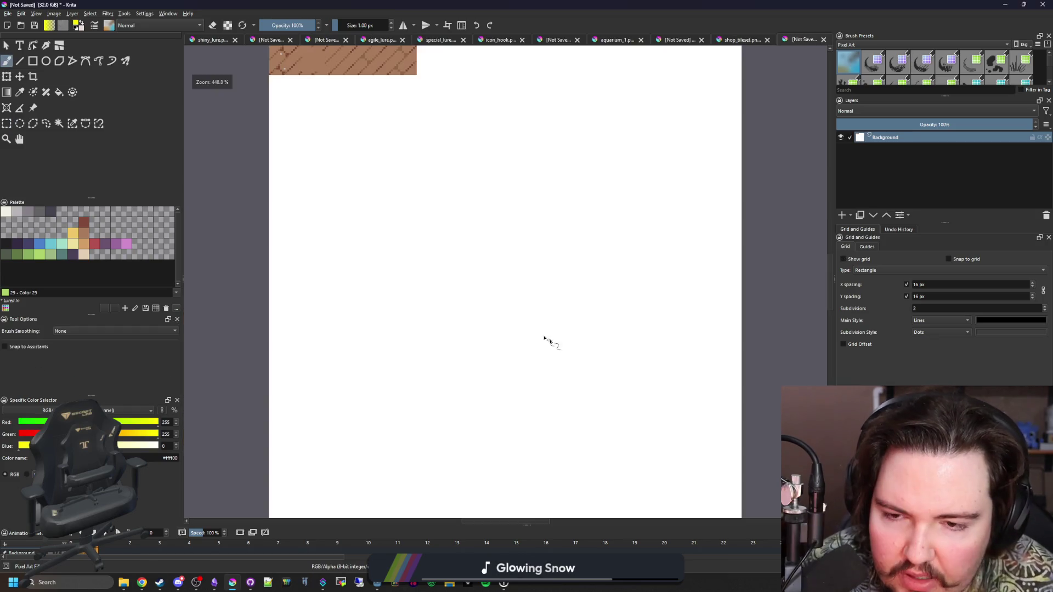
pyautogui.hotkey('ctrl', 'v')
pyautogui.scroll(-2, 454, 277)
pyautogui.hotkey('ctrl', 't')
pyautogui.moveTo(574, 159); pyautogui.dragTo(526, 172)
pyautogui.scroll(3, 394, 138)
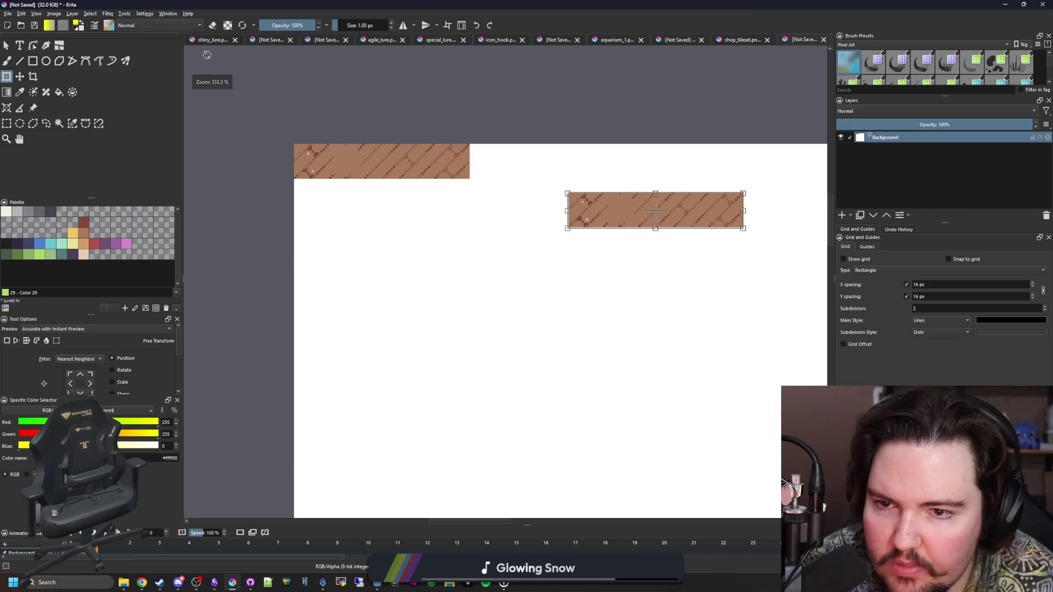
# Step: Create another document from the clipboard with width 128
pyautogui.click(8, 13)
pyautogui.click(12, 25)
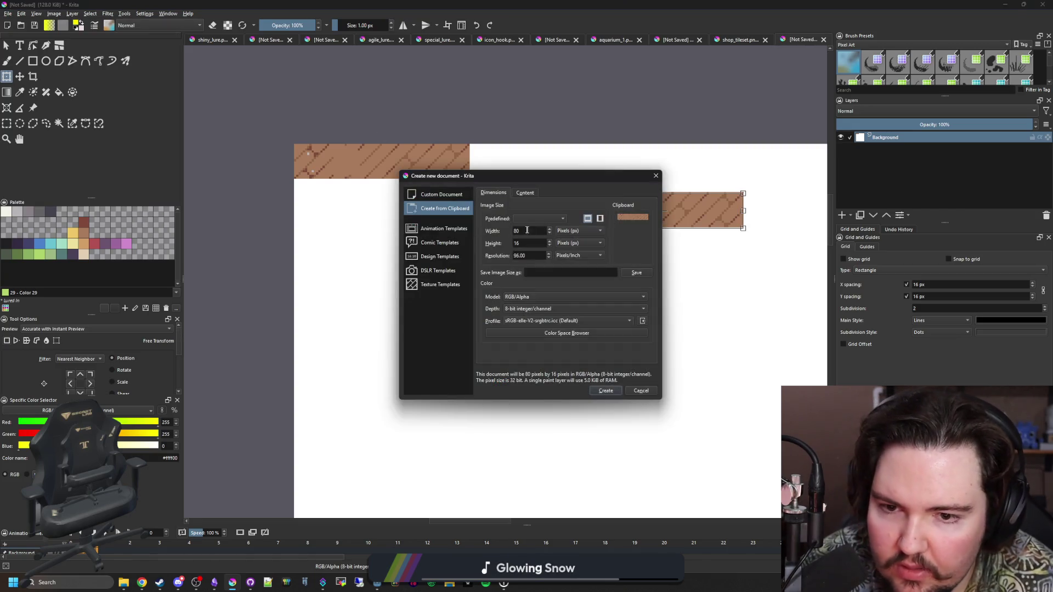
pyautogui.write('128')
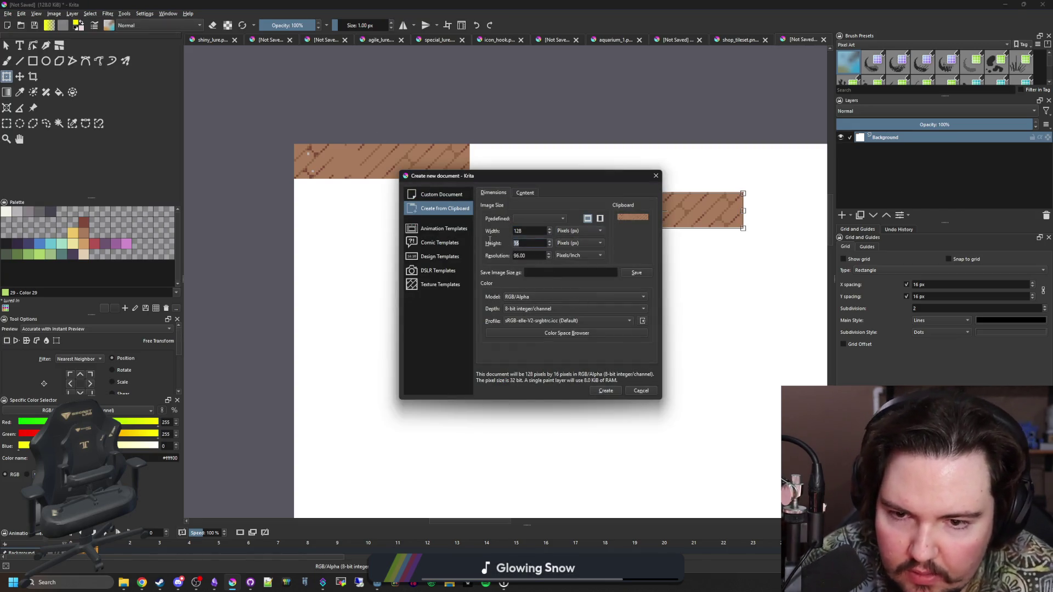
pyautogui.write('8')
pyautogui.click(606, 391)
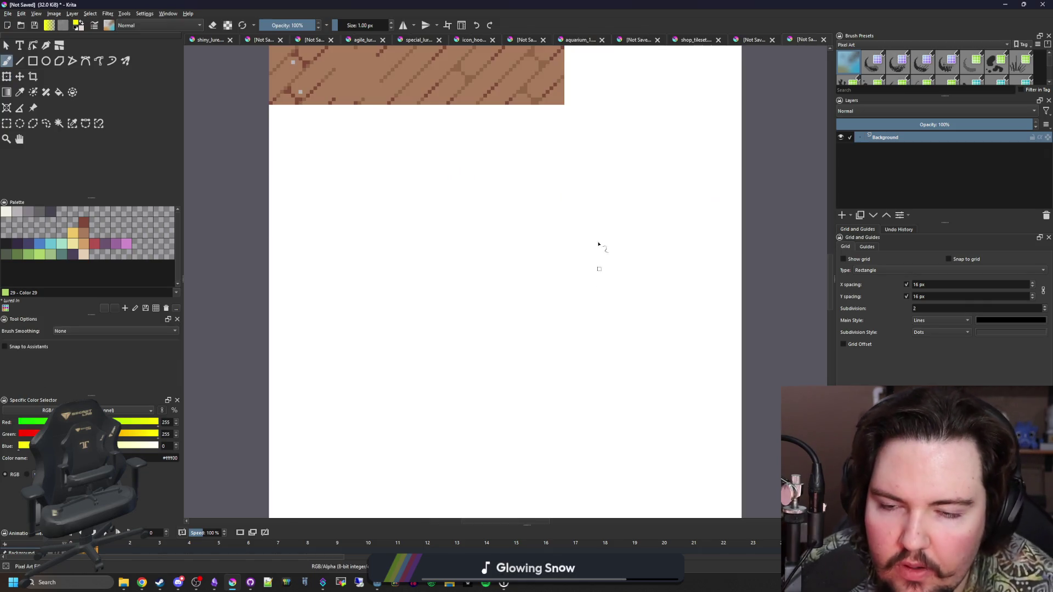
# Step: Turn on the 16 px grid over the new 128×128 canvas
pyautogui.scroll(-1, 533, 203)
pyautogui.scroll(1, 362, 141)
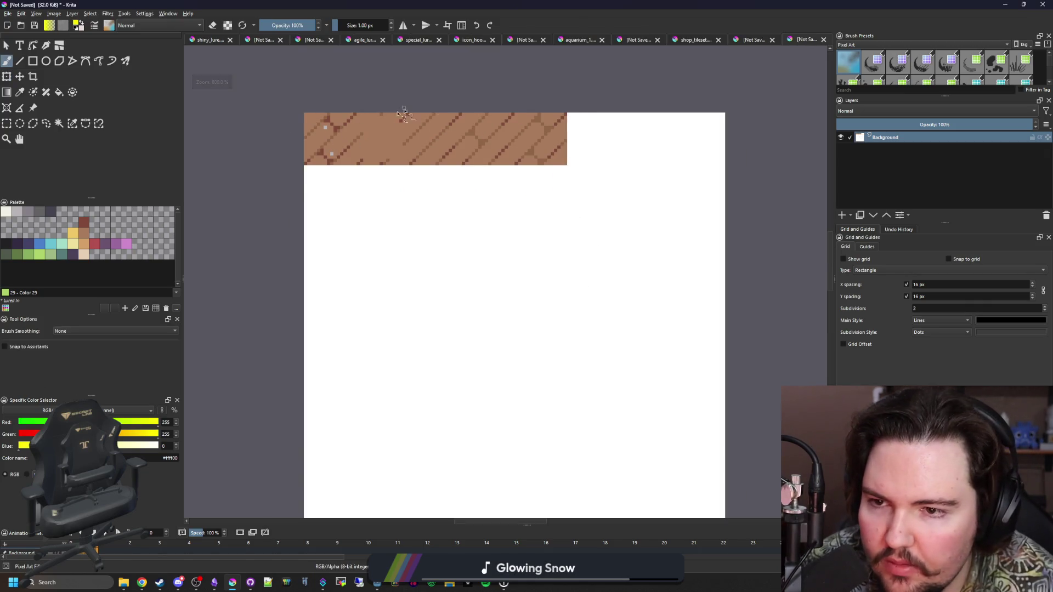
pyautogui.scroll(1, 362, 141)
pyautogui.click(6, 123)
pyautogui.scroll(1, 252, 140)
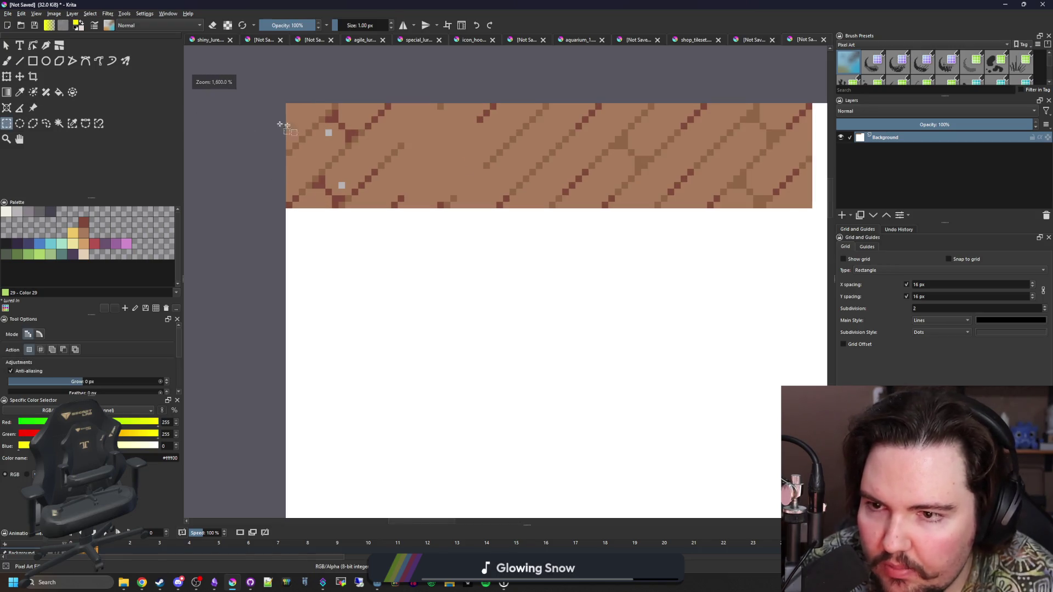
pyautogui.click(843, 259)
pyautogui.scroll(-3, 299, 221)
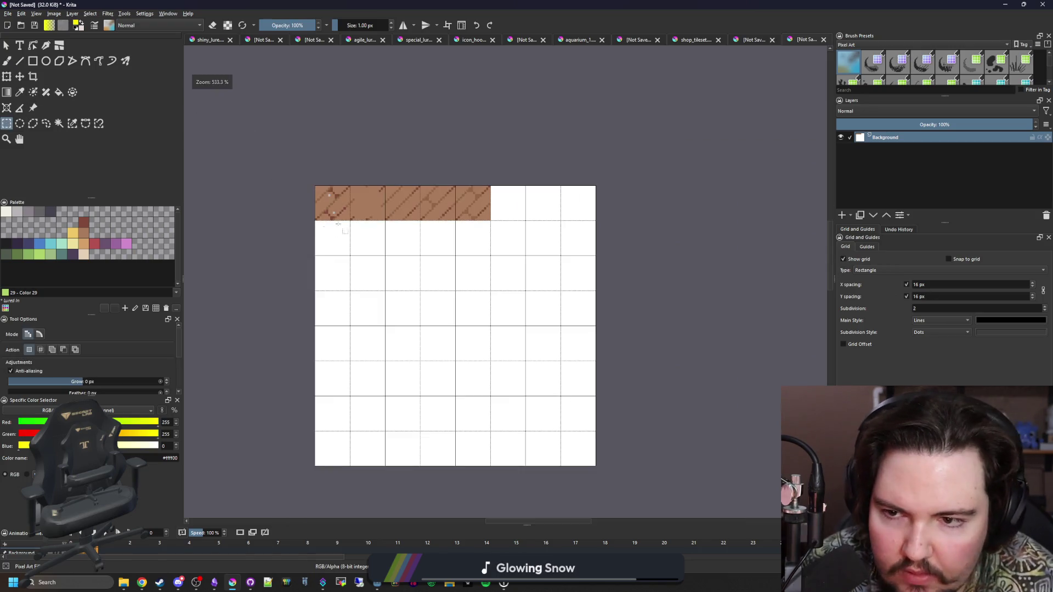
pyautogui.scroll(2, 300, 221)
pyautogui.scroll(1, 300, 221)
# Step: Move the second plank tile into a lower cell and paste further copies of it
pyautogui.moveTo(341, 240); pyautogui.dragTo(447, 135)
pyautogui.scroll(-3, 433, 165)
pyautogui.scroll(1, 424, 183)
pyautogui.hotkey('ctrl', 't')
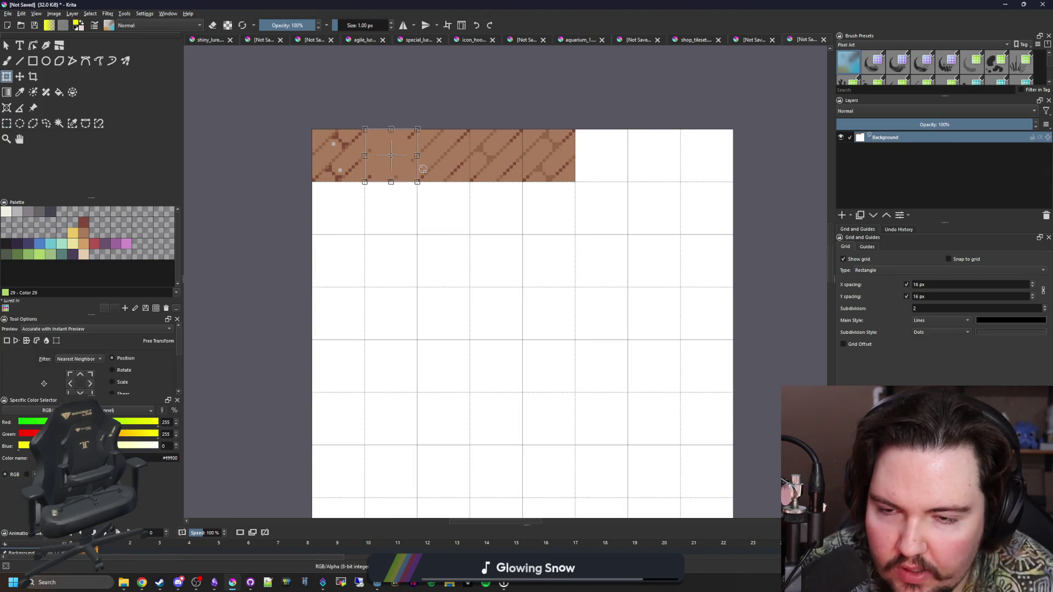
pyautogui.scroll(-1, 425, 183)
pyautogui.scroll(1, 425, 183)
pyautogui.moveTo(394, 145)
pyautogui.mouseDown()
pyautogui.moveTo(508, 266)
pyautogui.moveTo(499, 251)
pyautogui.mouseUp()
pyautogui.moveTo(378, 147); pyautogui.dragTo(379, 358)
pyautogui.press('v')
pyautogui.hotkey('ctrl', 'v')
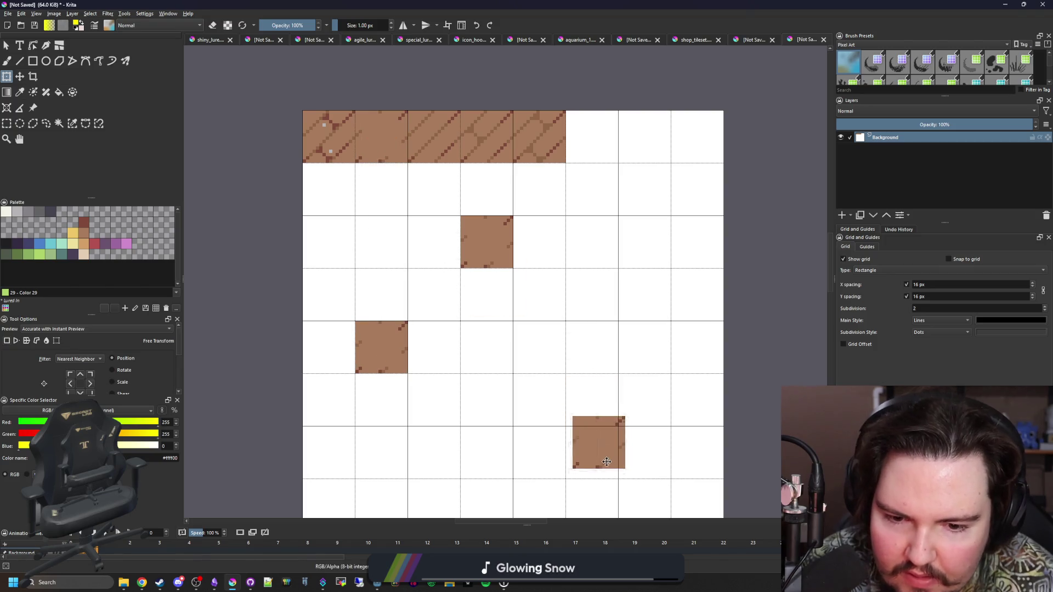
pyautogui.hotkey('ctrl', 'v')
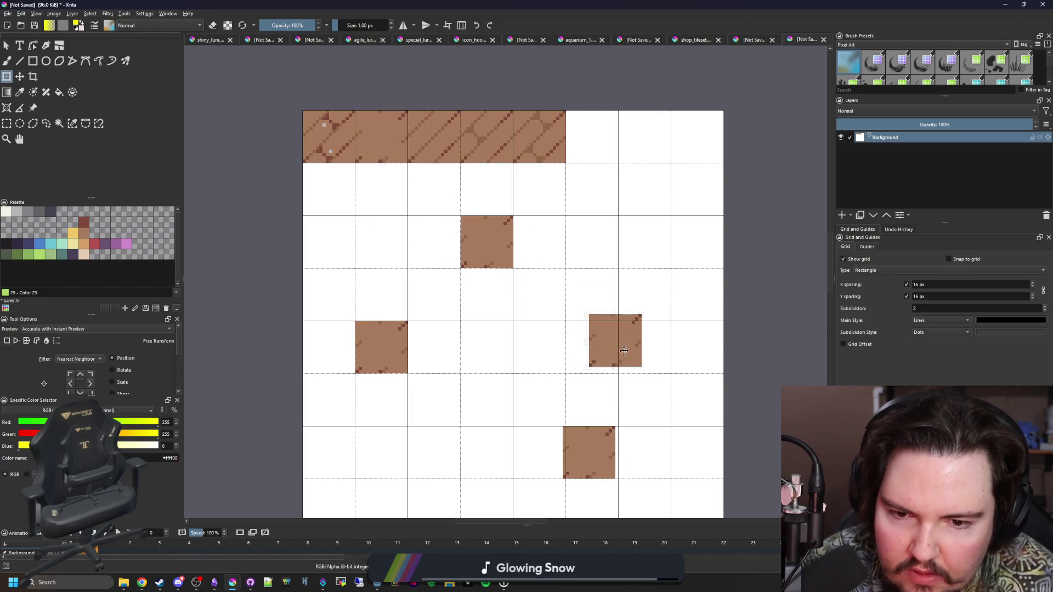
pyautogui.scroll(-2, 418, 277)
pyautogui.press('Return')
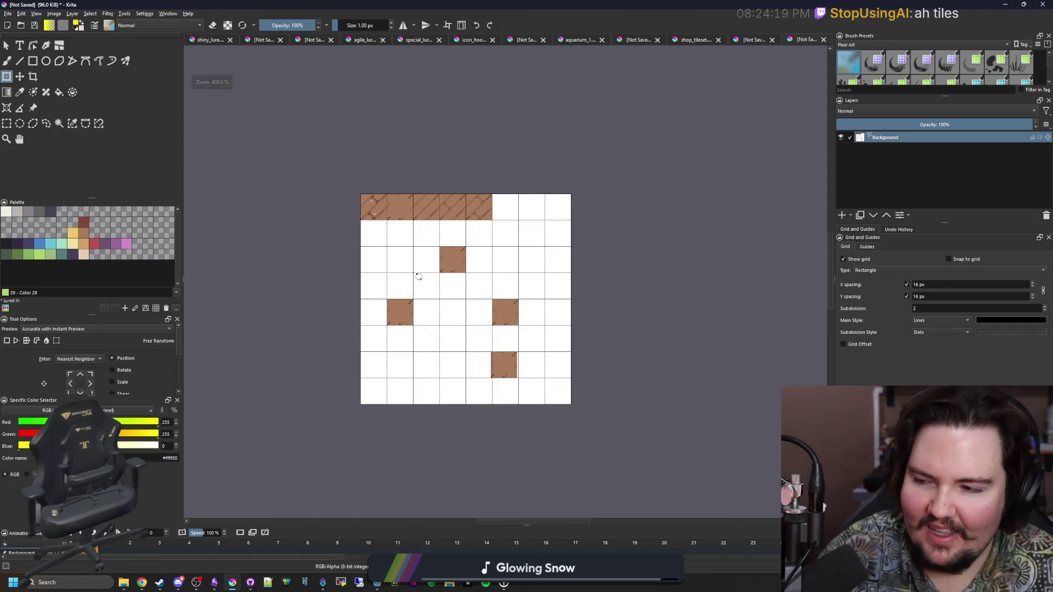
# Step: Magic-wand the white background and delete it to transparency
pyautogui.scroll(-3, 418, 276)
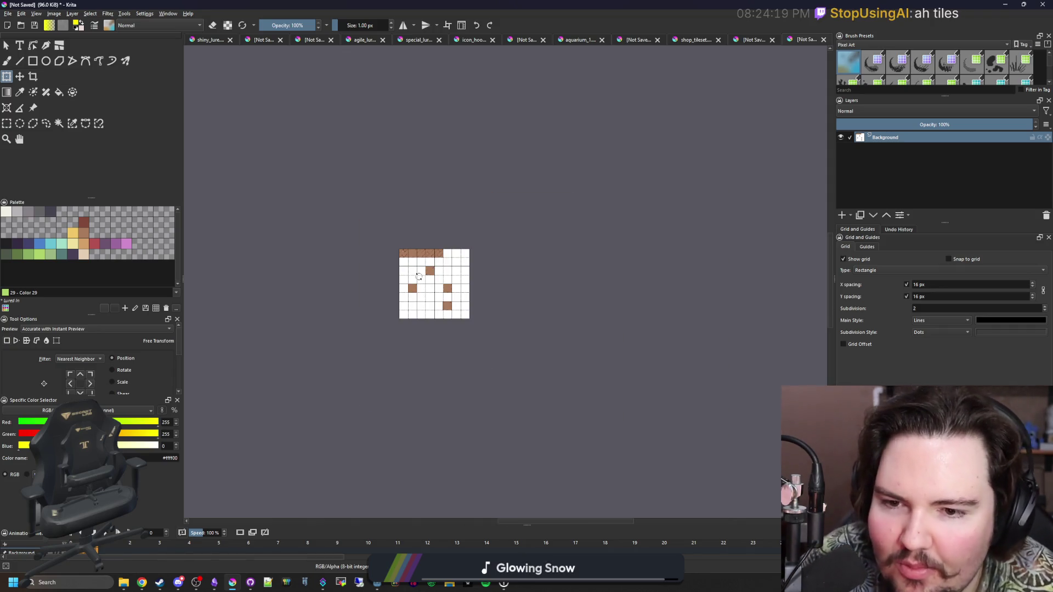
pyautogui.scroll(4, 418, 277)
pyautogui.click(59, 123)
pyautogui.click(482, 346)
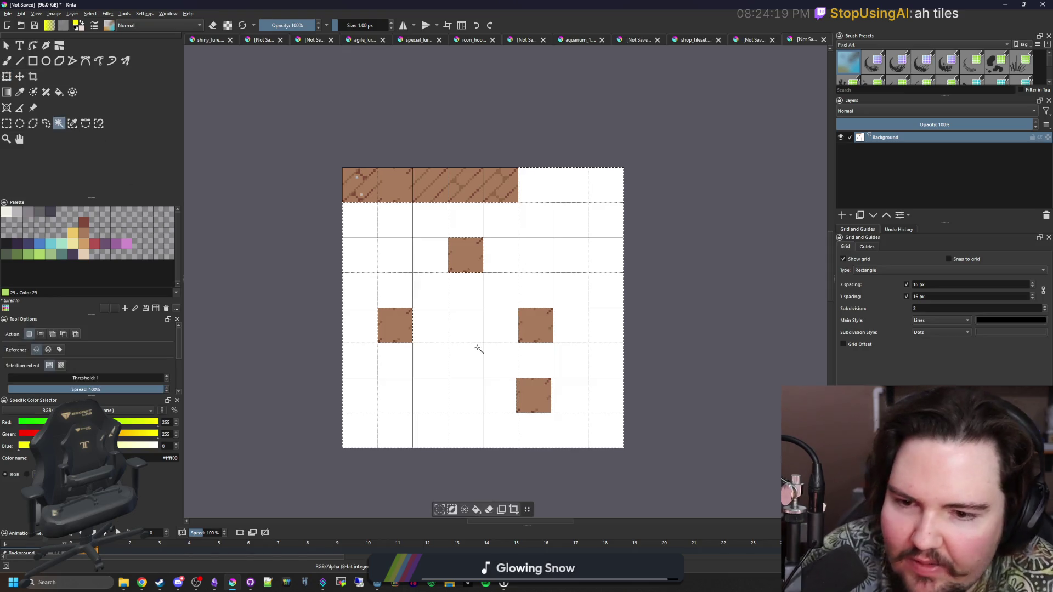
pyautogui.press('Delete')
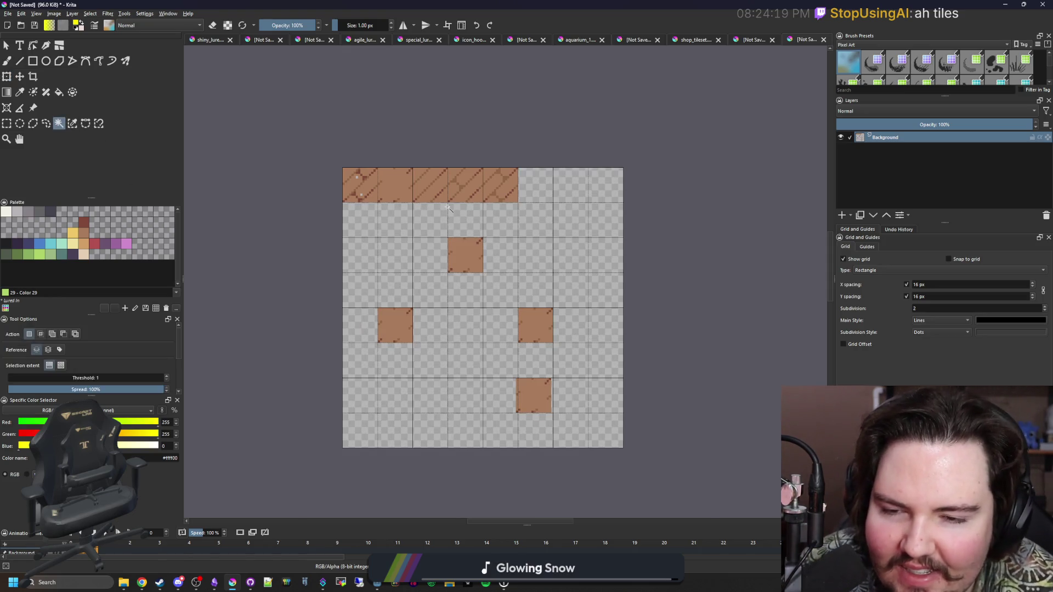
# Step: Switch to the freehand brush and glance at the tile strip document before returning to the layout
pyautogui.scroll(1, 448, 206)
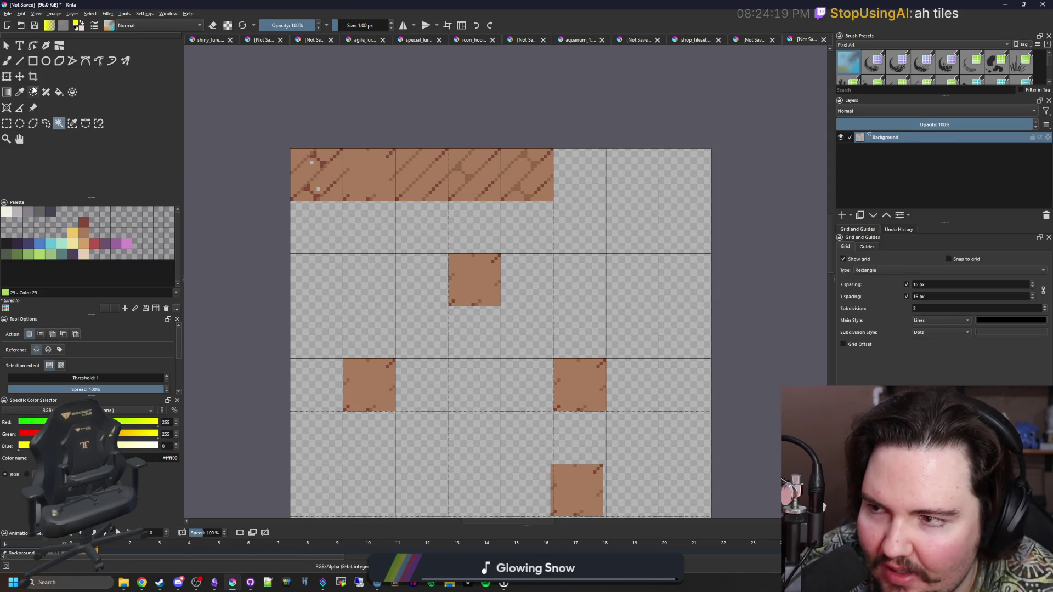
pyautogui.click(11, 62)
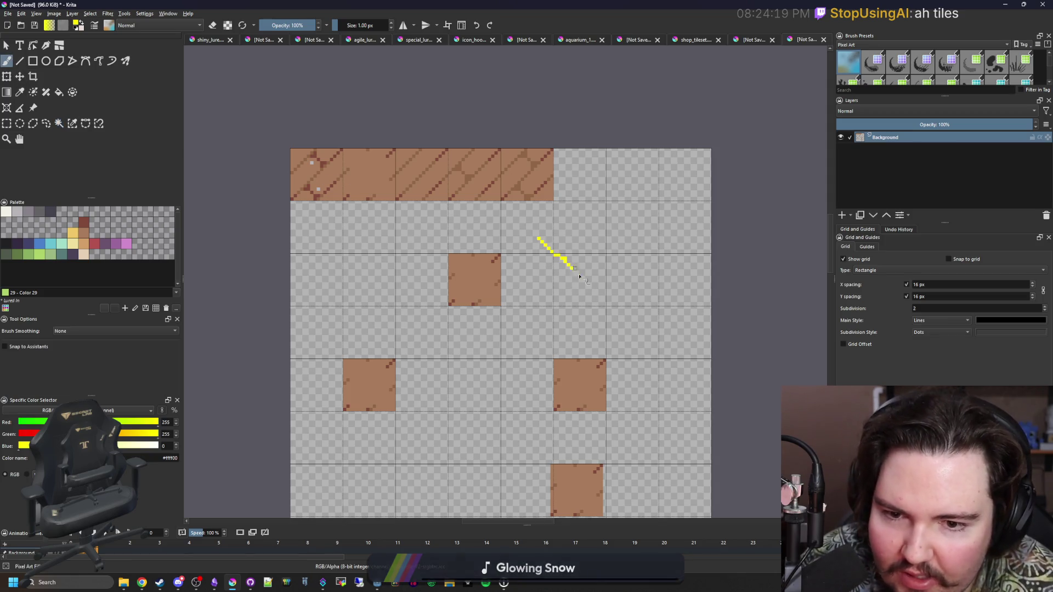
pyautogui.scroll(-2, 583, 278)
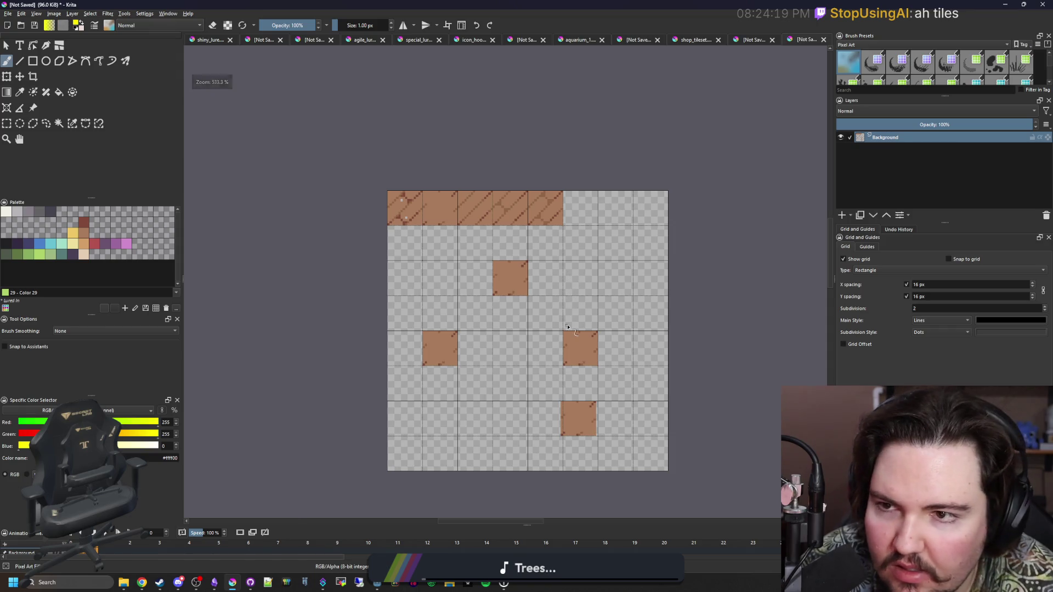
pyautogui.scroll(1, 548, 263)
pyautogui.scroll(-1, 445, 258)
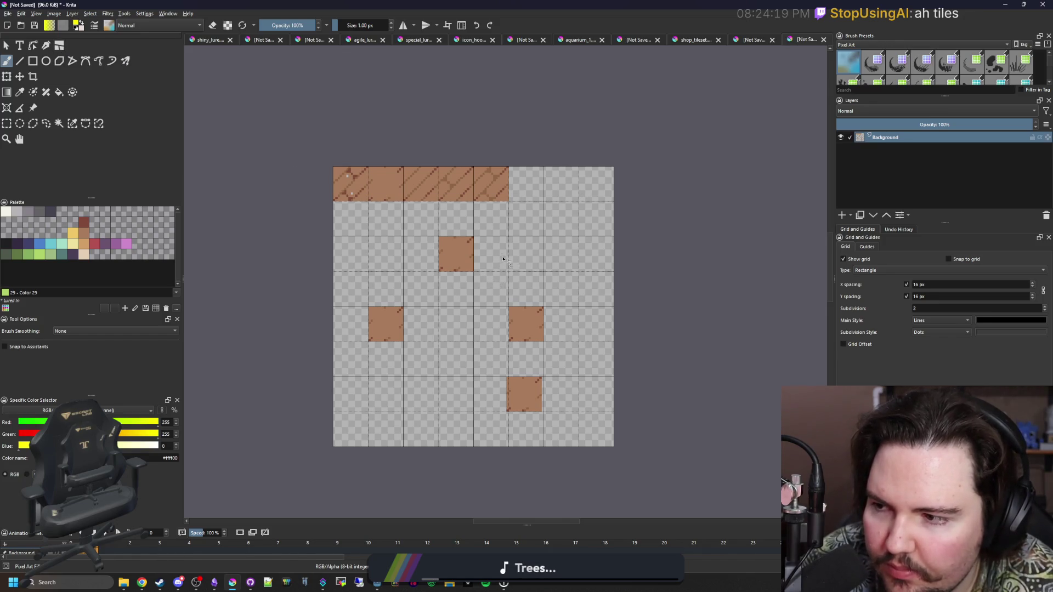
pyautogui.click(744, 39)
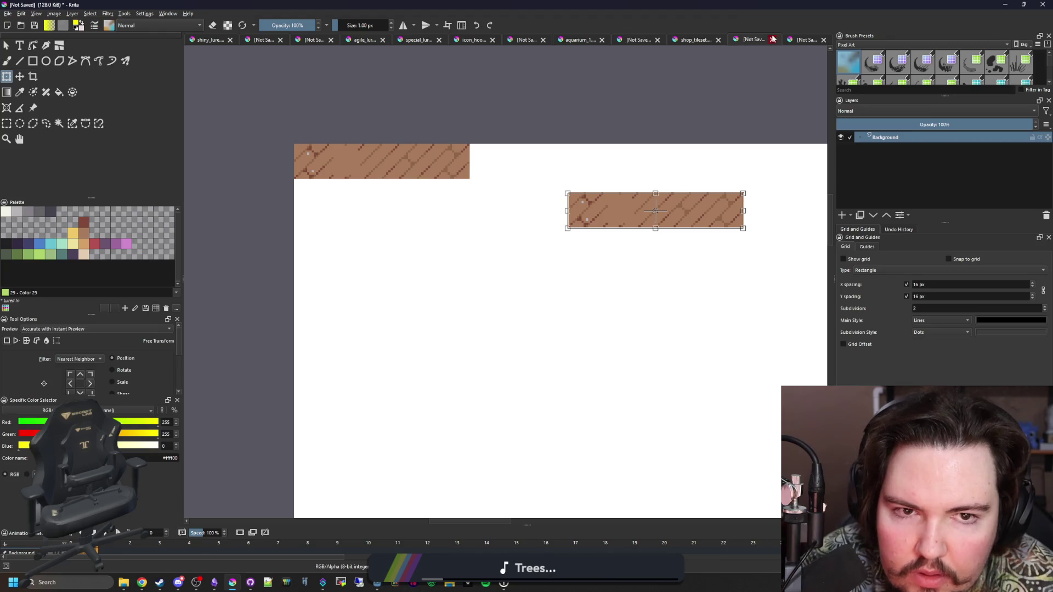
pyautogui.click(798, 40)
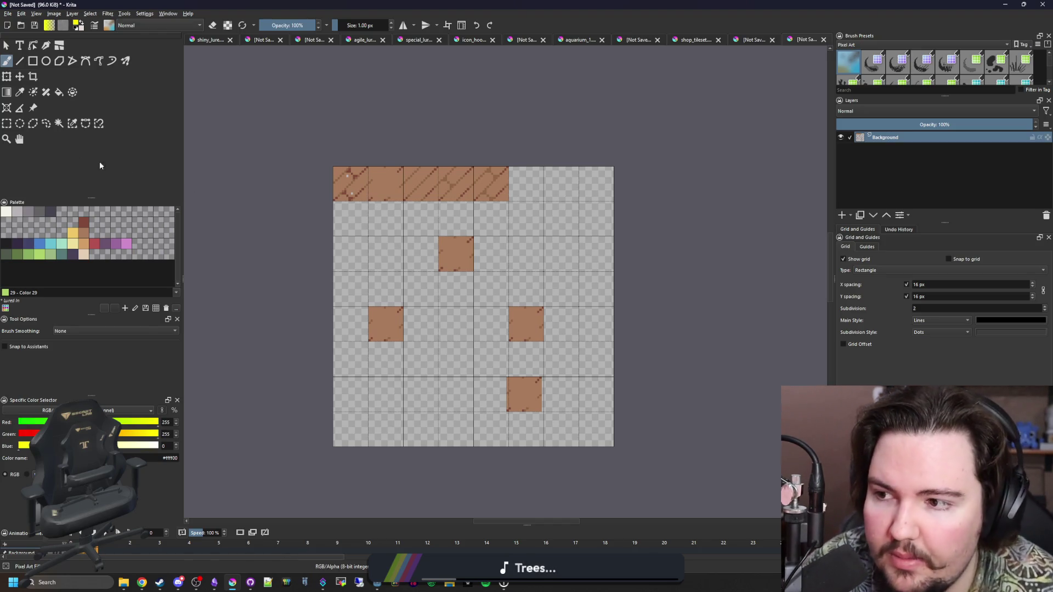
# Step: Rectangle-select the top-left tile and a larger tile region, clear the selection, and bring Chrome forward
pyautogui.click(6, 123)
pyautogui.scroll(3, 353, 160)
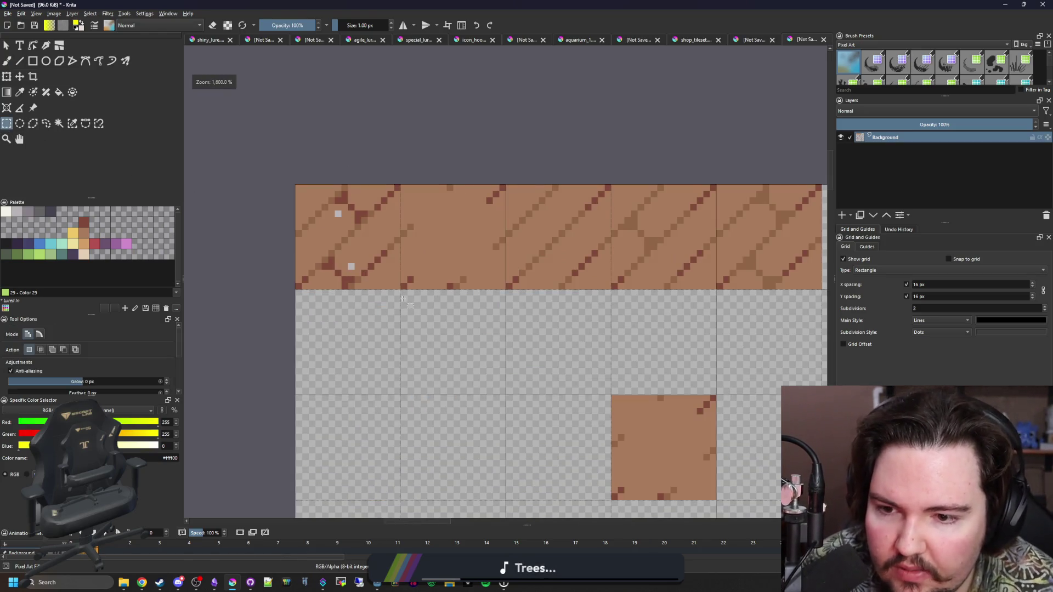
pyautogui.moveTo(399, 287); pyautogui.dragTo(295, 186)
pyautogui.scroll(-3, 292, 185)
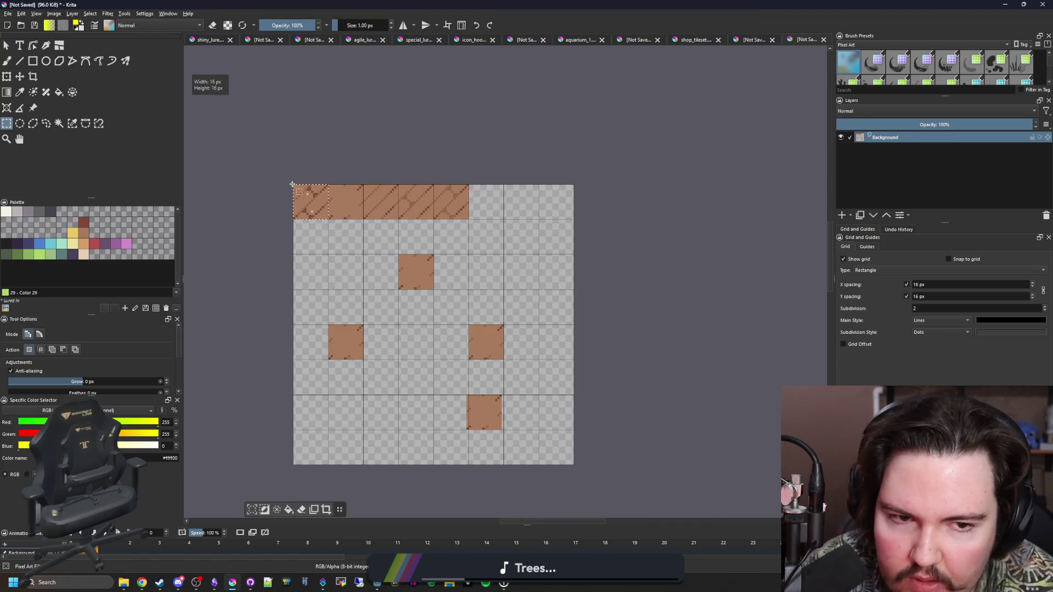
pyautogui.moveTo(512, 237); pyautogui.dragTo(218, 153)
pyautogui.click(323, 174)
pyautogui.scroll(1, 251, 174)
pyautogui.scroll(-1, 251, 174)
pyautogui.scroll(1, 360, 334)
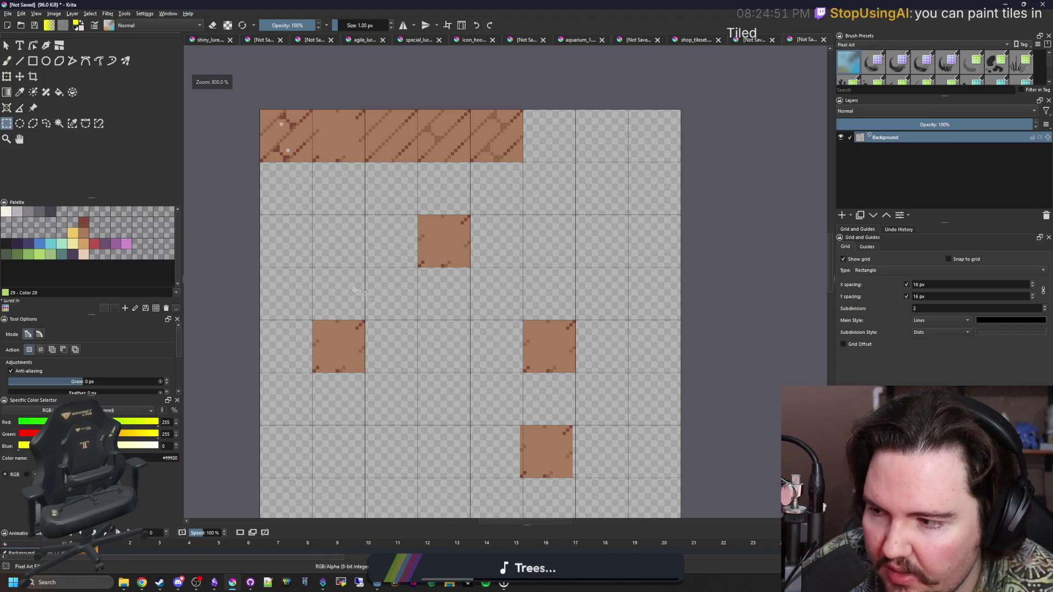
pyautogui.scroll(-1, 348, 278)
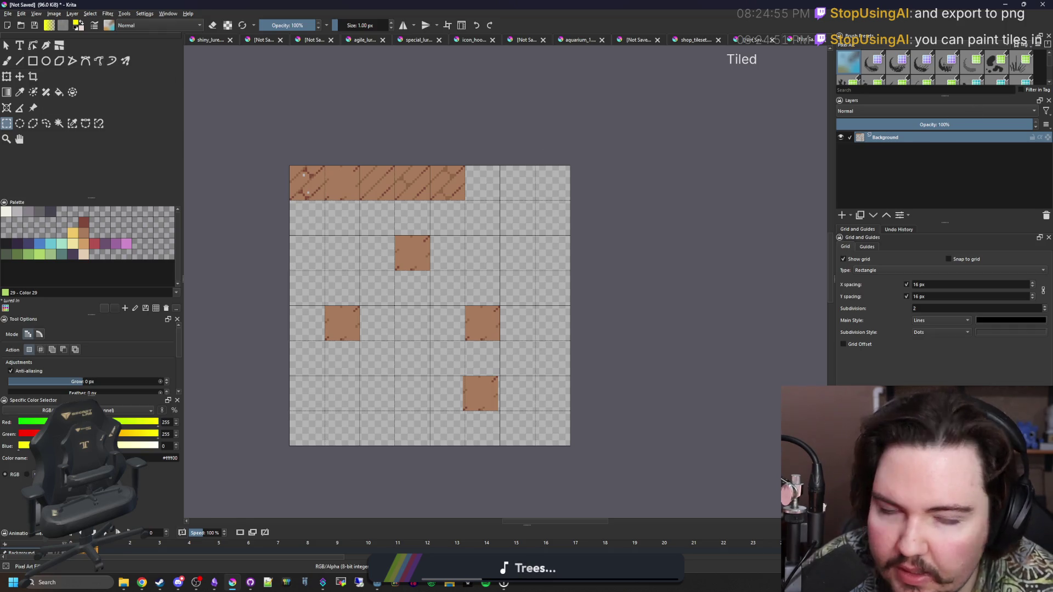
pyautogui.click(142, 582)
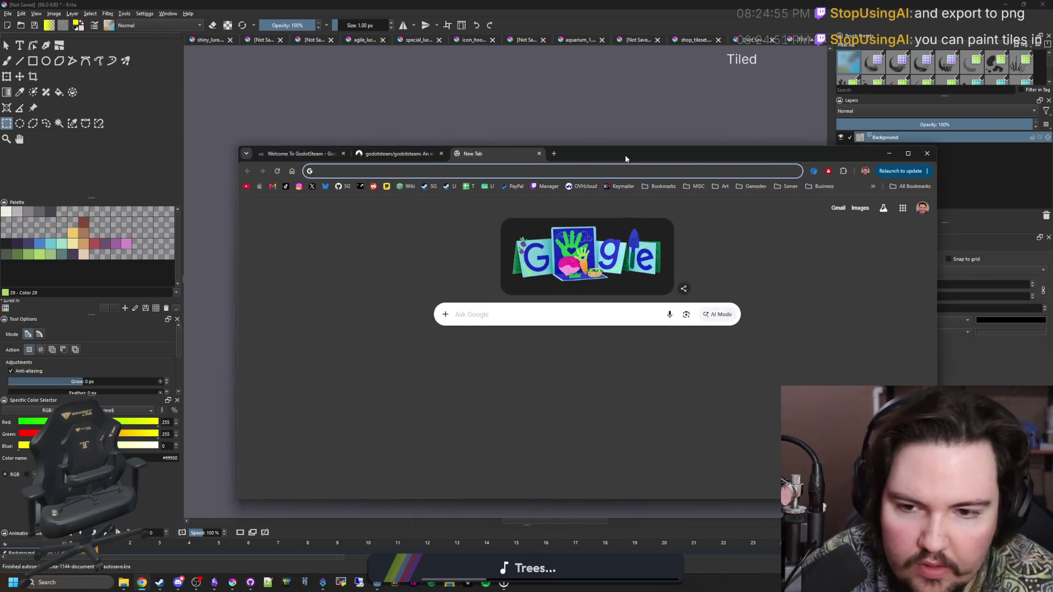
# Step: Search Google for 'tiled program' and skim the mapeditor.org homepage
pyautogui.write('tiled program')
pyautogui.press('Return')
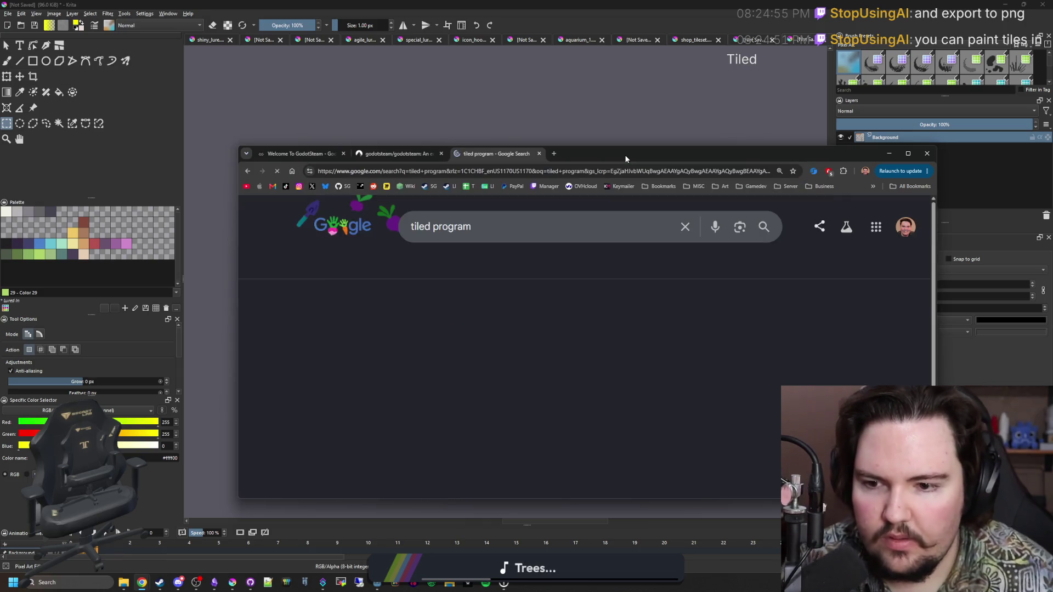
pyautogui.click(352, 338)
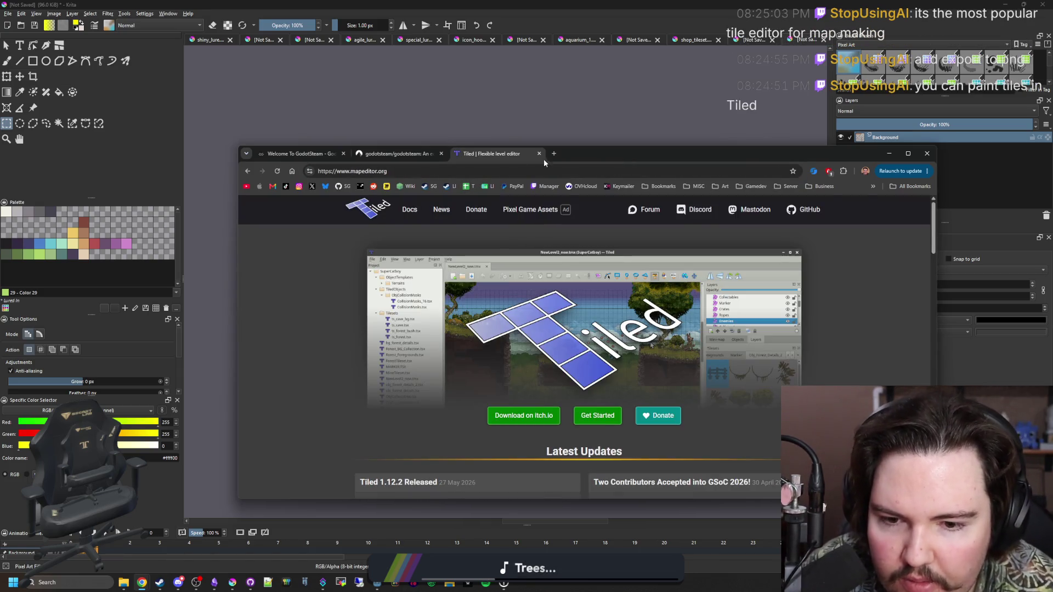
pyautogui.scroll(-2, 578, 270)
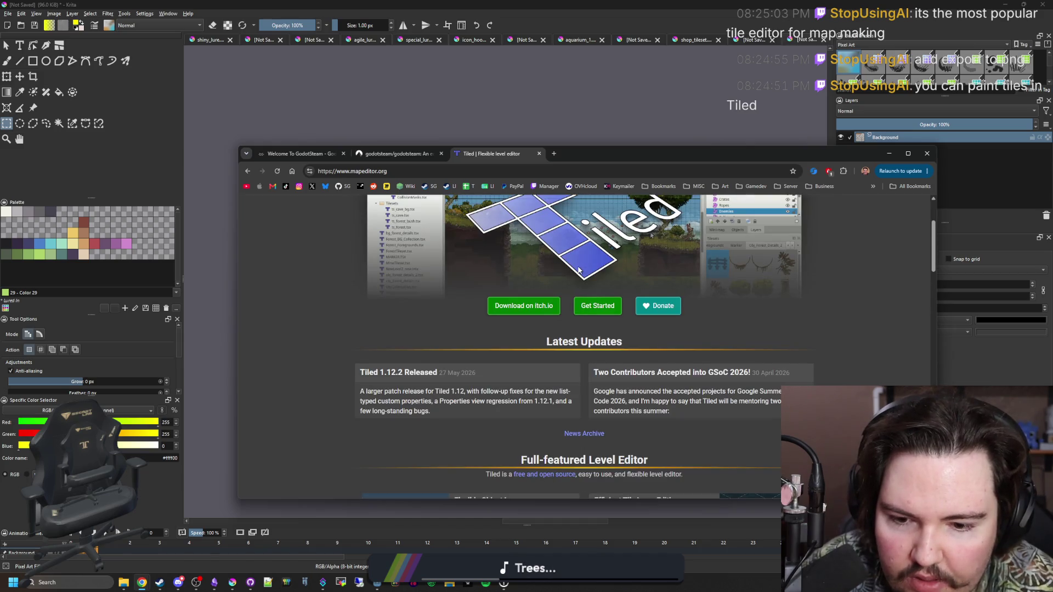
pyautogui.scroll(-10, 578, 270)
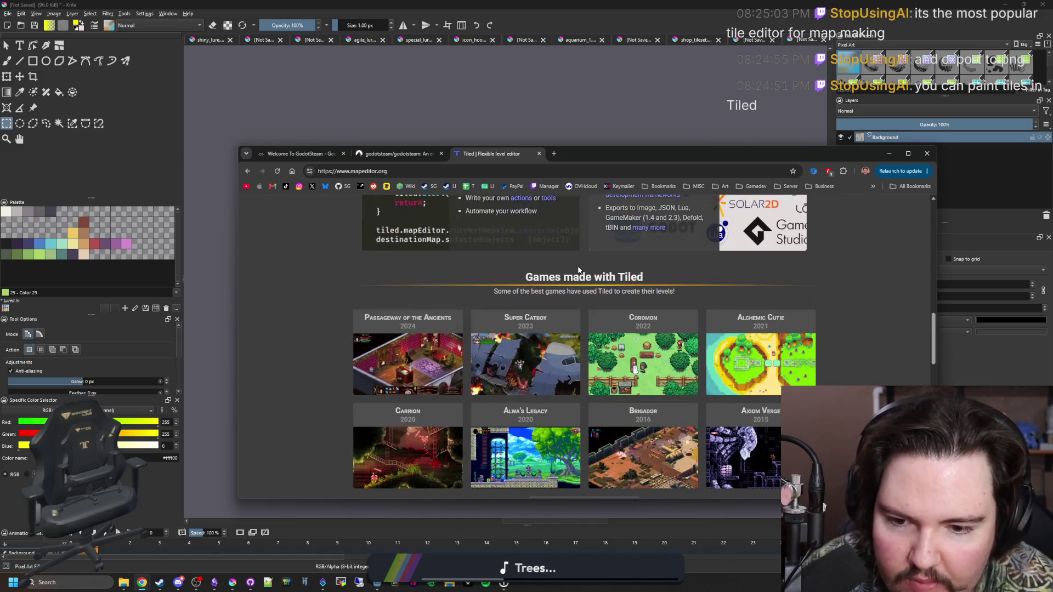
pyautogui.scroll(12, 578, 270)
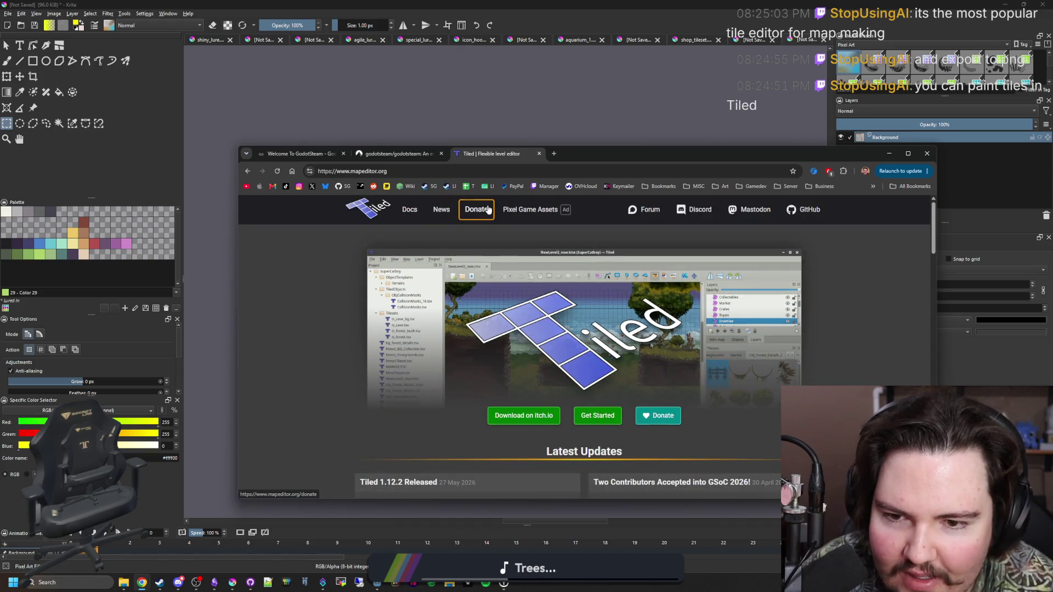
pyautogui.scroll(-3, 479, 245)
pyautogui.hotkey('alt', 'Left')
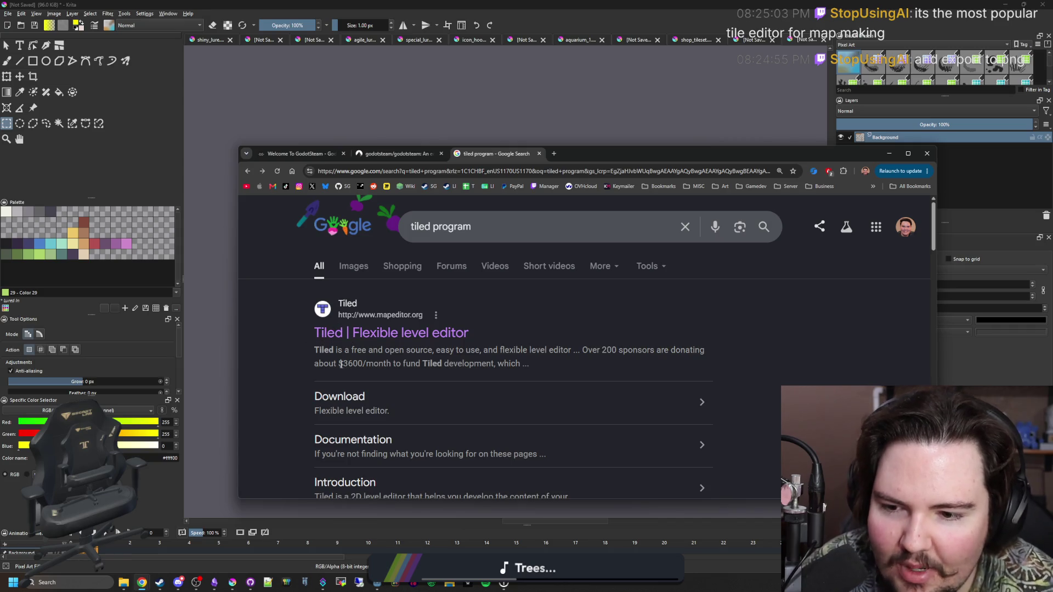
# Step: Reopen mapeditor.org full-screen and scroll through its features, showcase games and sponsors
pyautogui.click(394, 335)
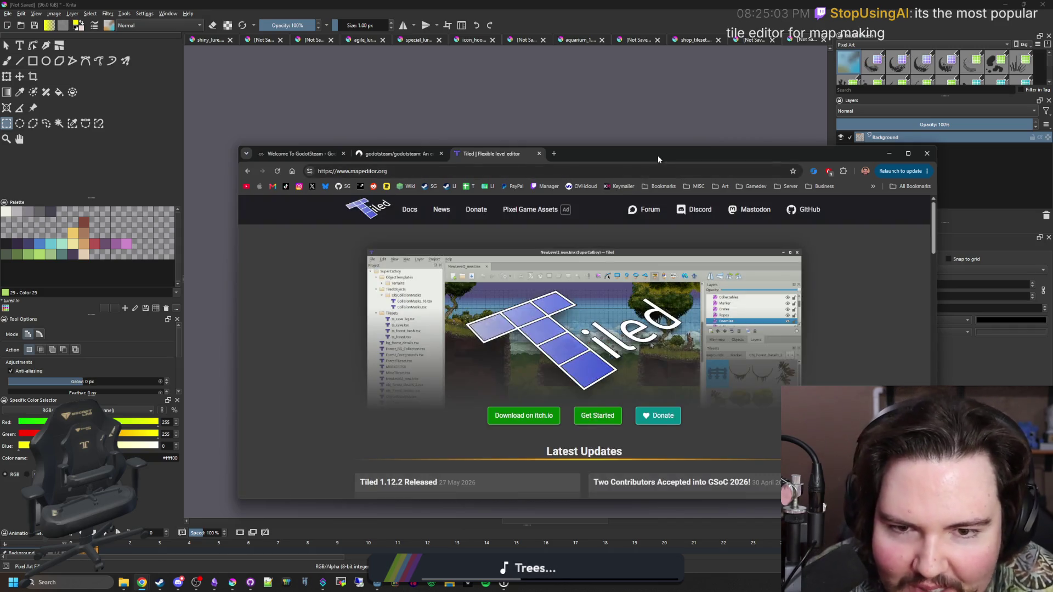
pyautogui.doubleClick(657, 156)
pyautogui.scroll(-7, 359, 283)
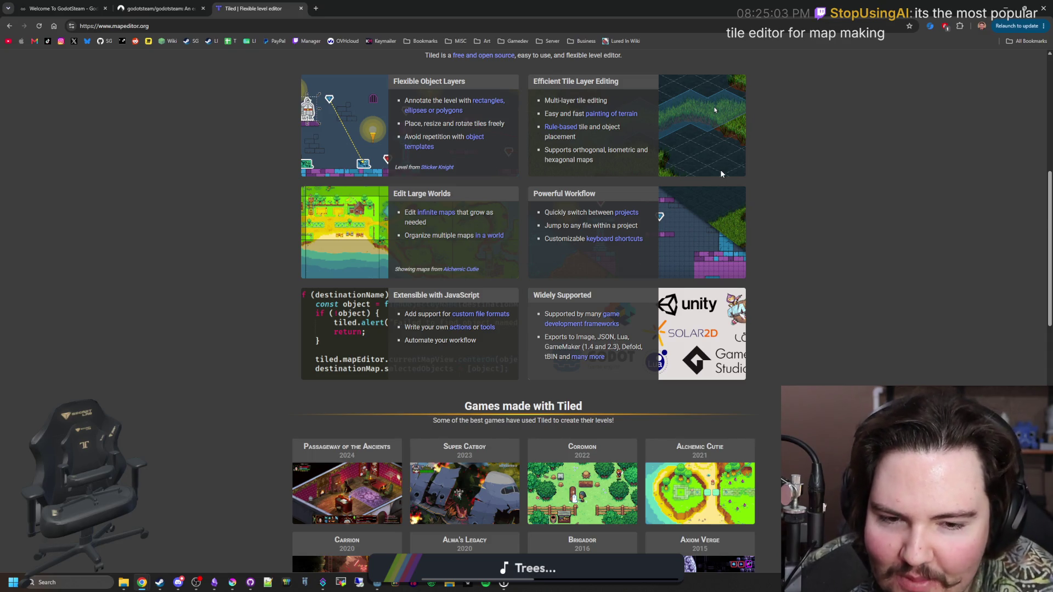
pyautogui.scroll(-3, 721, 171)
pyautogui.scroll(-2, 430, 302)
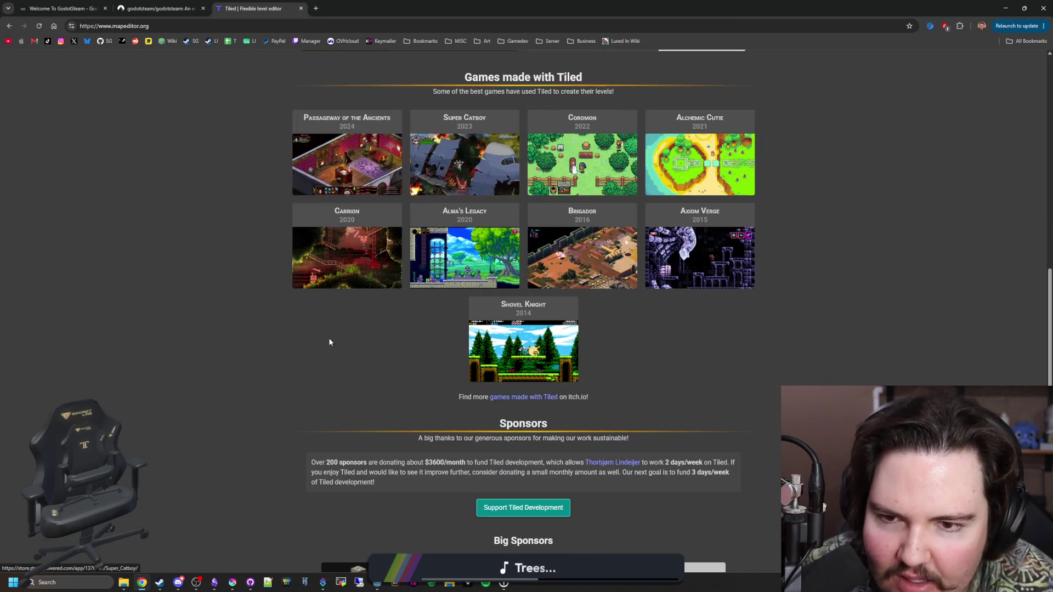
pyautogui.scroll(-7, 333, 311)
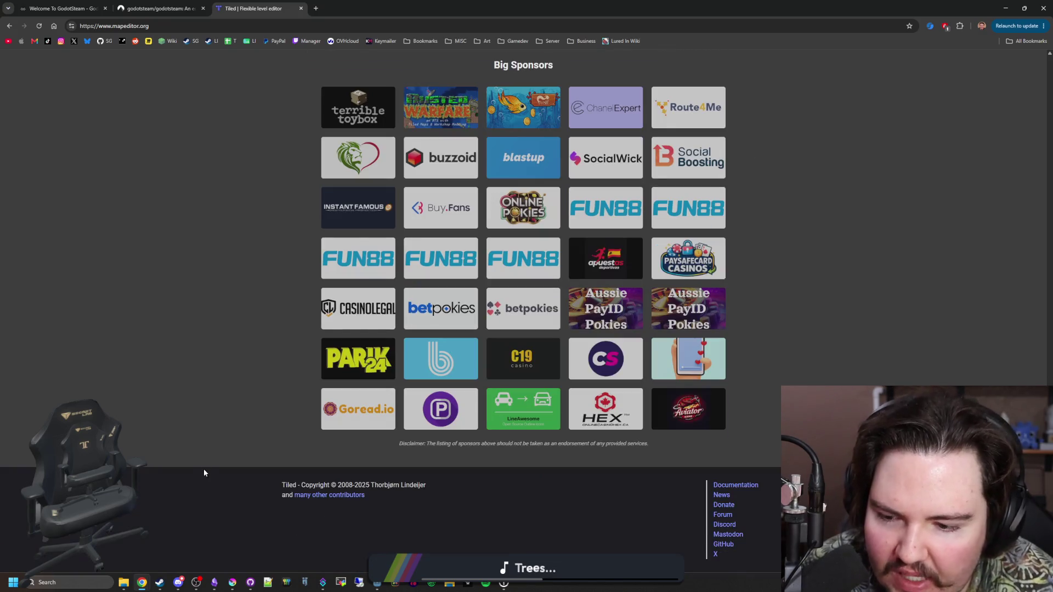
pyautogui.press('Home')
pyautogui.click(167, 573)
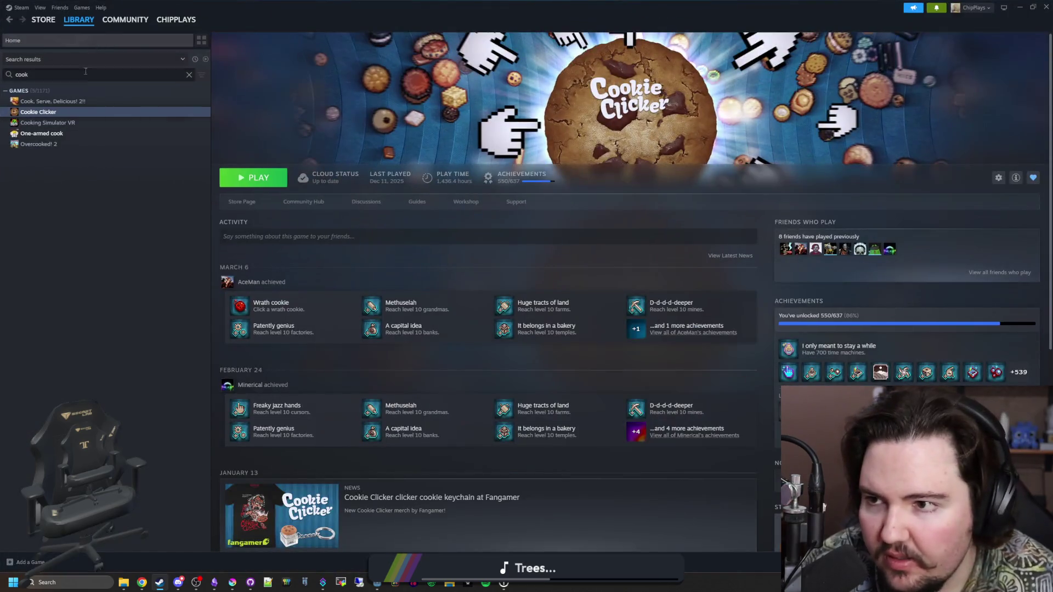
# Step: Find Tilesetter by searching 'tiles' in the Steam library and launch it
pyautogui.click(90, 73)
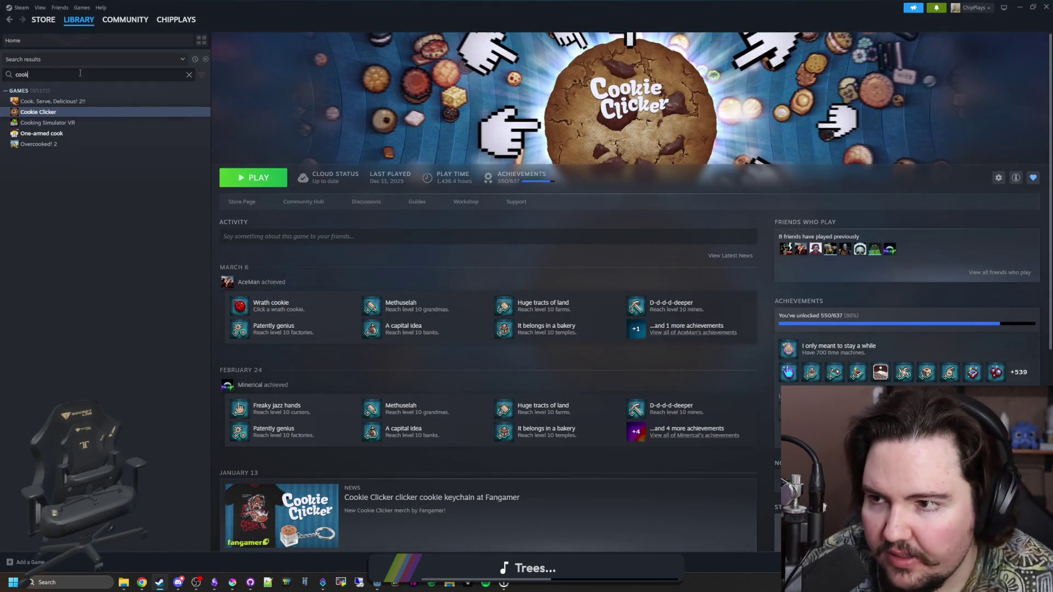
pyautogui.write('tiles')
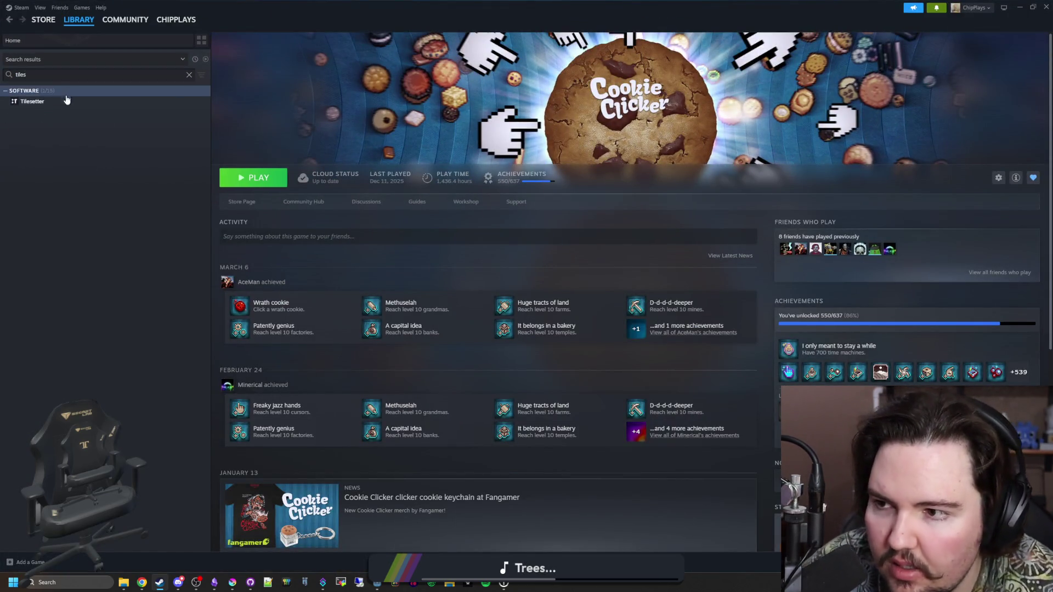
pyautogui.click(32, 101)
pyautogui.click(252, 183)
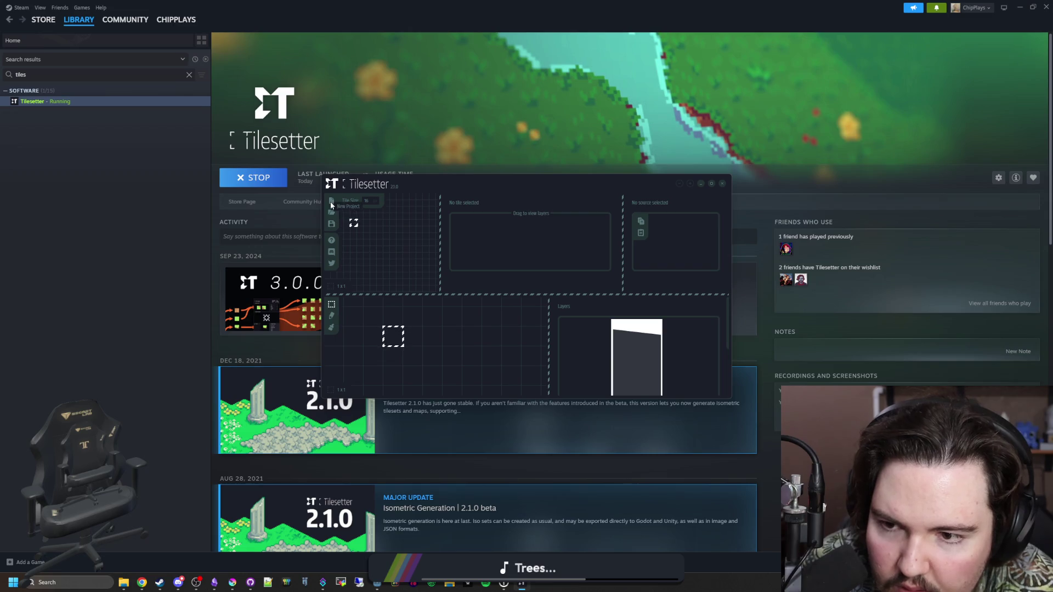
pyautogui.click(331, 224)
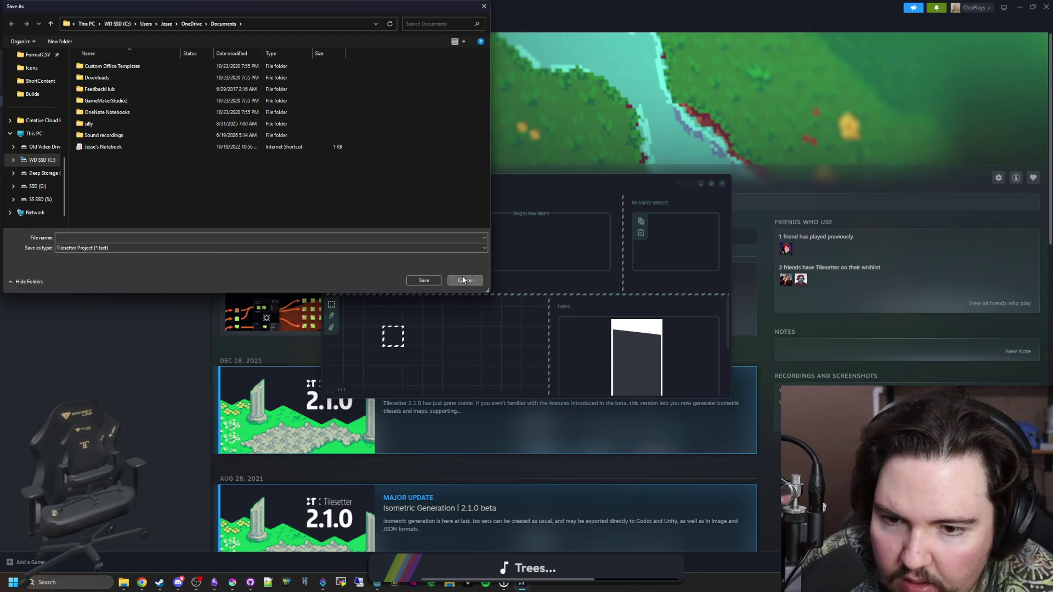
# Step: Cancel saving the Tilesetter project and try painting a tile with the pencil
pyautogui.click(465, 280)
pyautogui.click(414, 335)
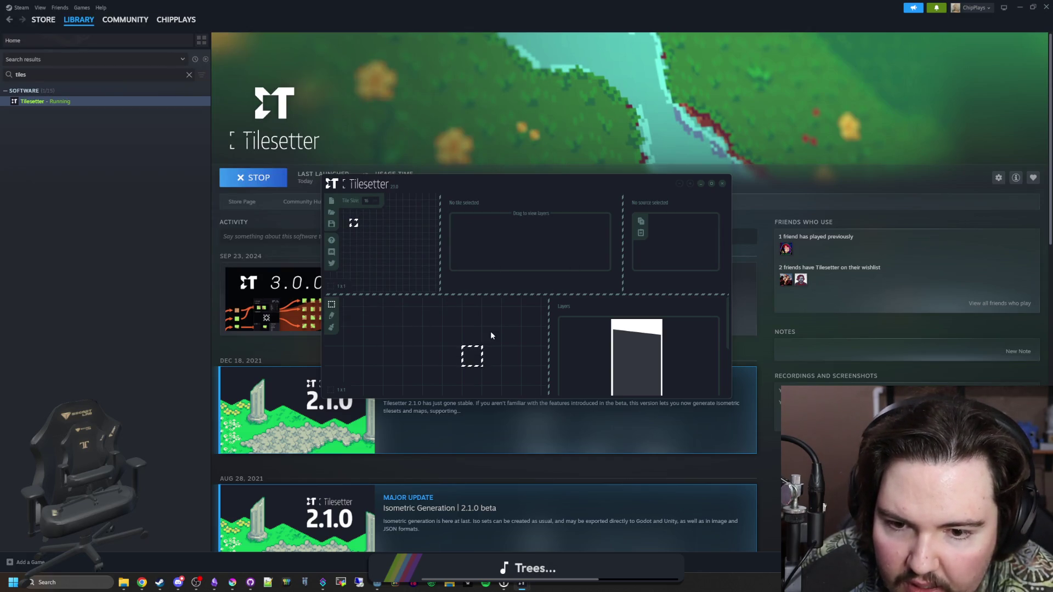
pyautogui.click(331, 316)
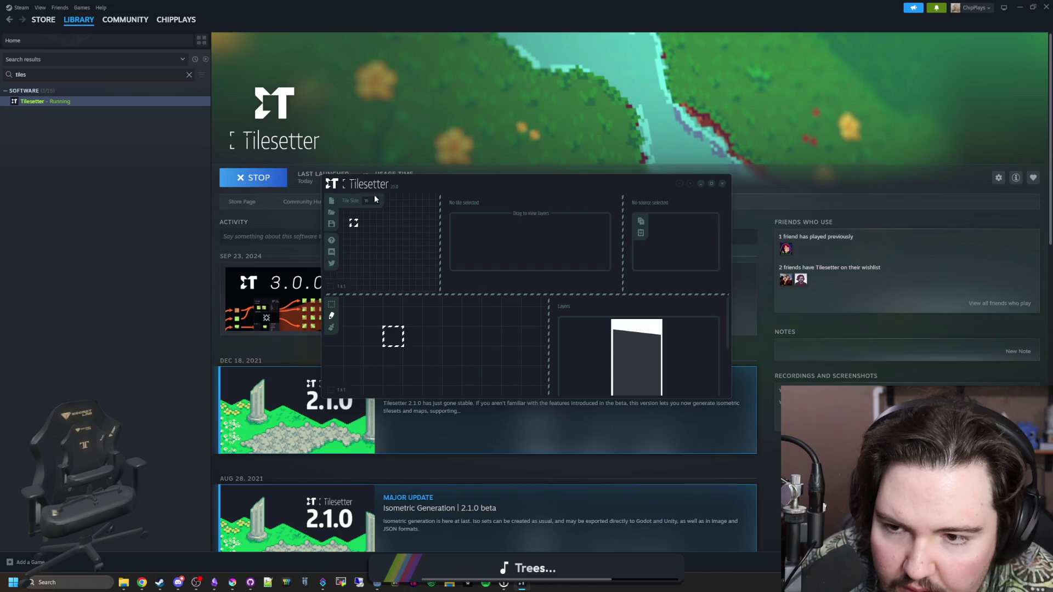
# Step: Start a new orthographic project, try the eraser, then close Tilesetter and return to Chrome
pyautogui.click(332, 203)
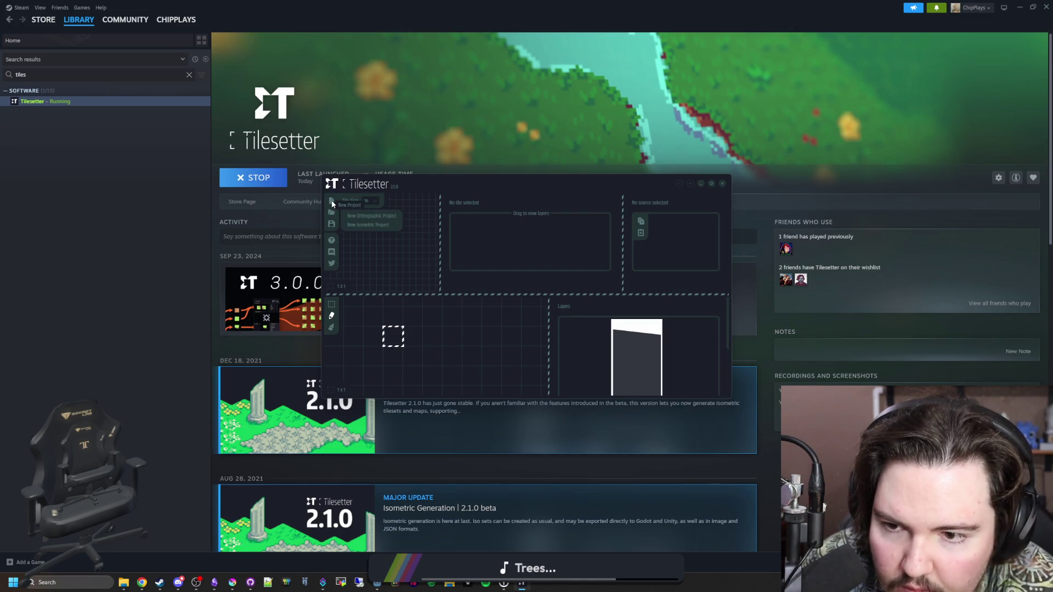
pyautogui.click(381, 215)
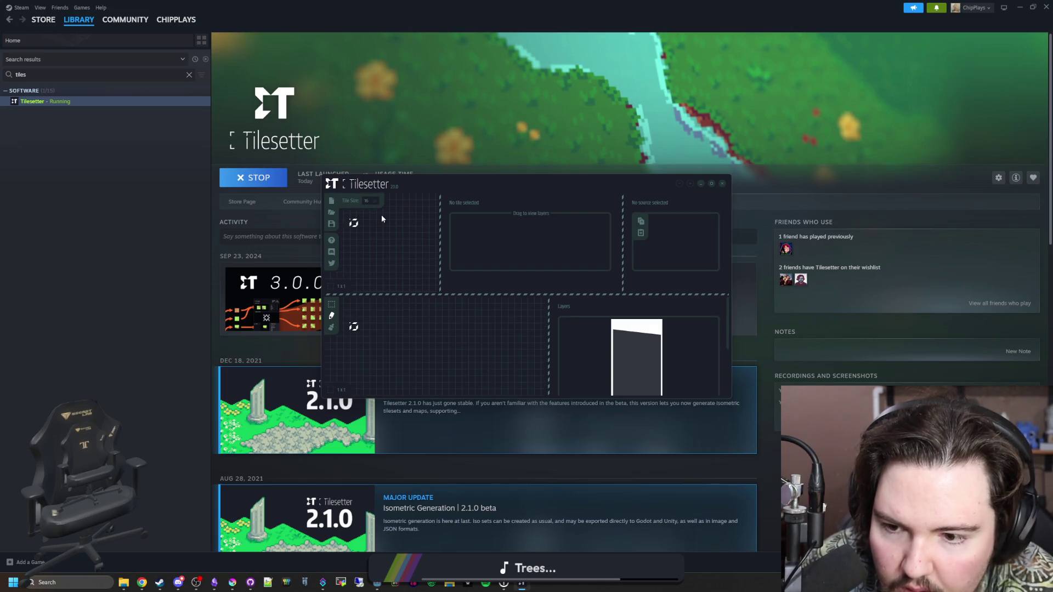
pyautogui.scroll(3, 358, 316)
pyautogui.click(332, 328)
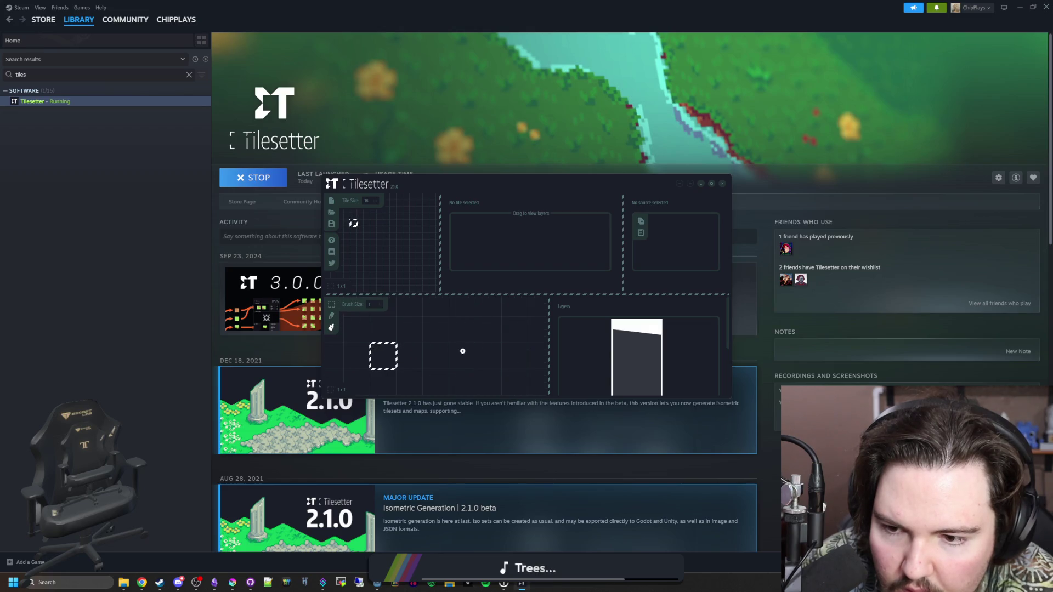
pyautogui.scroll(-1, 428, 361)
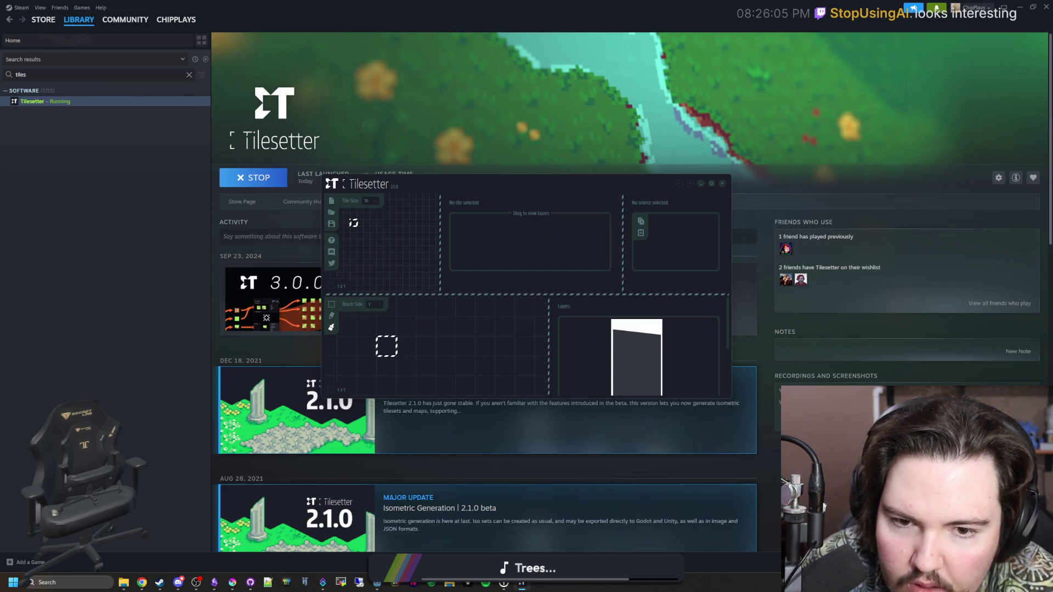
pyautogui.click(720, 186)
pyautogui.hotkey('alt', 'Tab')
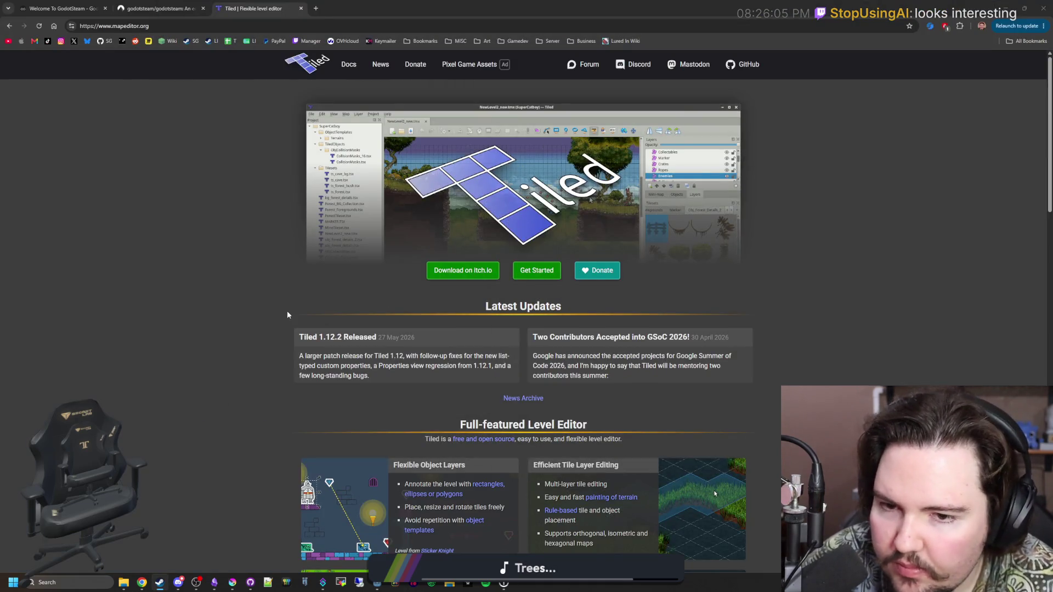
# Step: Open Tiled's itch.io download page and page through its screenshot gallery, then open a new tab
pyautogui.click(467, 270)
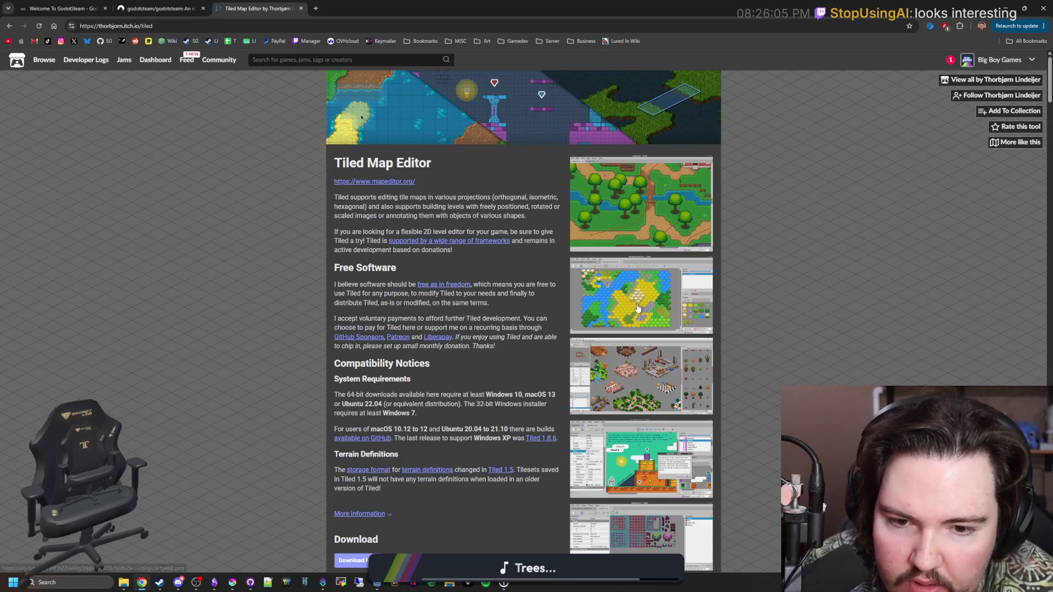
pyautogui.click(657, 216)
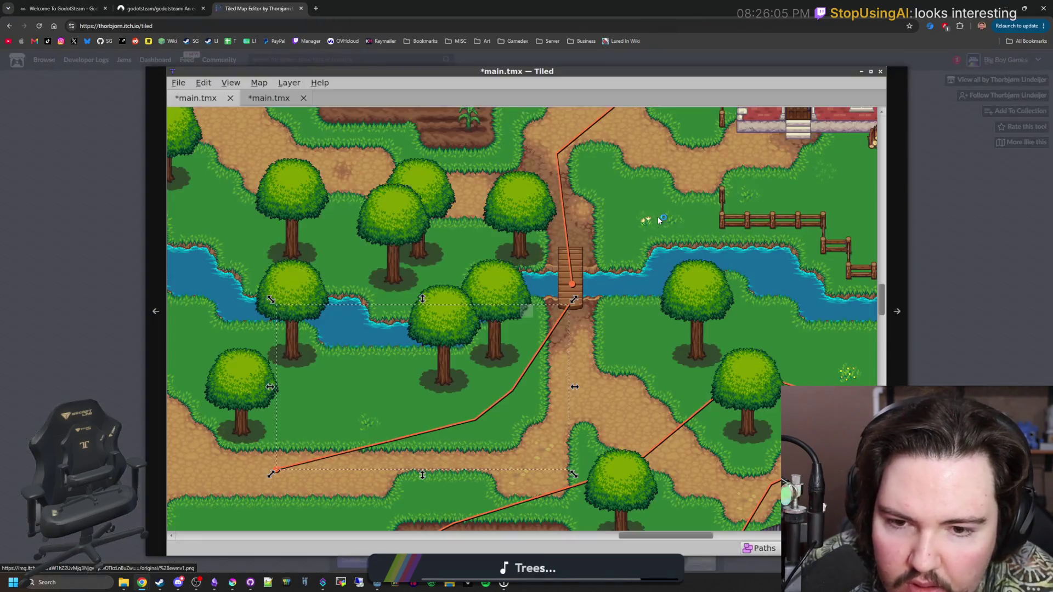
pyautogui.click(902, 311)
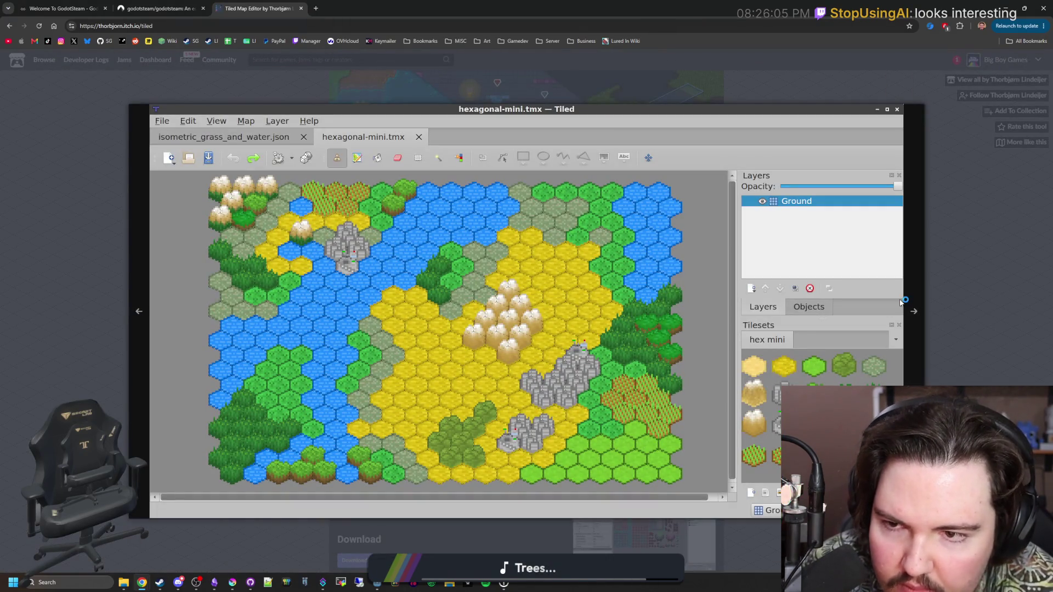
pyautogui.click(900, 301)
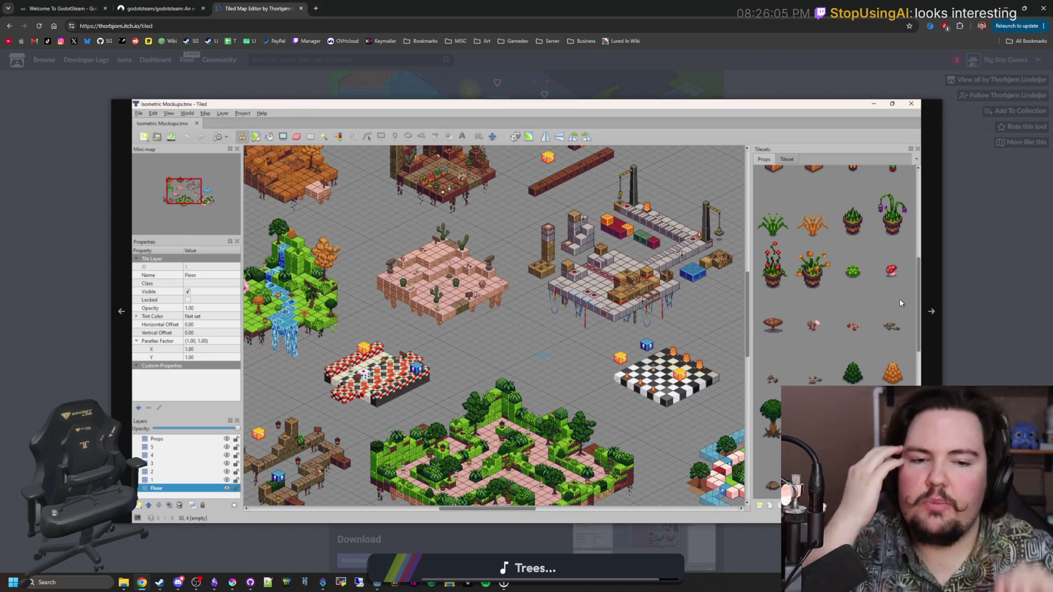
pyautogui.click(900, 301)
pyautogui.click(881, 337)
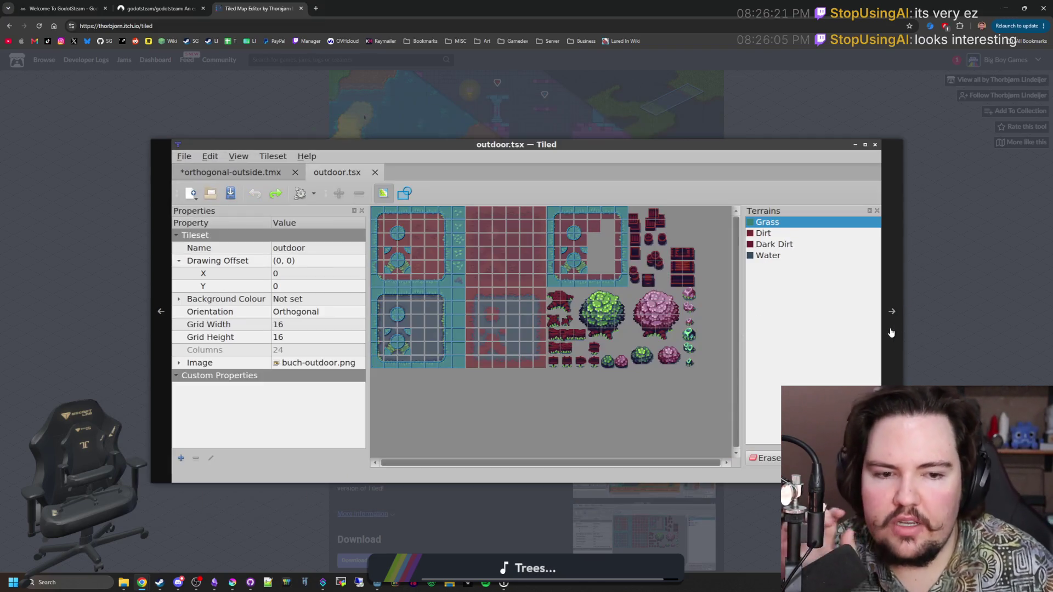
pyautogui.click(891, 332)
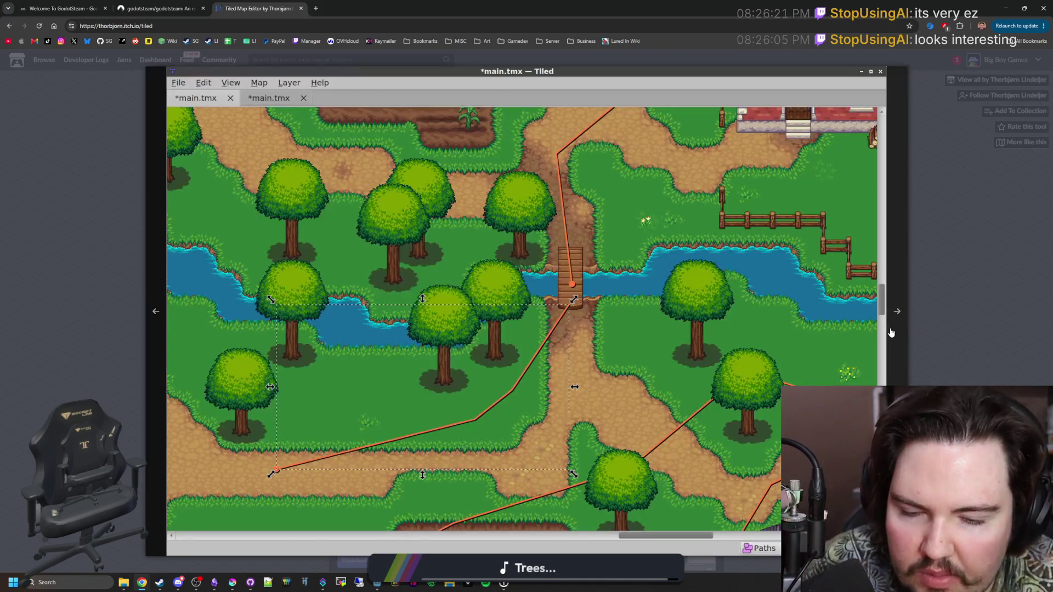
pyautogui.click(891, 331)
pyautogui.click(890, 328)
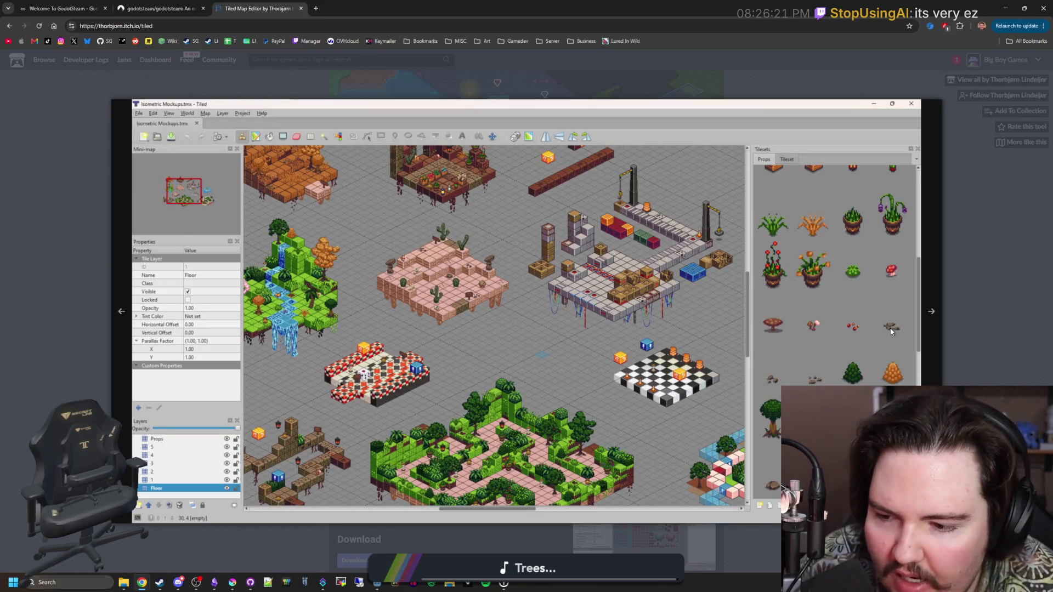
pyautogui.click(933, 316)
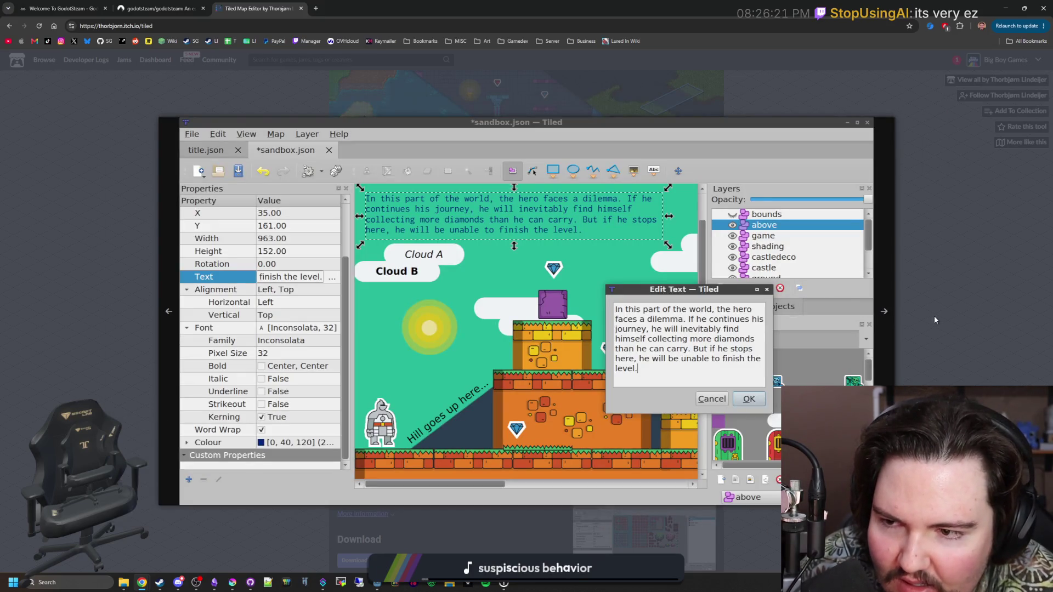
pyautogui.click(884, 327)
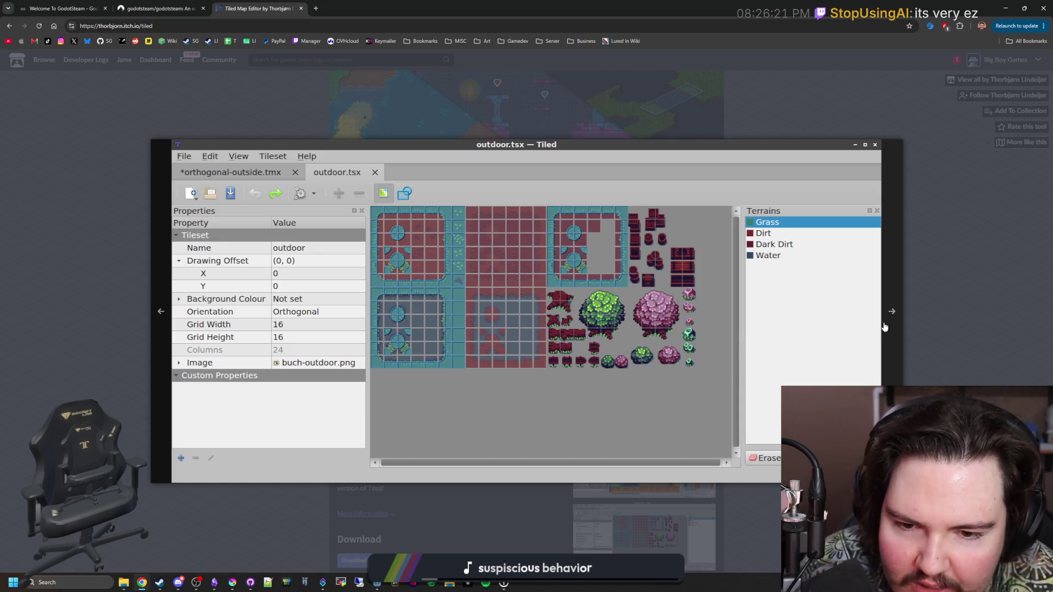
pyautogui.click(884, 327)
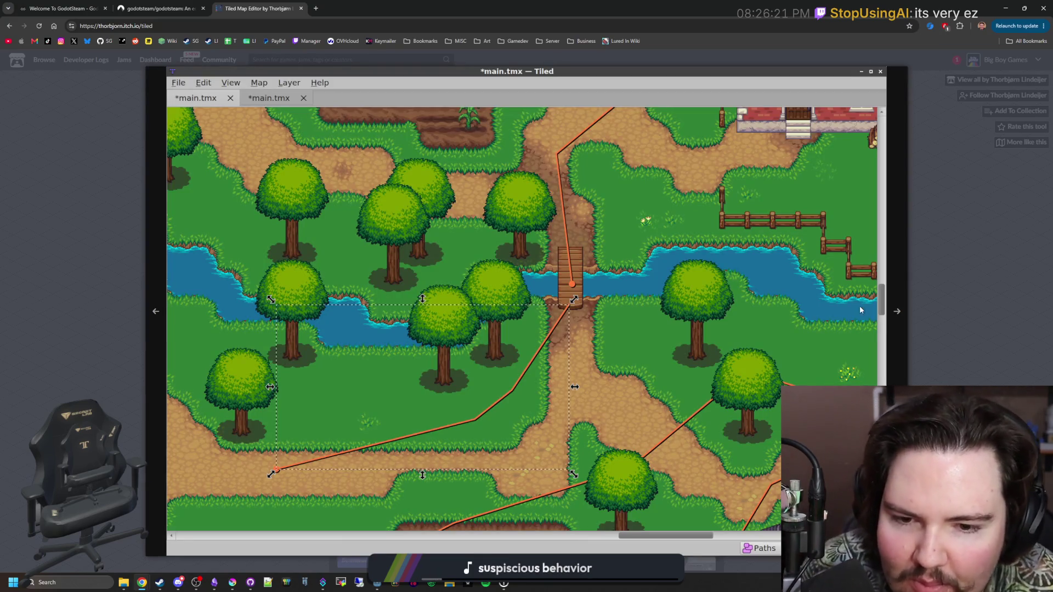
pyautogui.click(524, 74)
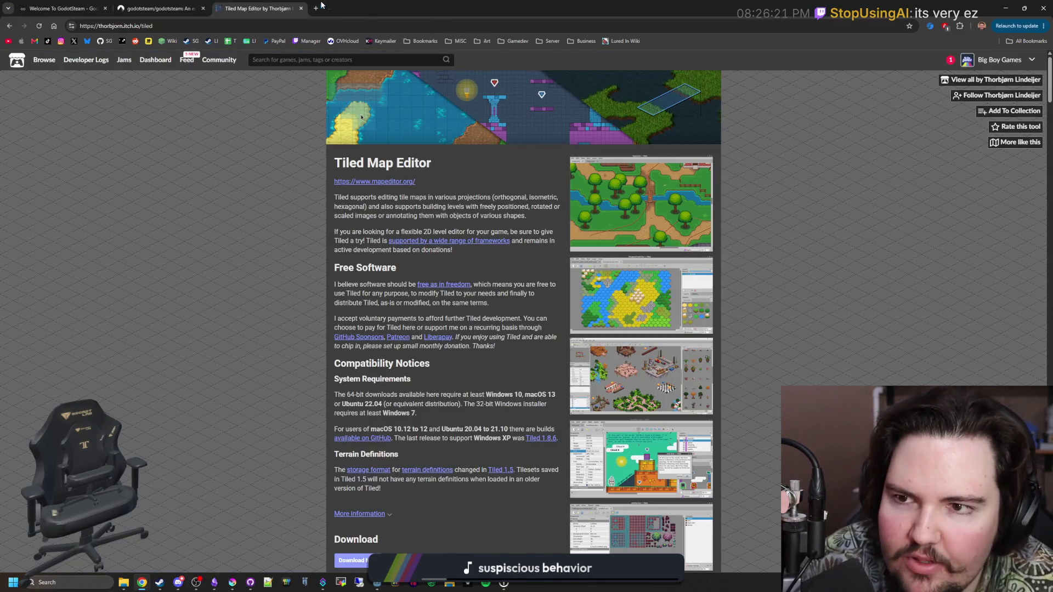
pyautogui.click(316, 7)
# Step: Search 'krita draw tiles' and open the Krita tileset and wrap-around tiling tutorials in background tabs
pyautogui.write('kri')
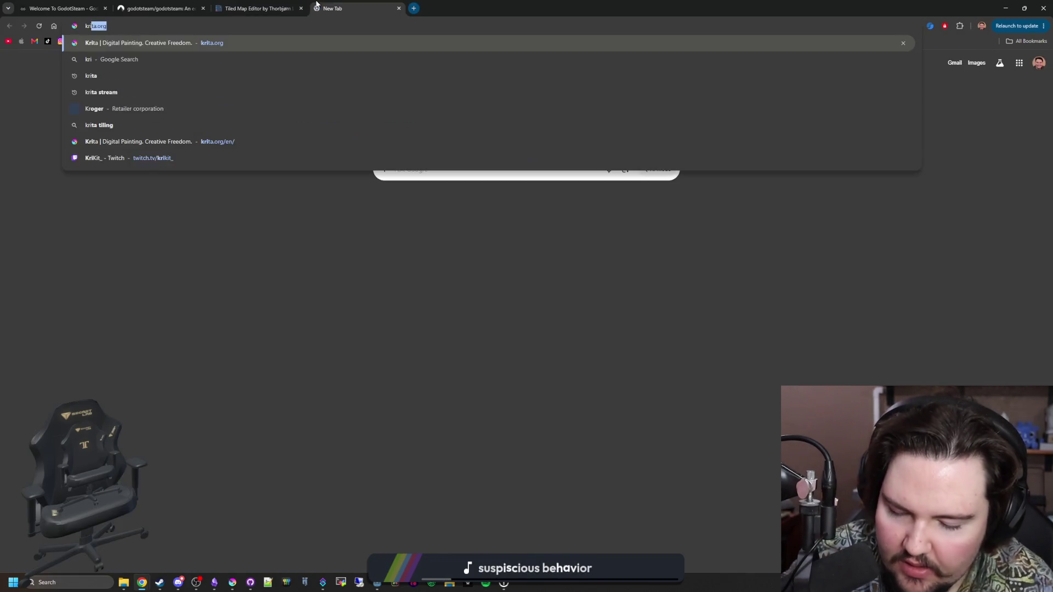
pyautogui.write('ta draw tiles')
pyautogui.press('Return')
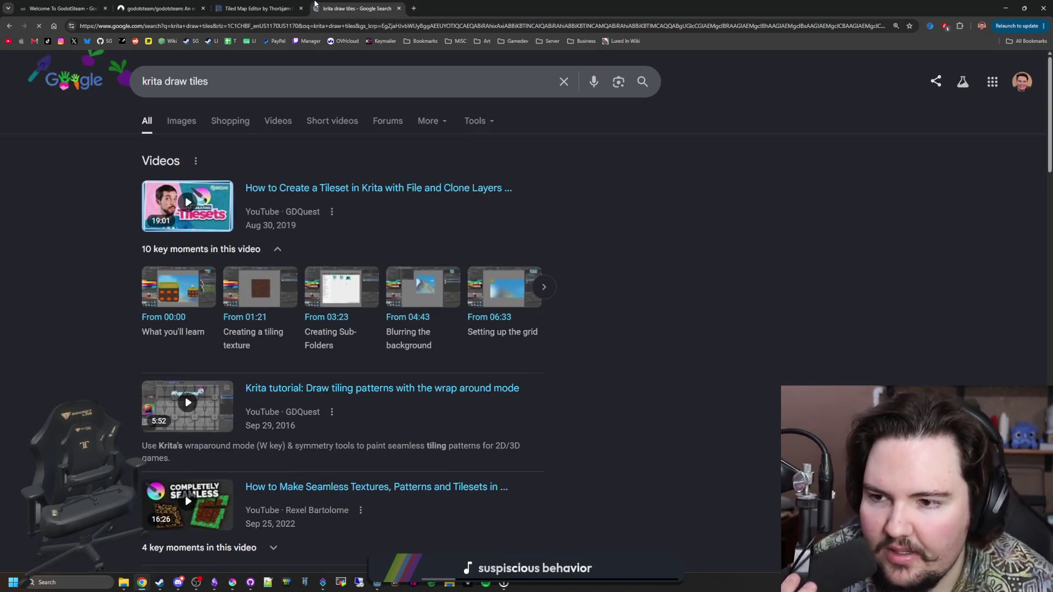
pyautogui.middleClick(421, 189)
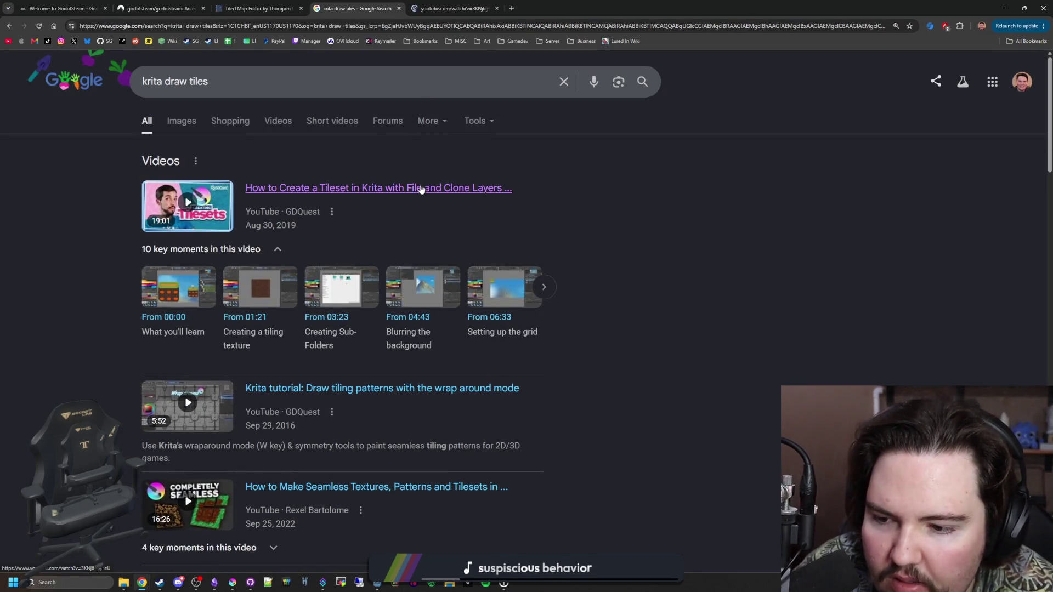
pyautogui.scroll(-1, 421, 189)
pyautogui.middleClick(383, 339)
pyautogui.scroll(-7, 393, 310)
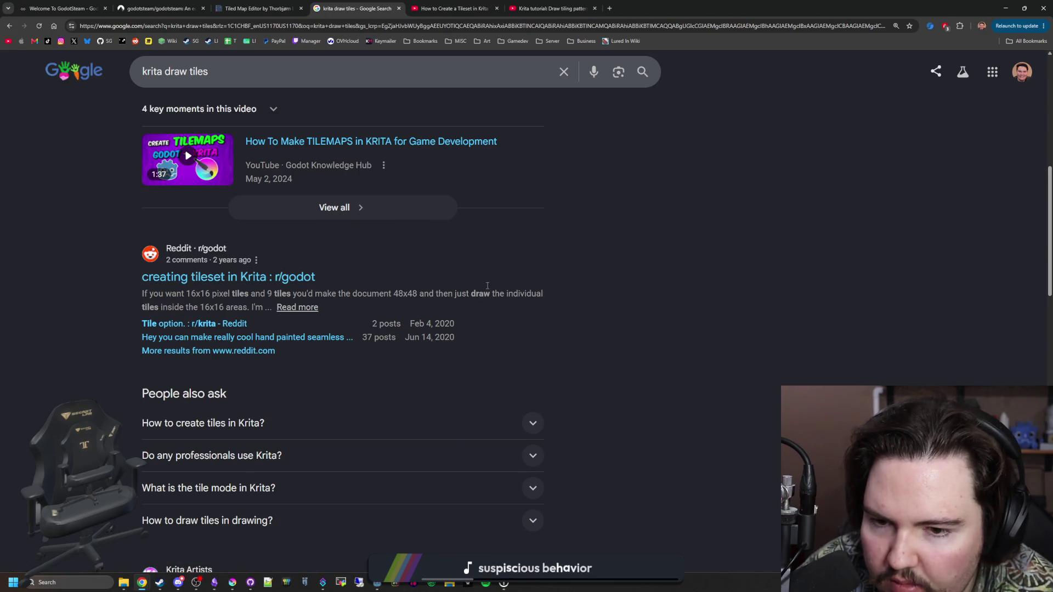
pyautogui.scroll(8, 422, 219)
pyautogui.click(454, 8)
# Step: Skim and pause the Krita tileset video, then jump ahead in the wrap-around tiling-pattern tutorial
pyautogui.moveTo(32, 479); pyautogui.dragTo(33, 479)
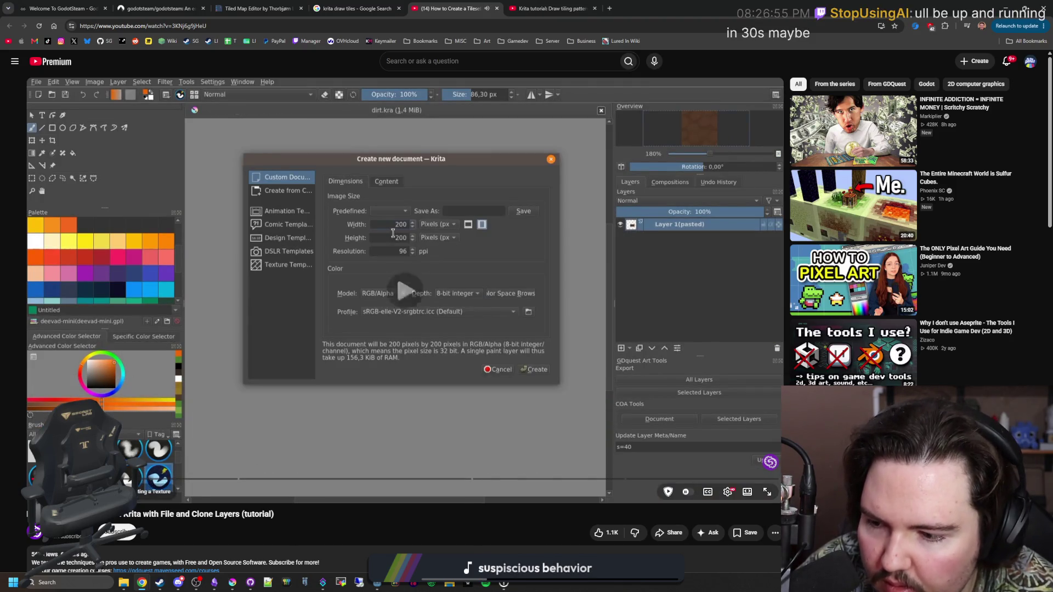
pyautogui.moveTo(114, 480); pyautogui.dragTo(368, 479)
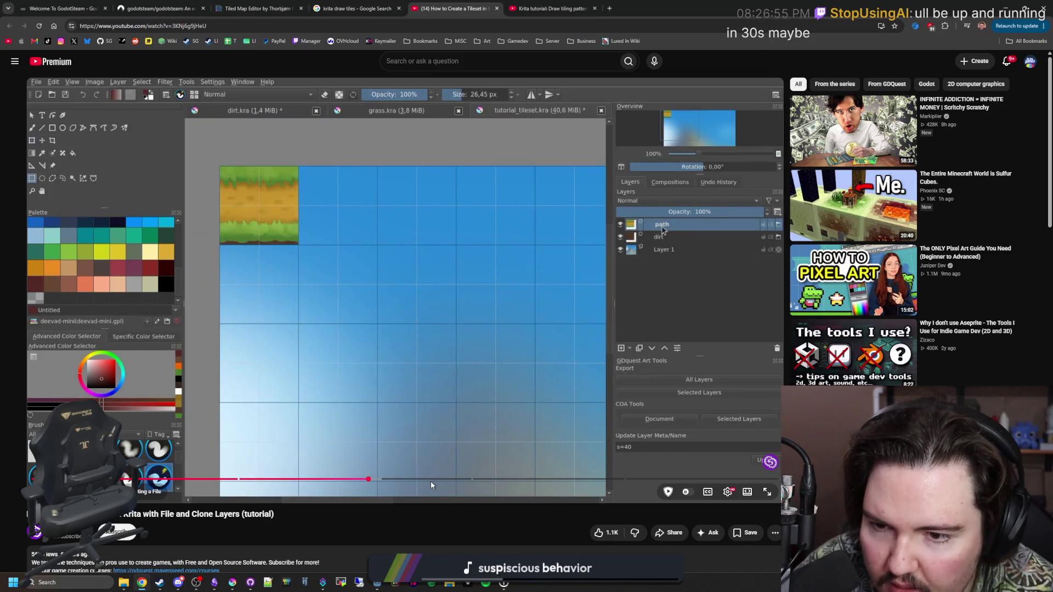
pyautogui.press('space')
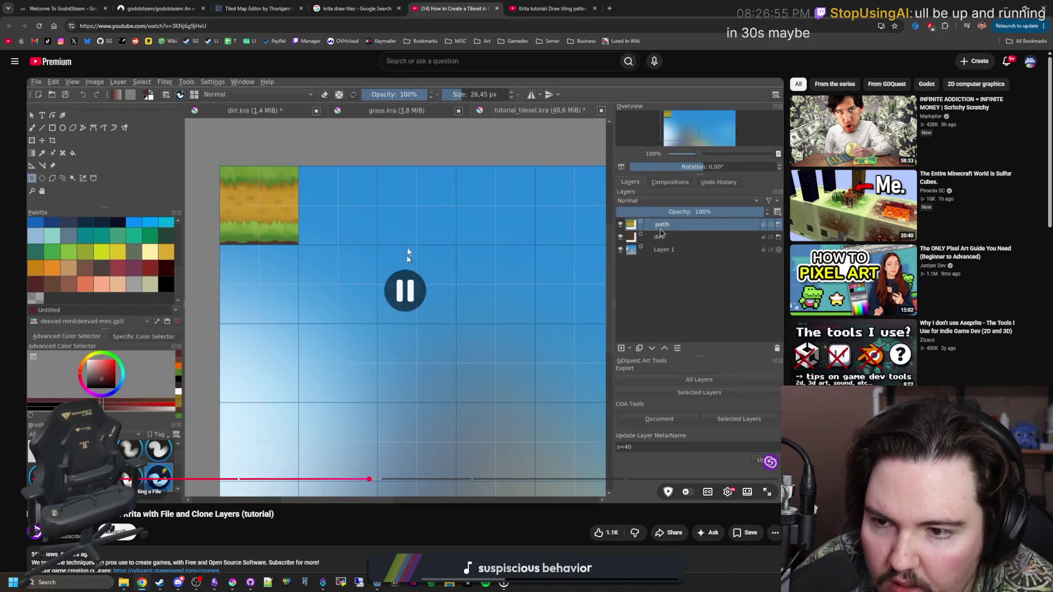
pyautogui.hotkey('ctrl', 'Tab')
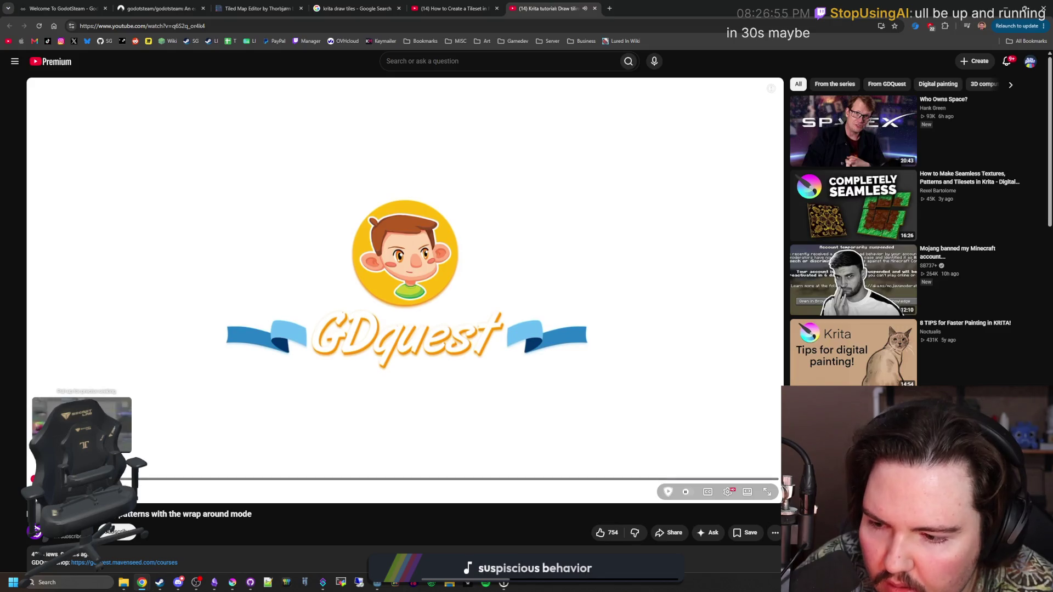
pyautogui.moveTo(125, 481); pyautogui.dragTo(603, 481)
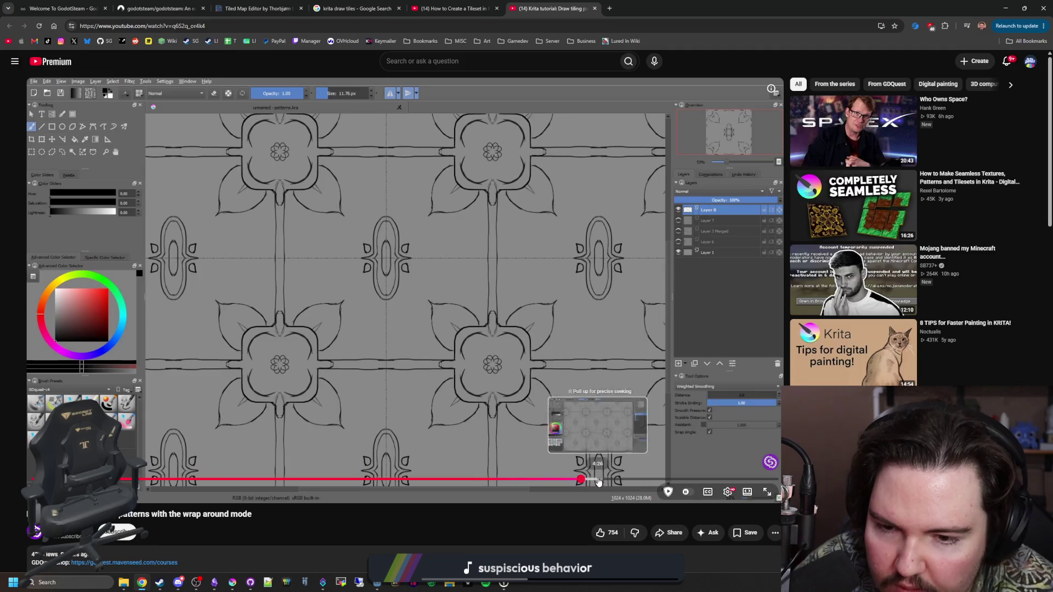
# Step: Pause the tutorial and minimize Chrome to look over Krita's brown plank tile canvas
pyautogui.click(472, 276)
pyautogui.doubleClick(702, 4)
pyautogui.click(611, 332)
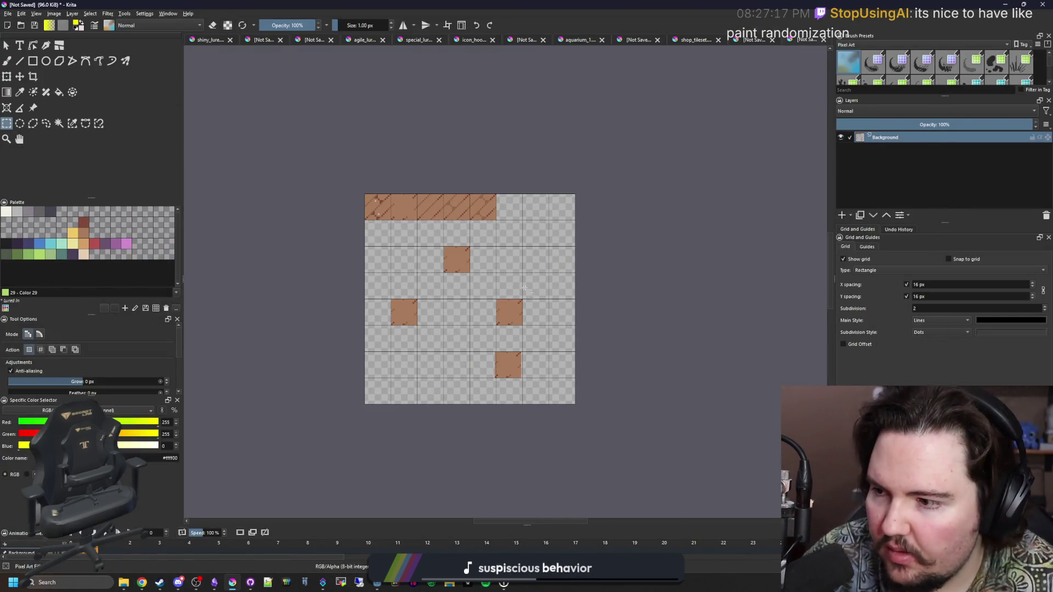
pyautogui.scroll(2, 387, 200)
pyautogui.scroll(-2, 387, 200)
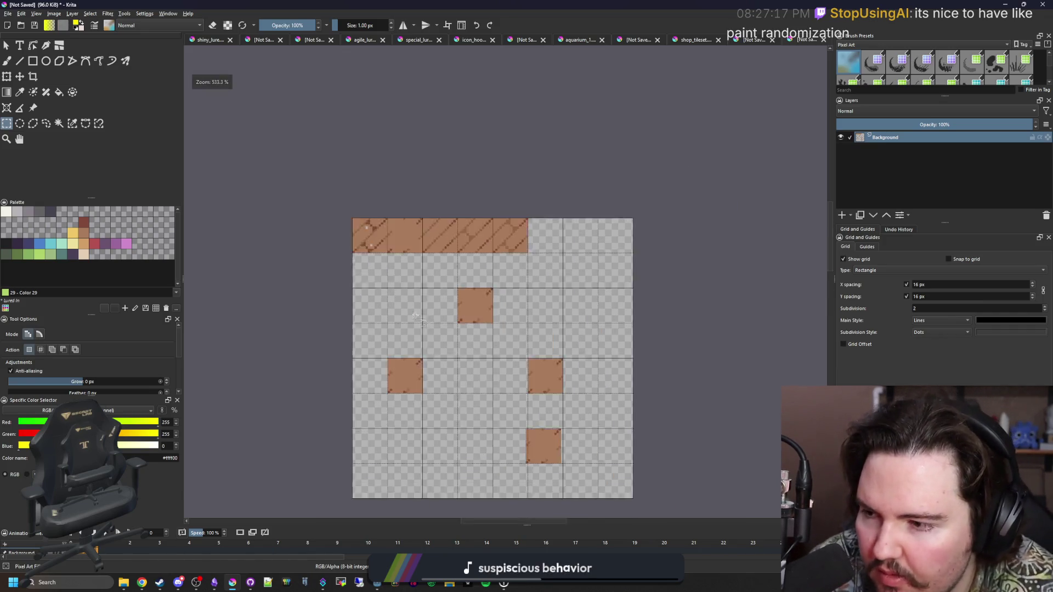
pyautogui.moveTo(142, 582)
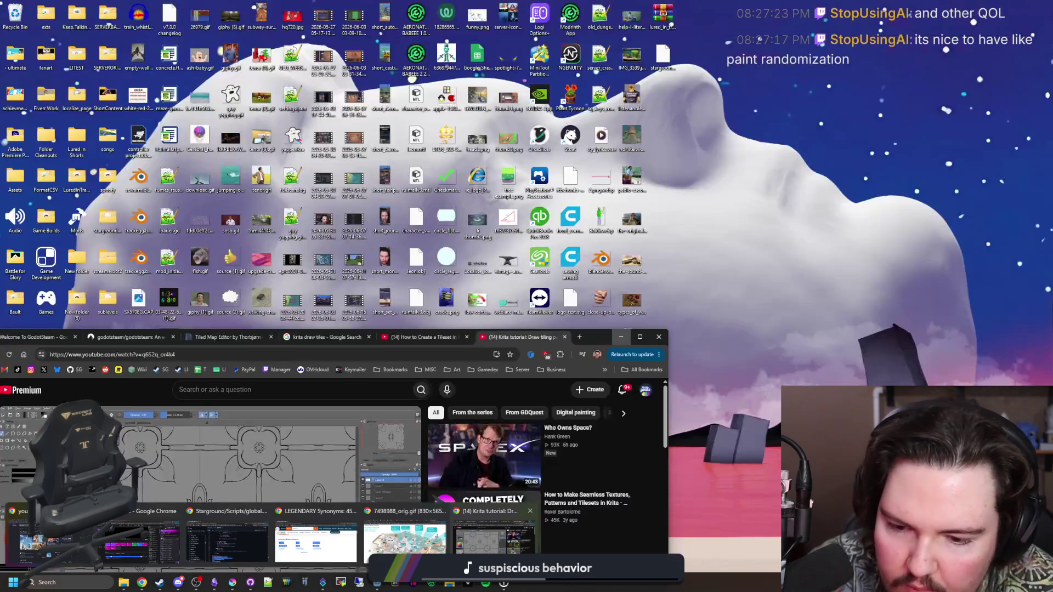
pyautogui.click(493, 535)
# Step: Download the Tiled Windows 10+ installer from itch.io, declining the payment with 'No thanks'
pyautogui.click(227, 336)
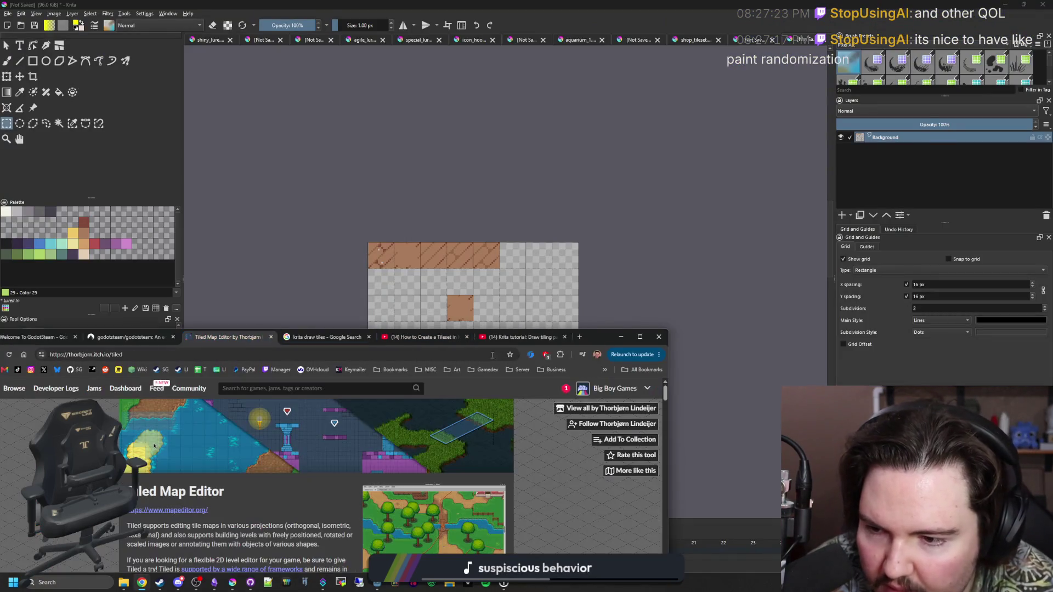
pyautogui.click(639, 337)
pyautogui.scroll(-1, 372, 508)
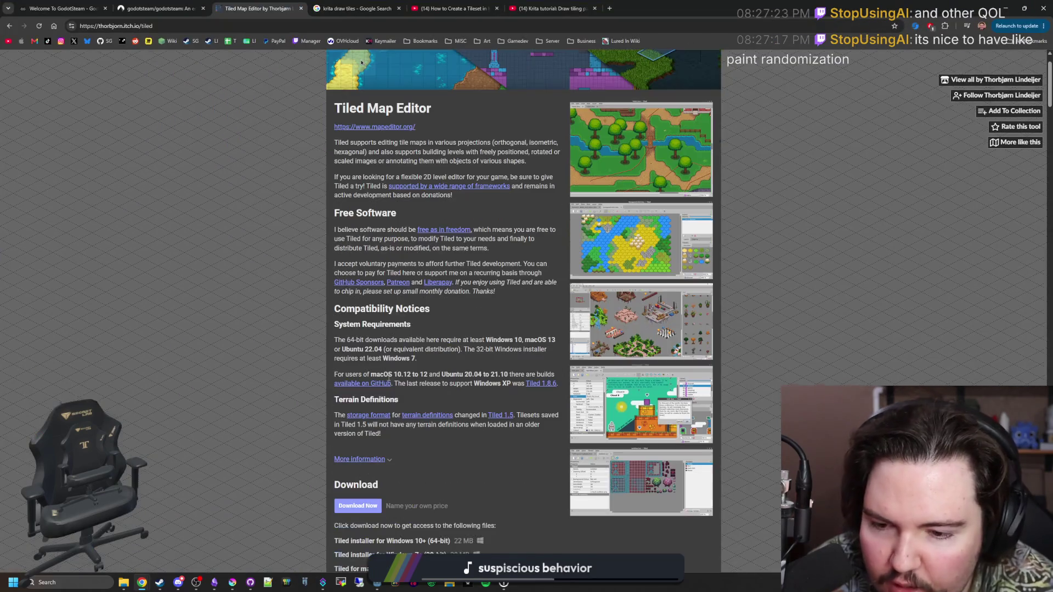
pyautogui.scroll(-1, 372, 509)
pyautogui.click(363, 451)
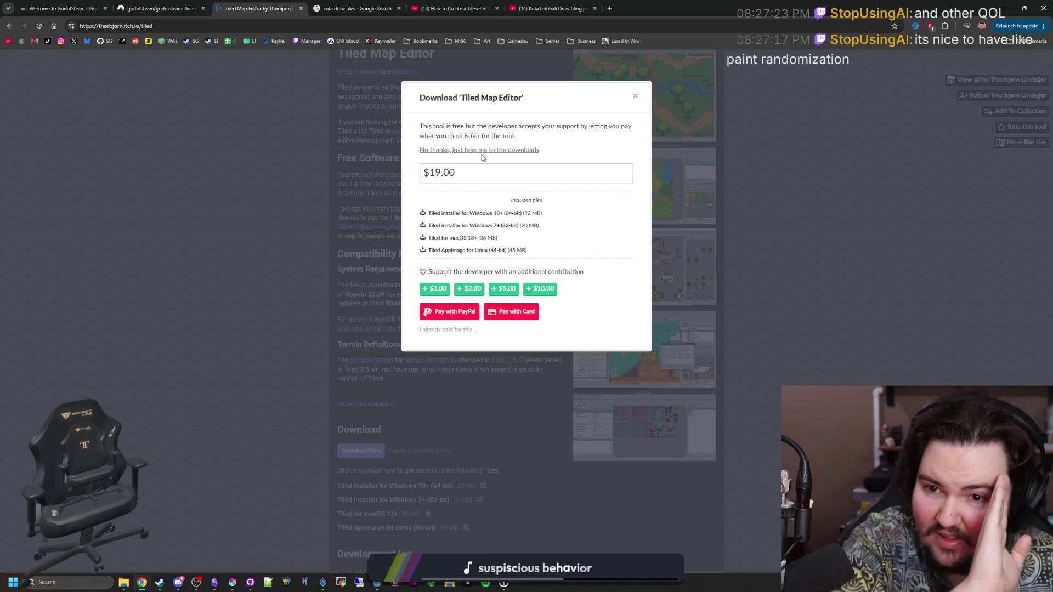
pyautogui.click(486, 150)
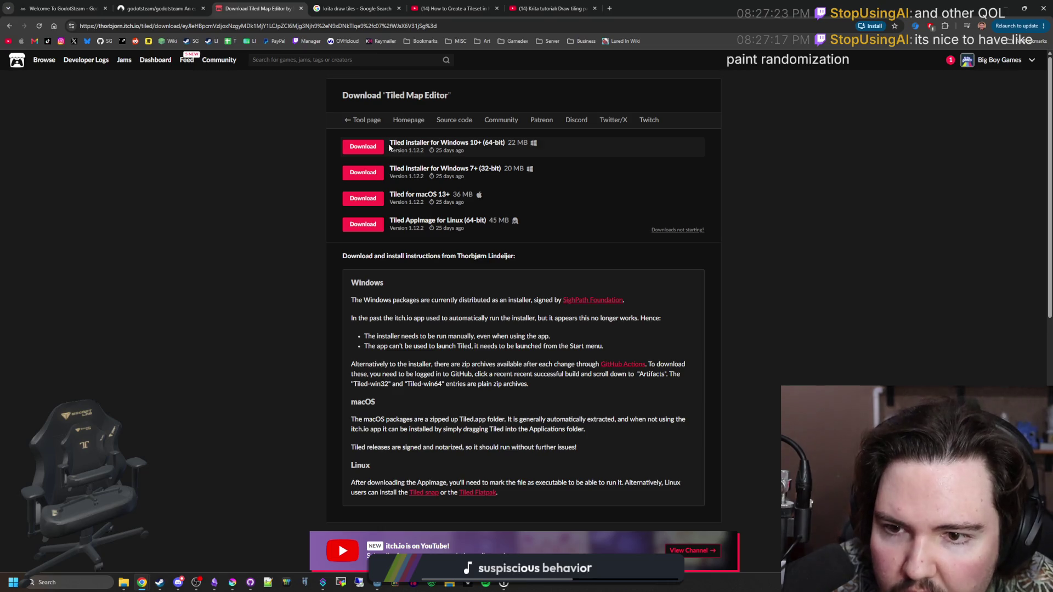
pyautogui.click(363, 147)
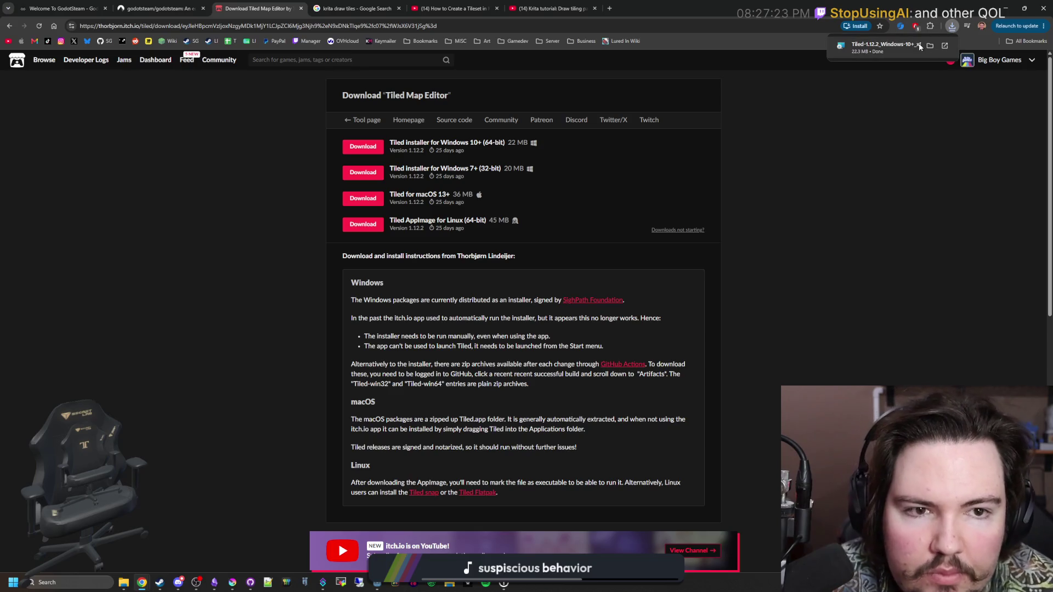
# Step: Run the Tiled installer, accept the licence and default folder, and start installing
pyautogui.click(899, 47)
pyautogui.click(948, 61)
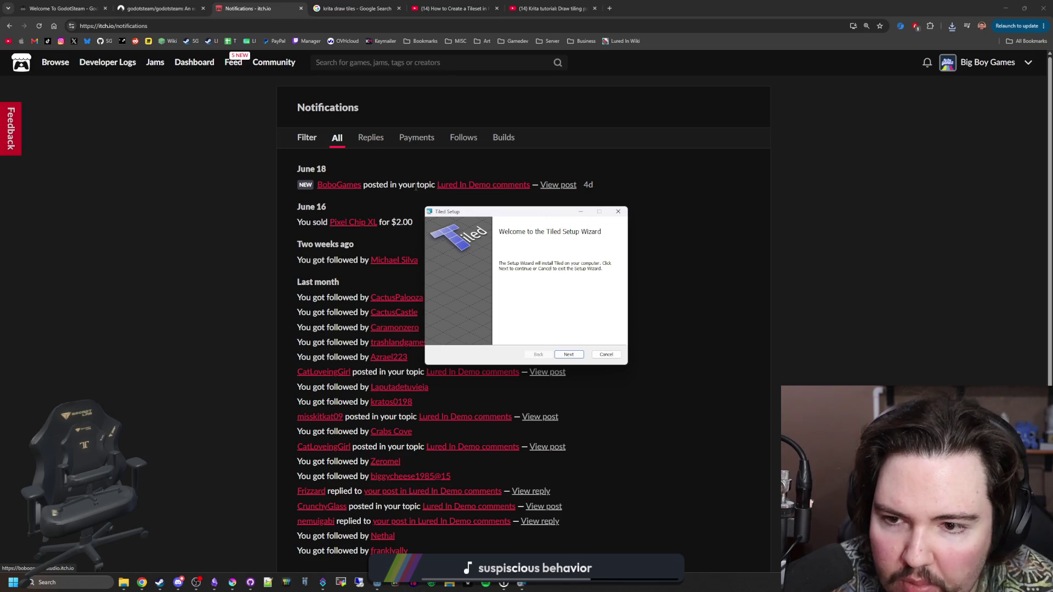
pyautogui.click(568, 354)
pyautogui.click(495, 336)
pyautogui.click(569, 354)
pyautogui.click(566, 355)
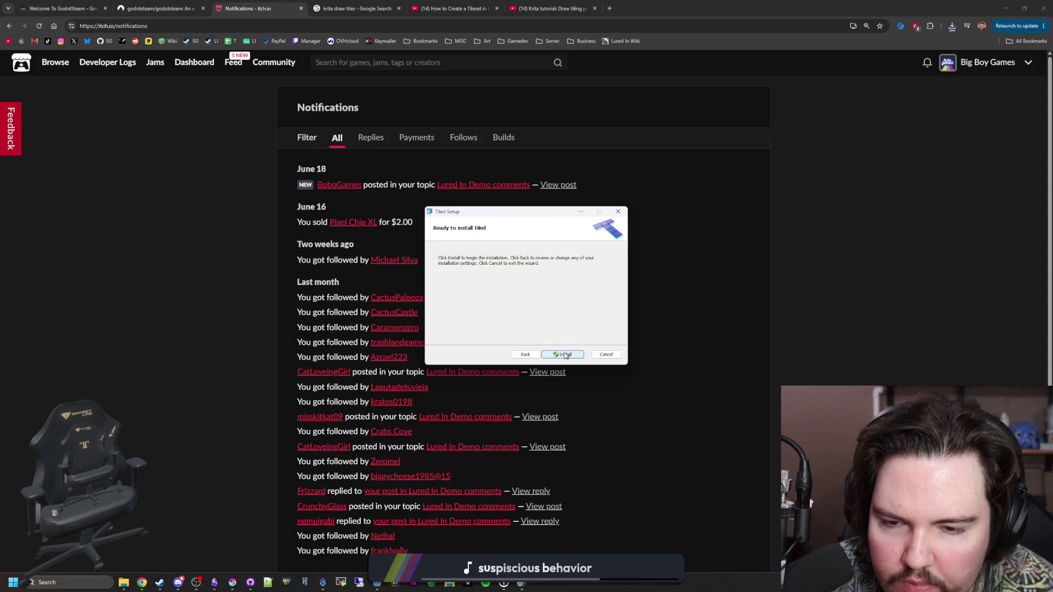
pyautogui.click(505, 186)
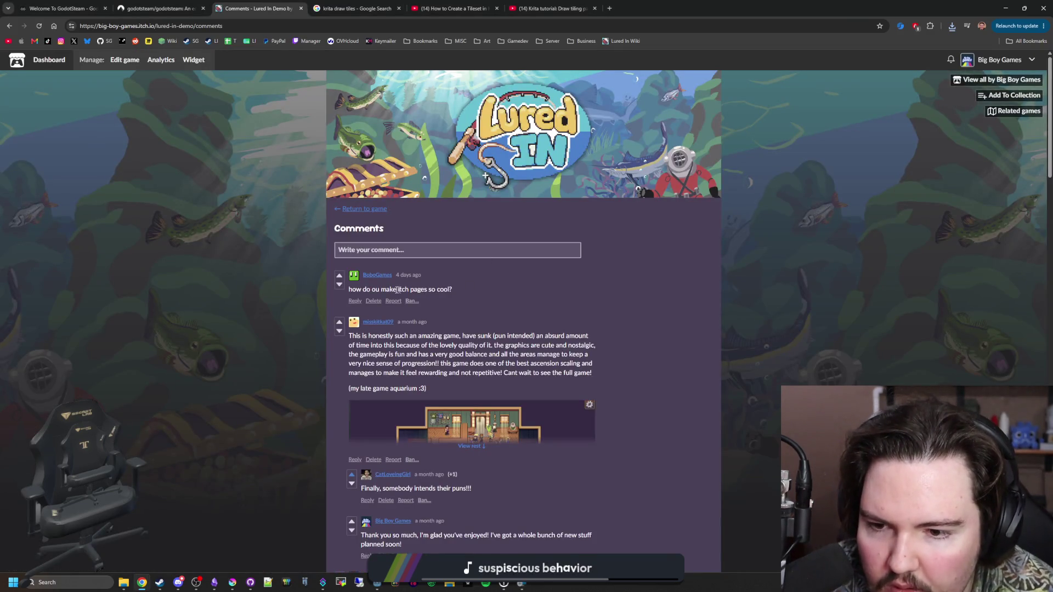
# Step: Read the itch.io comment notification, then check the installer and switch to Godot's aquarium scene
pyautogui.moveTo(375, 289); pyautogui.dragTo(442, 291)
pyautogui.click(441, 292)
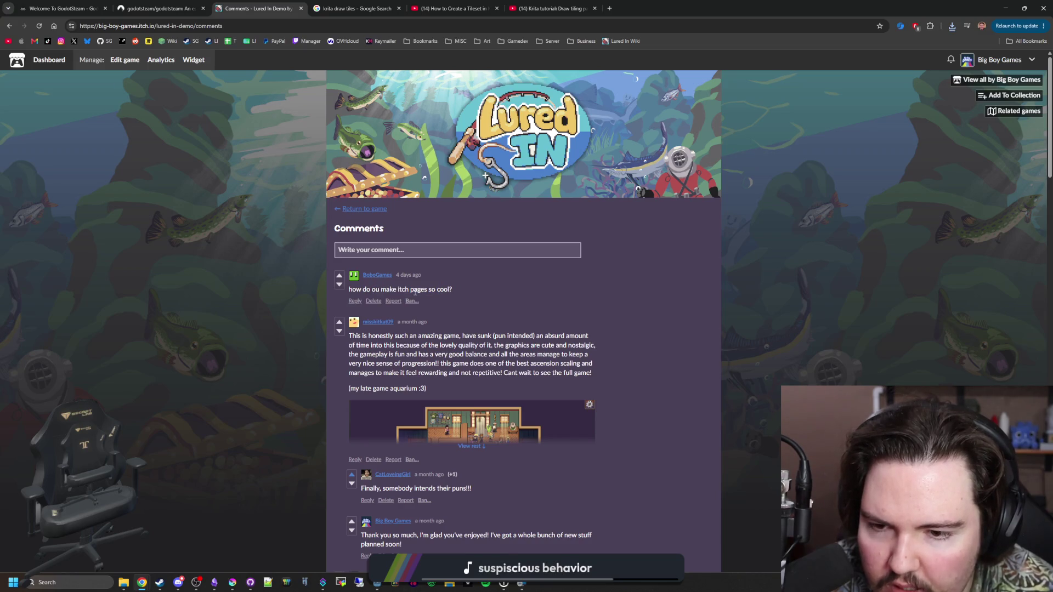
pyautogui.hotkey('alt', 'Left')
pyautogui.click(521, 583)
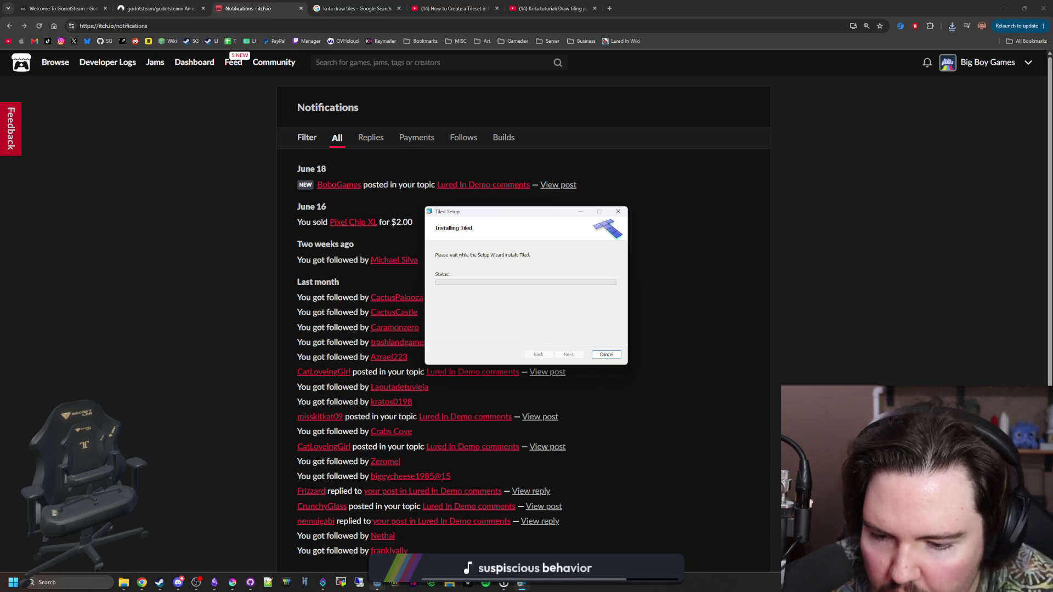
pyautogui.moveTo(377, 582)
pyautogui.click(435, 547)
pyautogui.scroll(-3, 449, 297)
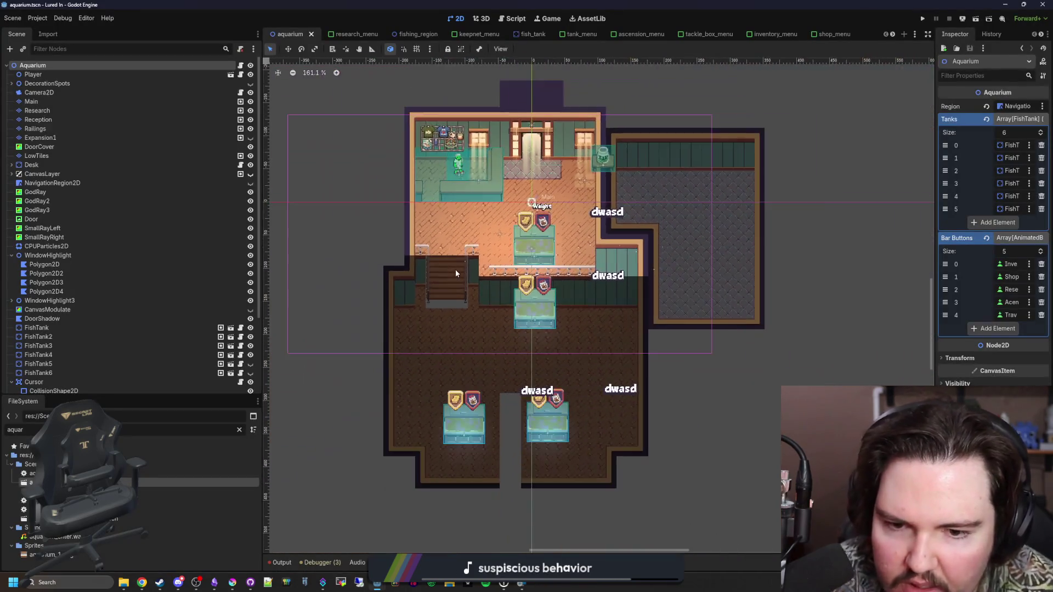
# Step: Save shop_tileset in Krita as PNG with Ctrl+S, then return to Godot's aquarium scene
pyautogui.hscroll(2, 455, 269)
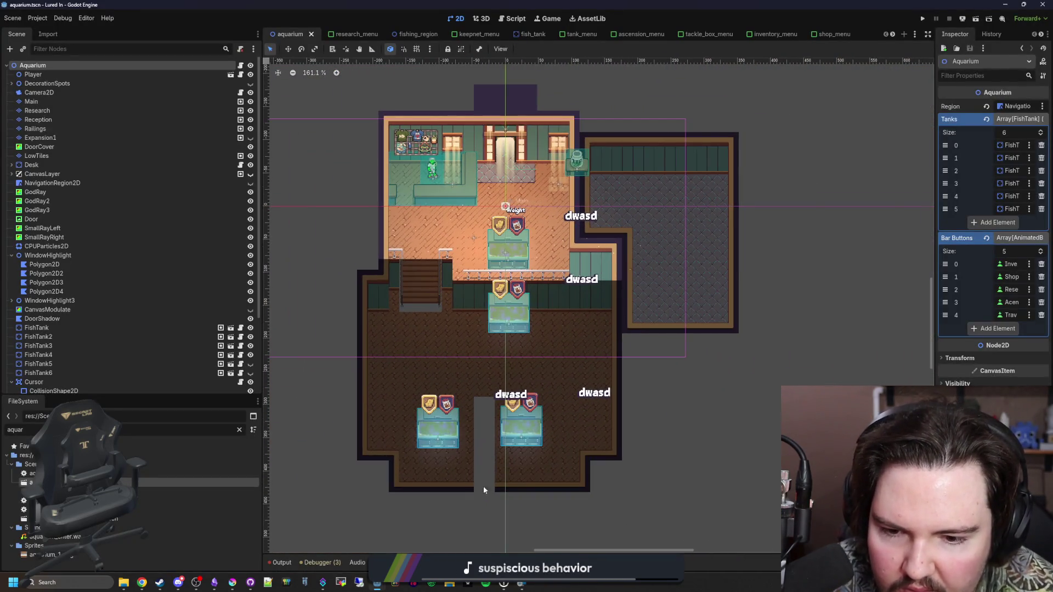
pyautogui.scroll(1, 509, 415)
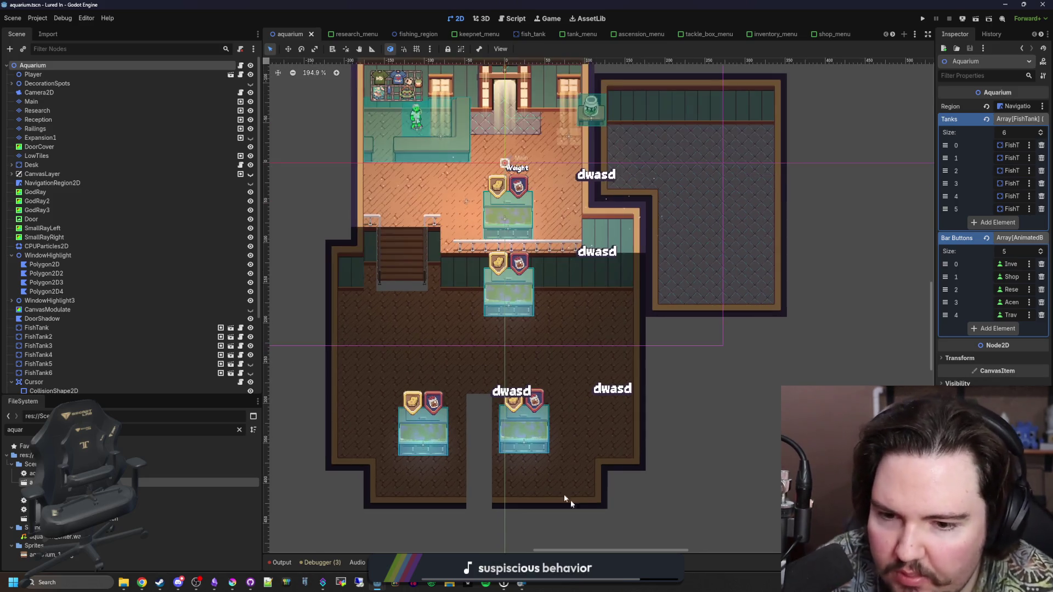
pyautogui.click(233, 583)
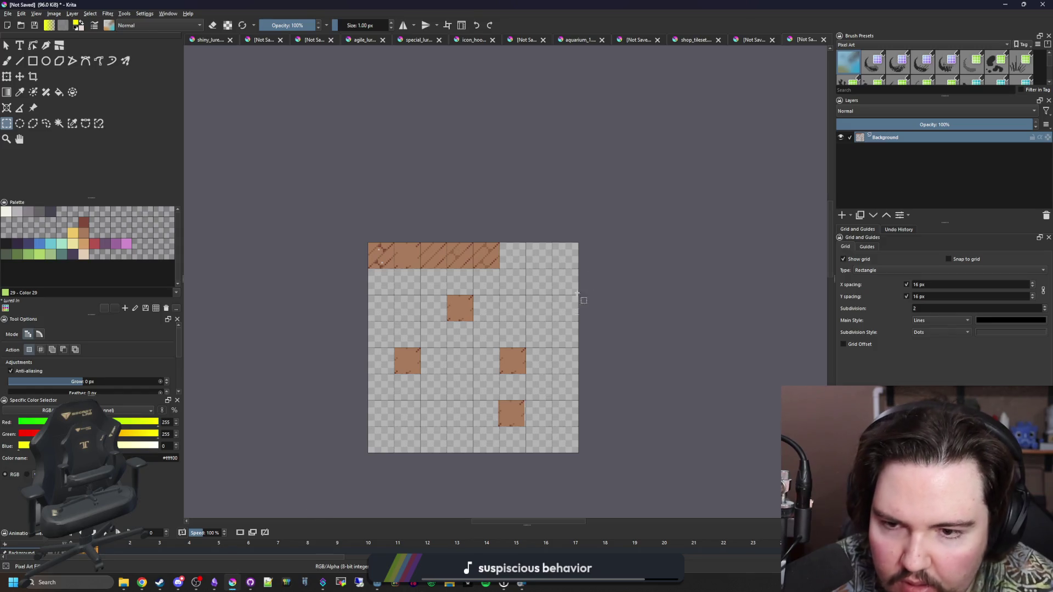
pyautogui.click(743, 42)
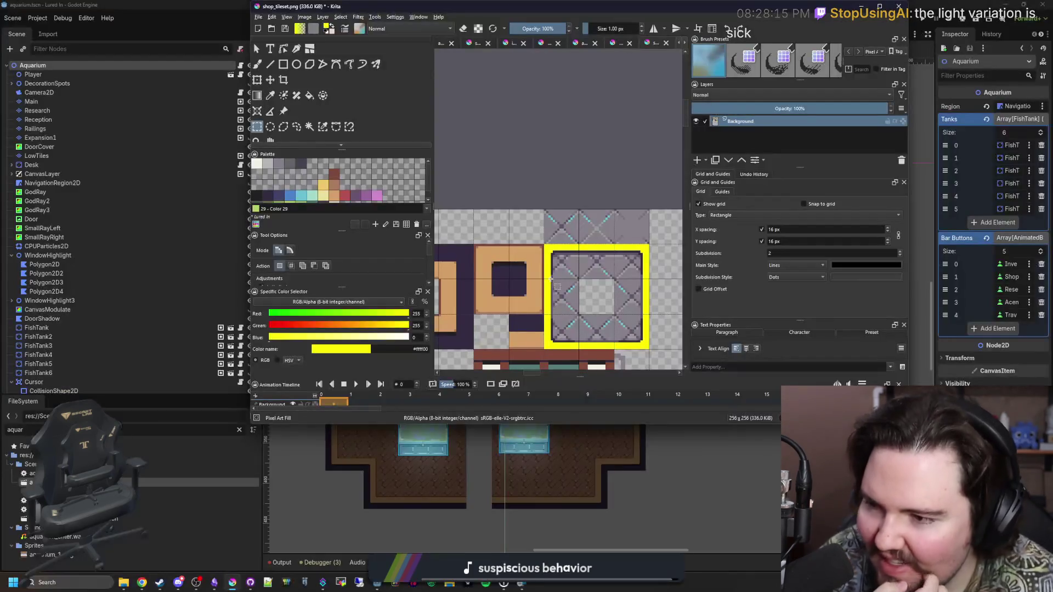
pyautogui.click(882, 6)
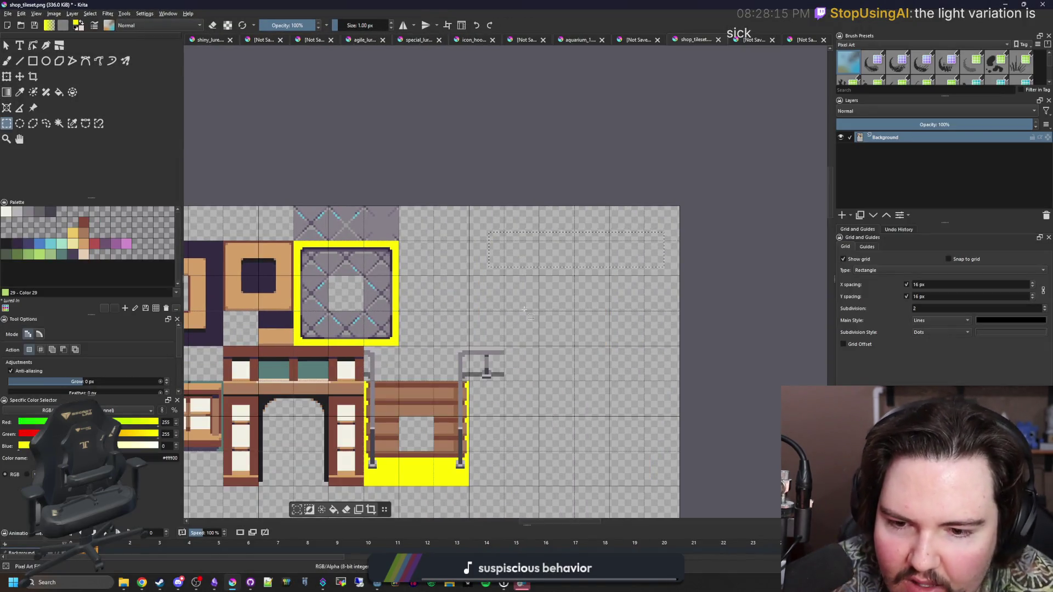
pyautogui.hotkey('ctrl', 's')
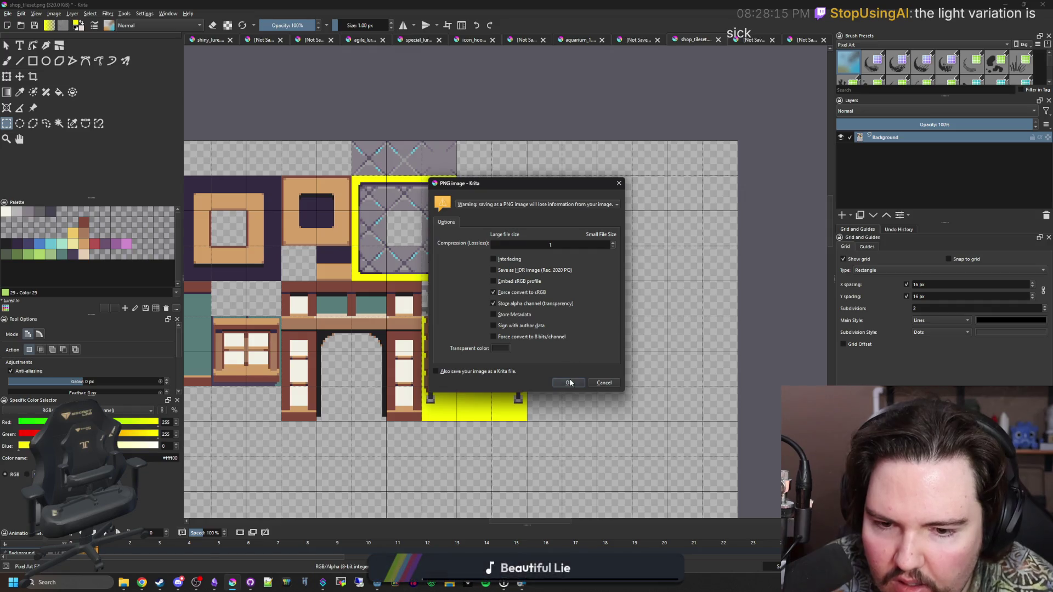
pyautogui.press('Return')
pyautogui.moveTo(603, 4); pyautogui.dragTo(597, 406)
pyautogui.click(669, 306)
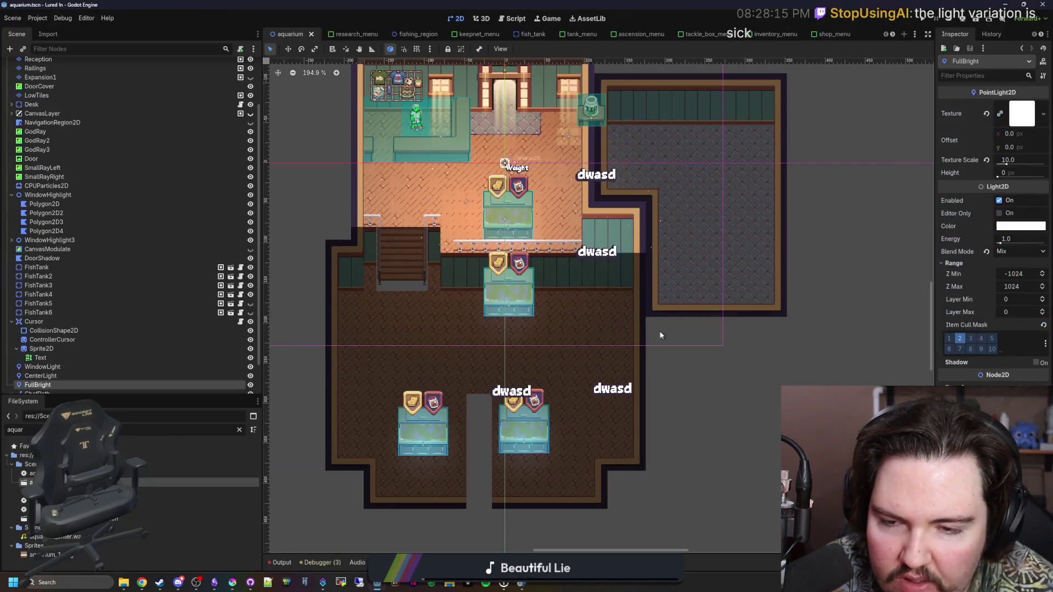
# Step: Inspect the reimported grey and yellow tiles around the stairs, then bring Krita's shop_tileset.png back full-screen
pyautogui.scroll(3, 431, 200)
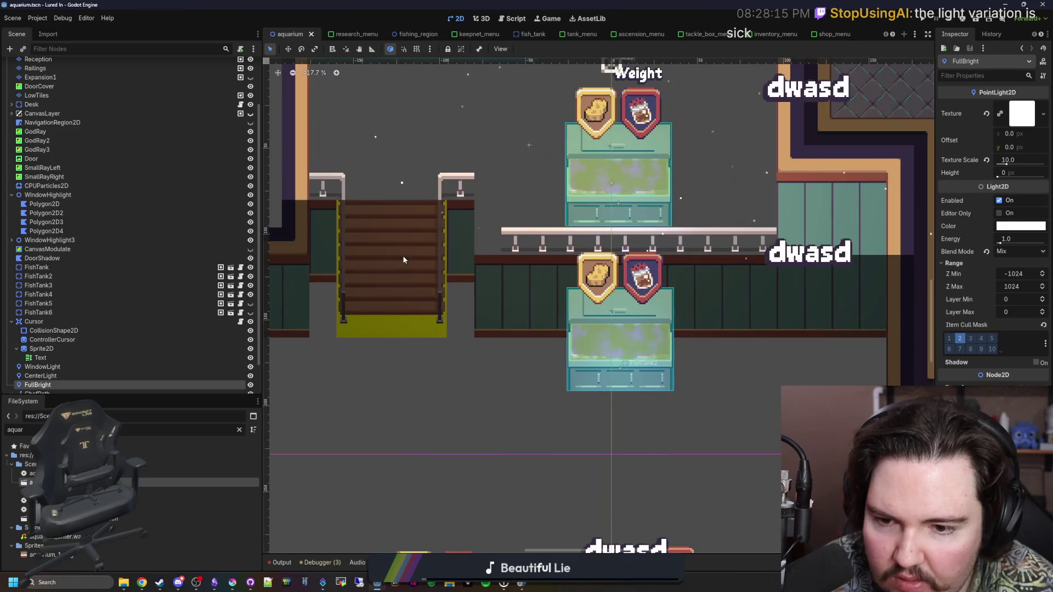
pyautogui.scroll(-2, 406, 306)
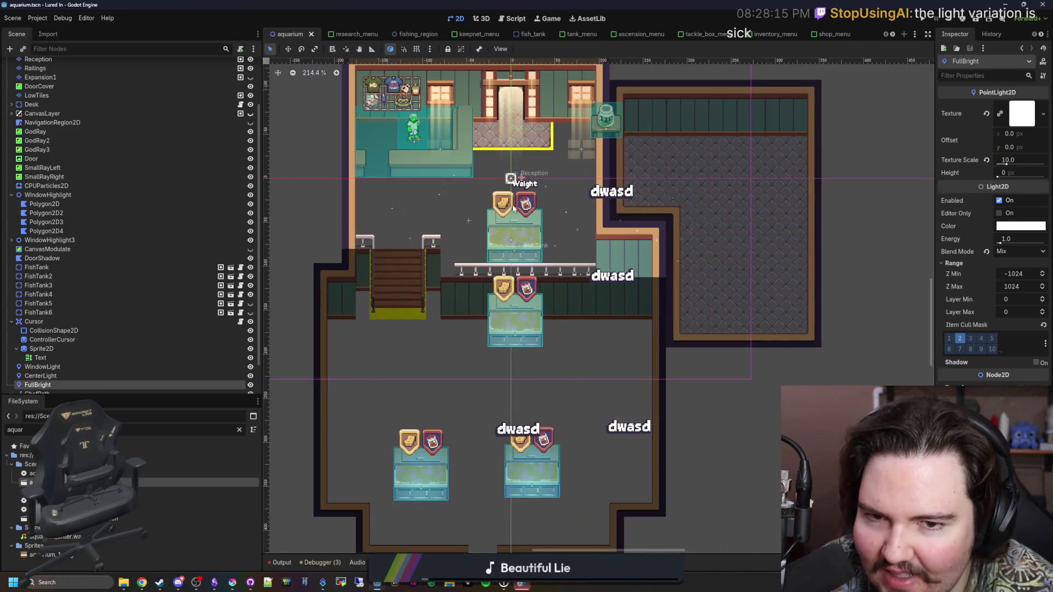
pyautogui.scroll(2, 519, 179)
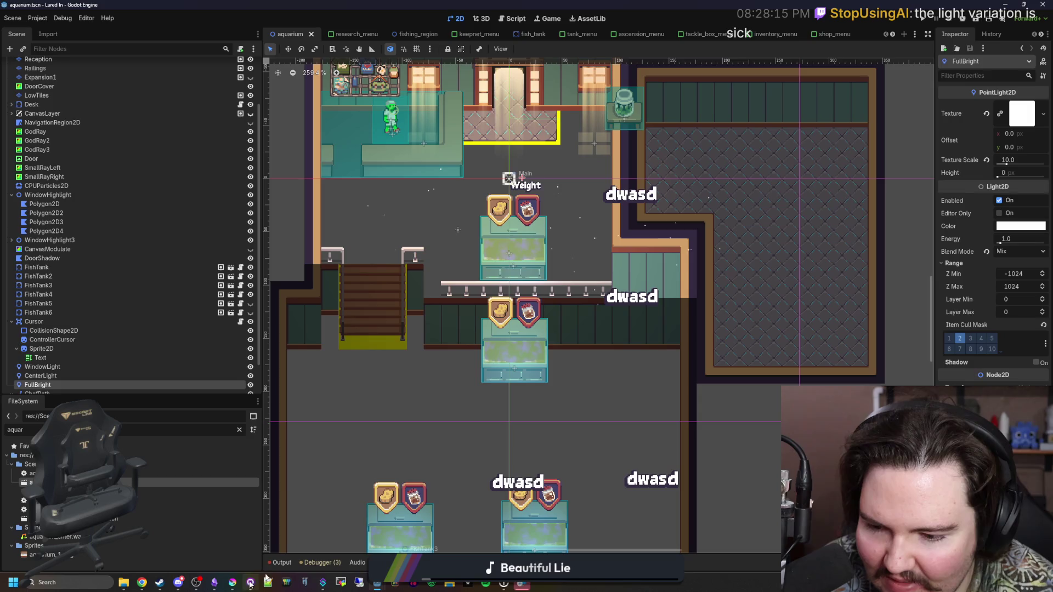
pyautogui.click(233, 582)
pyautogui.doubleClick(474, 404)
pyautogui.scroll(6, 535, 233)
# Step: Set the fill colour from yellow to pure green #00ff00
pyautogui.press('p')
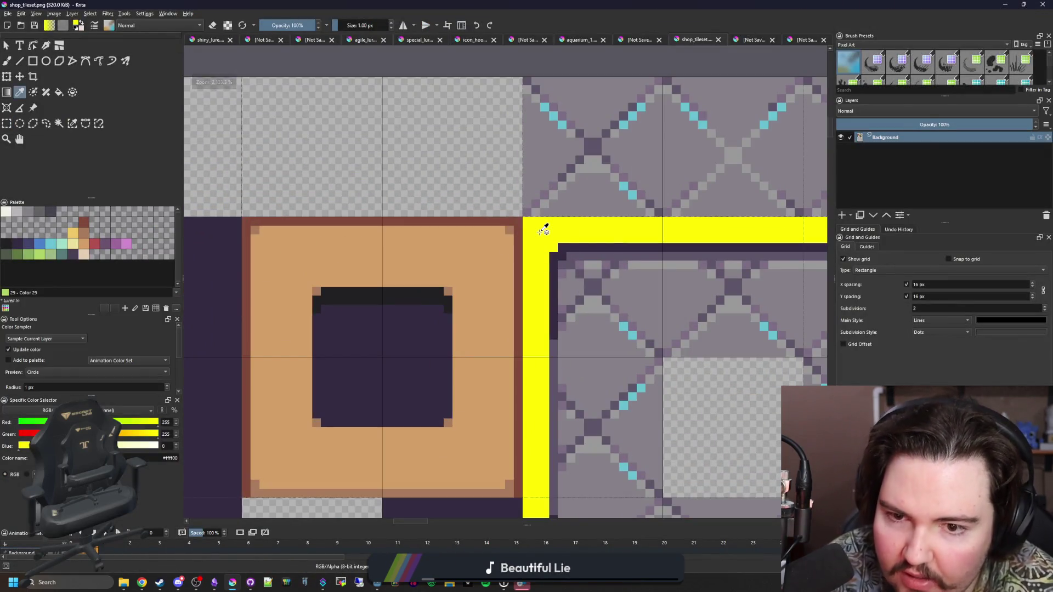
pyautogui.hscroll(-3, 447, 277)
pyautogui.scroll(1, 447, 277)
pyautogui.scroll(-3, 450, 302)
pyautogui.press('f')
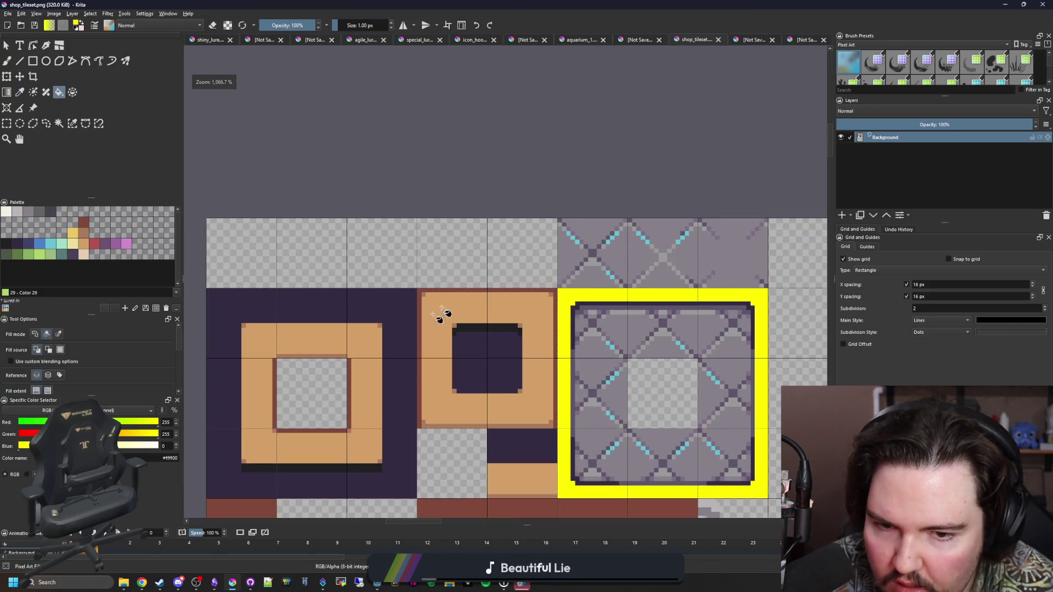
pyautogui.moveTo(109, 421); pyautogui.dragTo(4, 425)
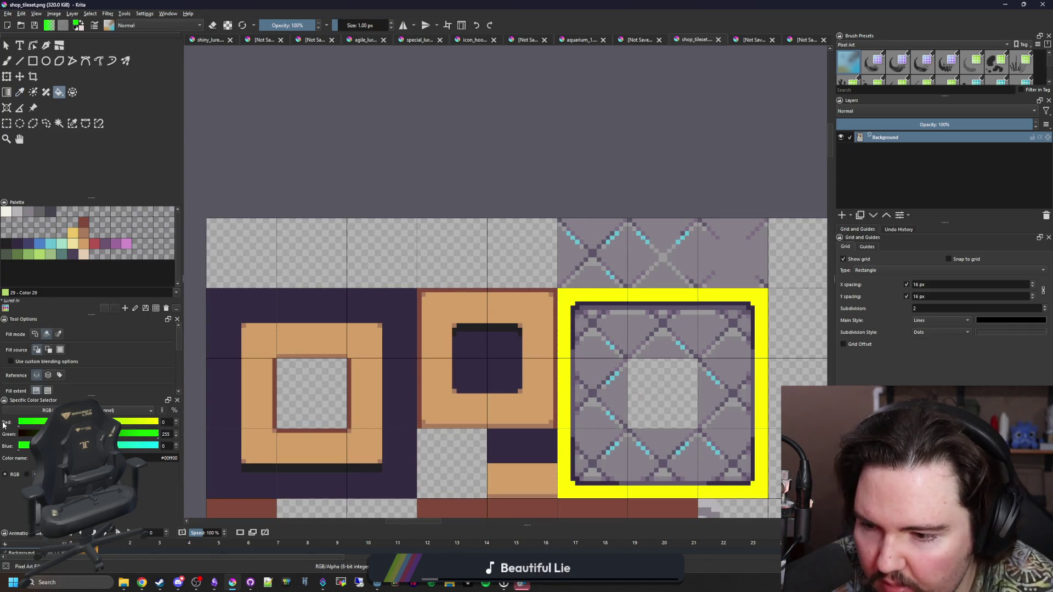
# Step: Fill both yellow areas of shop_tileset.png with green, undoing one stray fill
pyautogui.scroll(-4, 521, 394)
pyautogui.hscroll(4, 521, 395)
pyautogui.scroll(3, 446, 418)
pyautogui.click(448, 426)
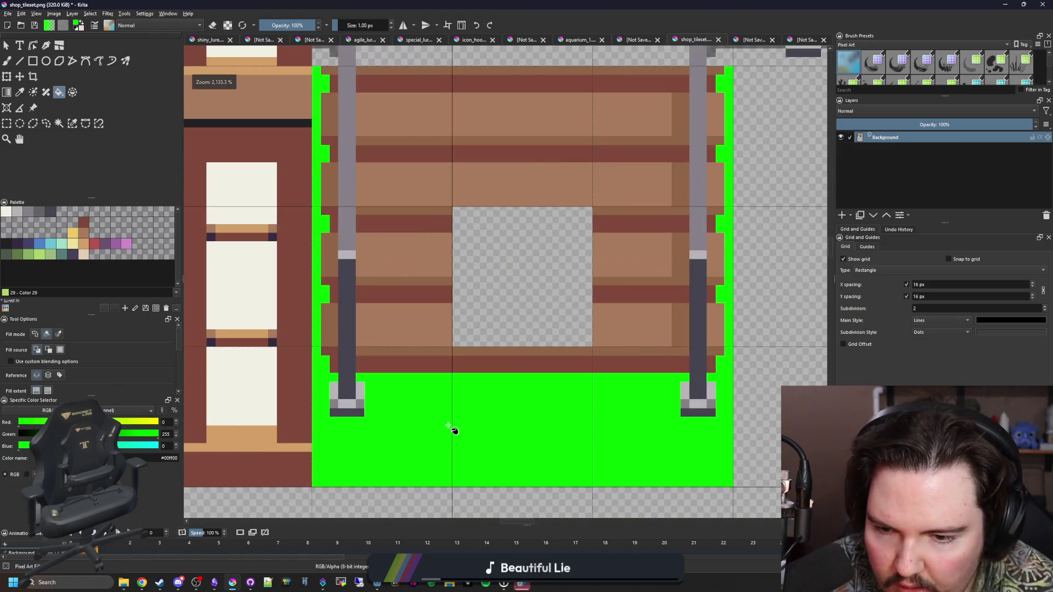
pyautogui.scroll(-3, 454, 431)
pyautogui.hotkey('ctrl', 'z')
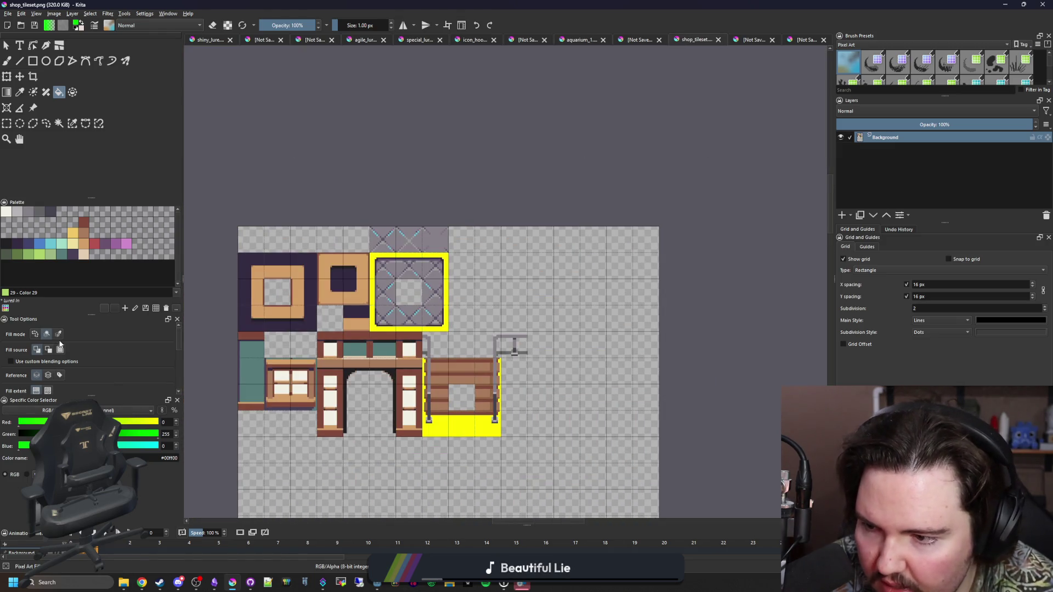
pyautogui.click(443, 430)
pyautogui.scroll(3, 285, 275)
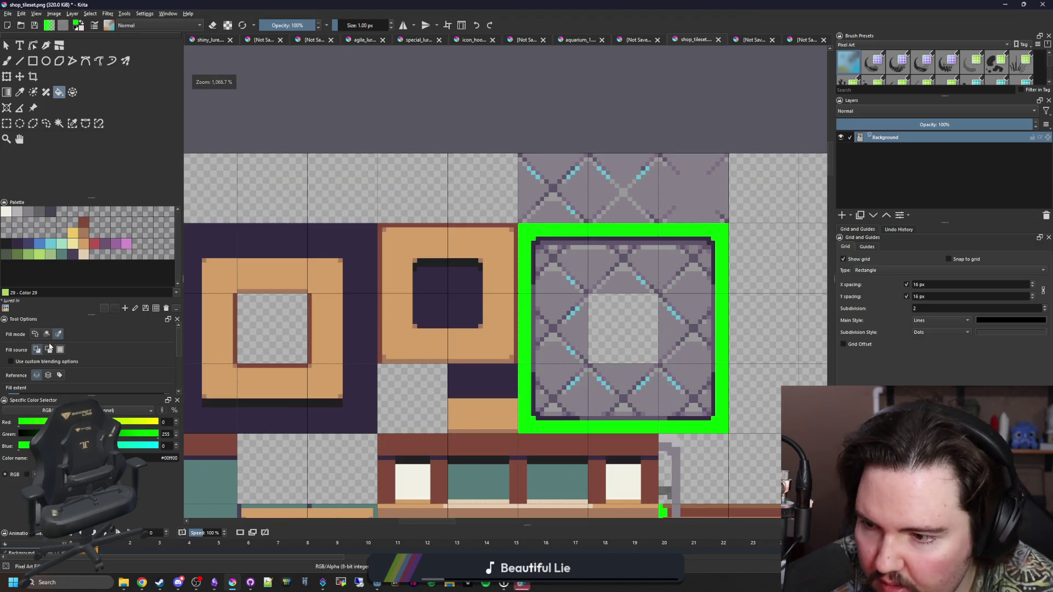
pyautogui.scroll(-4, 433, 263)
# Step: Save shop_tileset.png as PNG and switch to Godot
pyautogui.hotkey('ctrl', 's')
pyautogui.click(568, 383)
pyautogui.scroll(1, 545, 313)
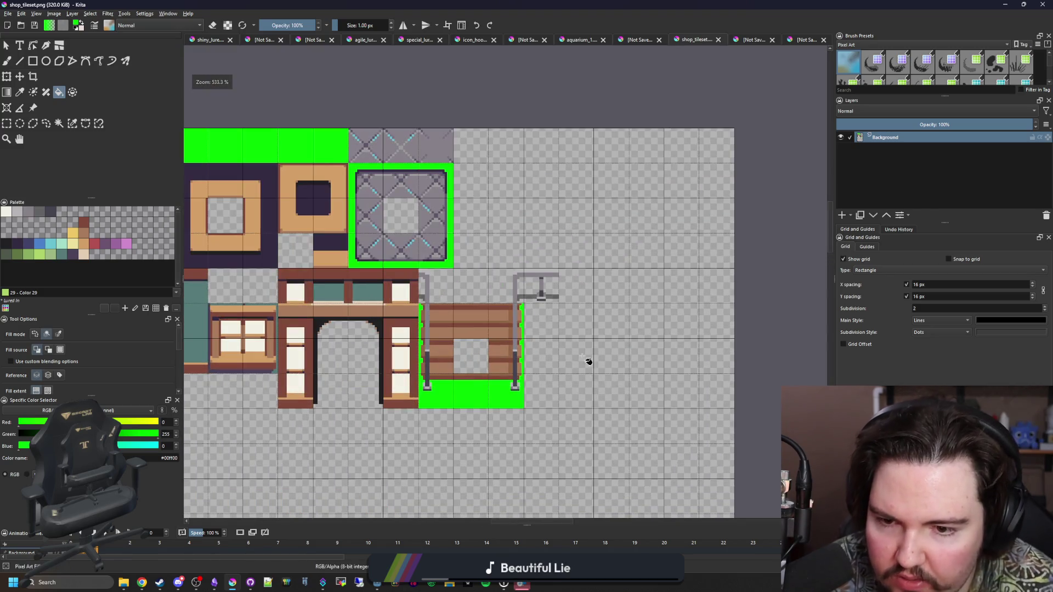
pyautogui.hotkey('alt', 'Tab')
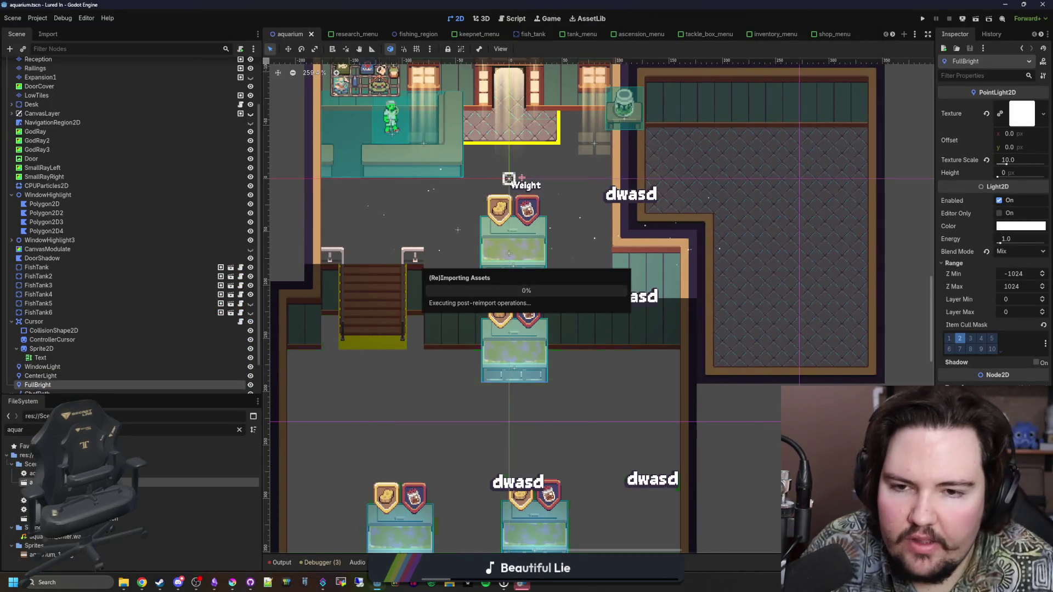
# Step: Bring Krita forward, move its window up and right, then return to Godot
pyautogui.scroll(-3, 572, 323)
pyautogui.scroll(-1, 571, 299)
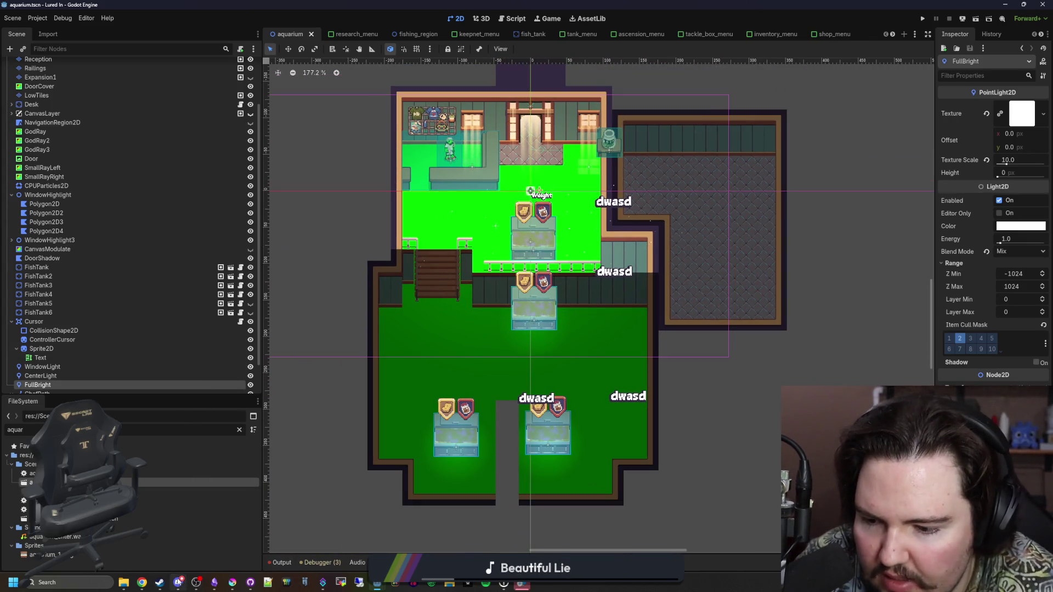
pyautogui.click(233, 582)
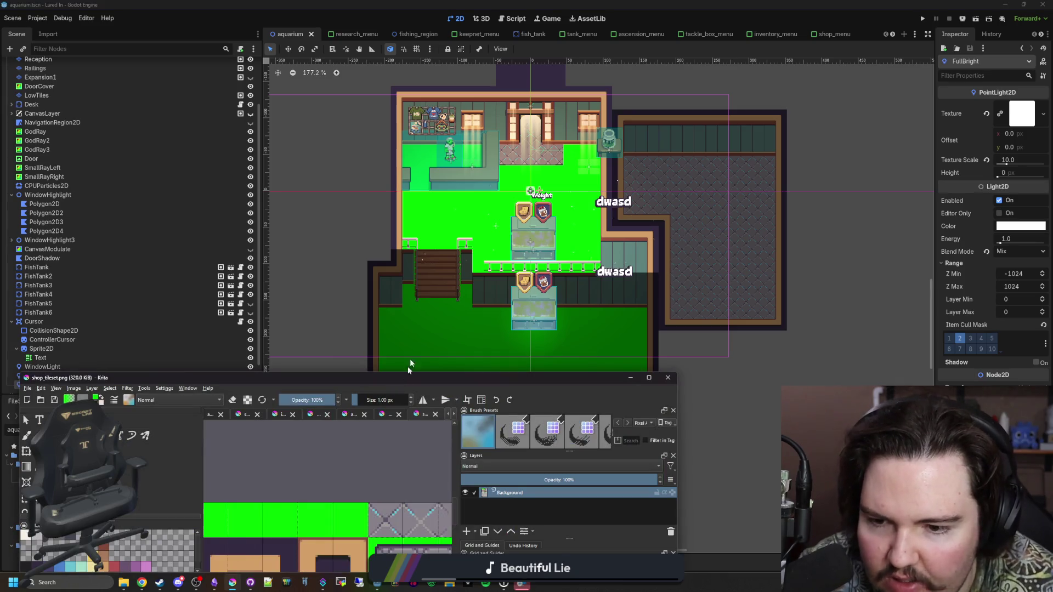
pyautogui.moveTo(403, 377); pyautogui.dragTo(534, 357)
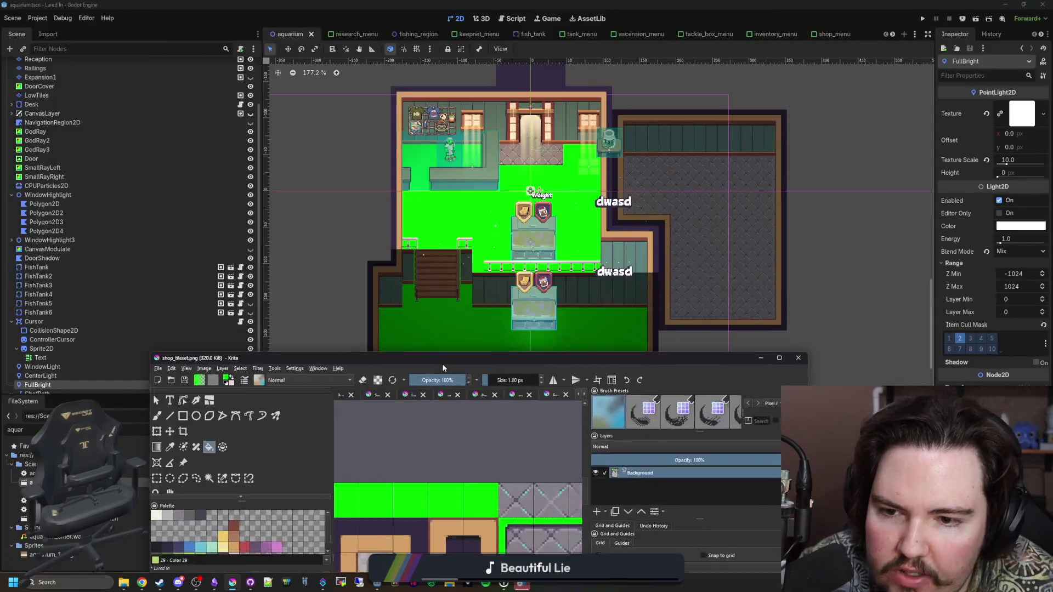
pyautogui.click(455, 347)
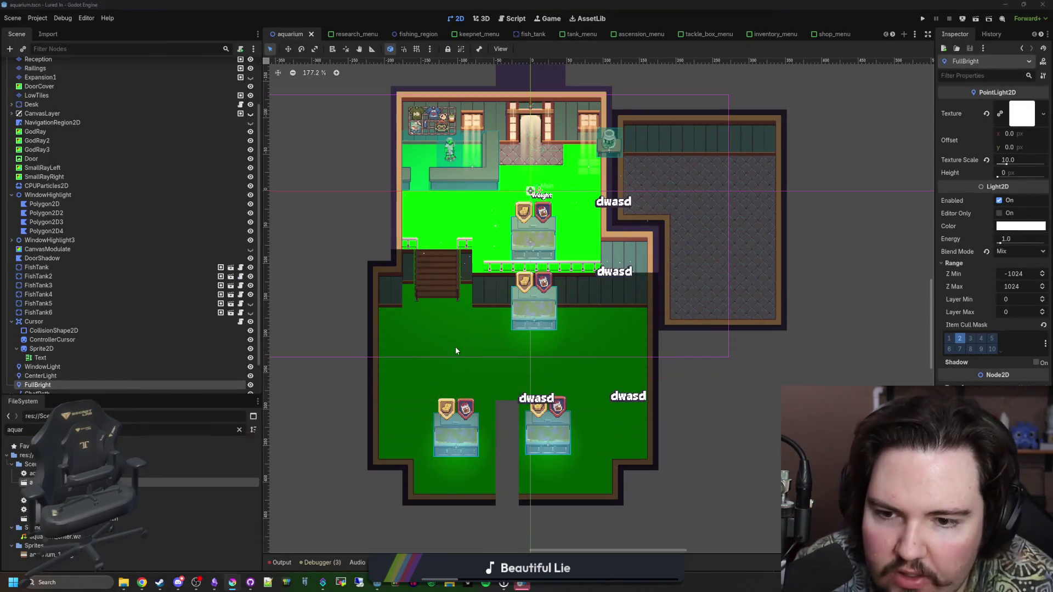
# Step: Check the green floor tiles in the aquarium scene, then finish the Tiled installer
pyautogui.scroll(5, 559, 362)
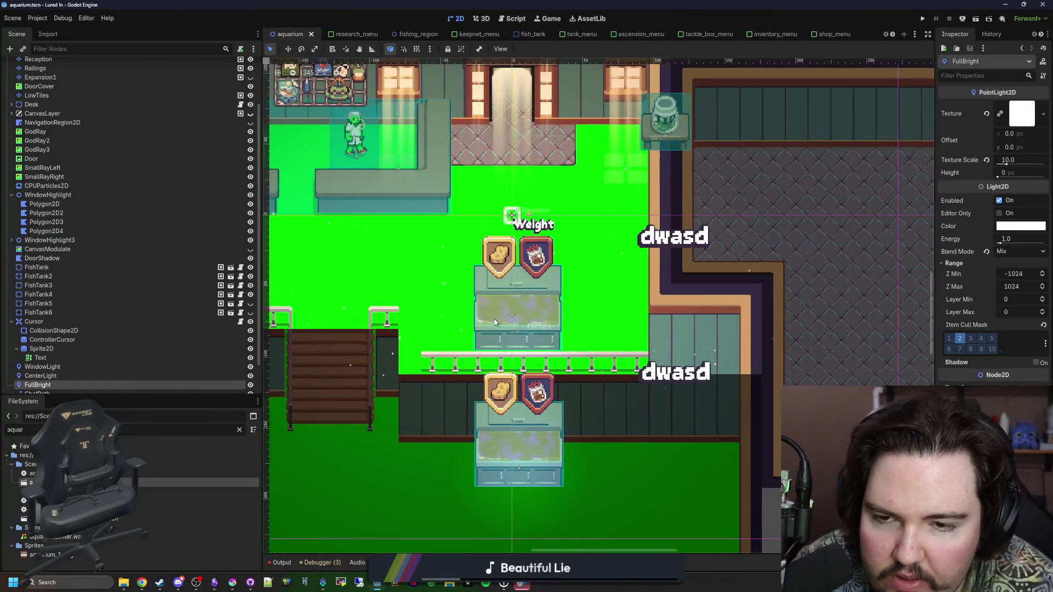
pyautogui.scroll(-2, 548, 384)
pyautogui.scroll(-3, 546, 394)
pyautogui.scroll(3, 510, 151)
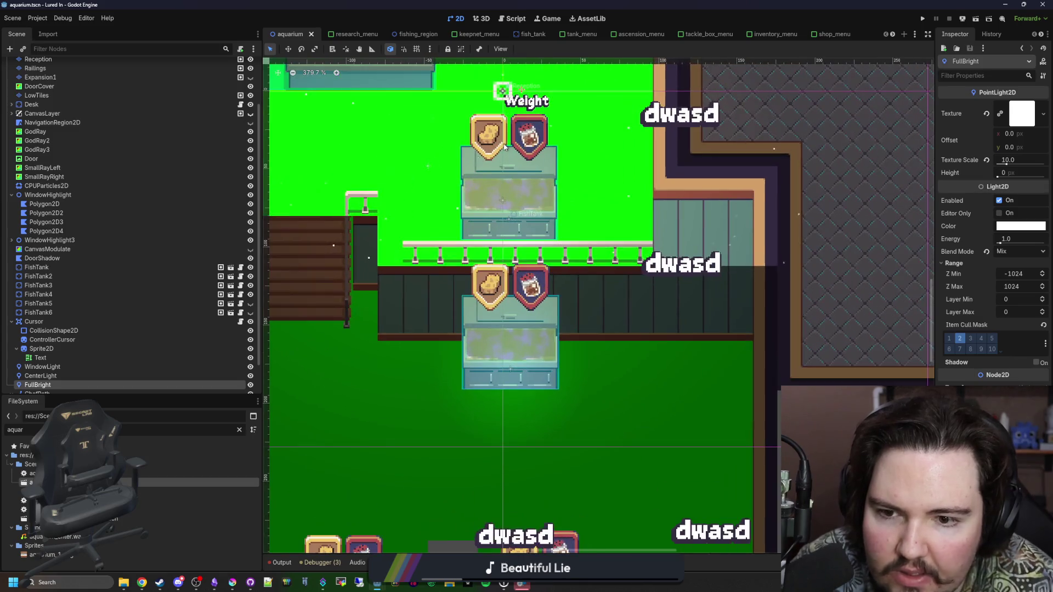
pyautogui.scroll(-5, 521, 164)
pyautogui.scroll(4, 533, 182)
pyautogui.scroll(-5, 533, 182)
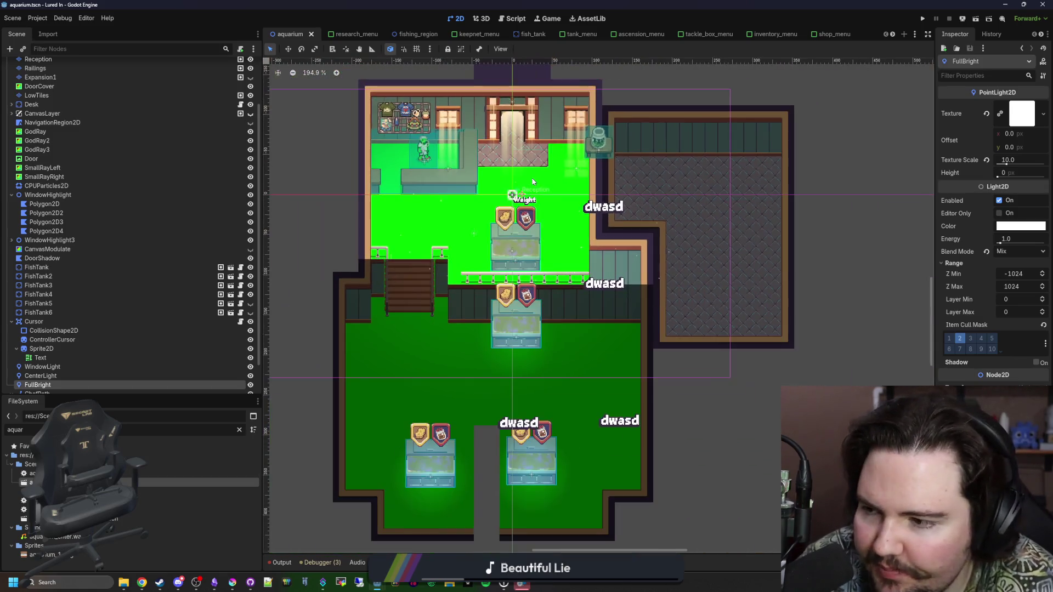
pyautogui.click(524, 584)
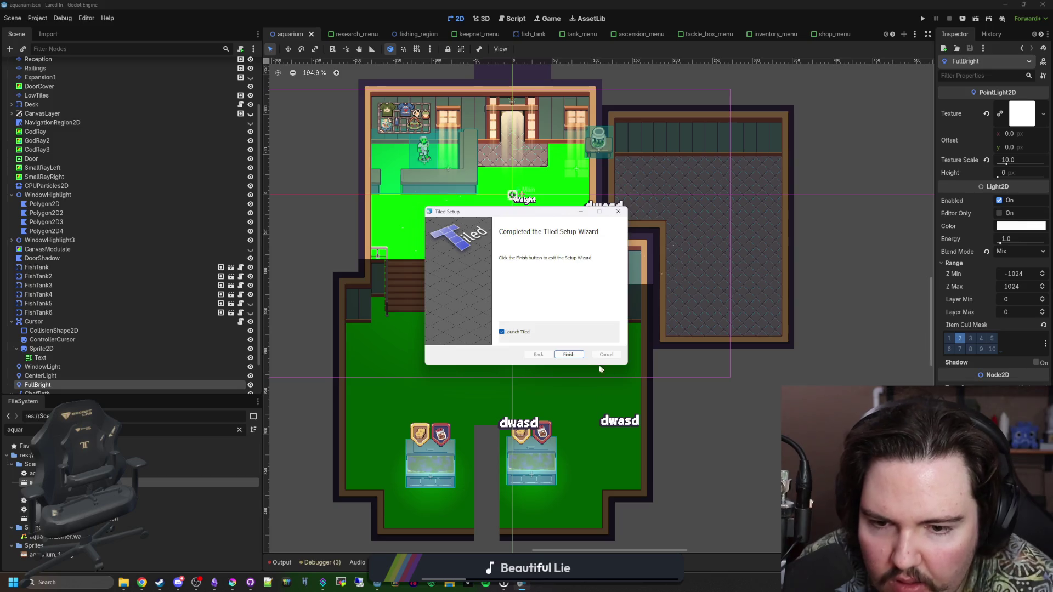
# Step: Finish the Tiled installation, launch Tiled and bring its window into focus
pyautogui.click(600, 366)
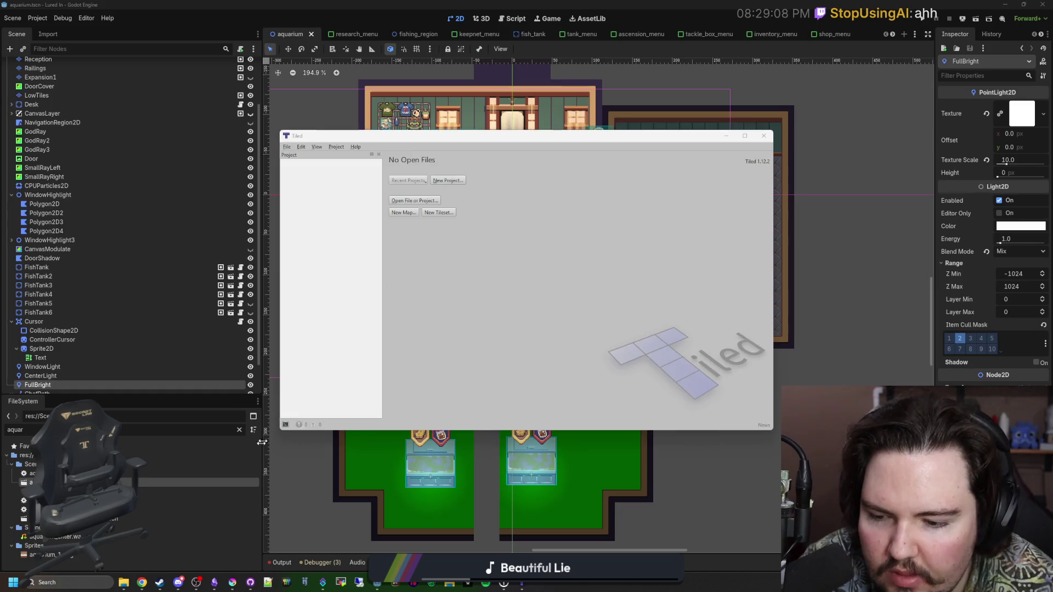
pyautogui.moveTo(125, 584)
pyautogui.click(451, 303)
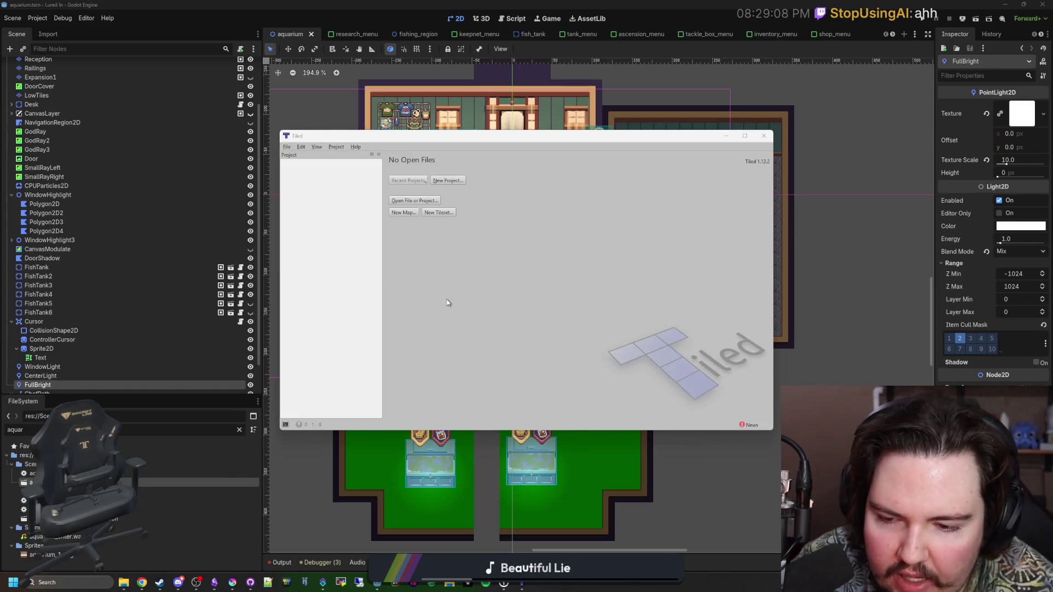
# Step: Create a new Tiled project saved on the Desktop and start a new tileset
pyautogui.click(445, 181)
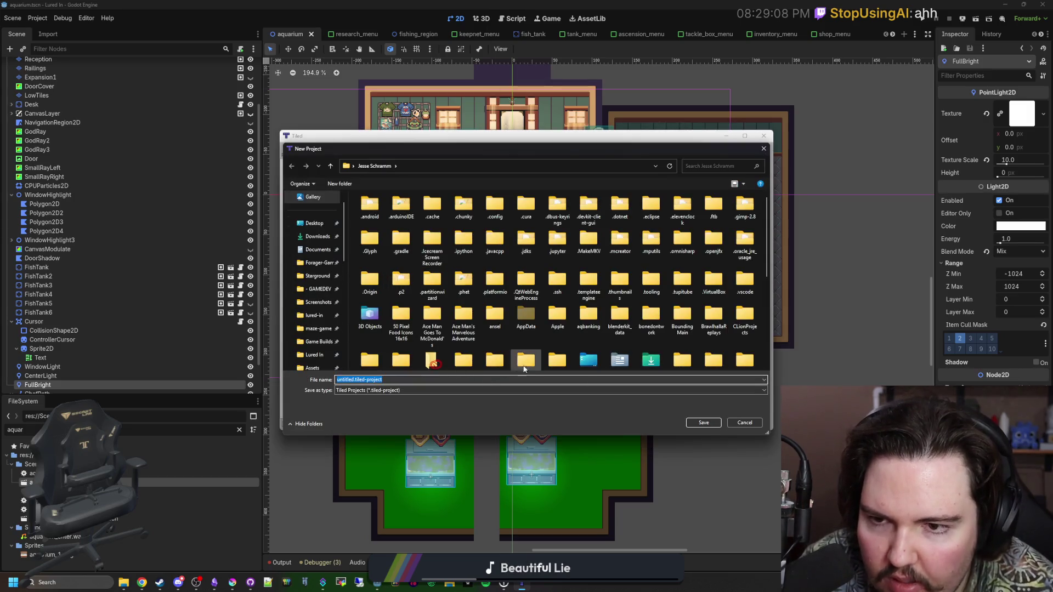
pyautogui.click(314, 223)
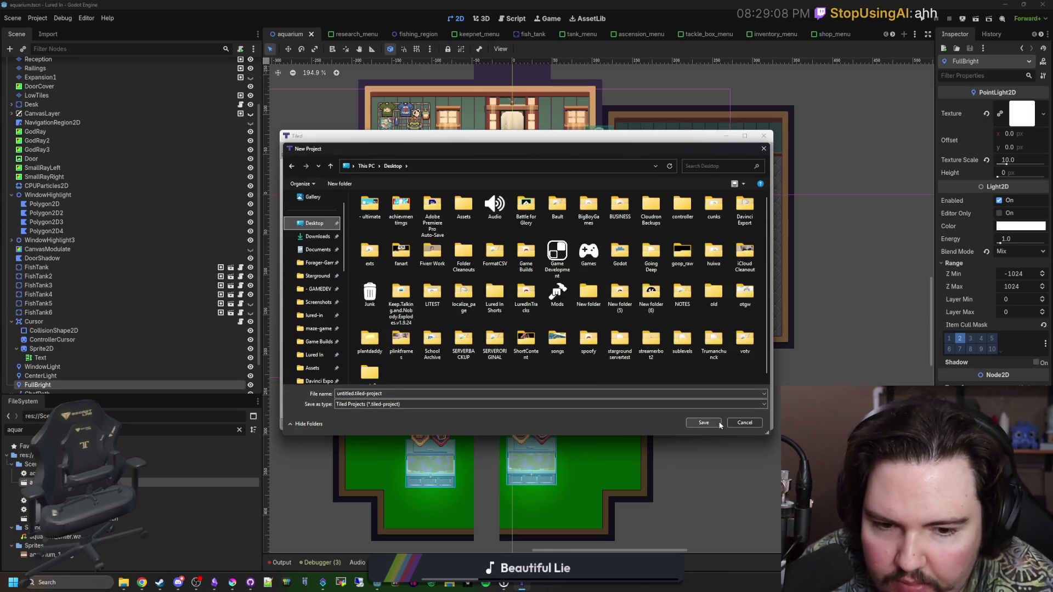
pyautogui.click(717, 425)
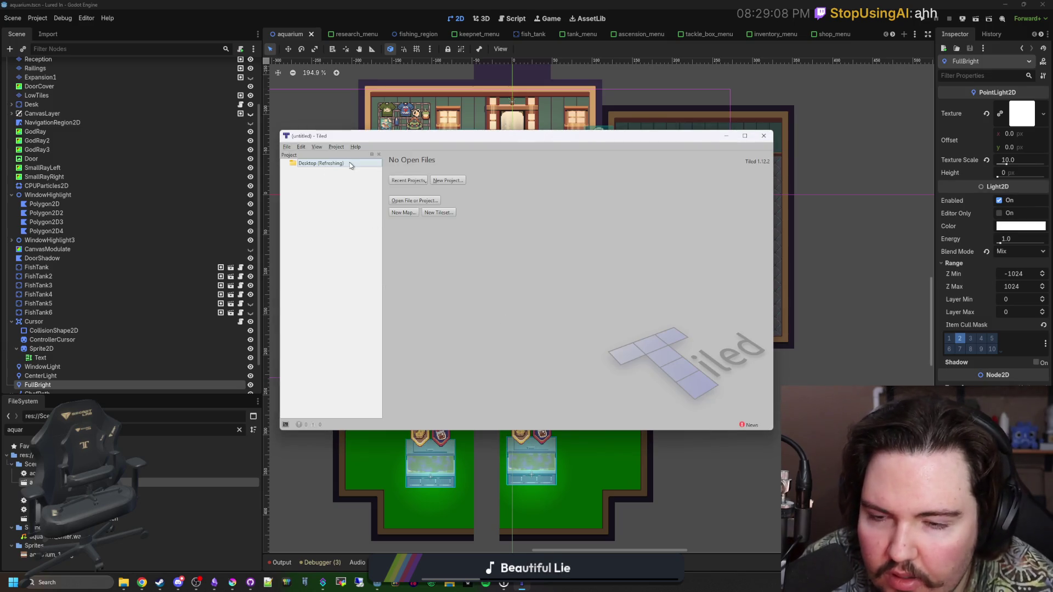
pyautogui.click(434, 213)
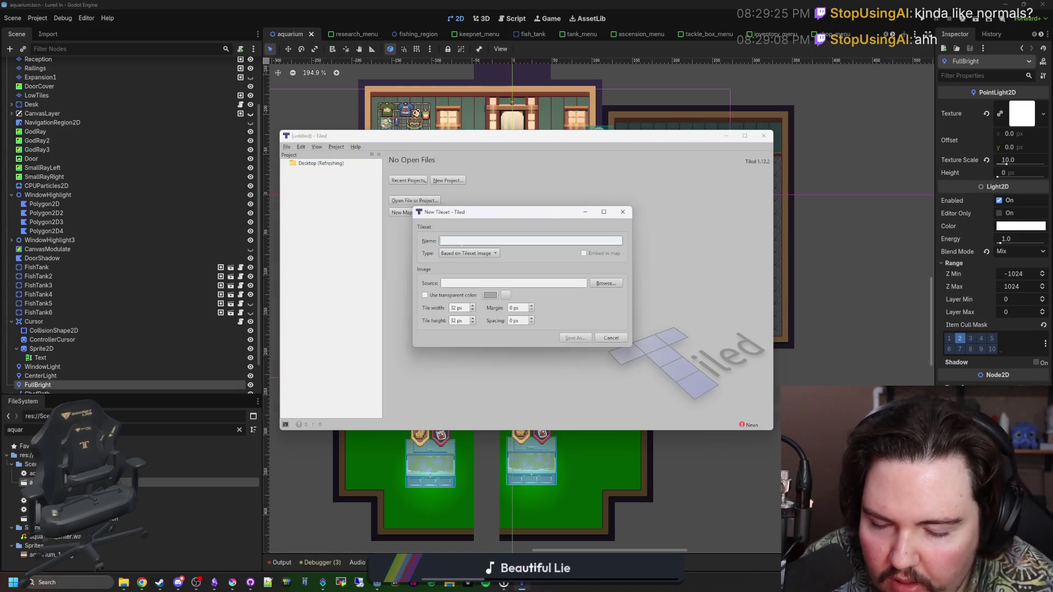
pyautogui.write('bob')
# Step: Keep the image-based tileset type and pick shop_tileset.png from the Sprites folder as its source
pyautogui.click(481, 254)
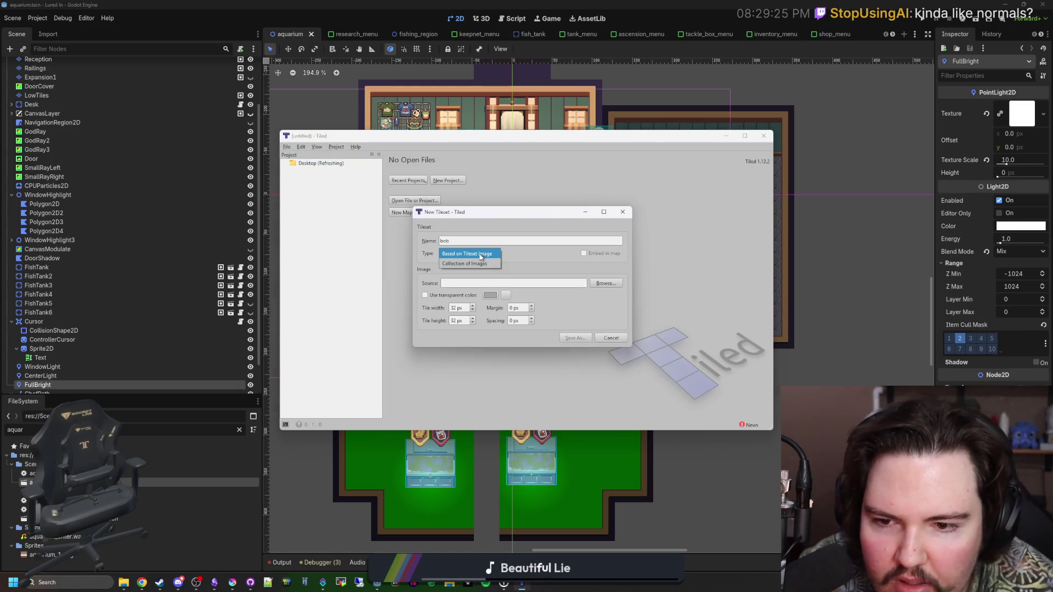
pyautogui.click(481, 253)
pyautogui.click(606, 283)
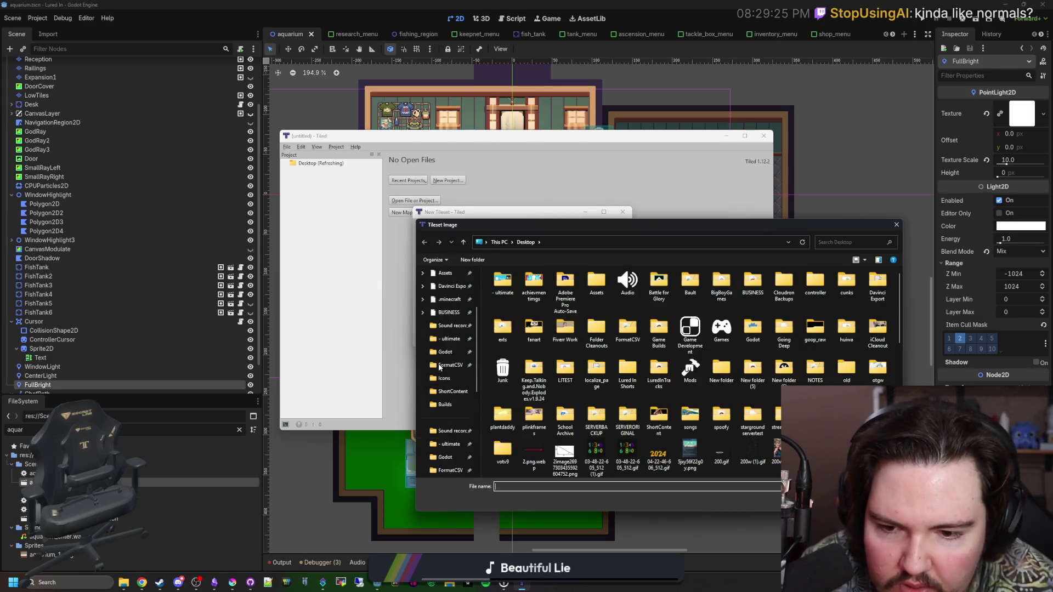
pyautogui.click(447, 407)
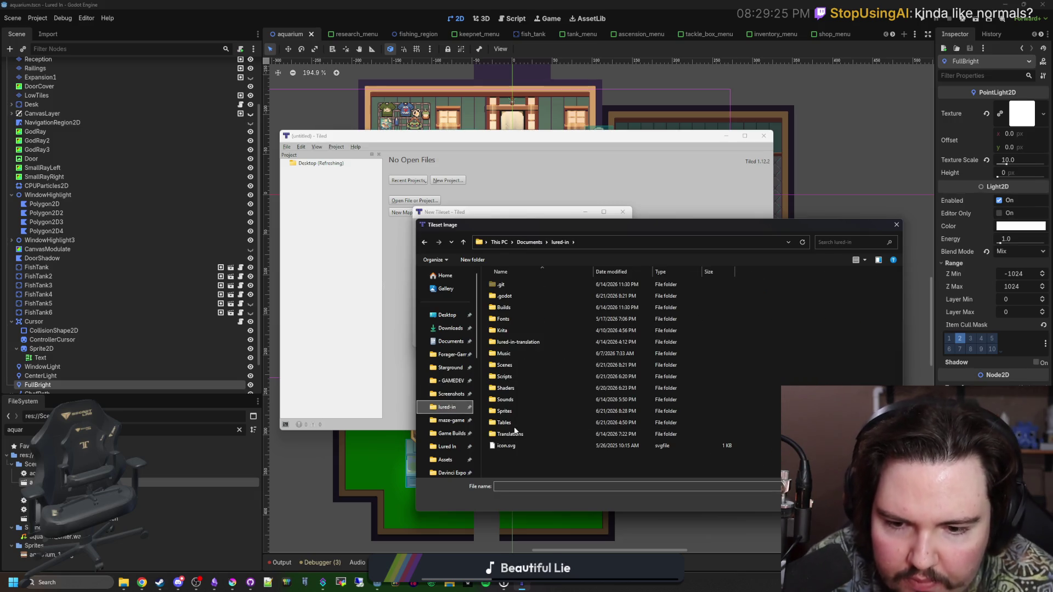
pyautogui.doubleClick(530, 410)
pyautogui.scroll(-5, 691, 384)
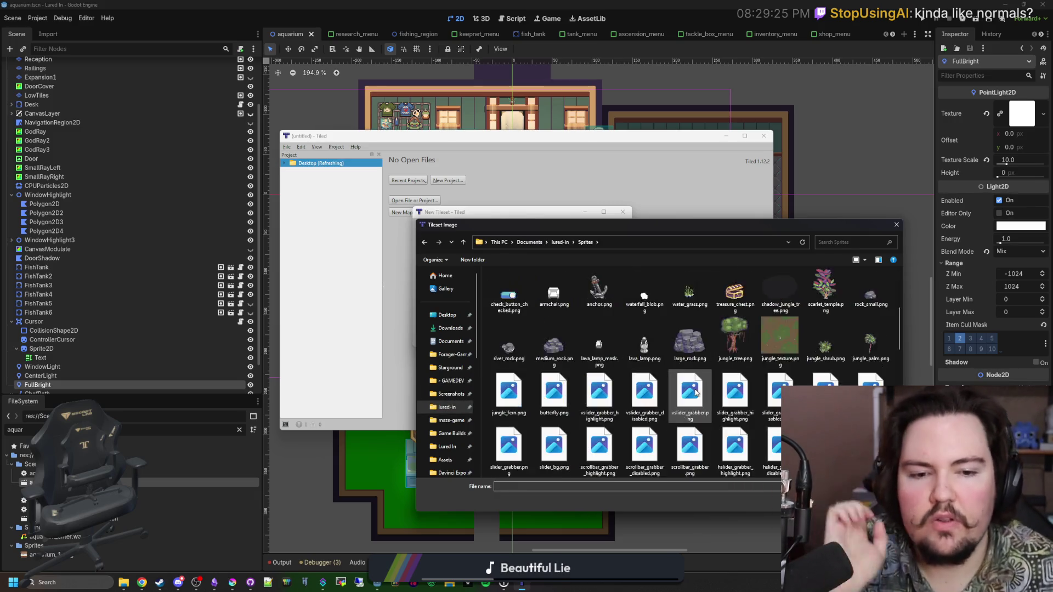
pyautogui.scroll(-5, 694, 388)
pyautogui.scroll(-5, 632, 410)
pyautogui.scroll(-2, 632, 410)
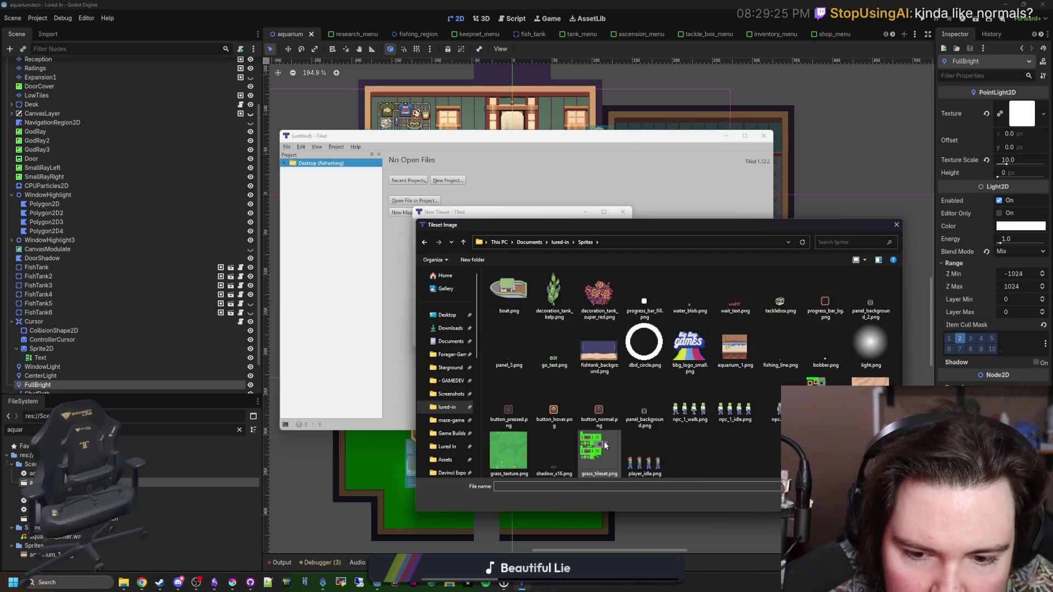
pyautogui.click(826, 400)
pyautogui.doubleClick(825, 401)
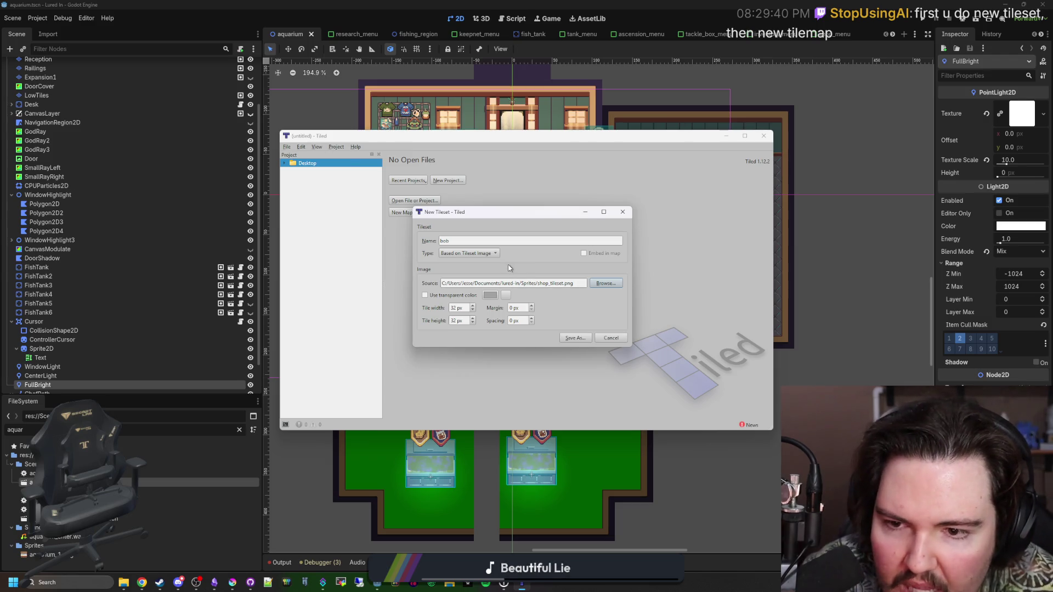
# Step: Set the tile width to 16 px and save the tileset as bob.tsx
pyautogui.moveTo(459, 215)
pyautogui.mouseDown()
pyautogui.moveTo(453, 271)
pyautogui.moveTo(453, 251)
pyautogui.mouseUp()
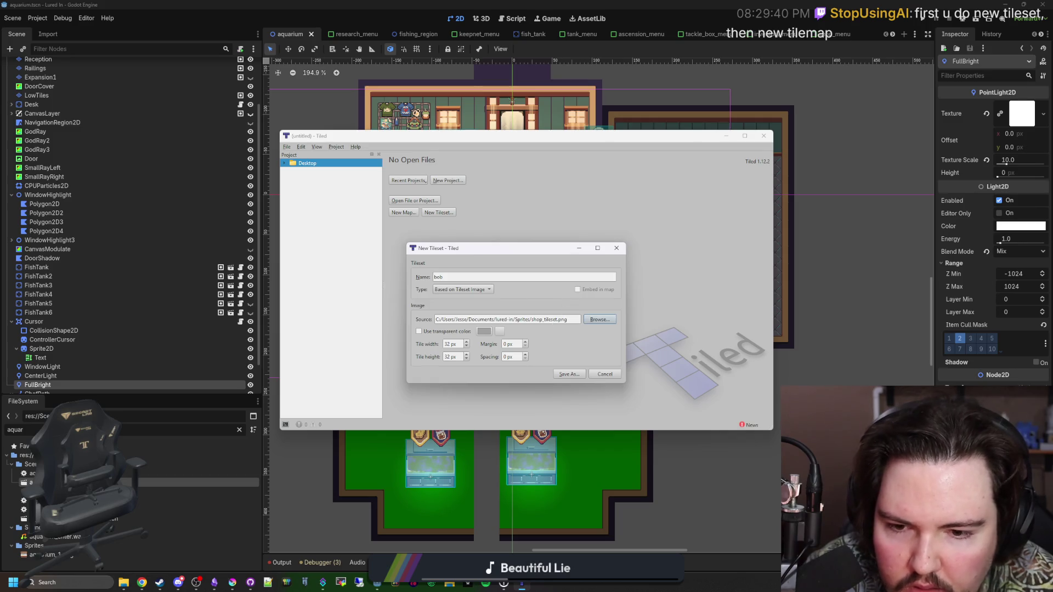
pyautogui.doubleClick(447, 344)
pyautogui.write('16')
pyautogui.doubleClick(449, 357)
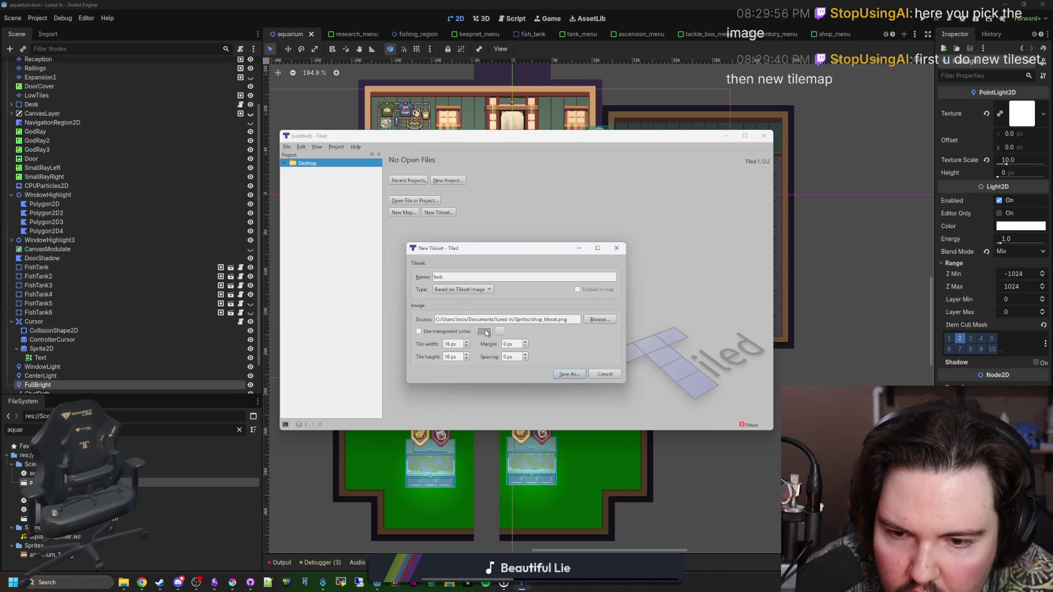
pyautogui.click(468, 290)
pyautogui.click(466, 291)
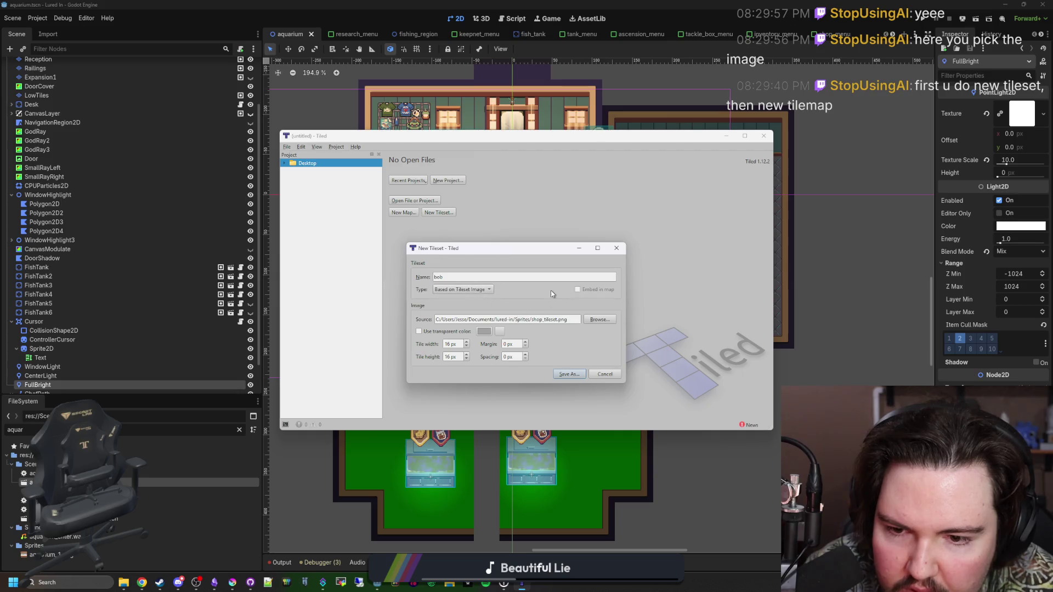
pyautogui.click(568, 374)
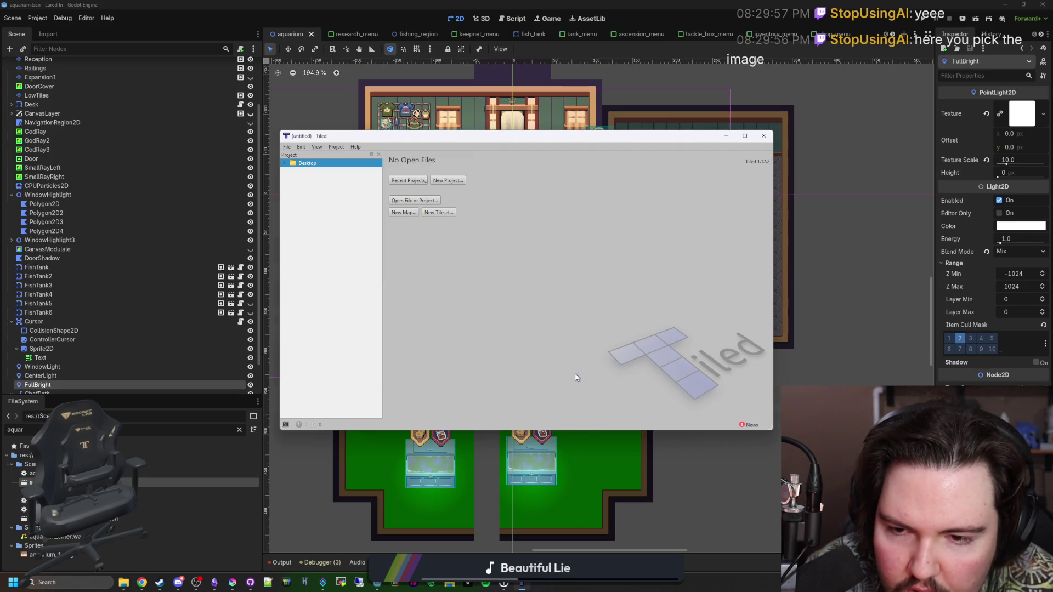
pyautogui.click(704, 423)
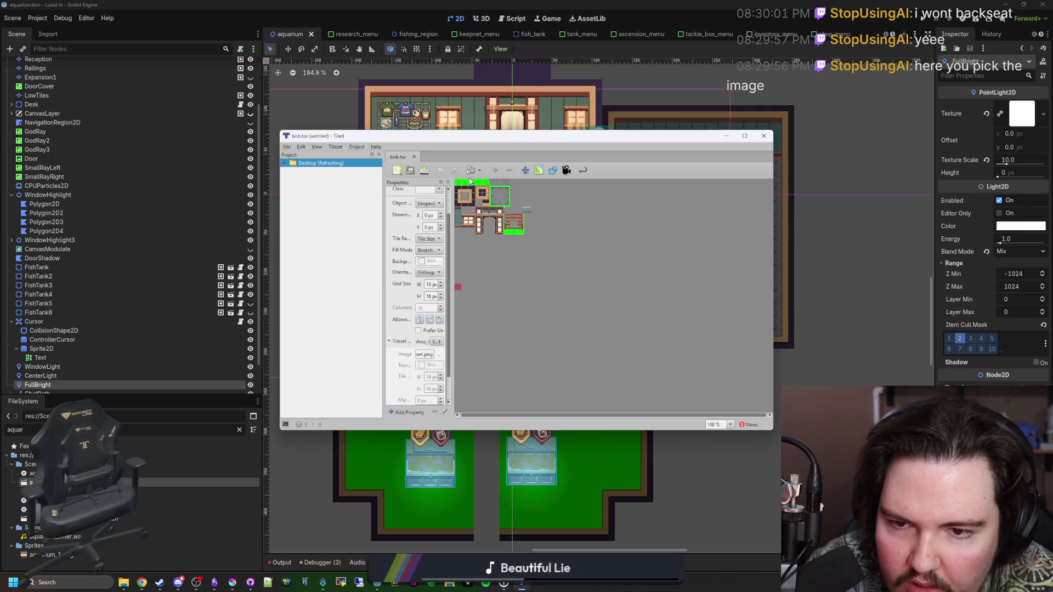
# Step: Bring the Krita window forward and maximize it
pyautogui.scroll(3, 472, 195)
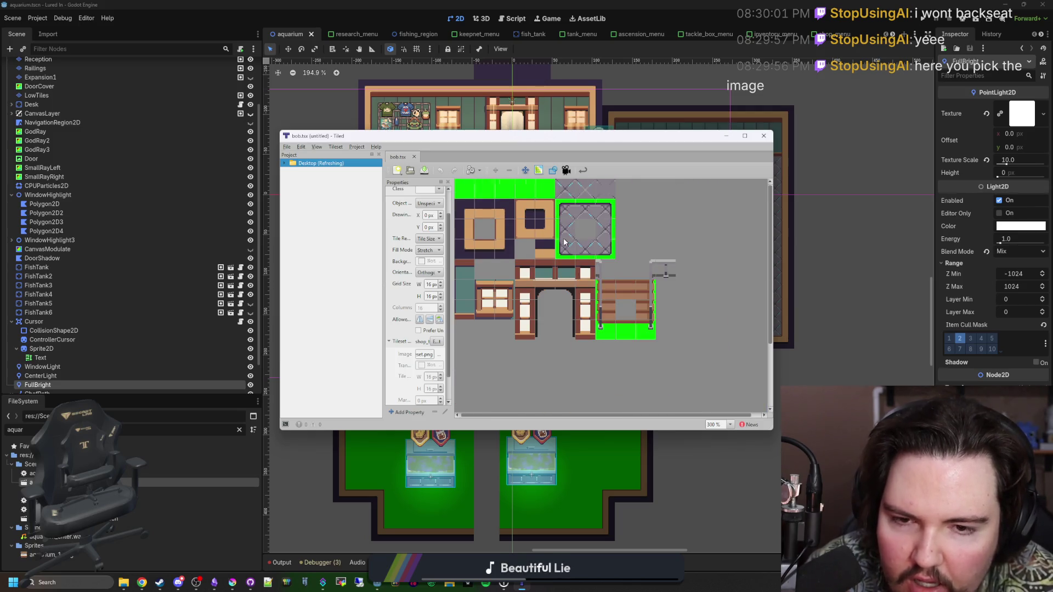
pyautogui.scroll(1, 564, 243)
pyautogui.scroll(-2, 564, 243)
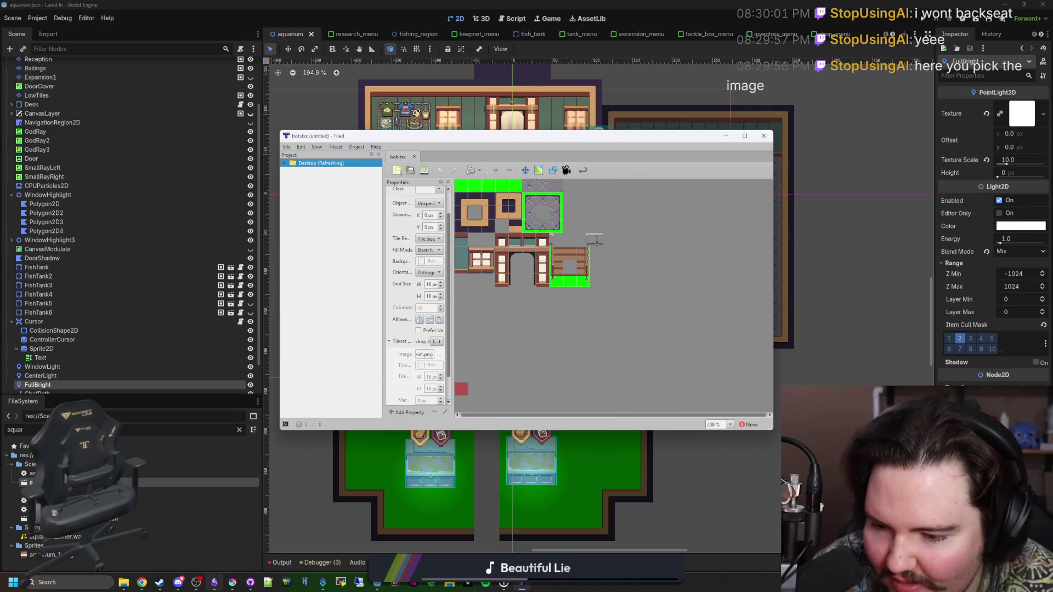
pyautogui.click(233, 582)
pyautogui.doubleClick(509, 442)
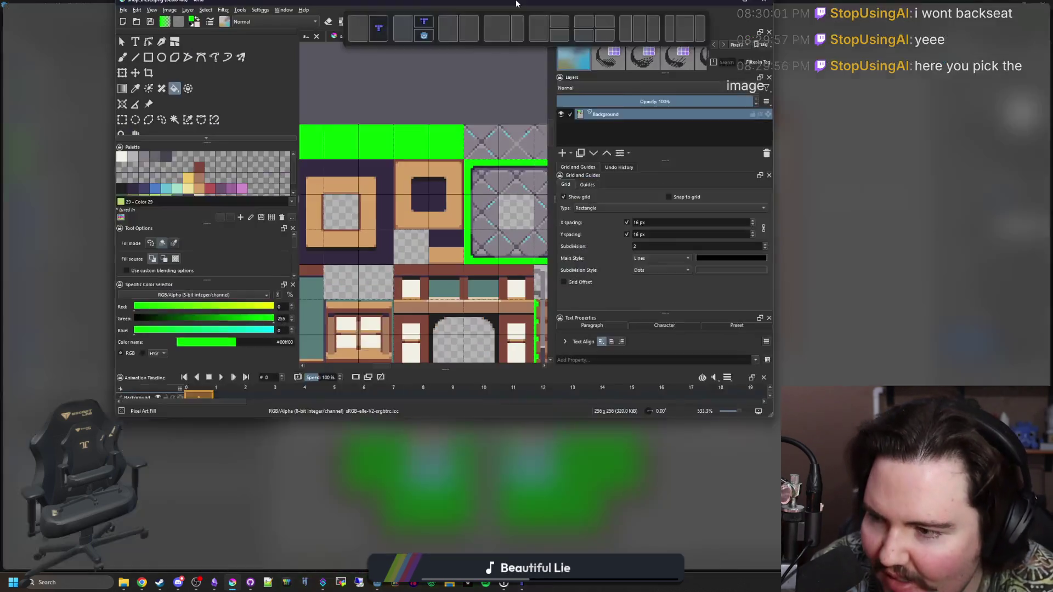
# Step: Switch to the plank tile document and copy its top row of planks
pyautogui.click(793, 41)
pyautogui.click(796, 42)
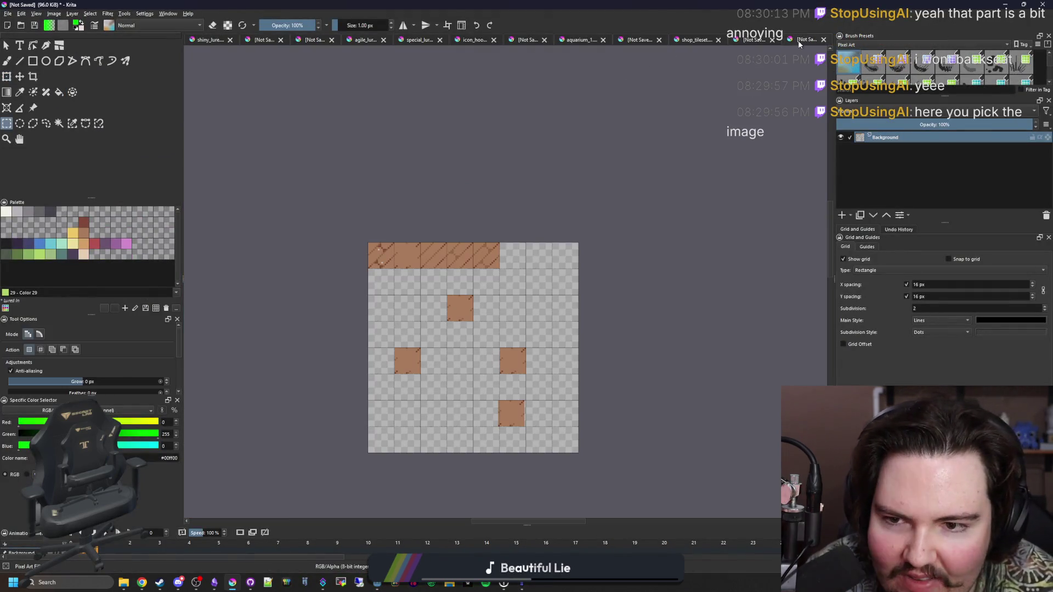
pyautogui.scroll(1, 415, 227)
pyautogui.scroll(4, 345, 262)
pyautogui.moveTo(378, 234)
pyautogui.mouseDown()
pyautogui.moveTo(395, 258)
pyautogui.moveTo(823, 334)
pyautogui.moveTo(656, 336)
pyautogui.moveTo(216, 233)
pyautogui.mouseUp()
pyautogui.click(660, 337)
pyautogui.hotkey('ctrl', 'c')
# Step: Create a new 80×16 document from the clipboard
pyautogui.click(8, 14)
pyautogui.click(22, 23)
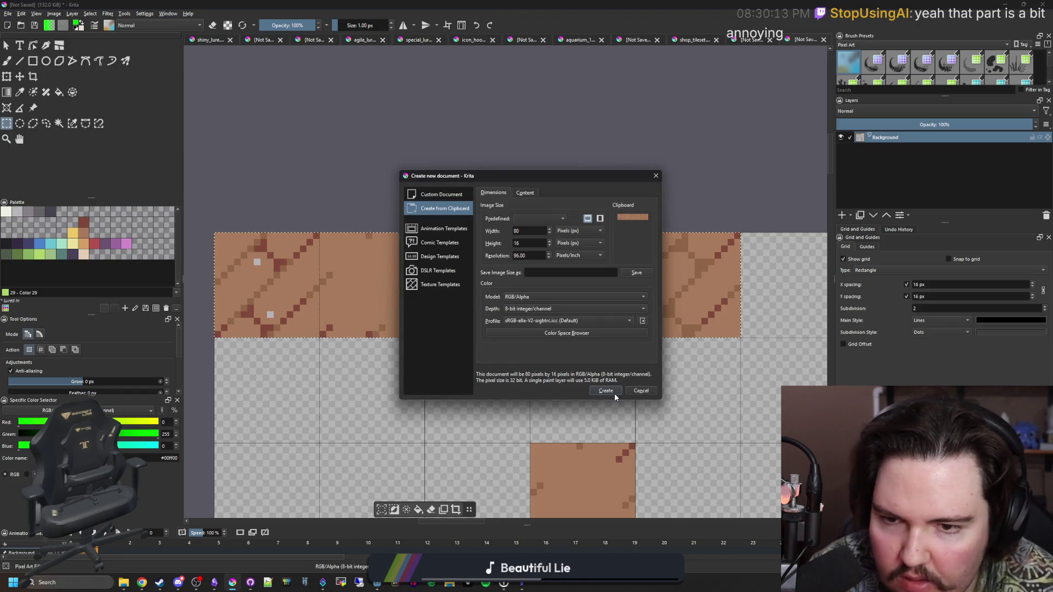
pyautogui.click(437, 195)
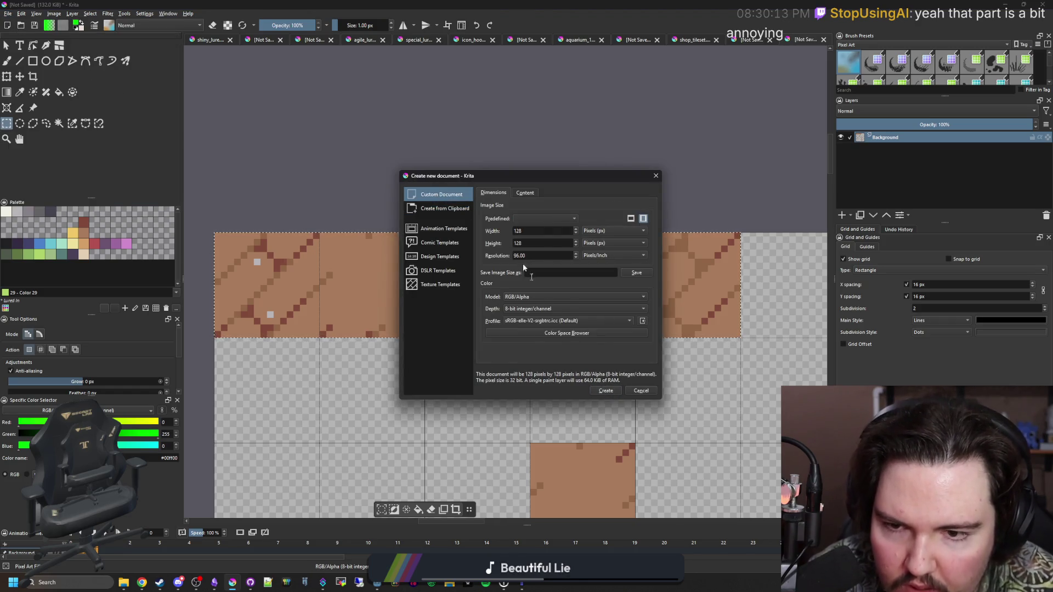
pyautogui.click(444, 209)
pyautogui.click(605, 391)
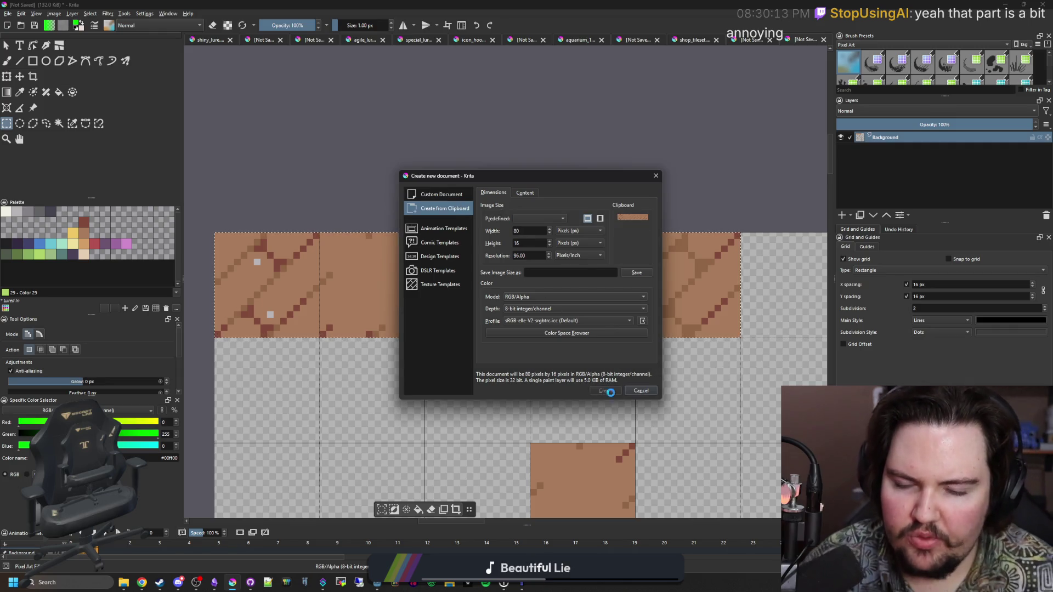
# Step: Save the plank strip as planks.png in the Sprites folder
pyautogui.click(7, 14)
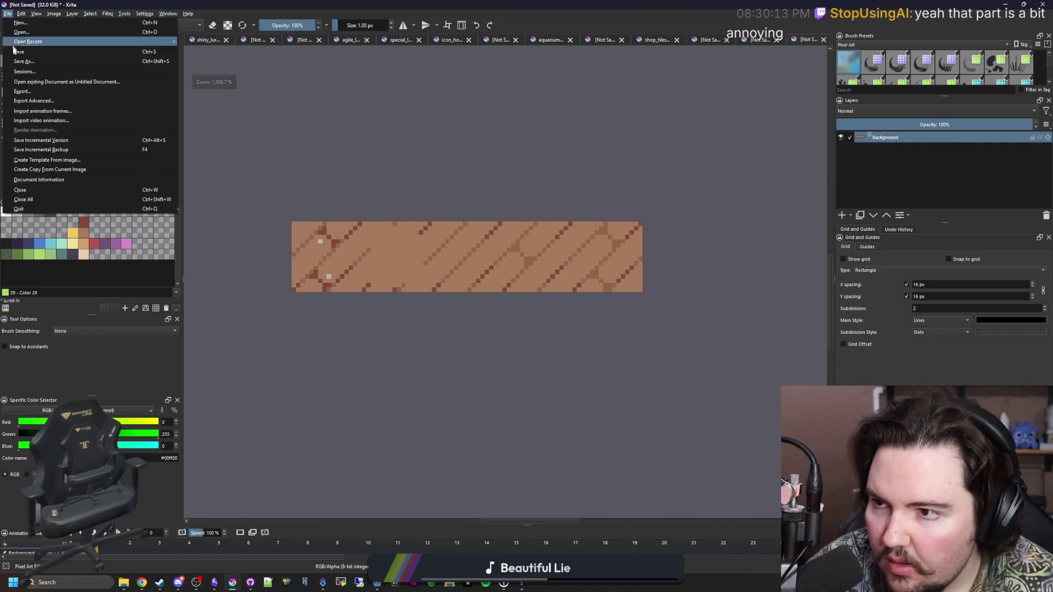
pyautogui.click(32, 62)
pyautogui.write('planks')
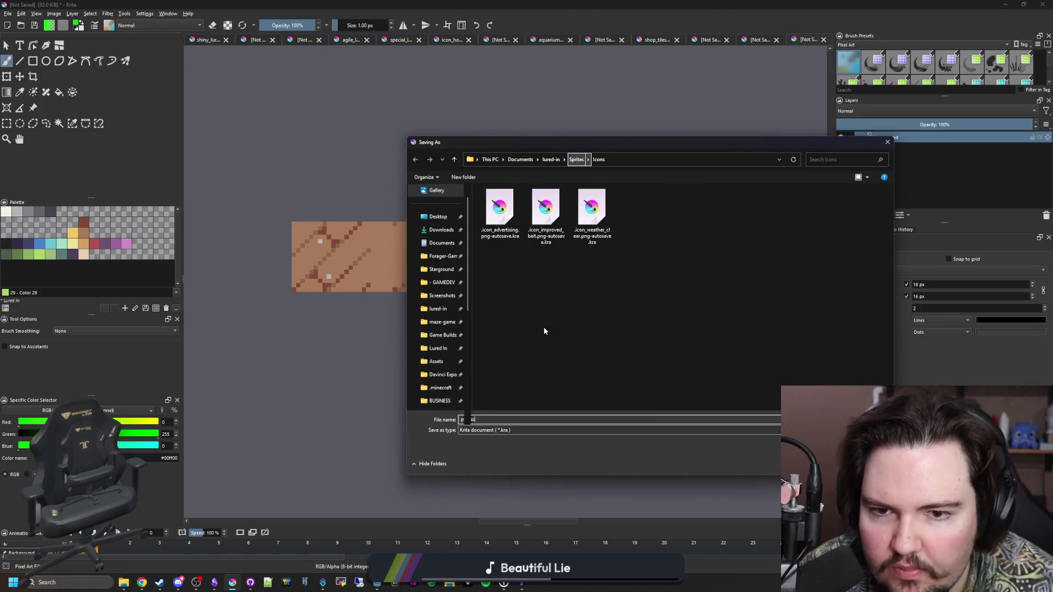
pyautogui.click(575, 159)
pyautogui.click(509, 443)
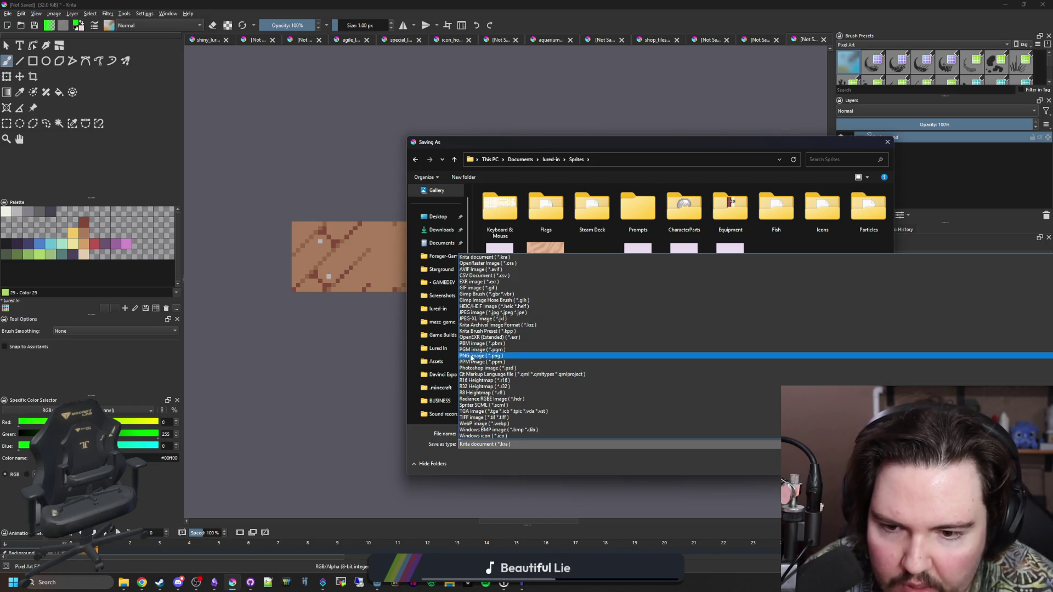
pyautogui.click(472, 355)
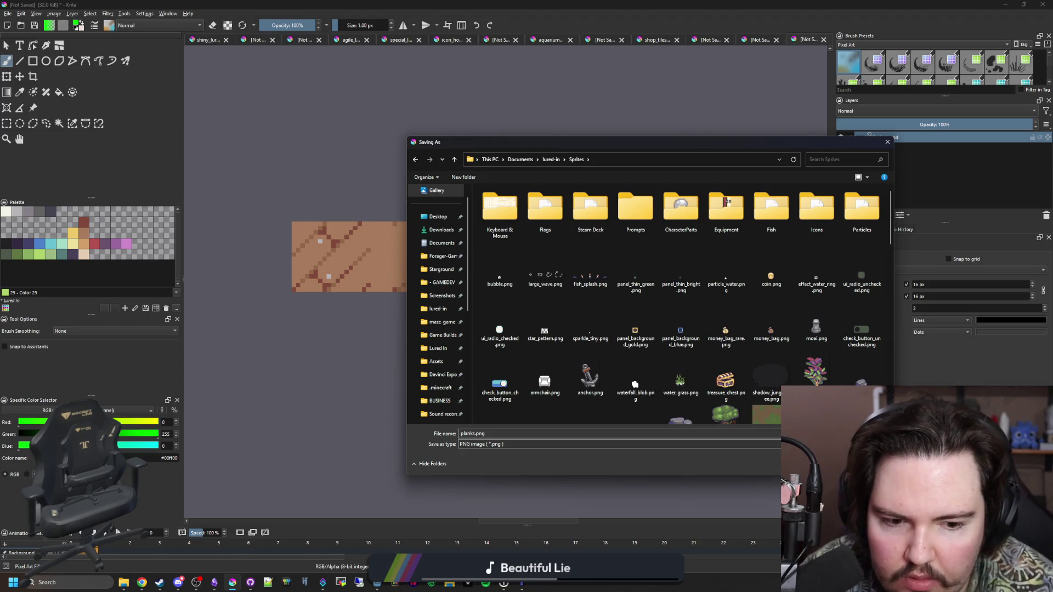
pyautogui.press('Return')
pyautogui.click(565, 372)
pyautogui.hotkey('alt', 'Tab')
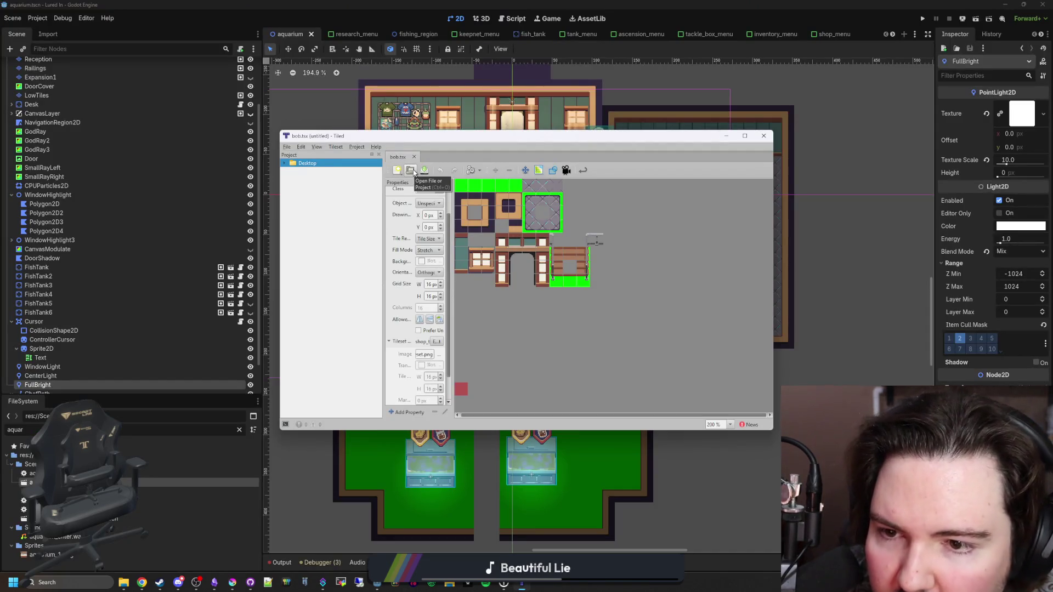
# Step: Replace the bob tileset's source image with planks.png
pyautogui.scroll(-2, 407, 254)
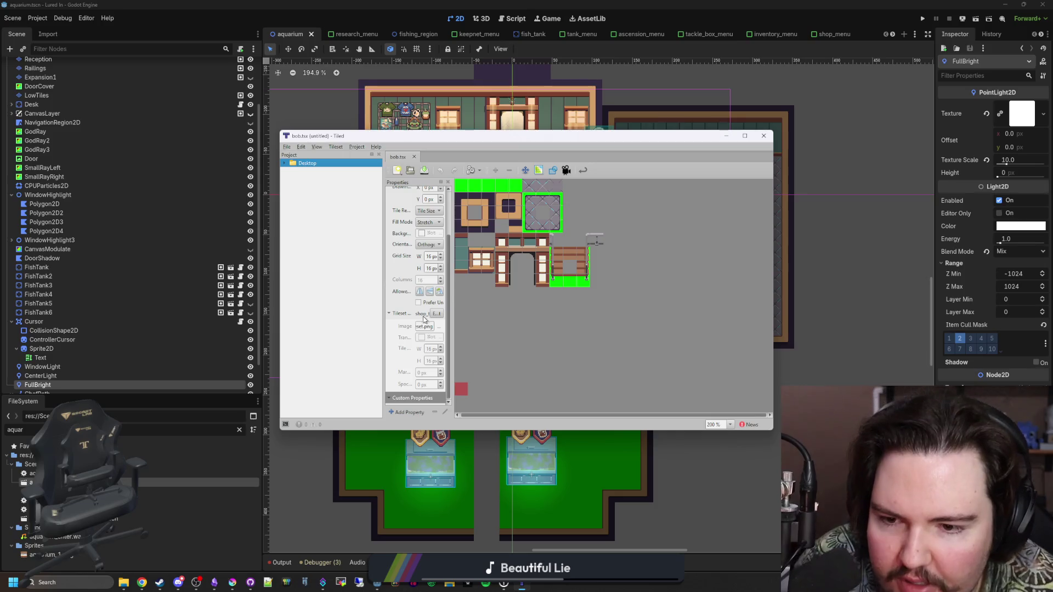
pyautogui.moveTo(453, 312); pyautogui.dragTo(519, 312)
pyautogui.click(493, 327)
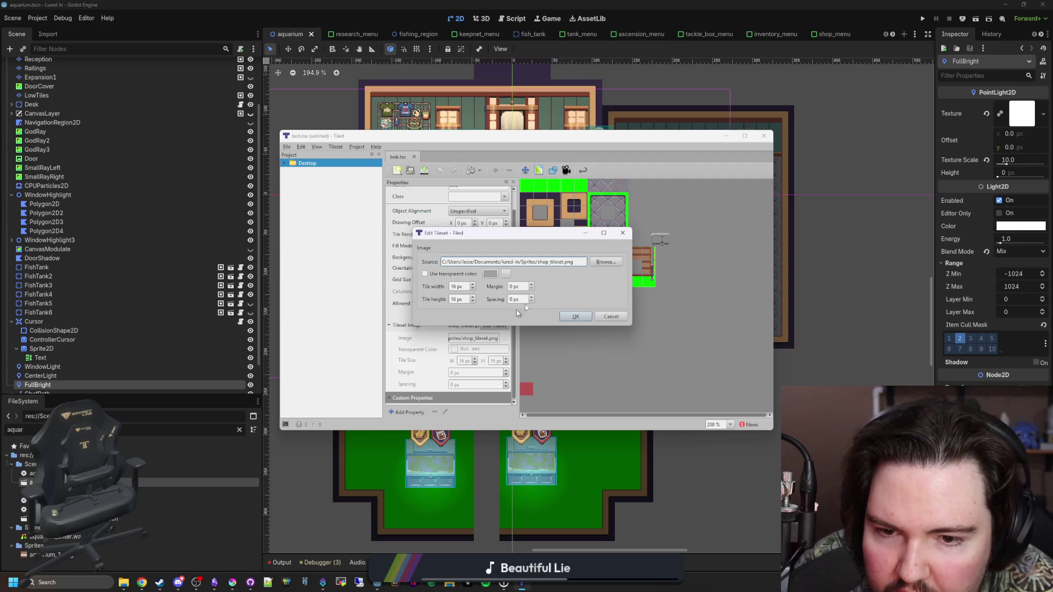
pyautogui.click(606, 261)
pyautogui.doubleClick(509, 379)
pyautogui.click(565, 321)
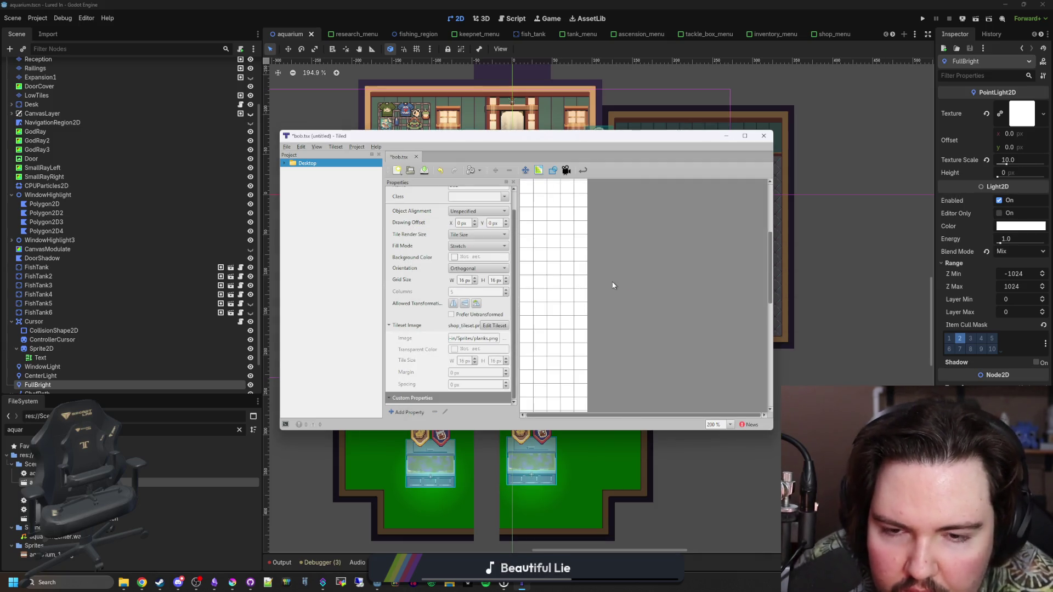
# Step: Select plank tiles in the tileset and look through the tileset and Edit menus
pyautogui.click(528, 185)
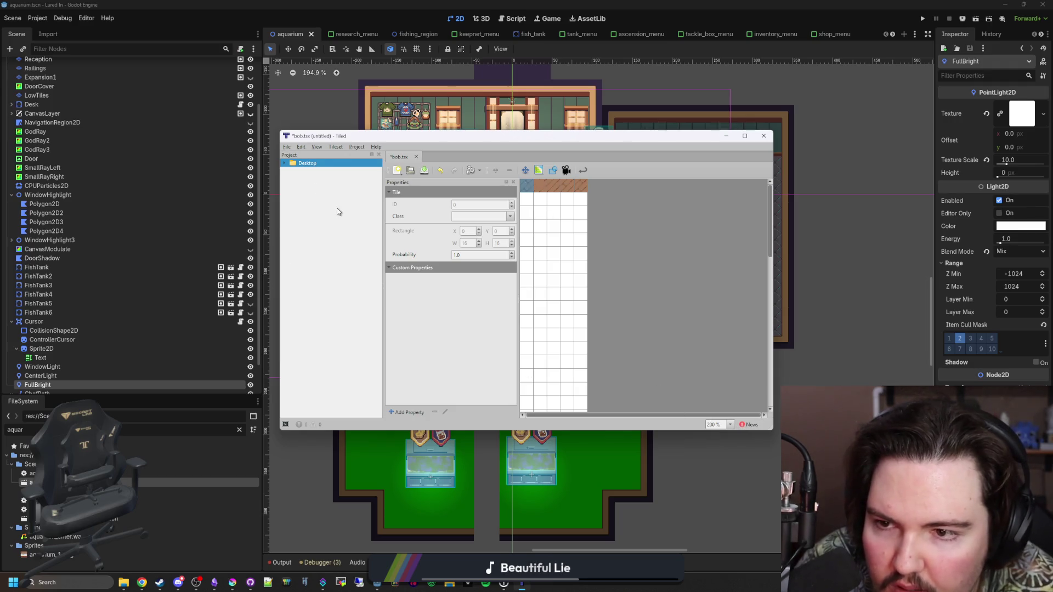
pyautogui.click(336, 147)
pyautogui.click(337, 148)
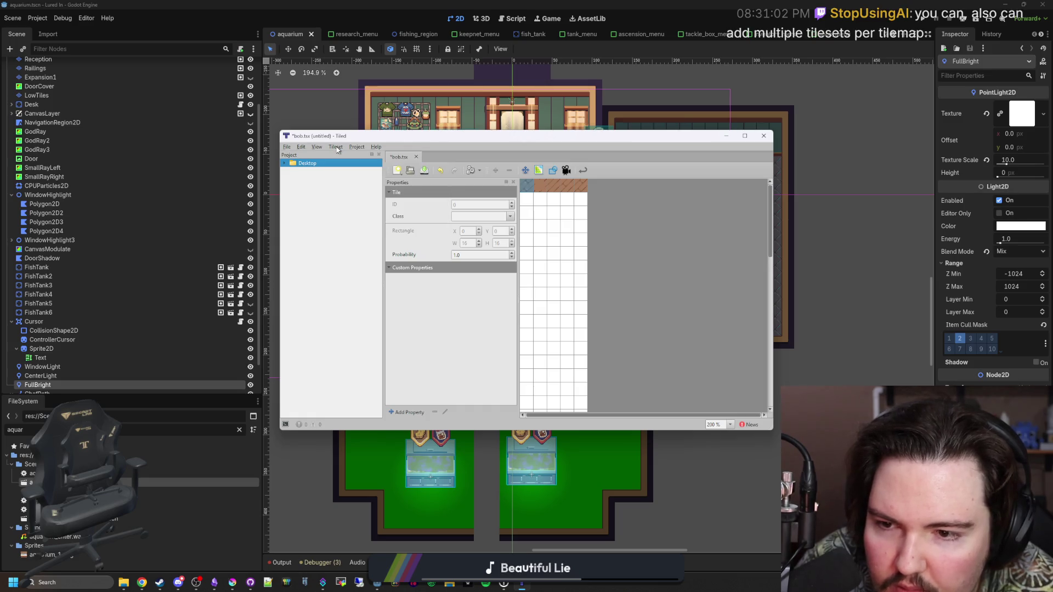
pyautogui.moveTo(581, 261); pyautogui.dragTo(581, 253)
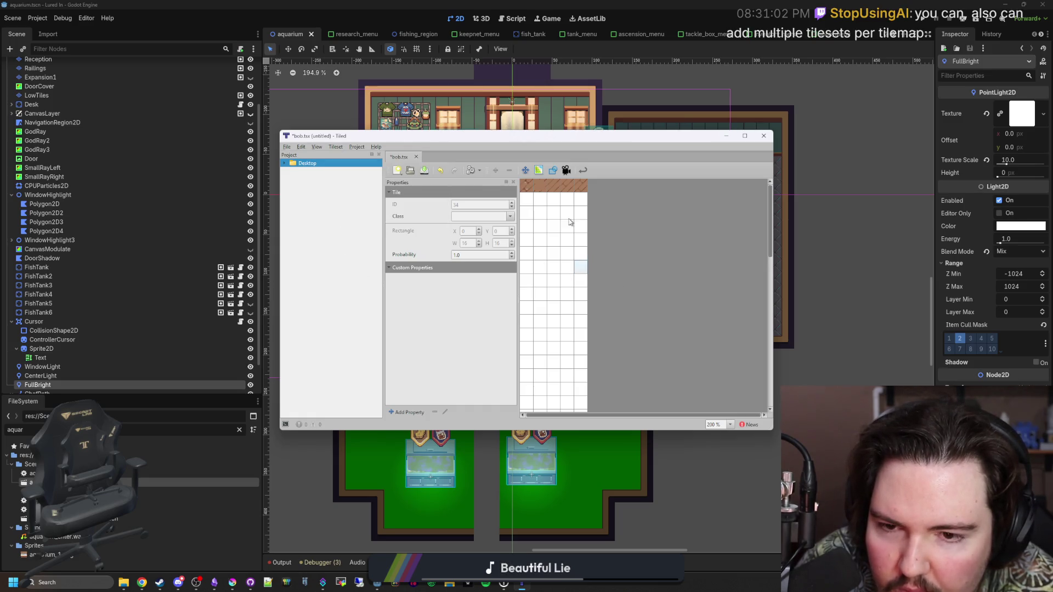
pyautogui.click(287, 147)
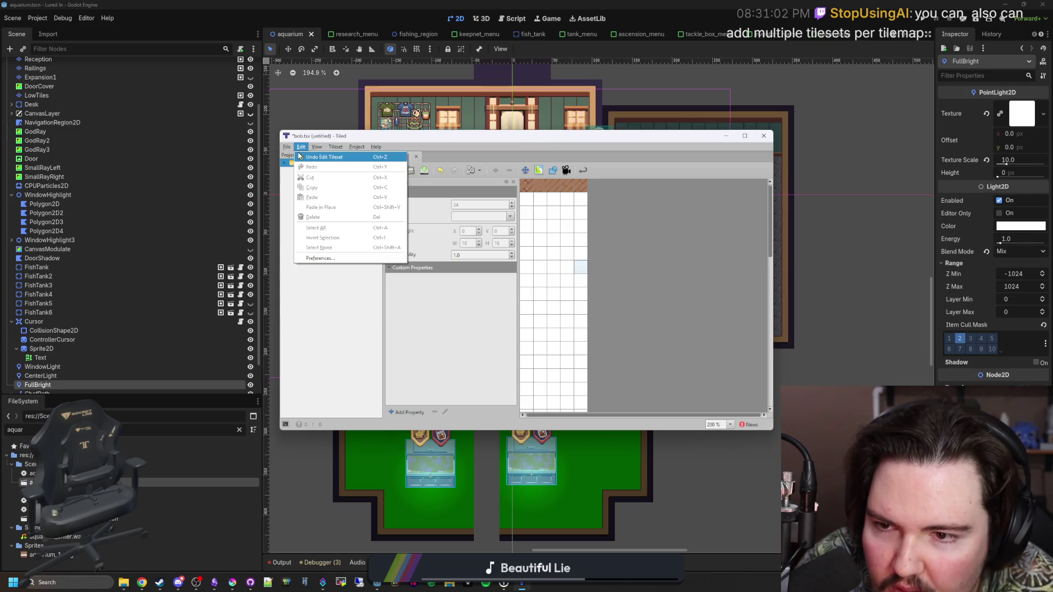
# Step: Create an infinite 16×16-tile map with CSV format and Right Down order, then maximize Tiled
pyautogui.moveTo(324, 157)
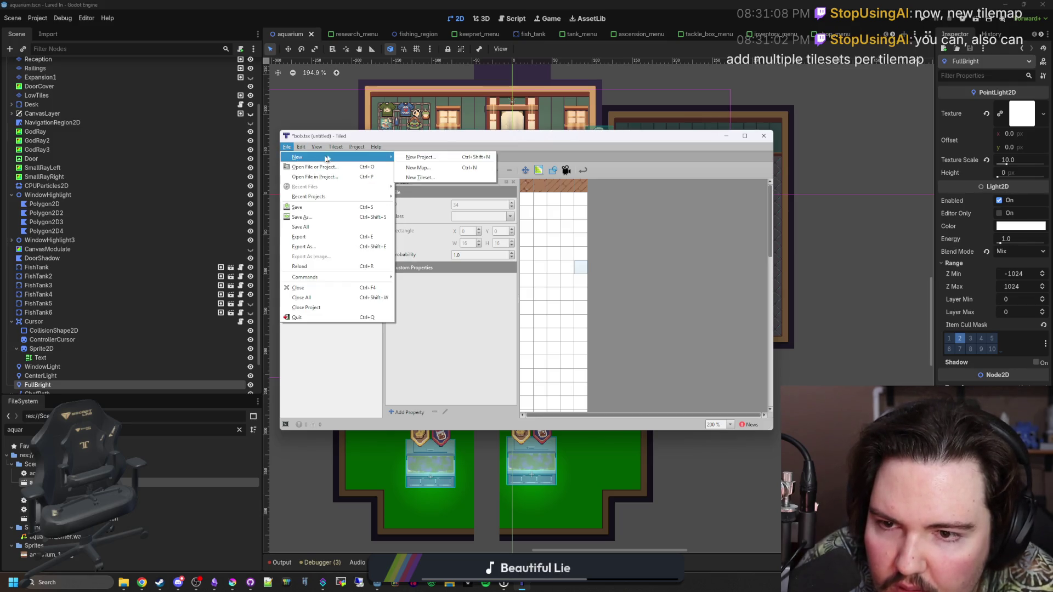
pyautogui.click(422, 157)
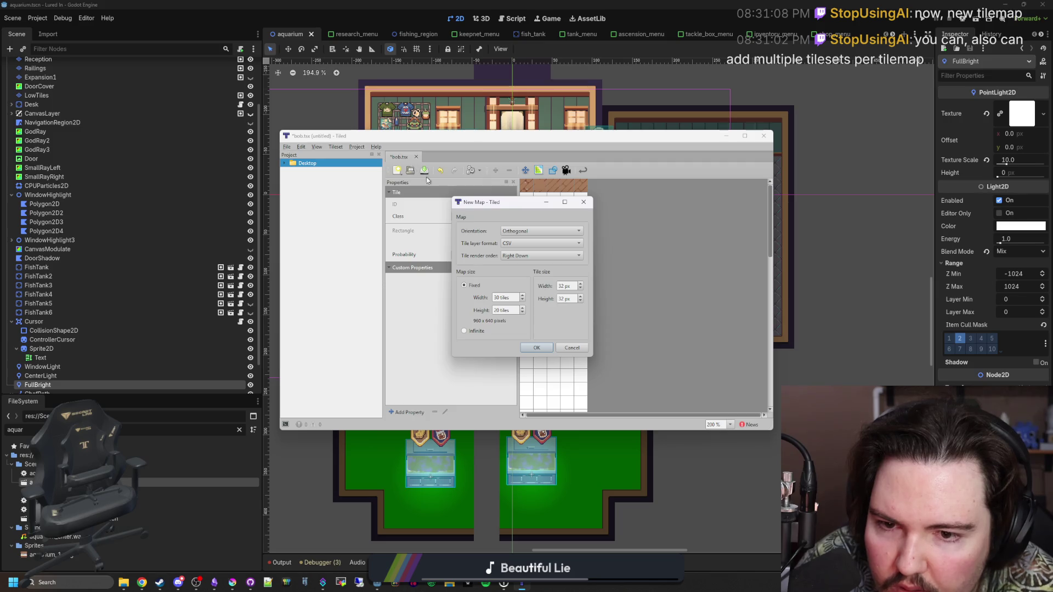
pyautogui.click(519, 242)
pyautogui.click(528, 244)
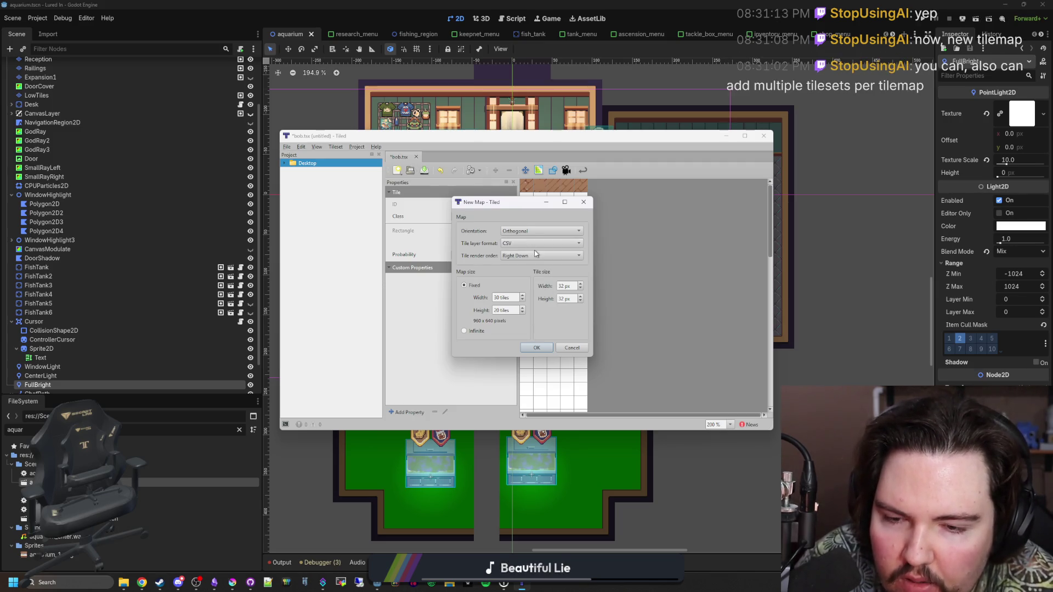
pyautogui.click(530, 256)
pyautogui.click(531, 256)
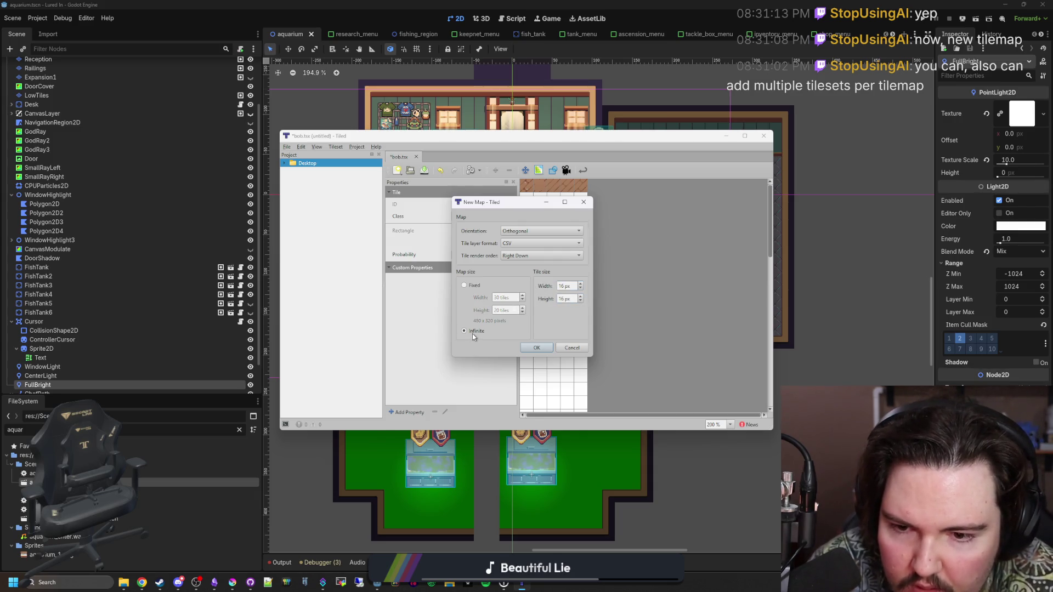
pyautogui.click(536, 348)
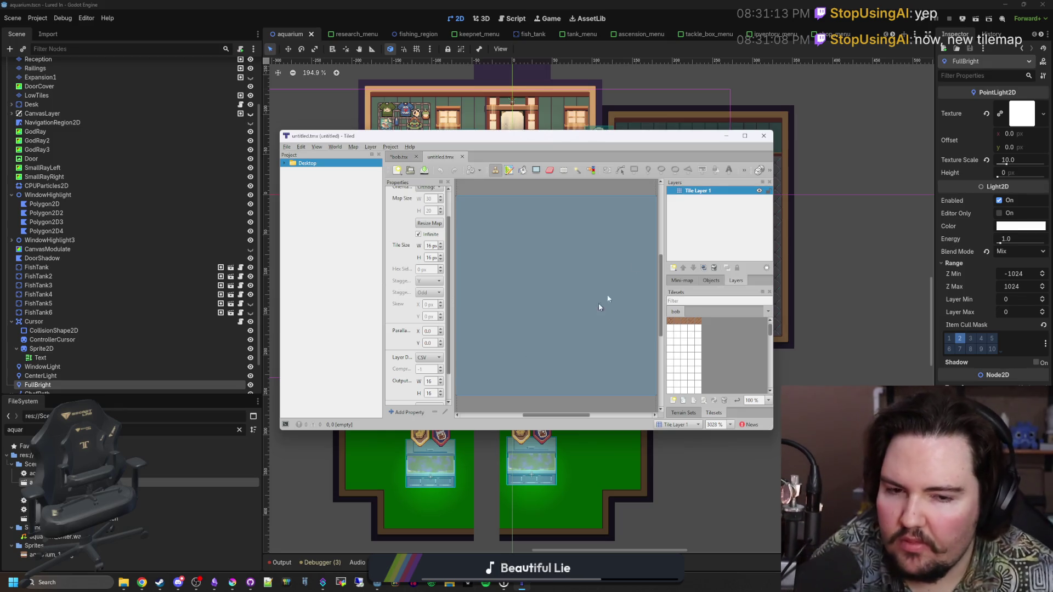
pyautogui.moveTo(647, 136); pyautogui.dragTo(647, 3)
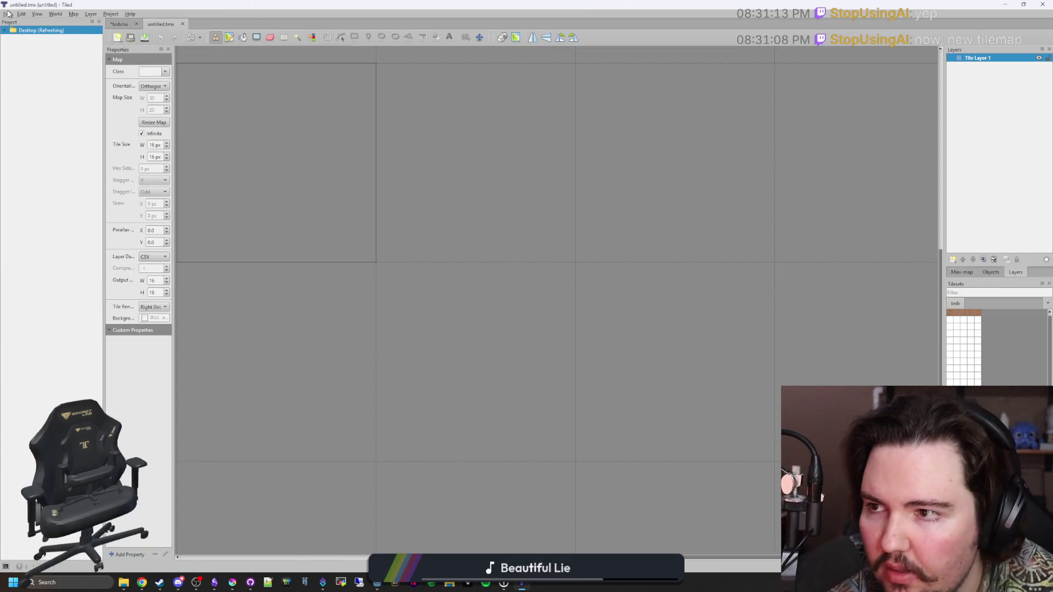
# Step: Open and close the Export As Image settings
pyautogui.click(7, 14)
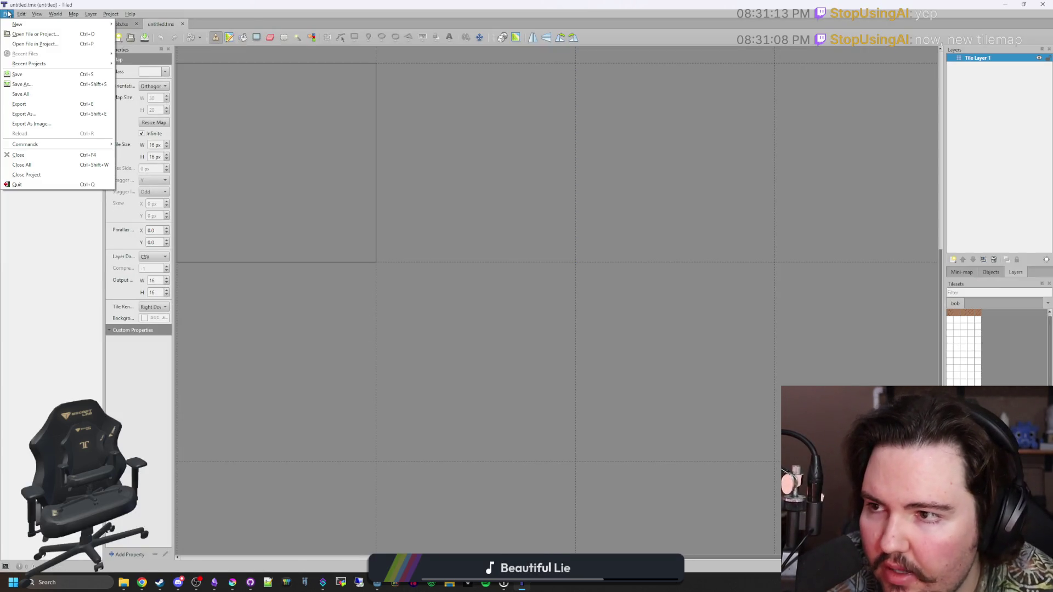
pyautogui.click(32, 124)
pyautogui.click(582, 199)
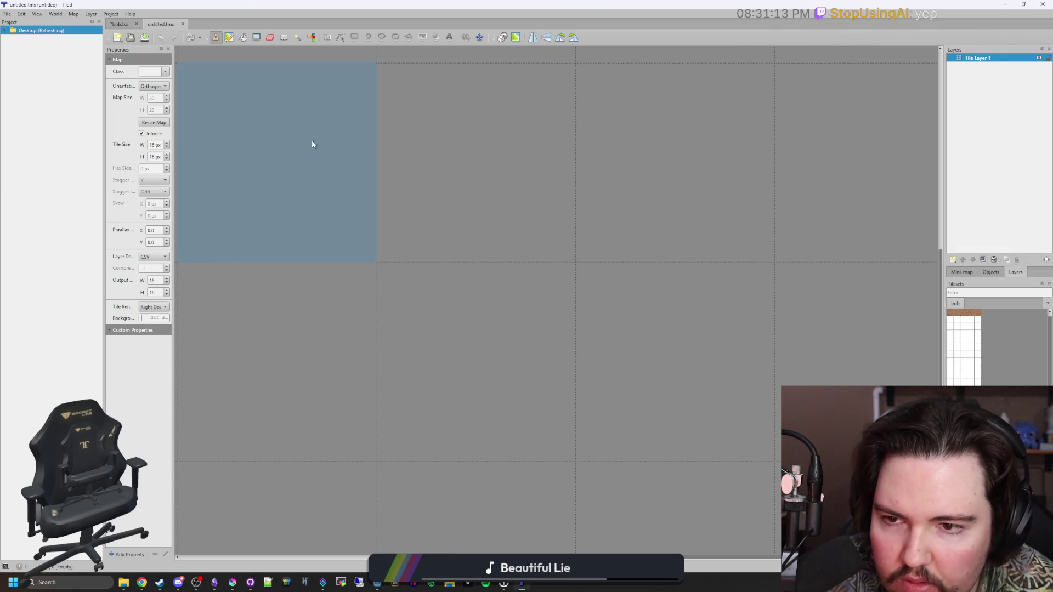
# Step: Stamp an 8×8 block of the first plank tile onto the map, undoing one extra tile
pyautogui.scroll(-7, 460, 279)
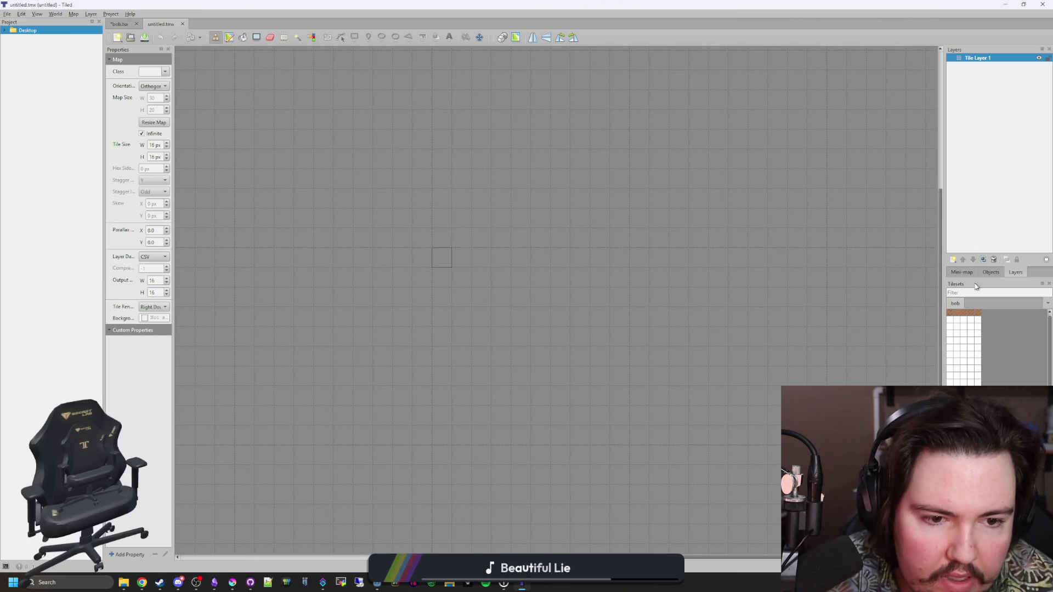
pyautogui.click(950, 313)
pyautogui.scroll(3, 446, 275)
pyautogui.click(446, 275)
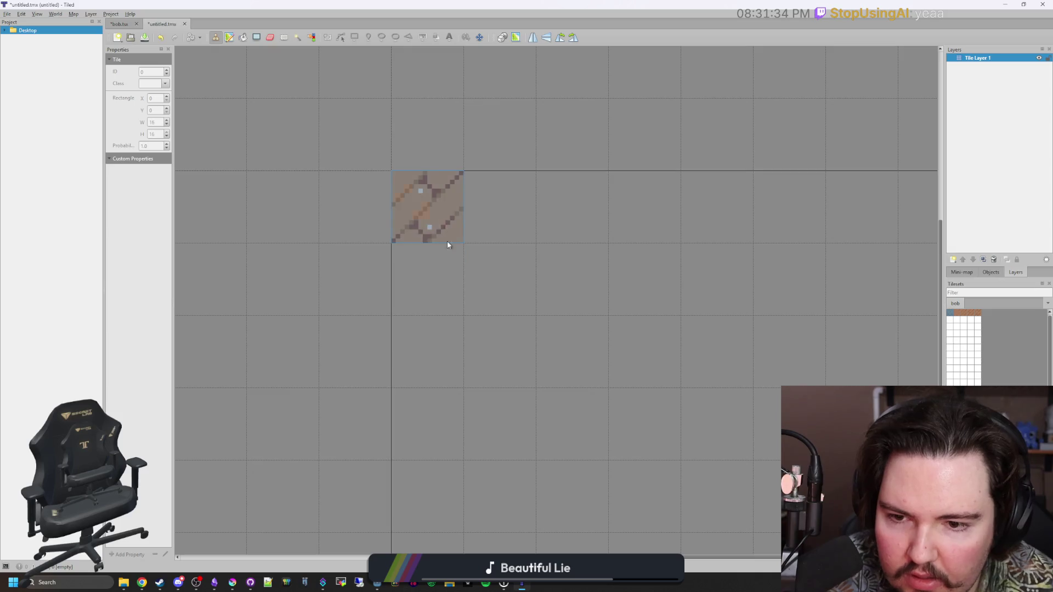
pyautogui.click(491, 309)
pyautogui.click(527, 344)
pyautogui.click(564, 381)
pyautogui.click(599, 417)
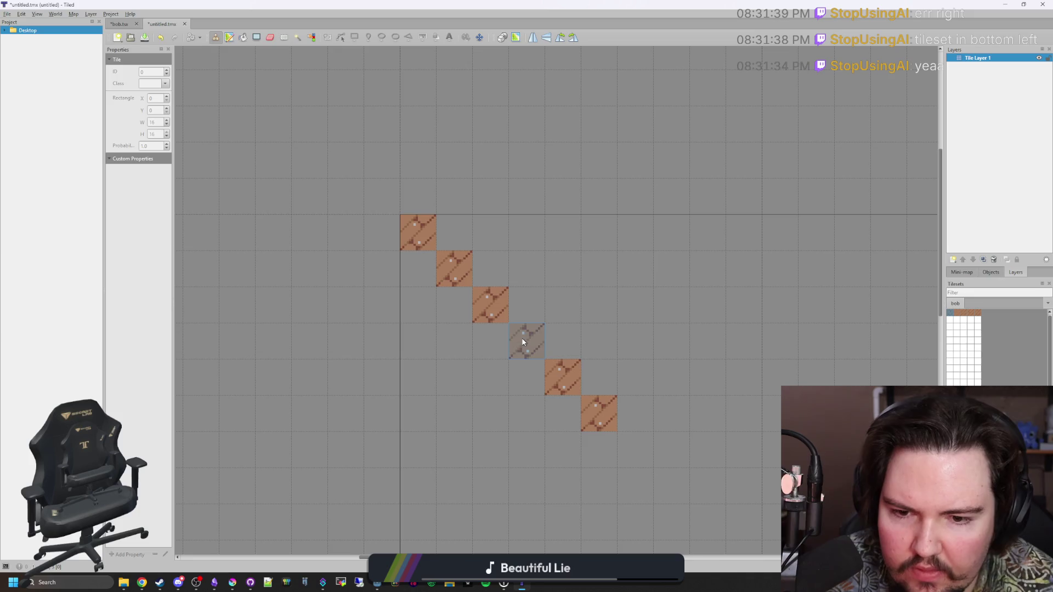
pyautogui.click(585, 400)
pyautogui.moveTo(642, 491)
pyautogui.mouseDown()
pyautogui.moveTo(422, 461)
pyautogui.moveTo(453, 230)
pyautogui.moveTo(669, 241)
pyautogui.moveTo(669, 417)
pyautogui.moveTo(486, 263)
pyautogui.moveTo(570, 398)
pyautogui.moveTo(487, 369)
pyautogui.moveTo(463, 465)
pyautogui.moveTo(545, 262)
pyautogui.mouseUp()
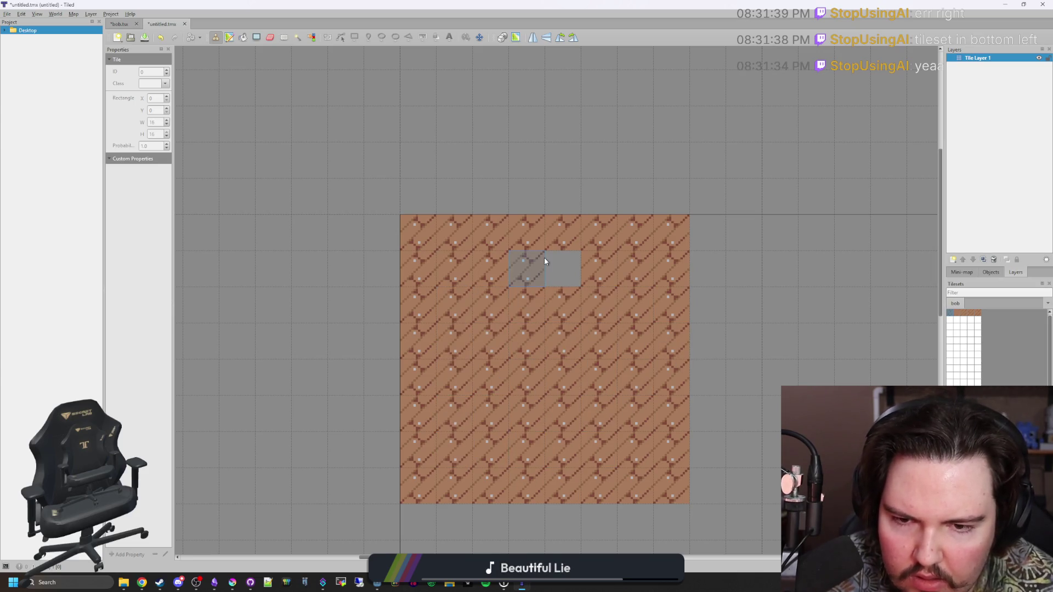
pyautogui.click(560, 270)
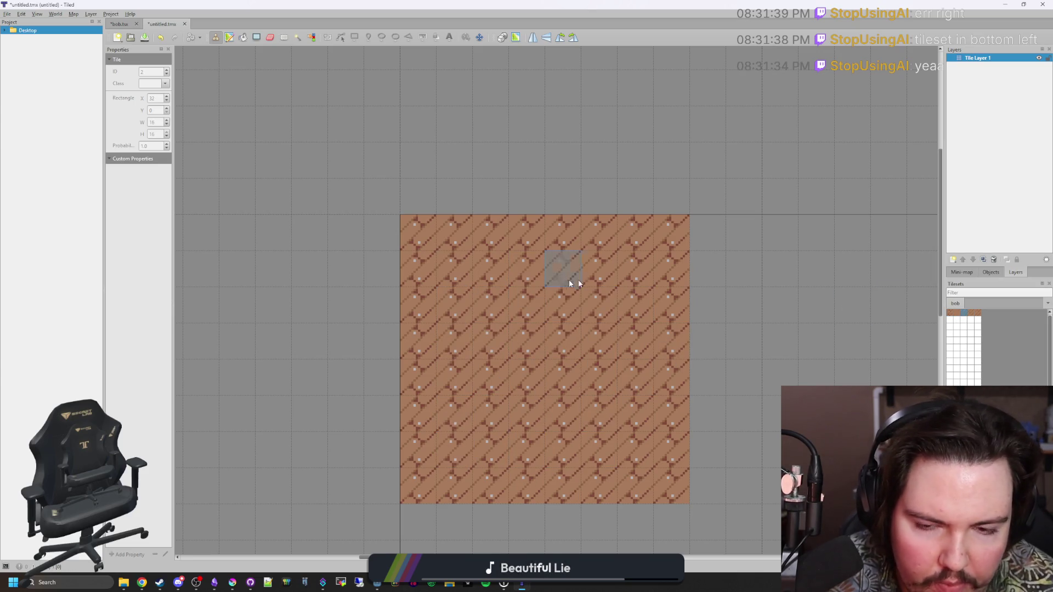
pyautogui.hotkey('ctrl', 'z')
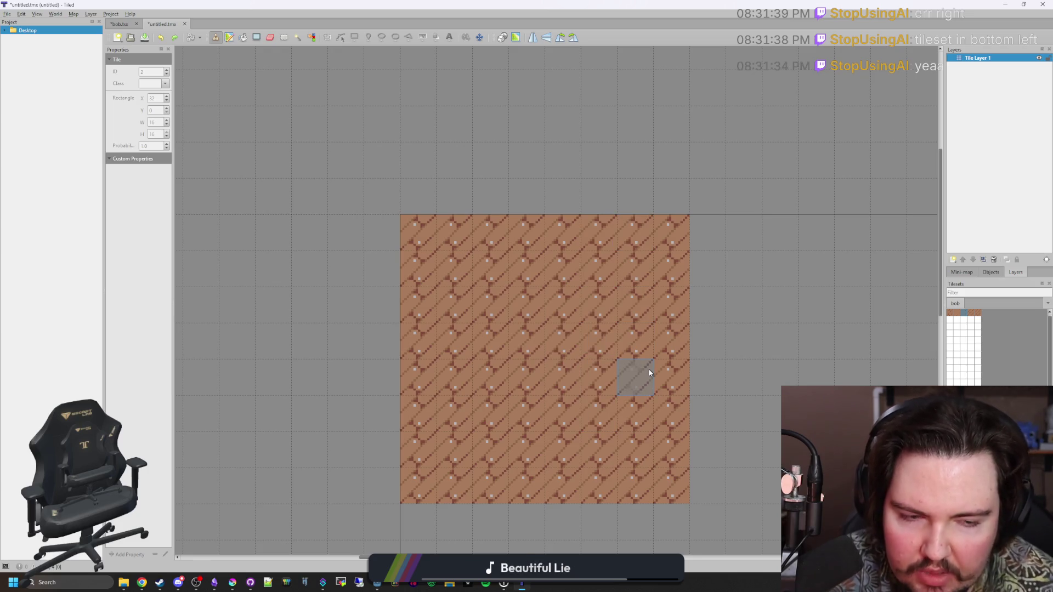
# Step: Widen the Tilesets panel and select plank tiles two through five
pyautogui.moveTo(943, 149); pyautogui.dragTo(759, 151)
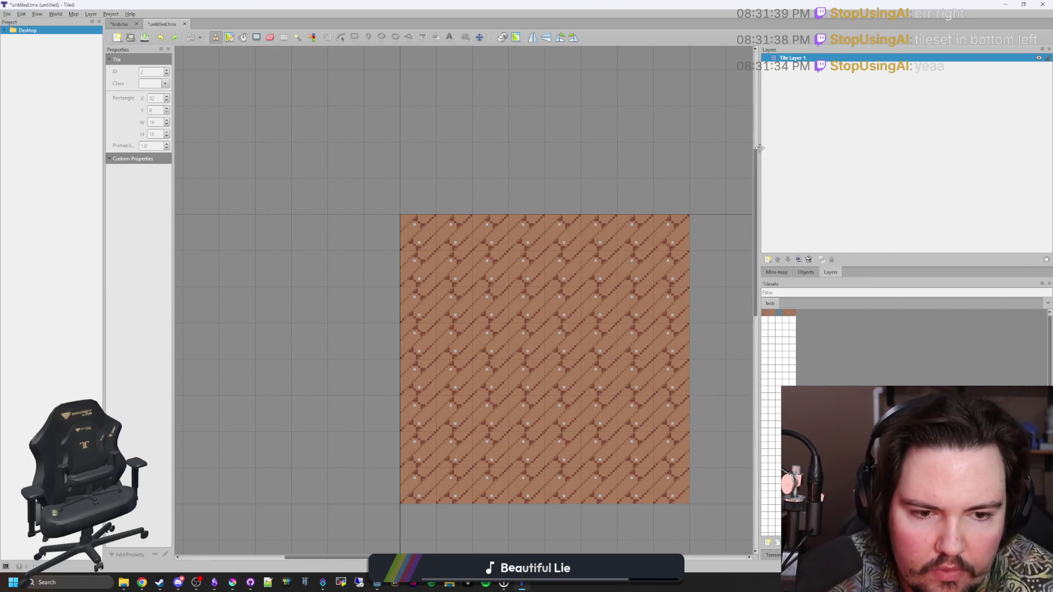
pyautogui.keyDown('ctrl'); pyautogui.scroll(5, 790, 343); pyautogui.keyUp('ctrl')
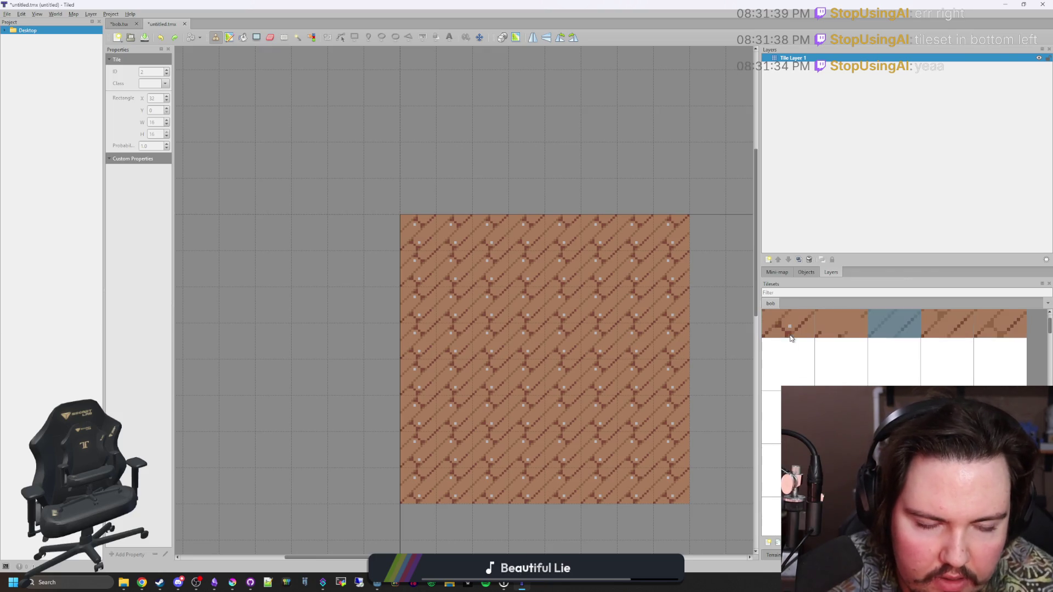
pyautogui.moveTo(983, 357); pyautogui.dragTo(830, 336)
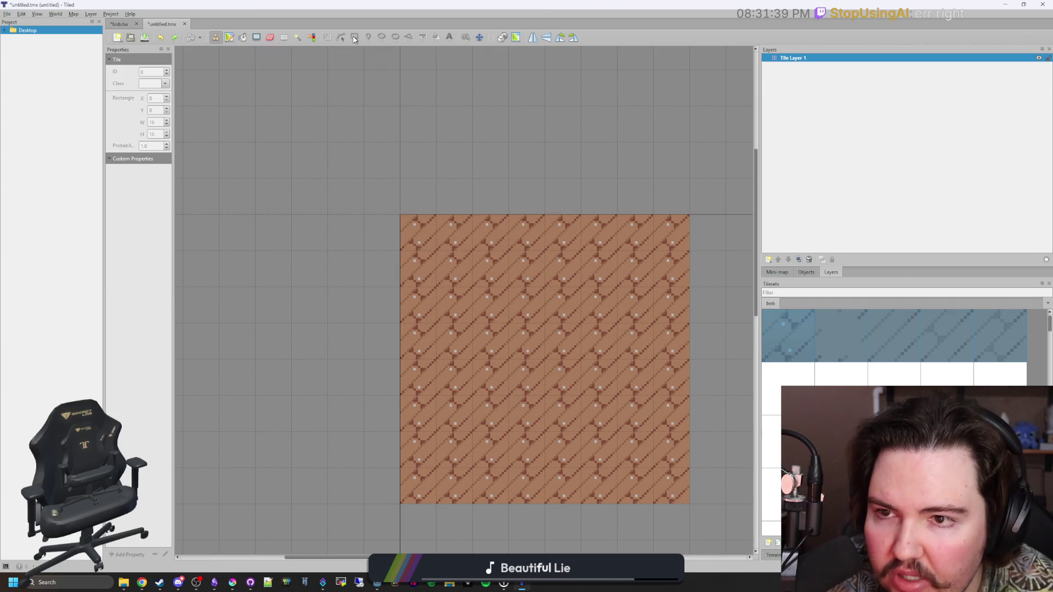
# Step: Pick the first plank tile, switch to Shape Fill and fill a rectangle over the map
pyautogui.click(833, 375)
pyautogui.click(788, 340)
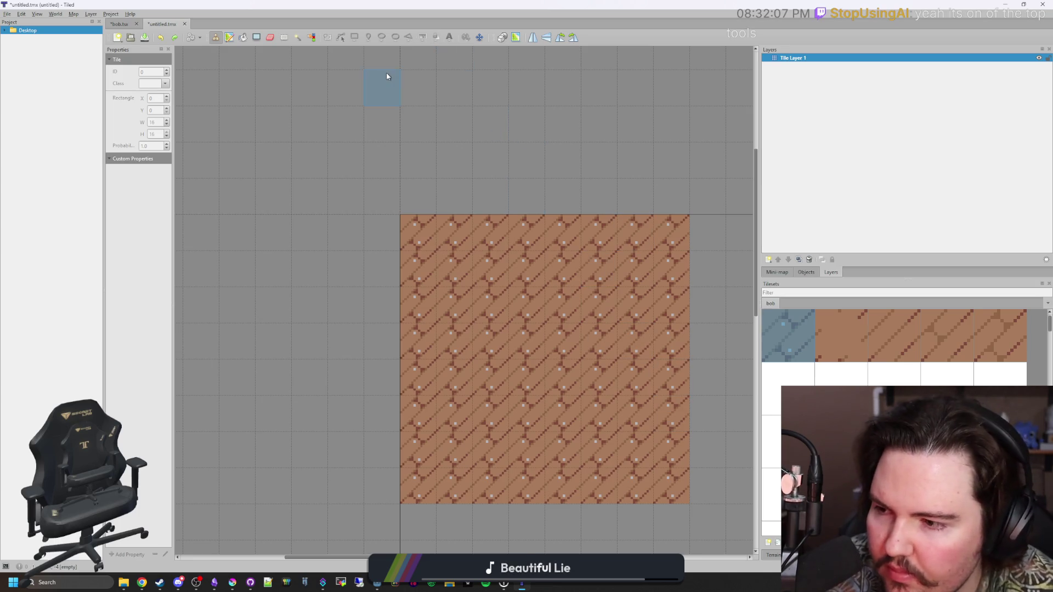
pyautogui.click(260, 40)
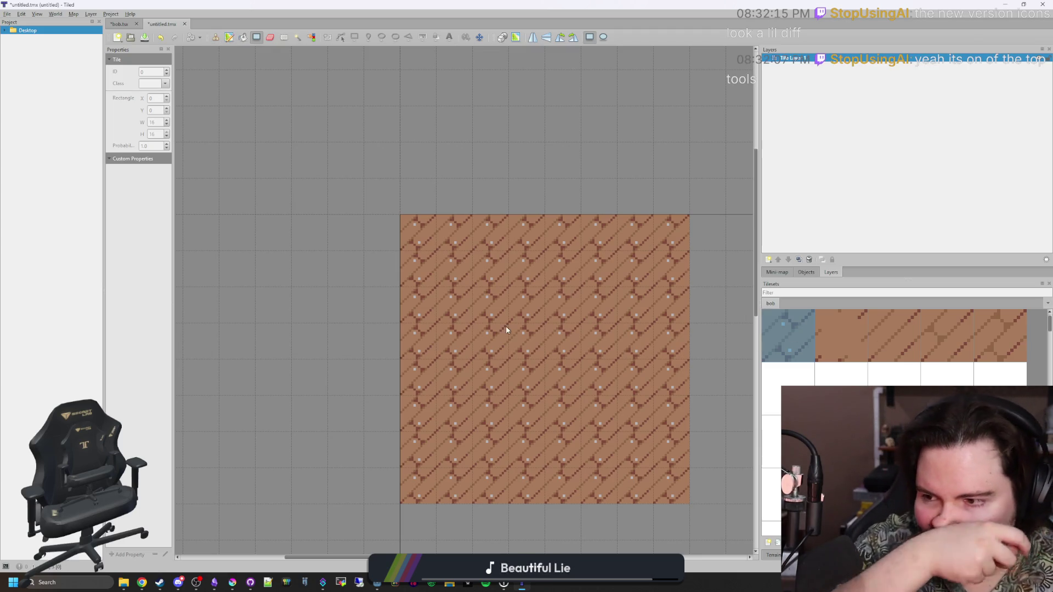
pyautogui.click(231, 38)
pyautogui.click(243, 37)
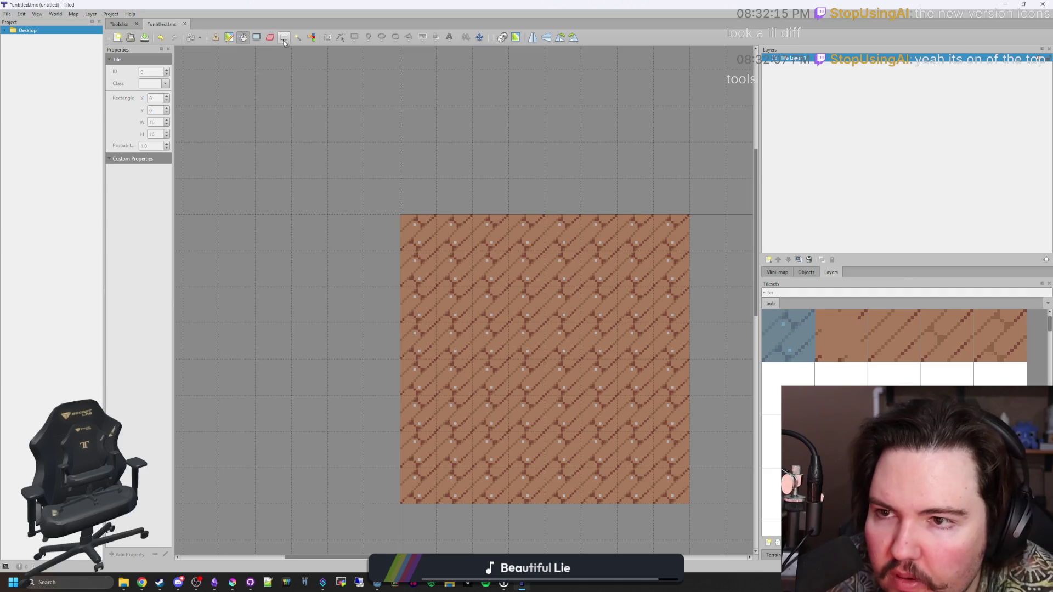
pyautogui.click(256, 37)
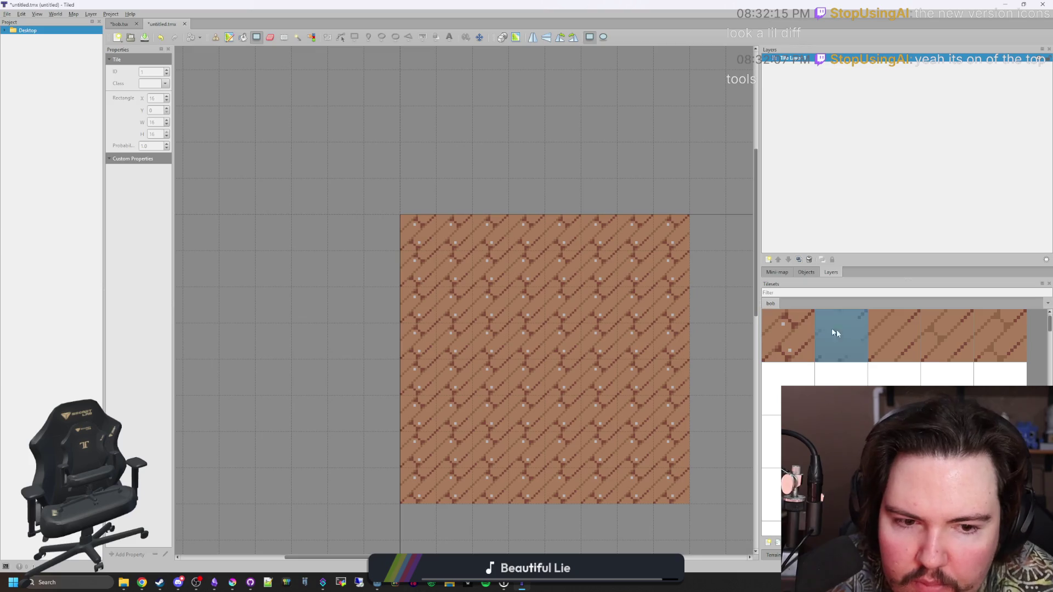
pyautogui.moveTo(428, 239)
pyautogui.mouseDown()
pyautogui.moveTo(505, 336)
pyautogui.moveTo(670, 482)
pyautogui.mouseUp()
# Step: Select all five plank variants, enable Random Mode and refill the map with them
pyautogui.moveTo(997, 332); pyautogui.dragTo(806, 335)
pyautogui.moveTo(423, 235)
pyautogui.mouseDown()
pyautogui.moveTo(633, 463)
pyautogui.moveTo(688, 499)
pyautogui.mouseUp()
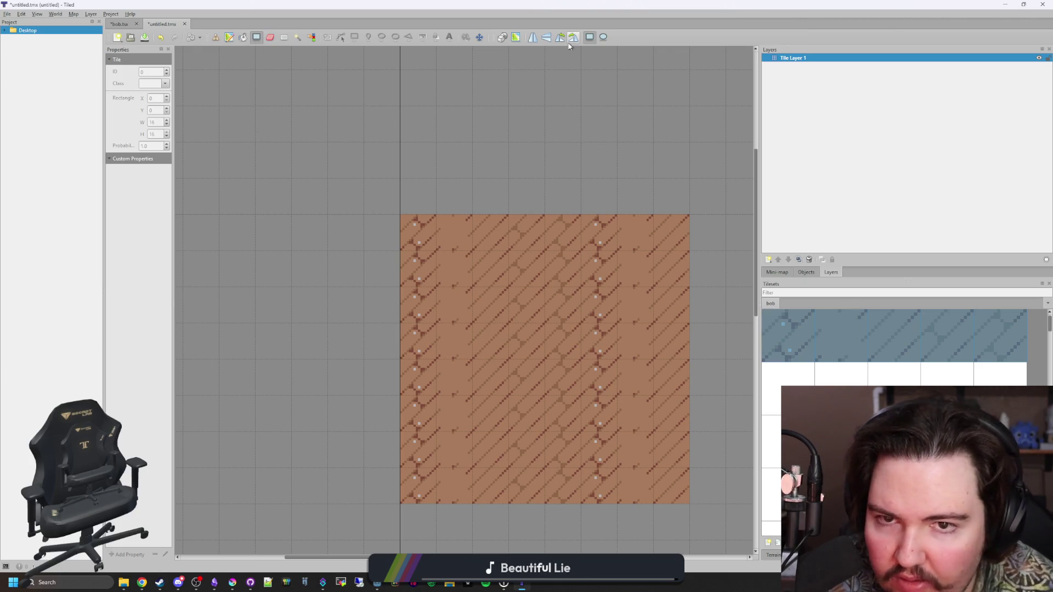
pyautogui.click(500, 37)
pyautogui.moveTo(436, 229)
pyautogui.mouseDown()
pyautogui.moveTo(455, 266)
pyautogui.moveTo(673, 484)
pyautogui.moveTo(400, 168)
pyautogui.moveTo(362, 159)
pyautogui.mouseUp()
pyautogui.scroll(-3, 530, 356)
pyautogui.scroll(2, 530, 338)
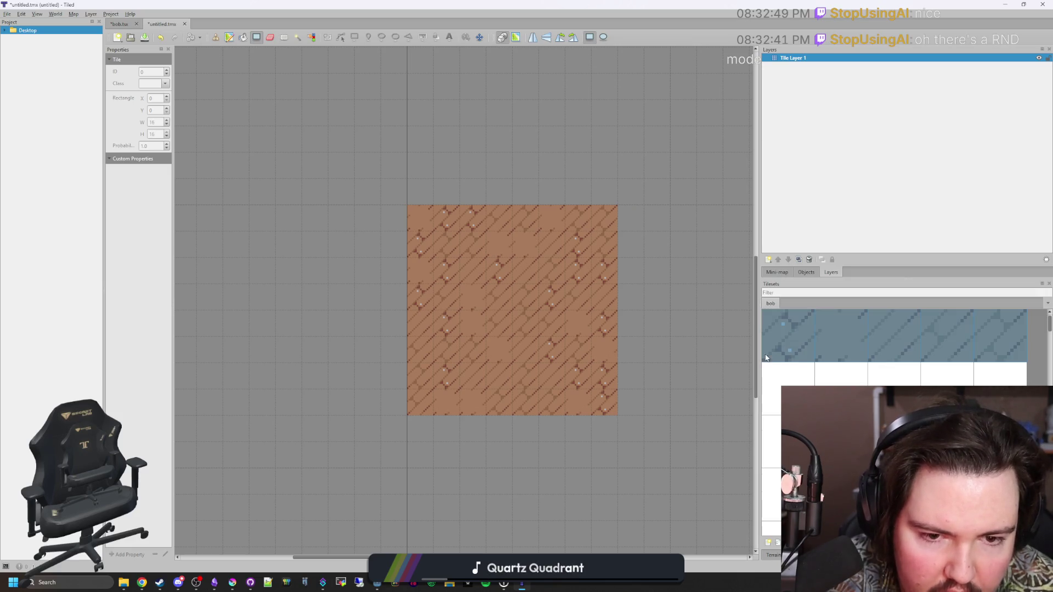
# Step: Open the bob.tsx tileset from the Desktop folder in the Project panel
pyautogui.rightClick(789, 350)
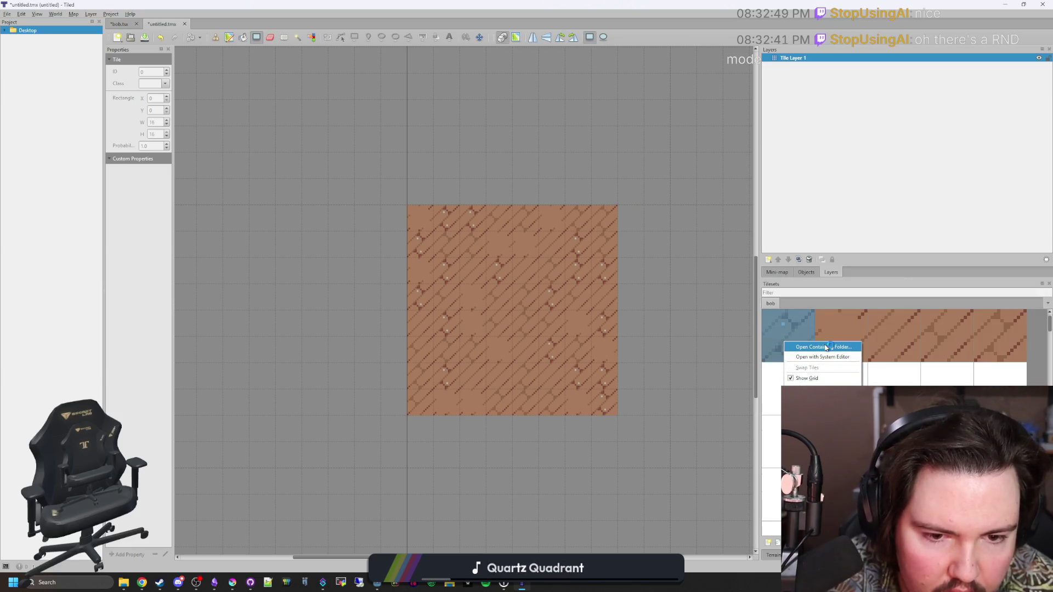
pyautogui.click(797, 327)
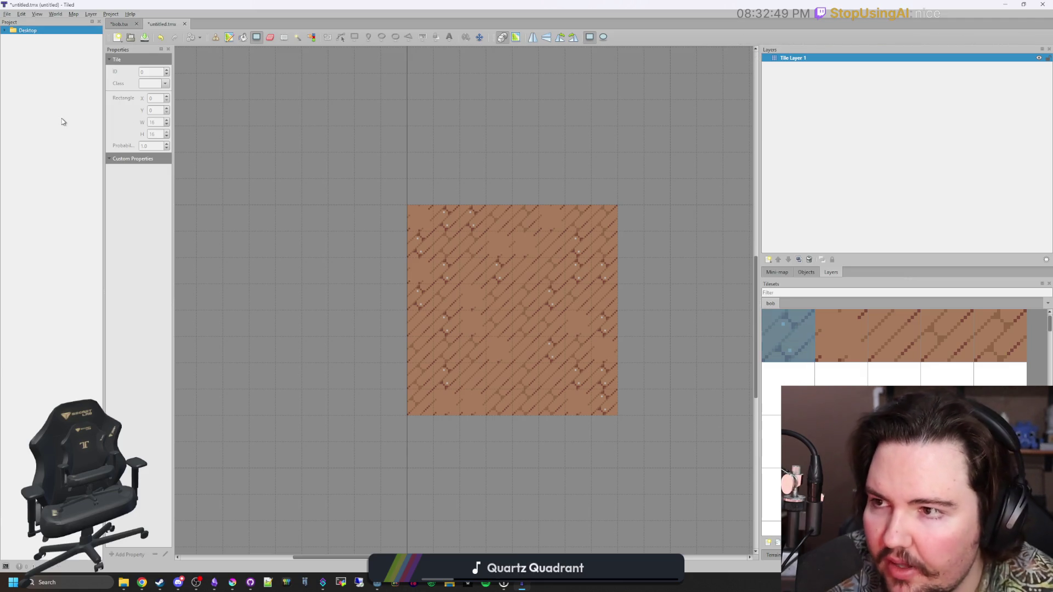
pyautogui.click(4, 31)
pyautogui.click(31, 48)
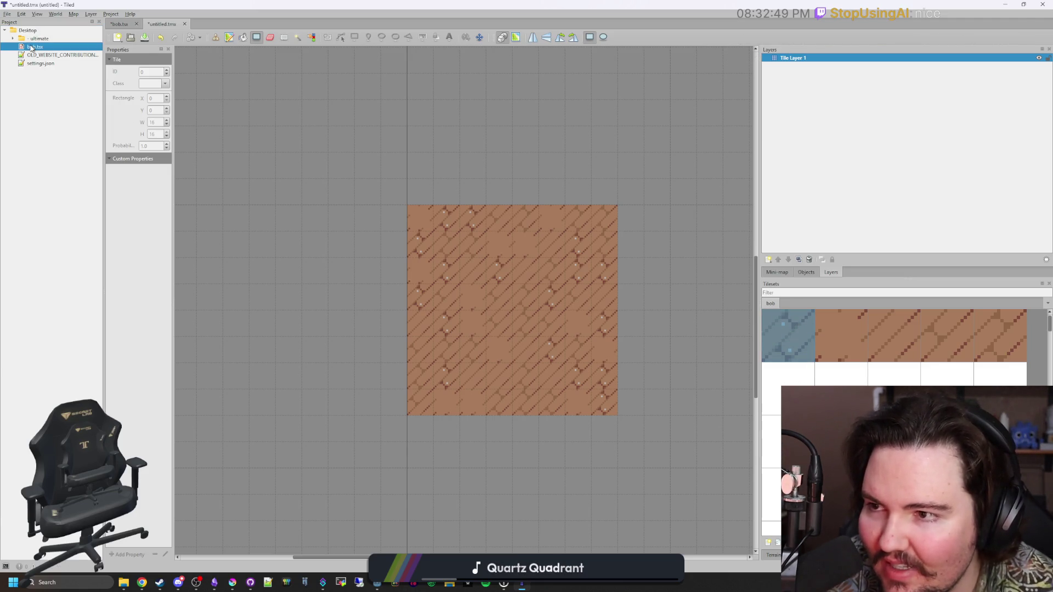
pyautogui.doubleClick(32, 48)
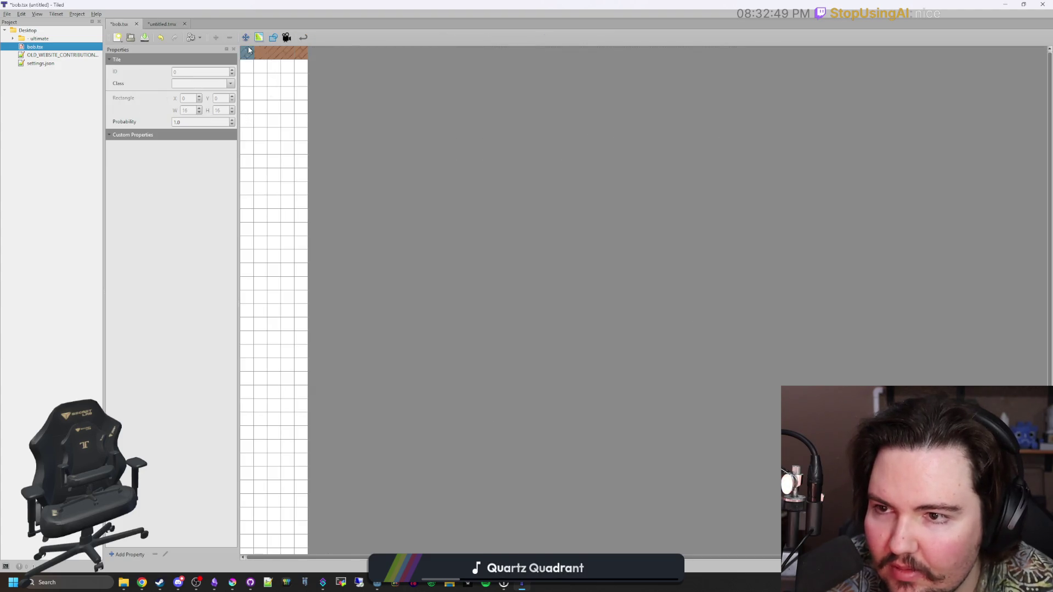
# Step: Set the first plank tile's probability to 0.5, save the tileset, and return to untitled.tmx
pyautogui.click(139, 123)
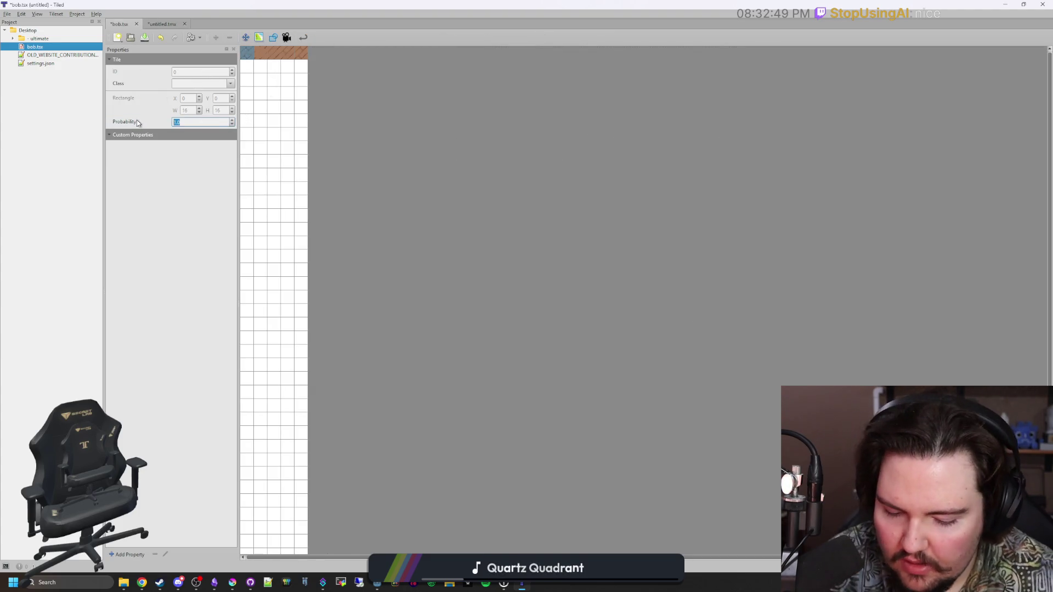
pyautogui.press('Down')
pyautogui.hotkey('ctrl', 's')
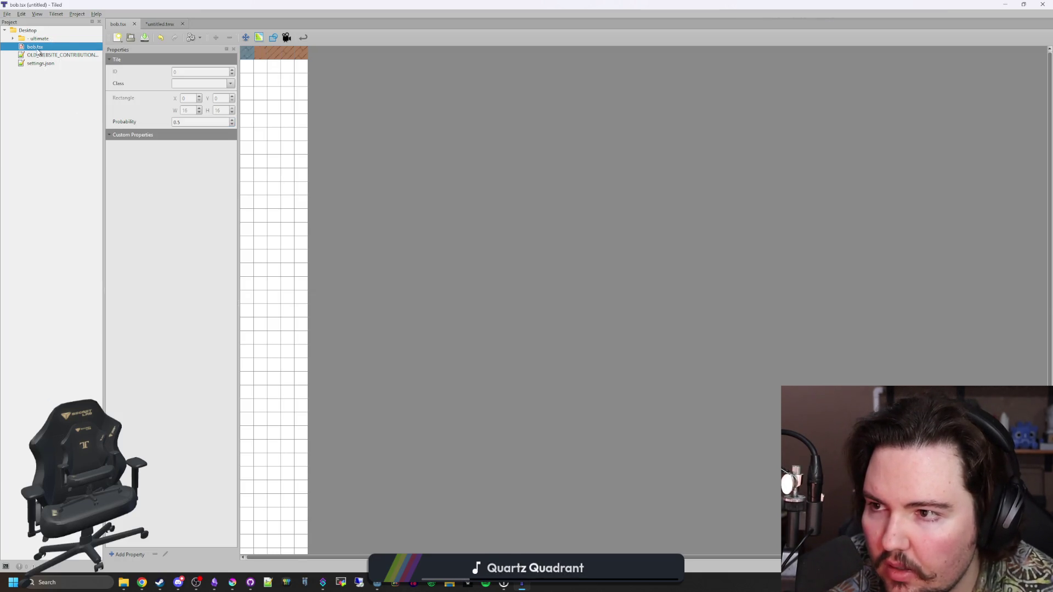
pyautogui.click(154, 24)
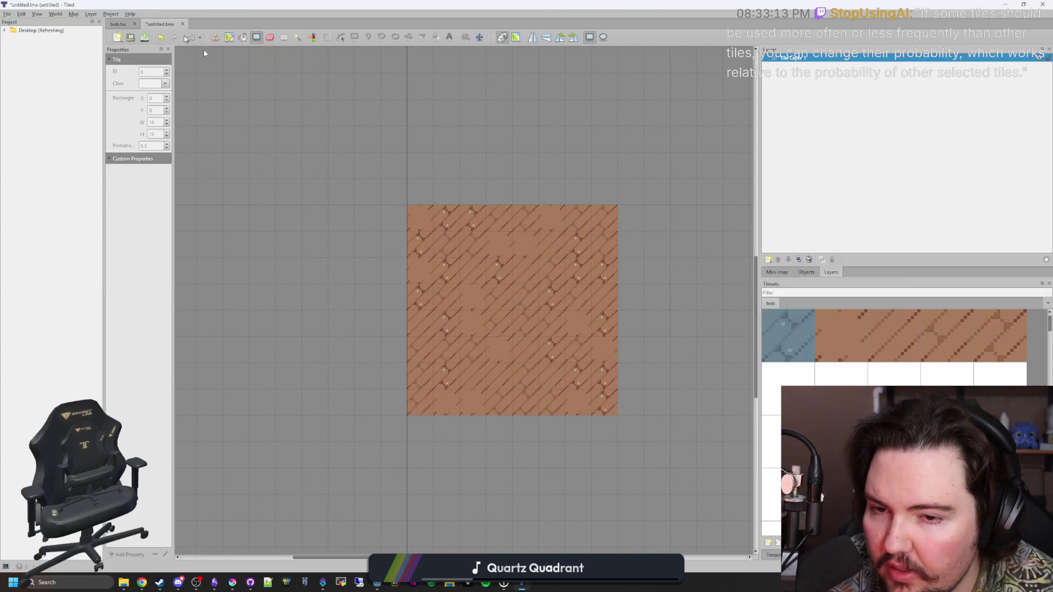
# Step: Refill the whole 8x8 map with a fresh random mix of plank tiles
pyautogui.moveTo(422, 242)
pyautogui.mouseDown()
pyautogui.moveTo(597, 400)
pyautogui.moveTo(418, 226)
pyautogui.moveTo(606, 399)
pyautogui.moveTo(428, 219)
pyautogui.mouseUp()
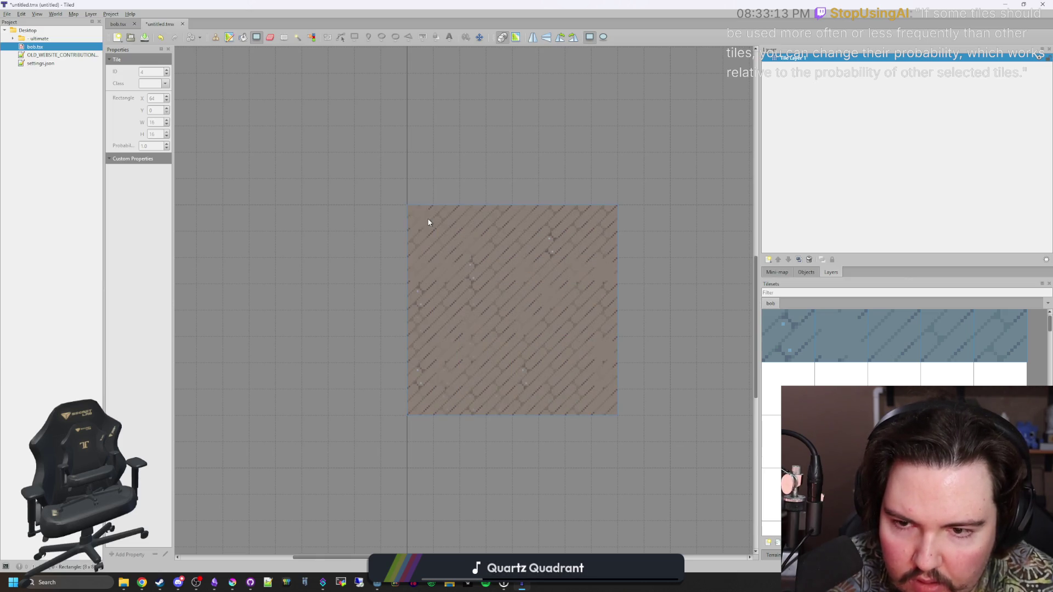
pyautogui.scroll(-3, 508, 341)
pyautogui.scroll(3, 507, 322)
pyautogui.scroll(-3, 506, 321)
pyautogui.scroll(3, 528, 348)
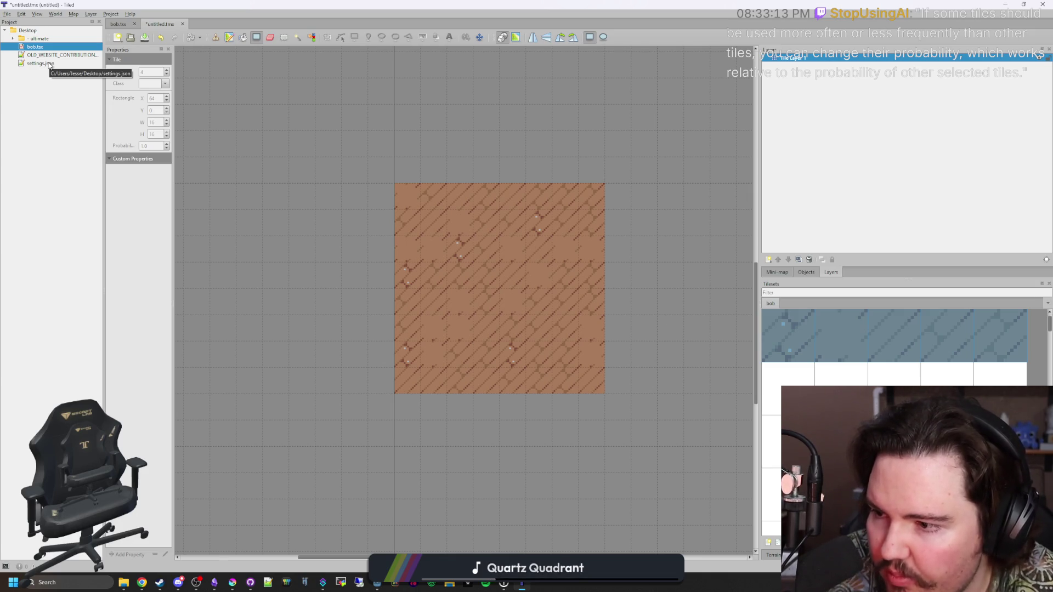
pyautogui.click(7, 13)
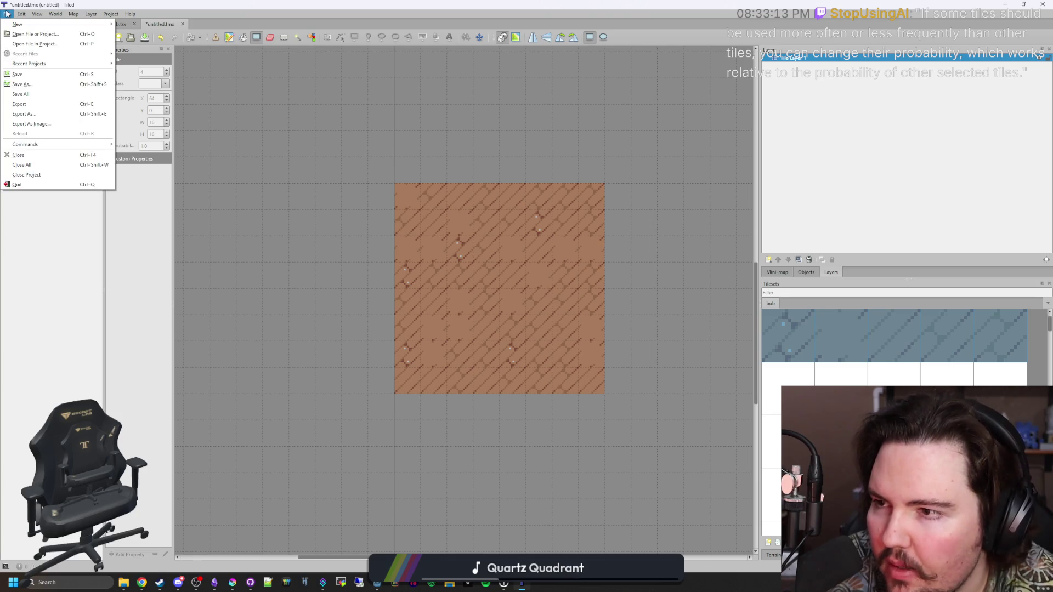
# Step: Export the map as an image named plank_texture.png on the Desktop
pyautogui.click(35, 128)
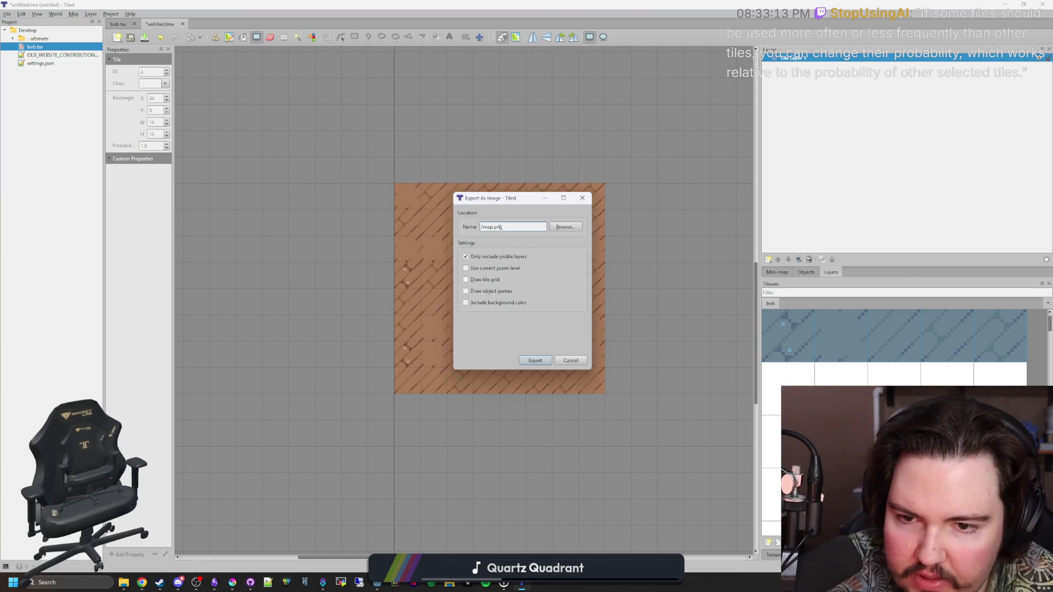
pyautogui.click(565, 227)
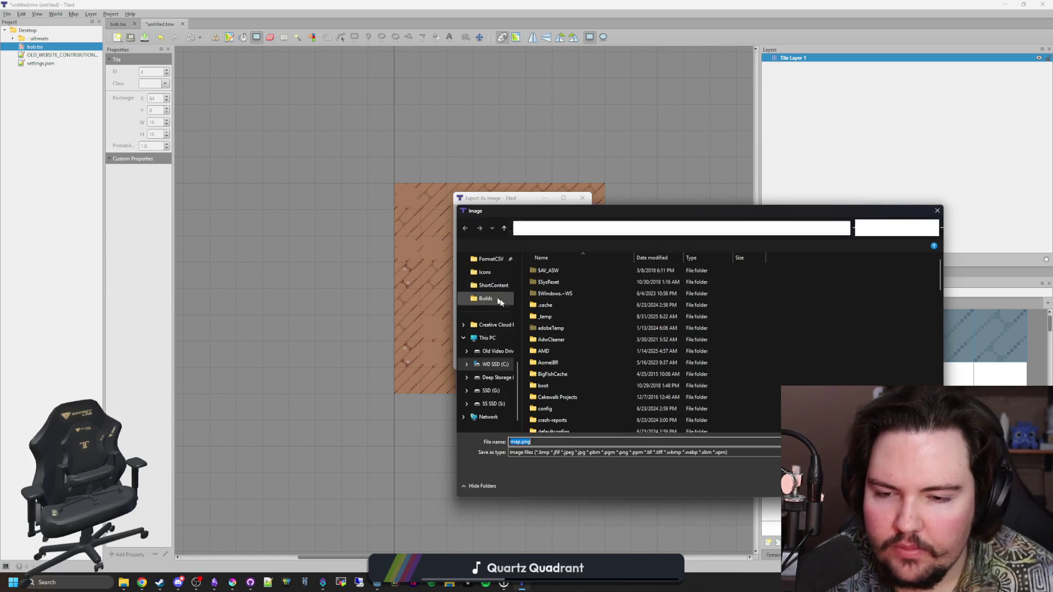
pyautogui.click(501, 302)
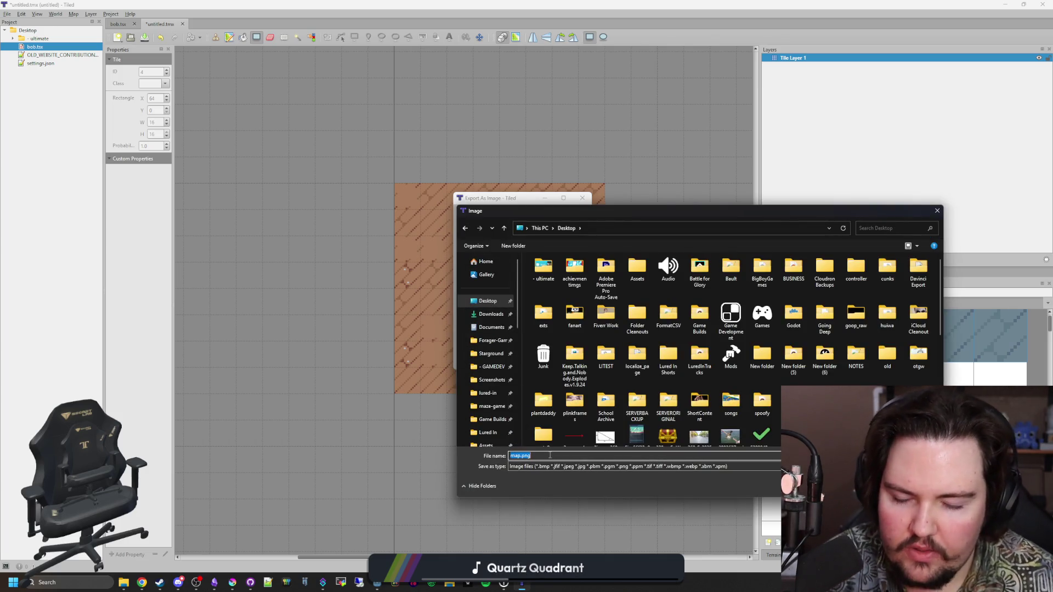
pyautogui.write('plank_texture')
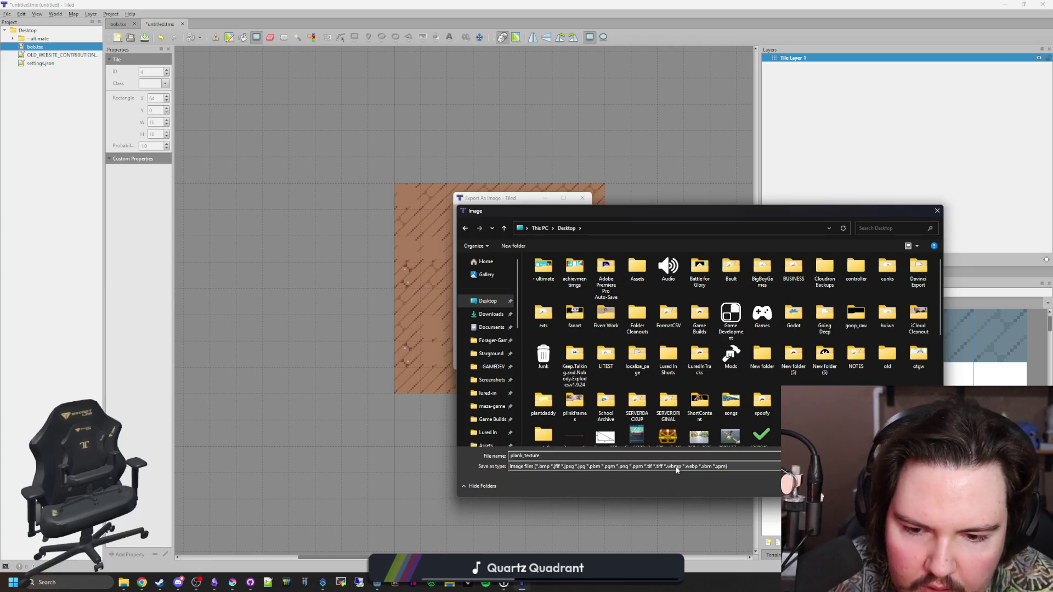
pyautogui.press('Return')
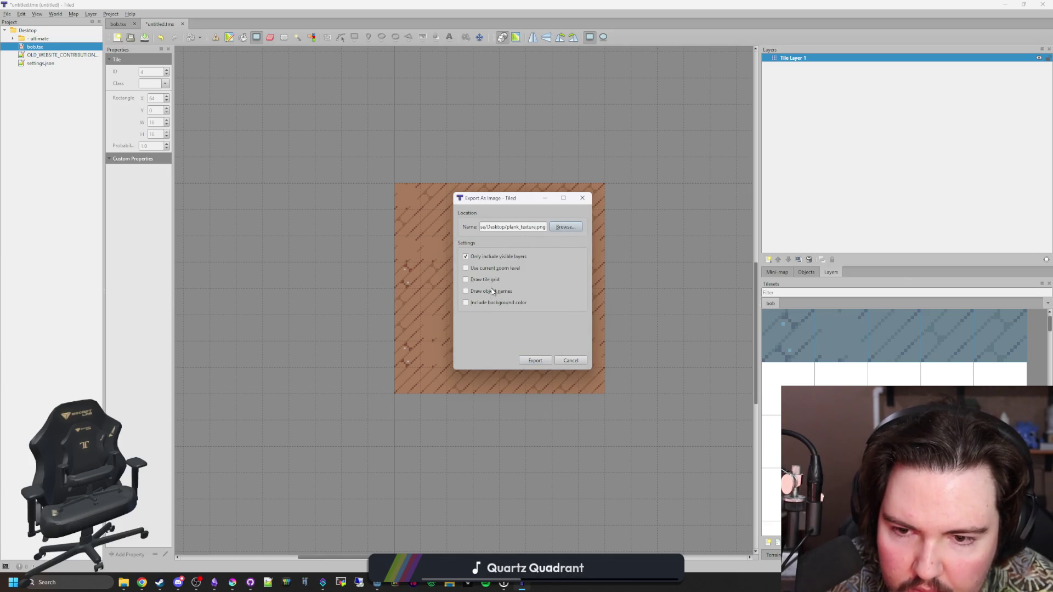
pyautogui.click(528, 361)
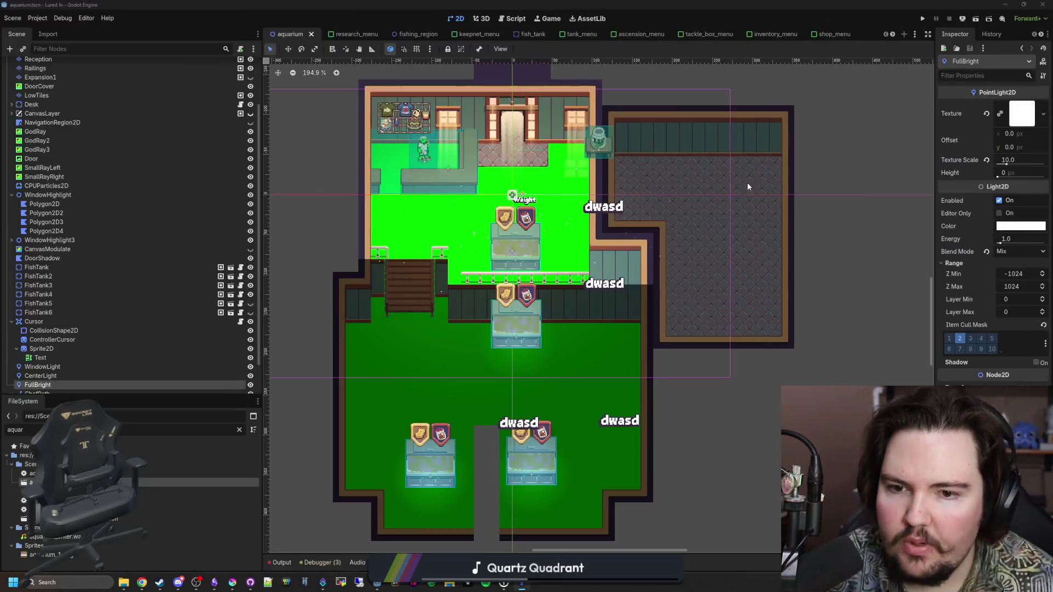
# Step: Check plank_texture.png in File Explorer's Desktop folder, then return to Tiled
pyautogui.click(123, 582)
pyautogui.click(202, 254)
pyautogui.click(367, 239)
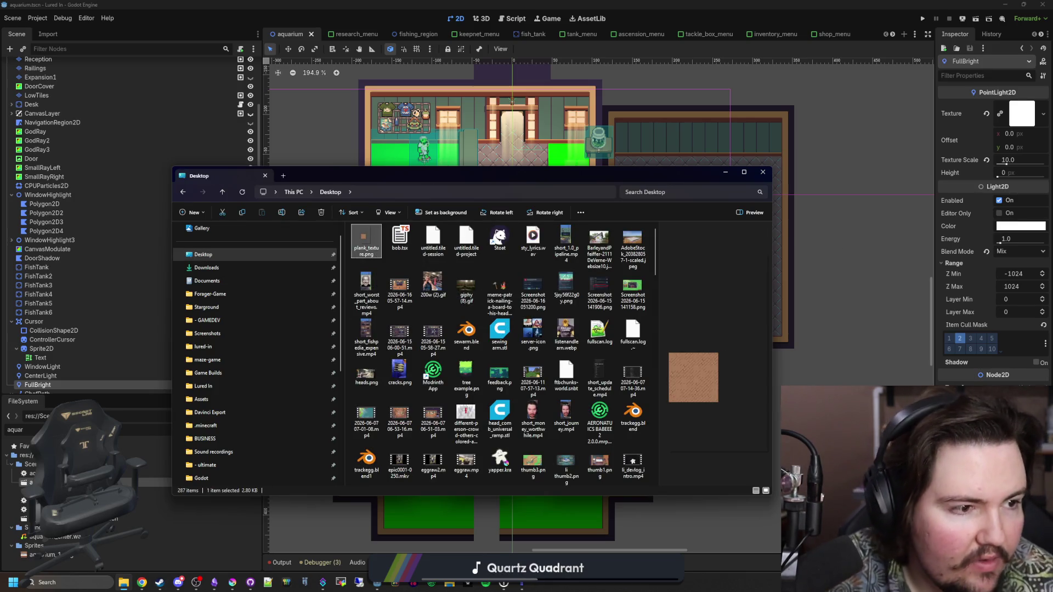
pyautogui.hotkey('alt', 'Tab')
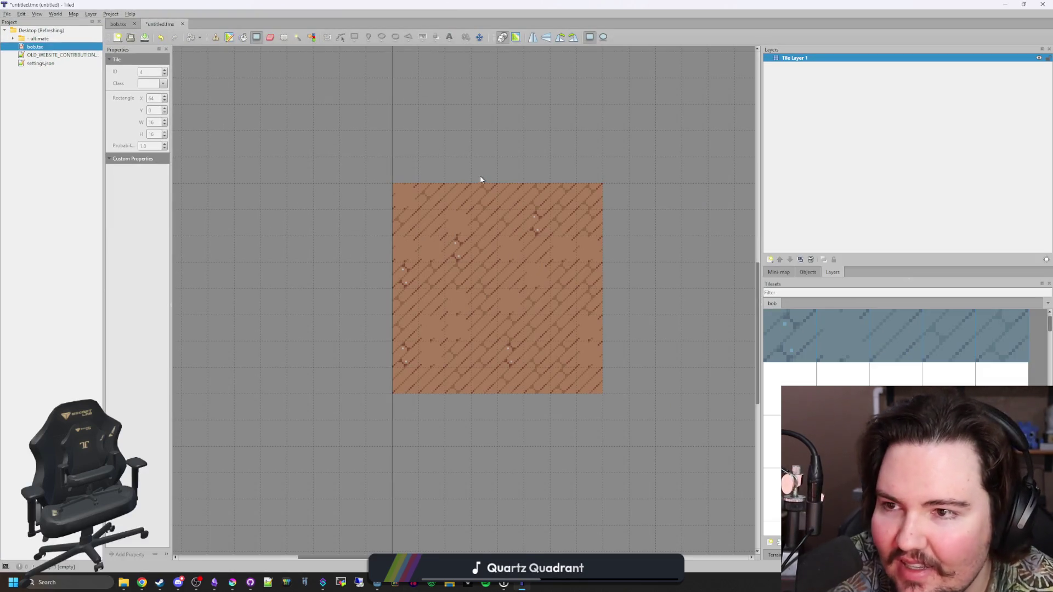
# Step: Select the whole plank tile area, export it as map.png, and confirm it on the Desktop
pyautogui.click(283, 37)
pyautogui.moveTo(395, 190); pyautogui.dragTo(584, 380)
pyautogui.click(7, 14)
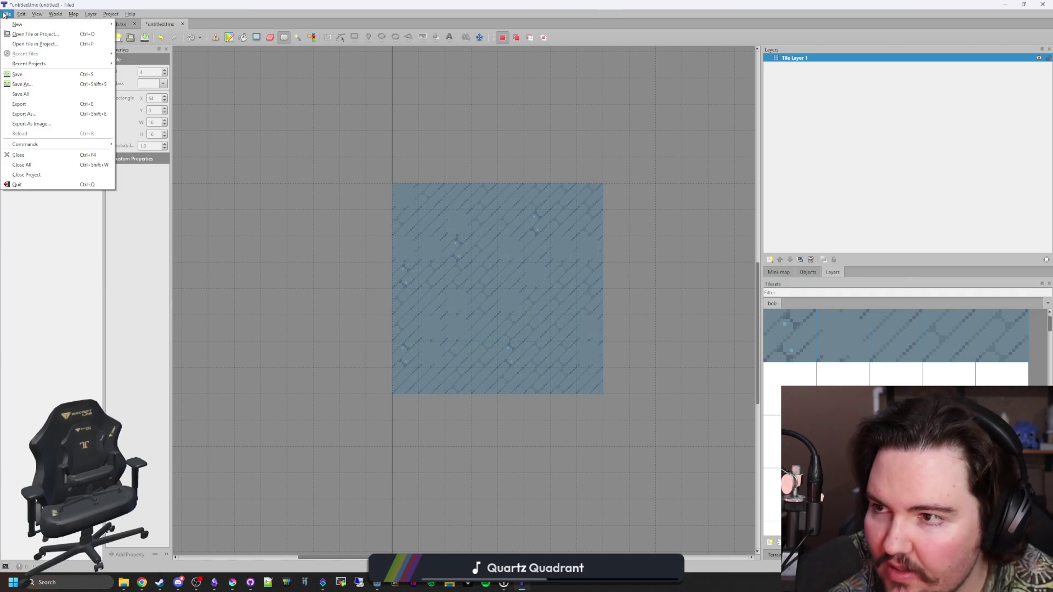
pyautogui.click(42, 124)
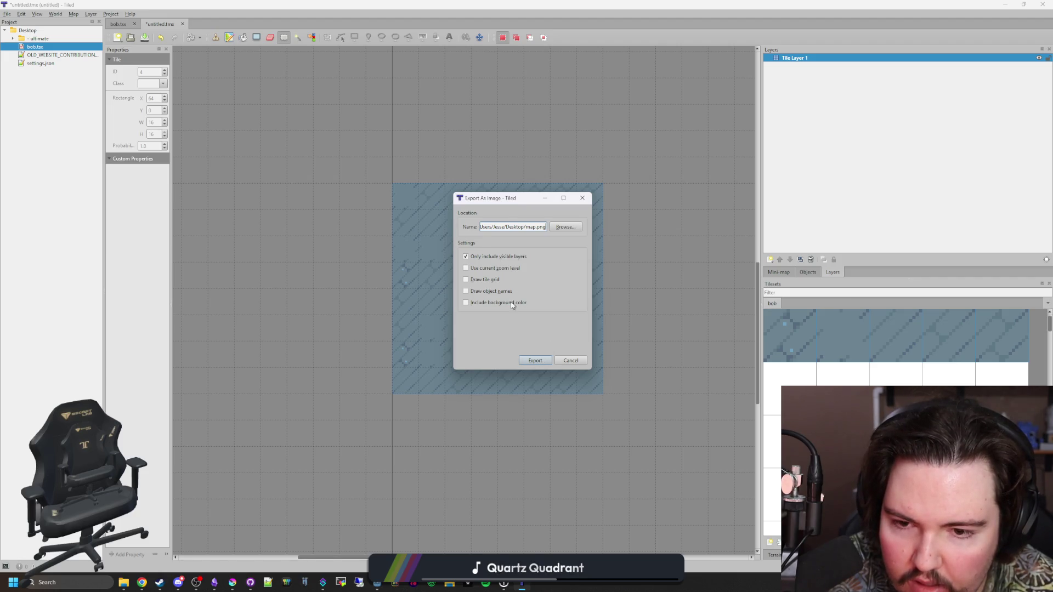
pyautogui.click(532, 361)
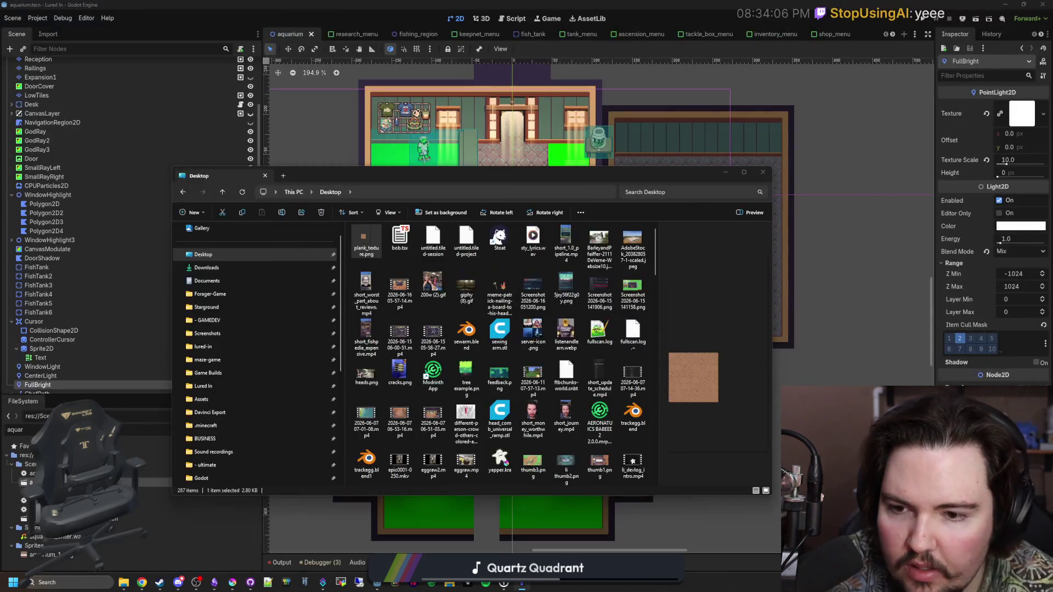
pyautogui.click(207, 257)
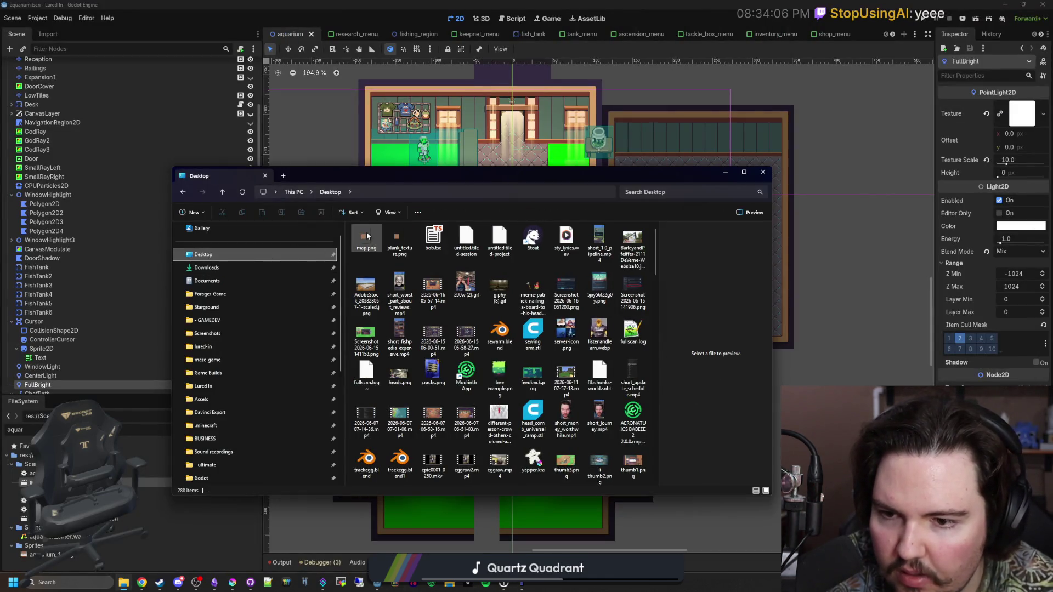
pyautogui.click(366, 236)
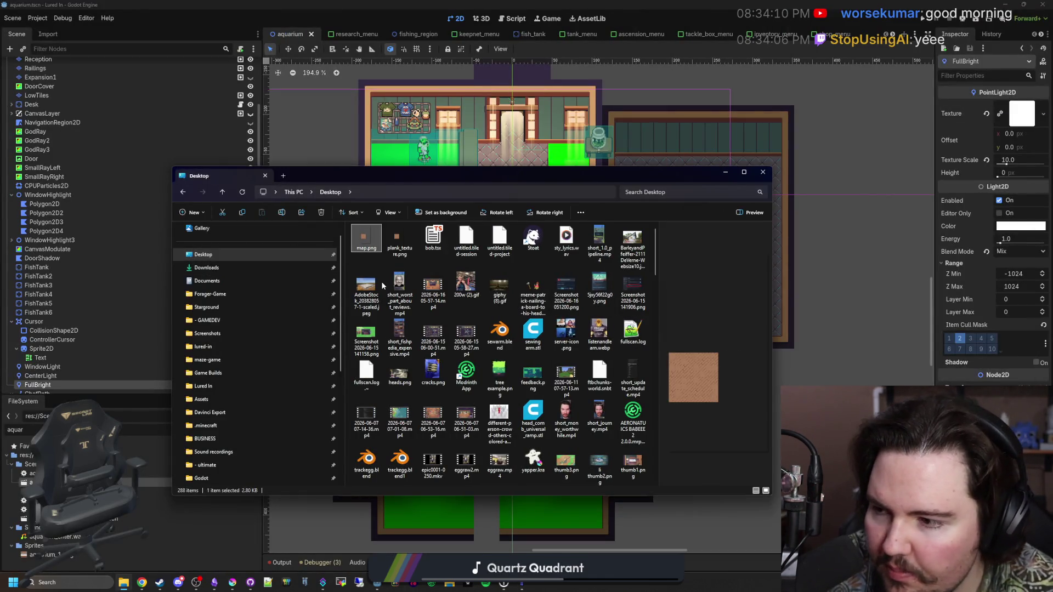
# Step: View the 256×512 map.png in Photos, then close it and return to Krita
pyautogui.doubleClick(379, 245)
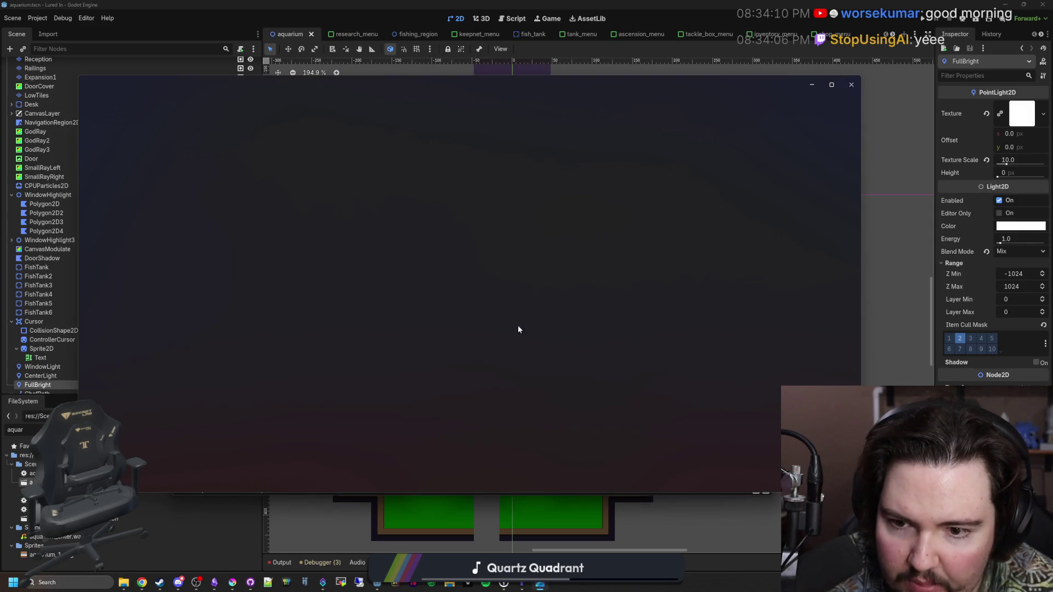
pyautogui.scroll(4, 470, 321)
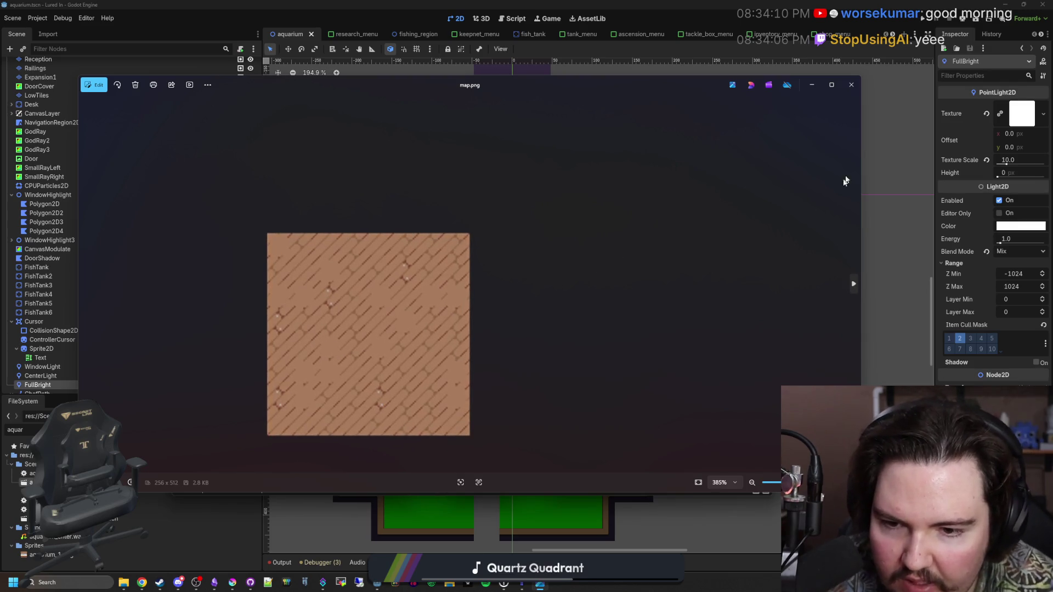
pyautogui.click(851, 84)
pyautogui.click(123, 582)
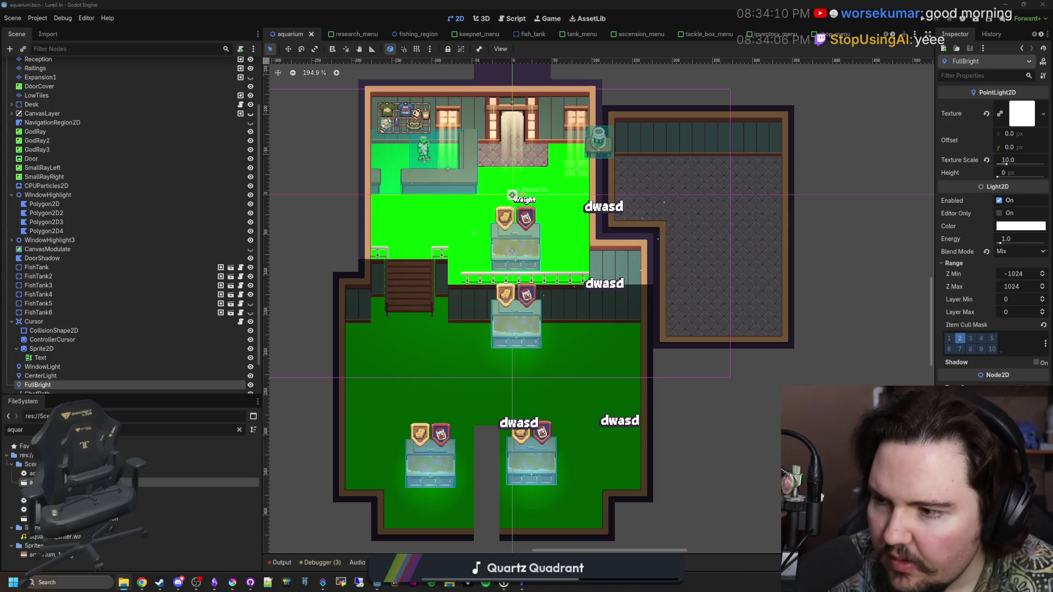
pyautogui.click(232, 583)
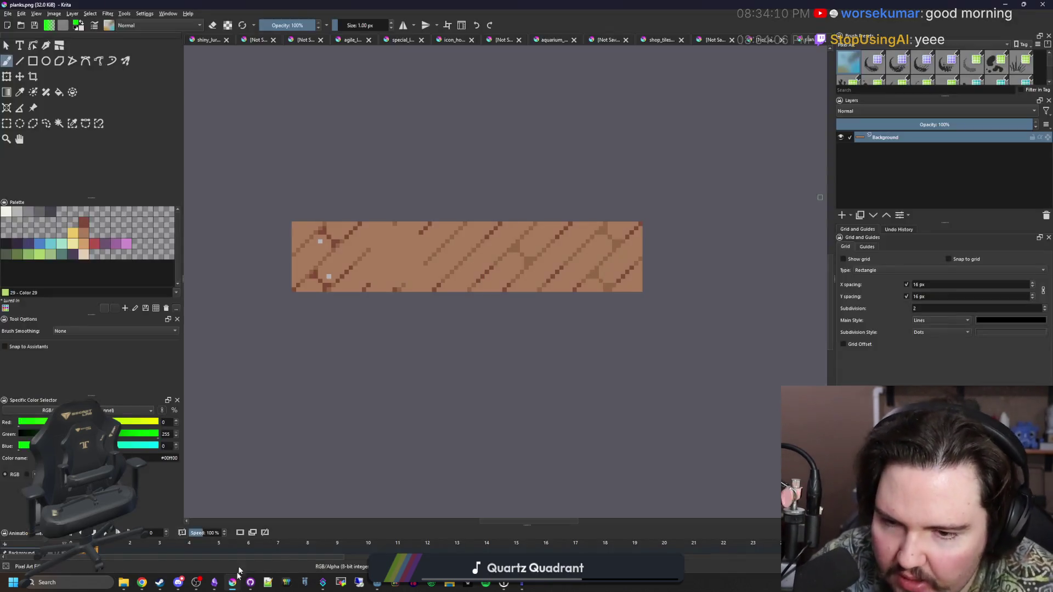
# Step: Open map.png in Krita as a new document
pyautogui.moveTo(383, 264); pyautogui.dragTo(390, 271)
pyautogui.click(449, 294)
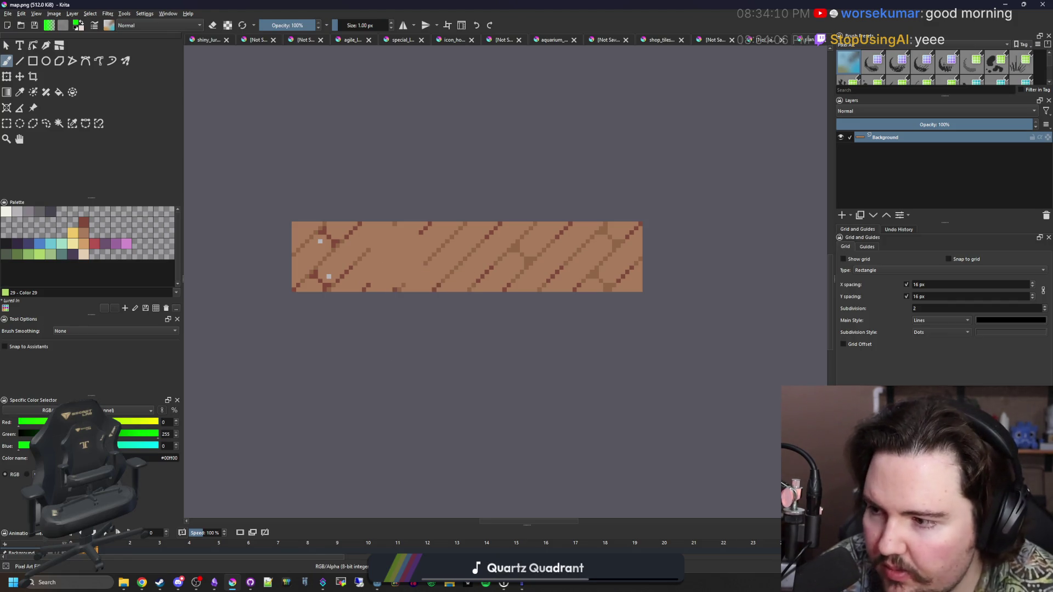
pyautogui.scroll(3, 442, 335)
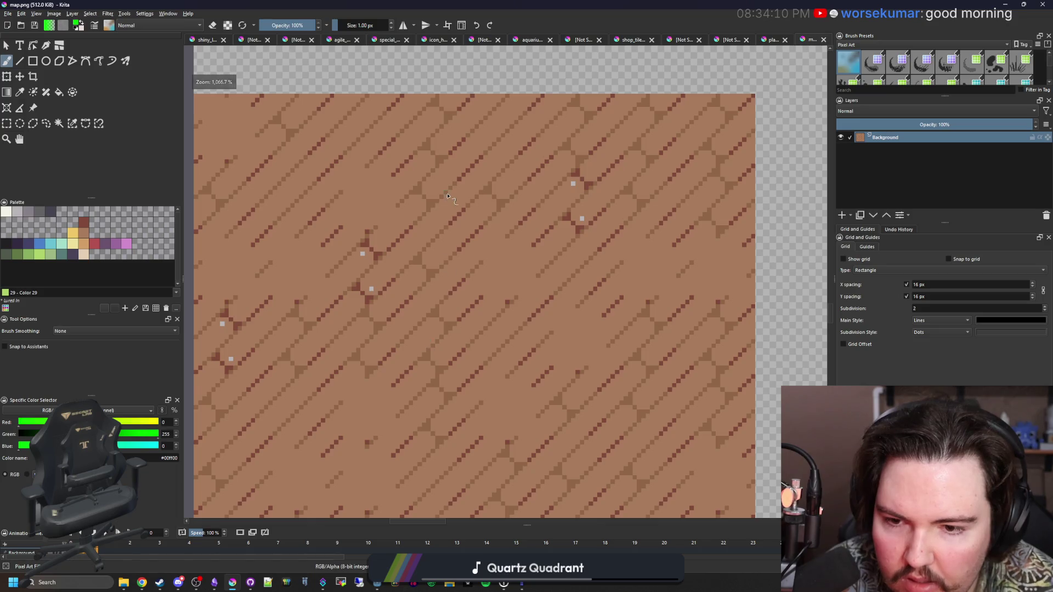
pyautogui.scroll(-1, 329, 220)
# Step: Crop the image to a 128×128 square from its top-left corner
pyautogui.click(7, 123)
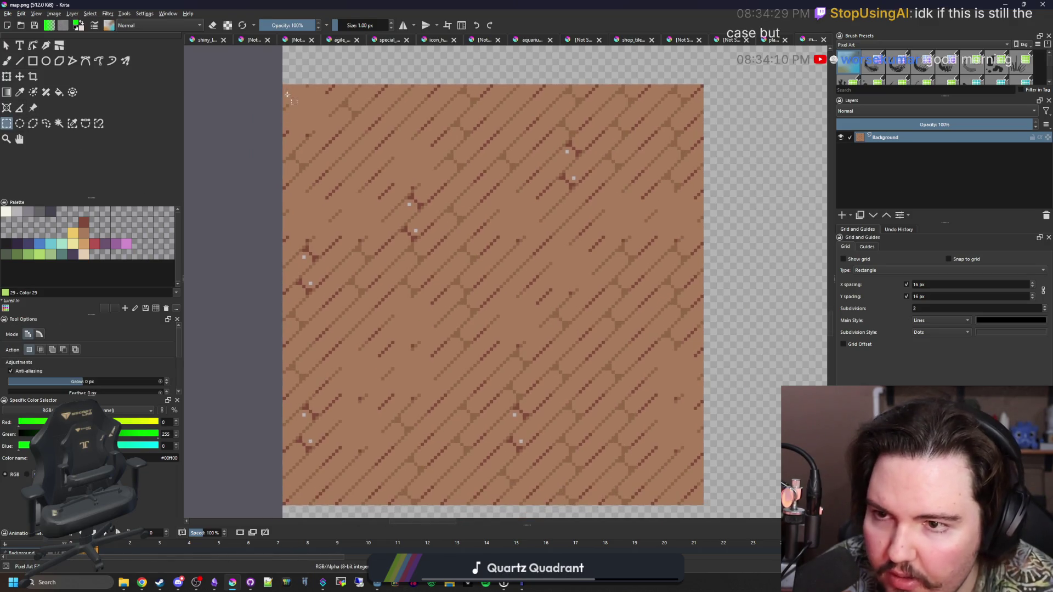
pyautogui.moveTo(282, 85)
pyautogui.mouseDown()
pyautogui.moveTo(318, 139)
pyautogui.moveTo(661, 488)
pyautogui.moveTo(705, 507)
pyautogui.mouseUp()
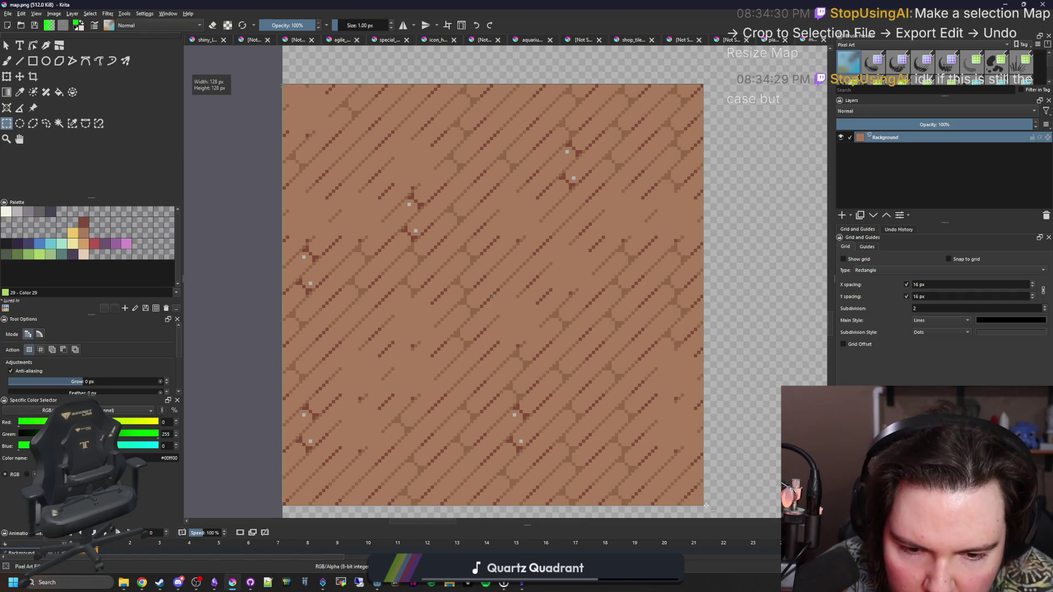
pyautogui.click(32, 77)
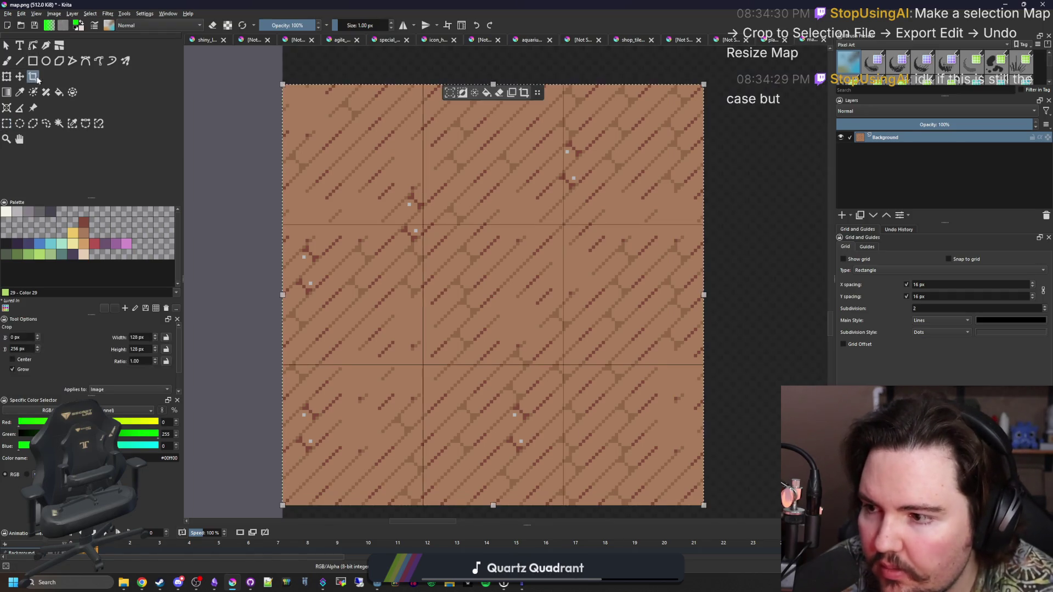
pyautogui.doubleClick(426, 220)
pyautogui.scroll(-1, 426, 219)
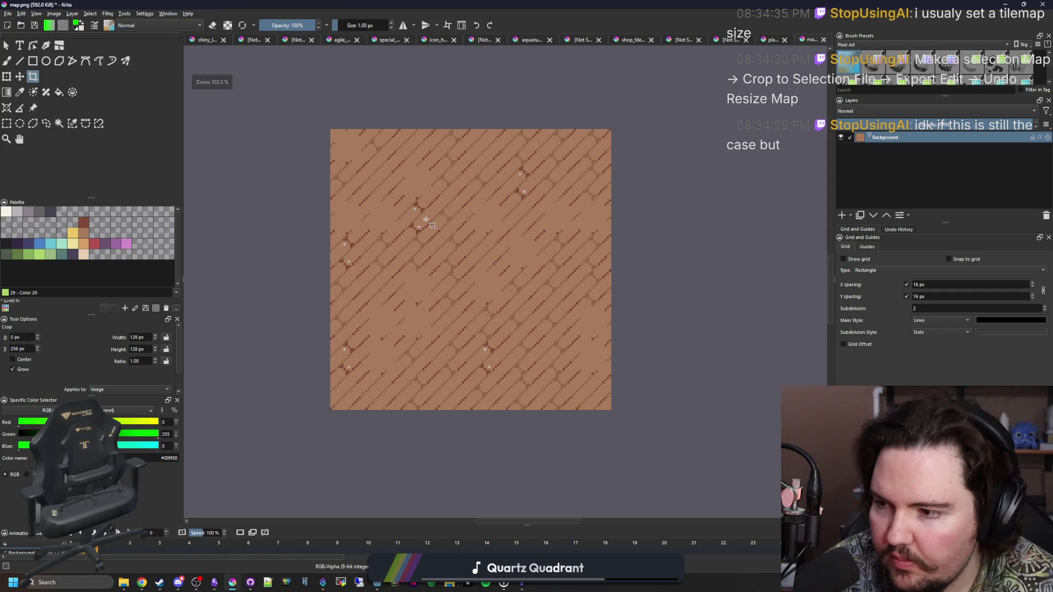
pyautogui.hotkey('alt', 'Tab')
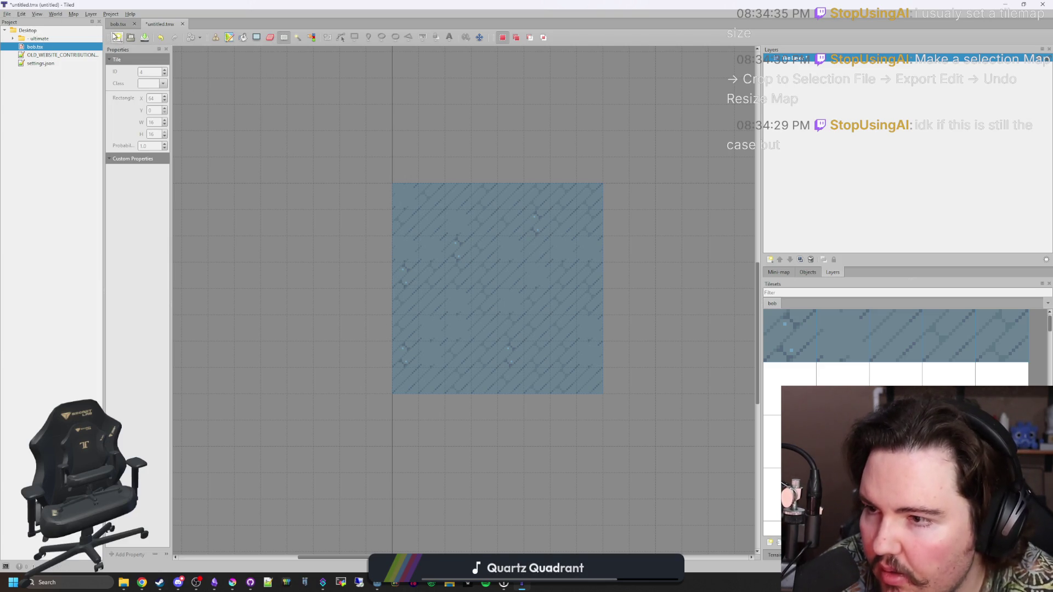
# Step: Crop the Tiled map to the selected plank tiles
pyautogui.click(72, 15)
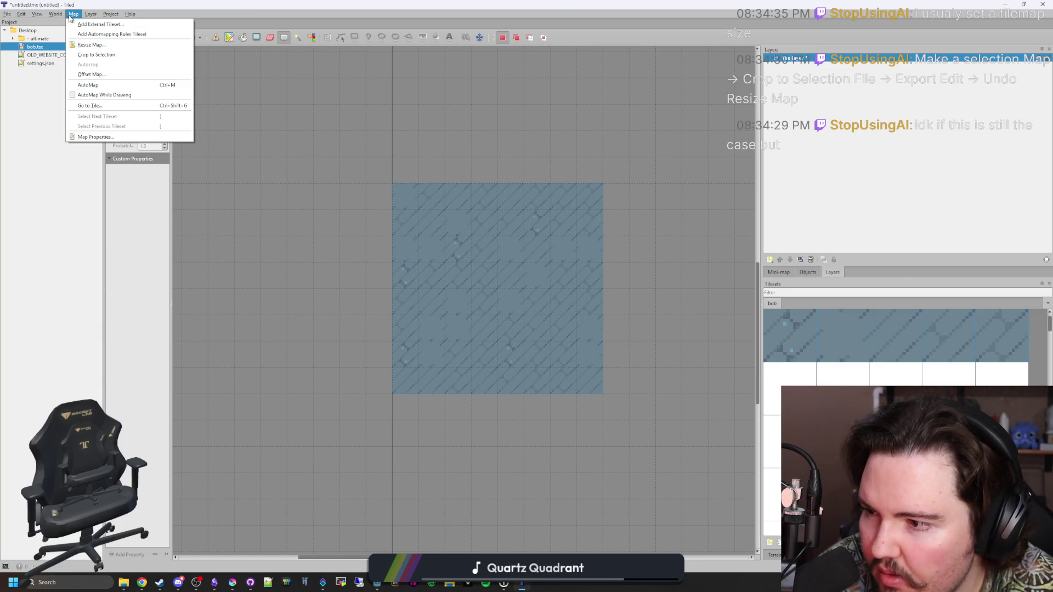
pyautogui.click(101, 54)
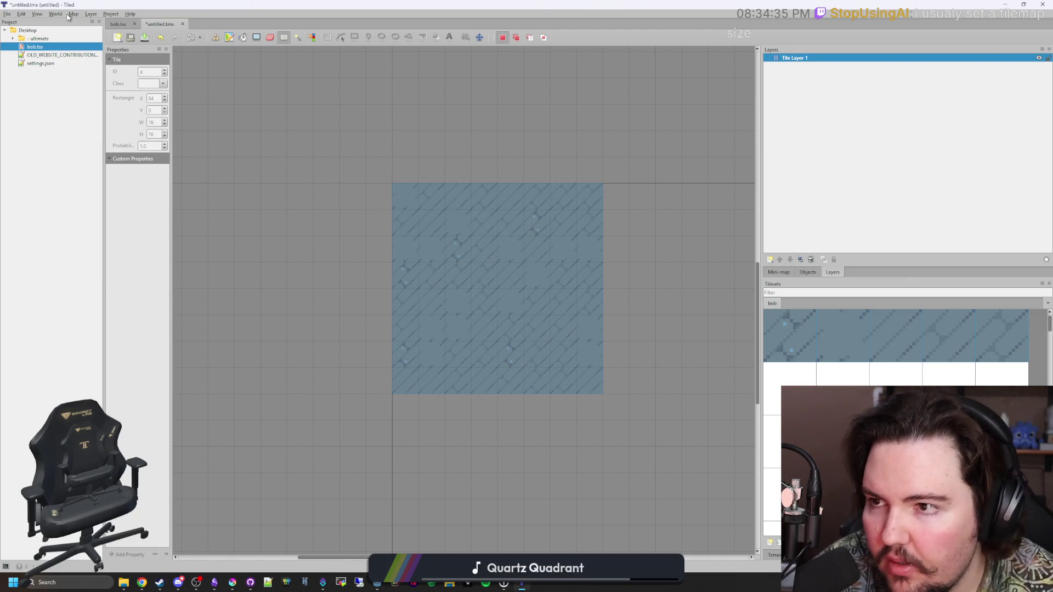
pyautogui.scroll(-5, 503, 235)
pyautogui.scroll(5, 503, 252)
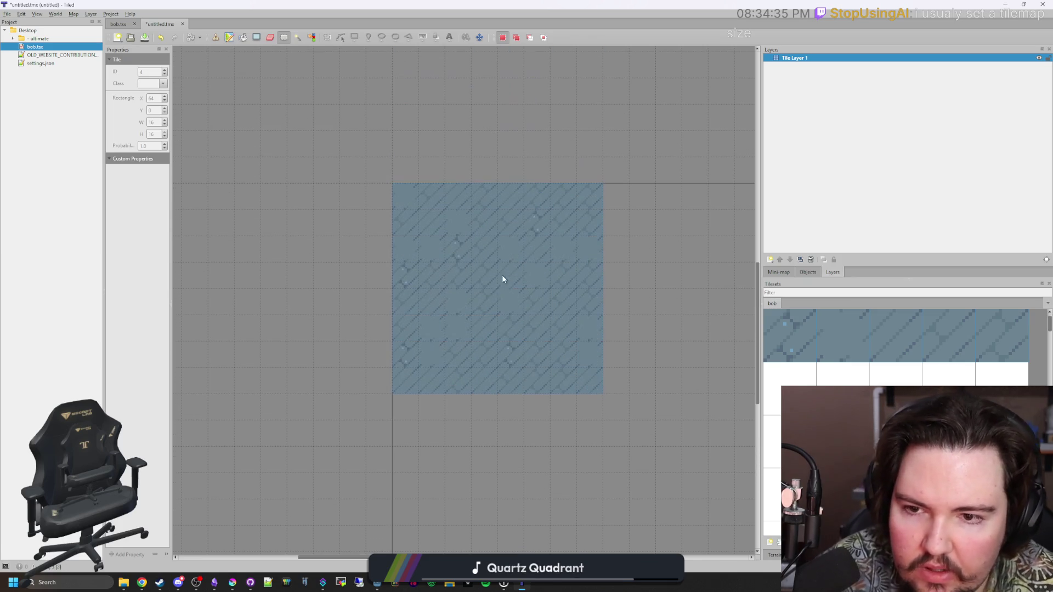
pyautogui.scroll(-5, 373, 301)
pyautogui.scroll(3, 364, 296)
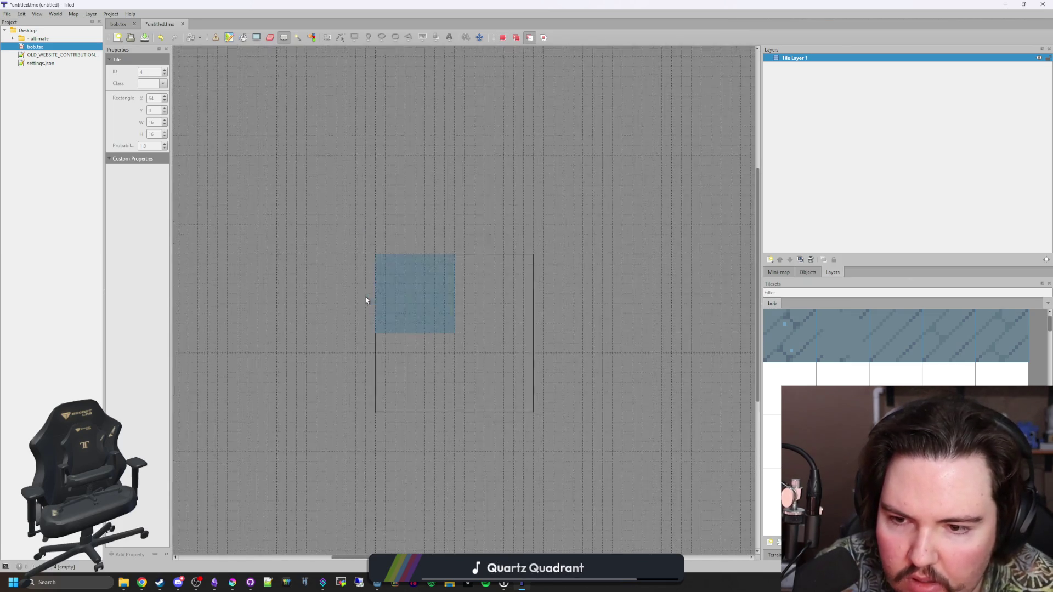
pyautogui.scroll(2, 472, 348)
pyautogui.scroll(-1, 461, 340)
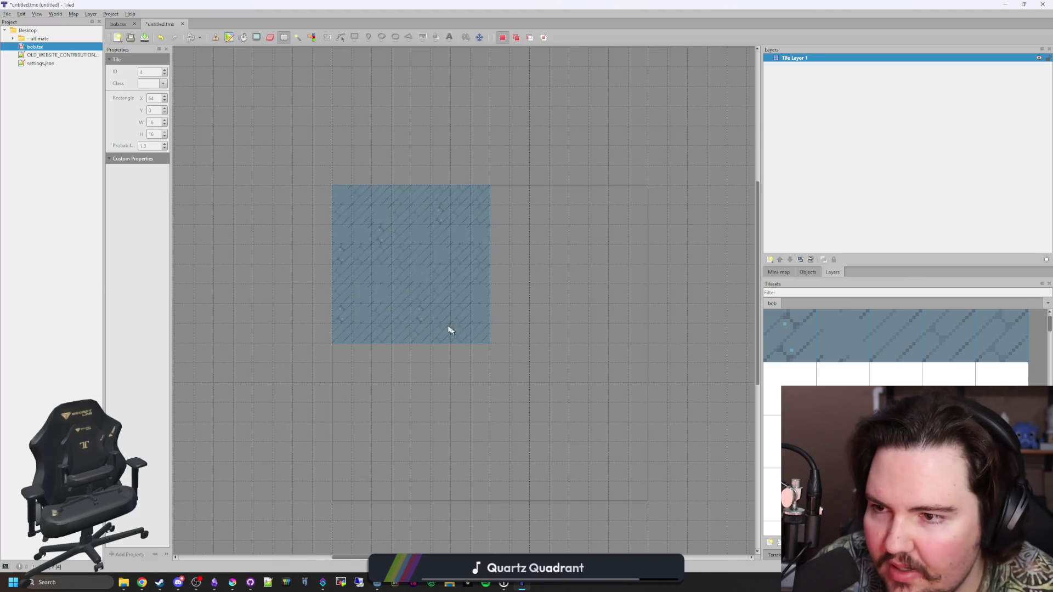
# Step: Clear the selection and mark a 7×7-tile block at the map's top-left
pyautogui.click(315, 215)
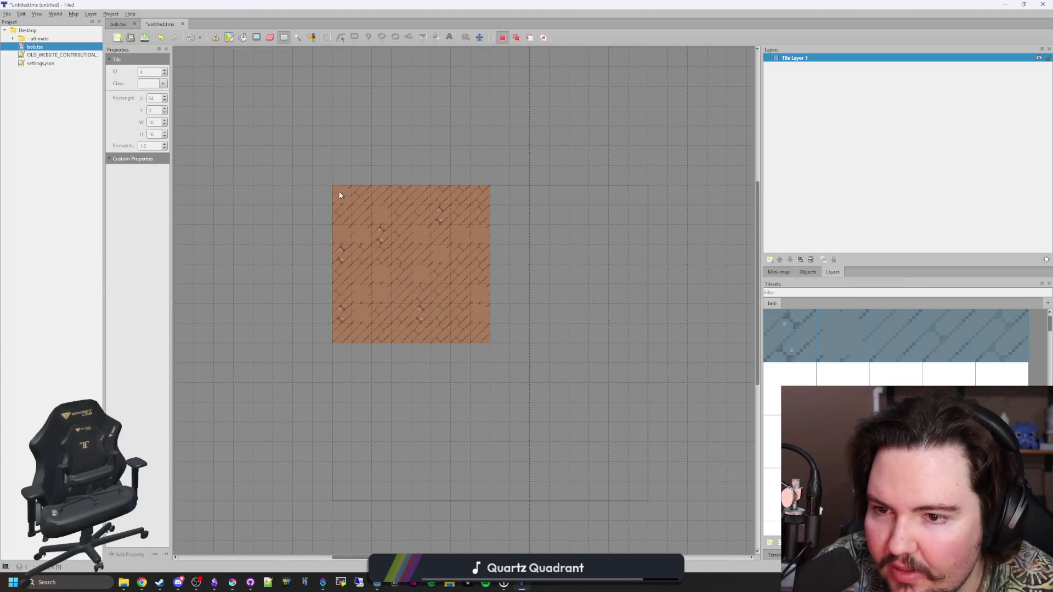
pyautogui.moveTo(357, 207); pyautogui.dragTo(467, 310)
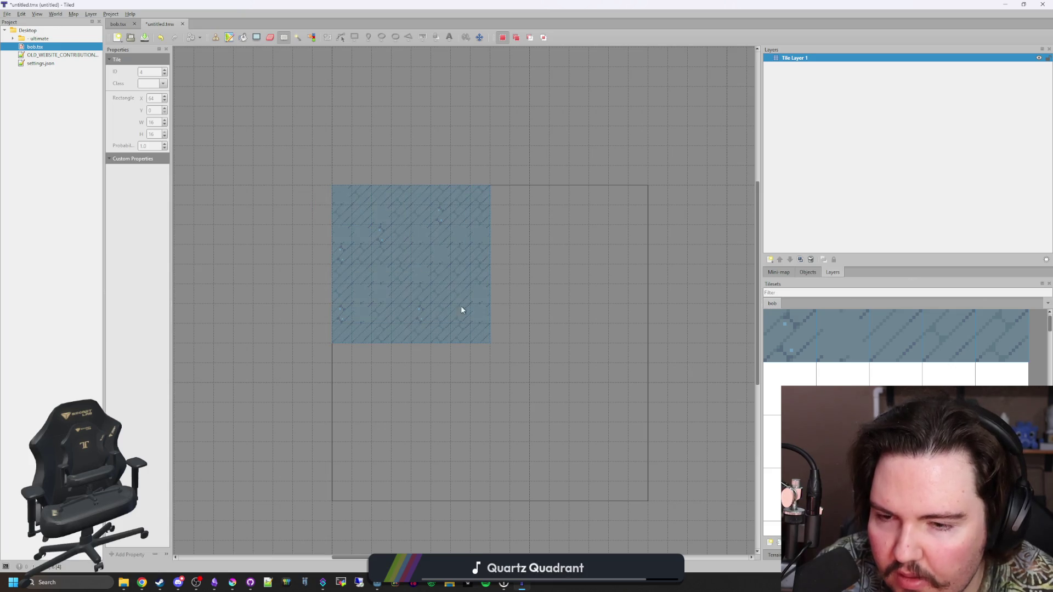
pyautogui.click(73, 14)
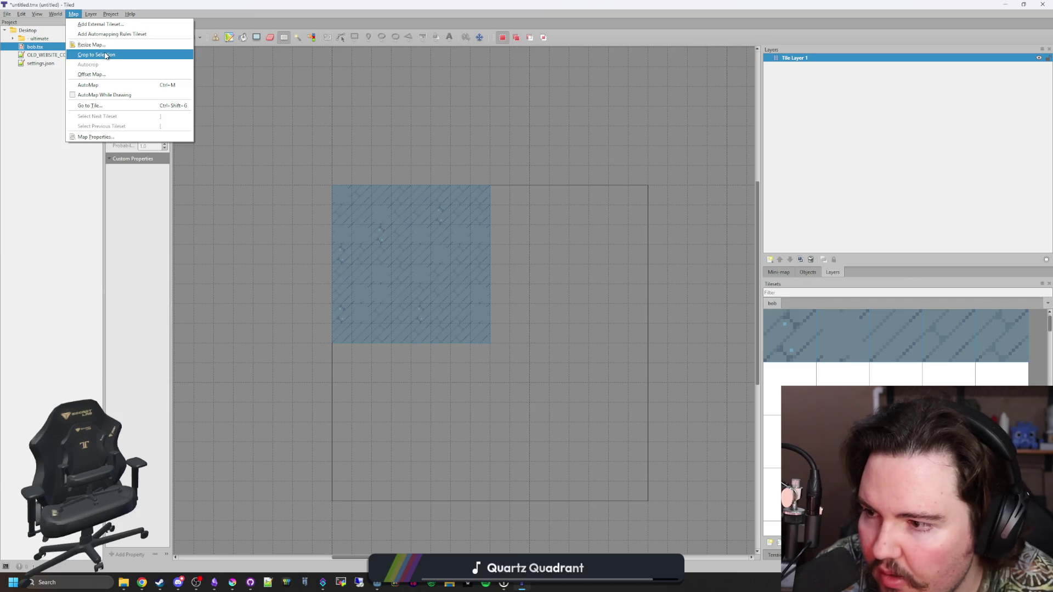
pyautogui.press('Escape')
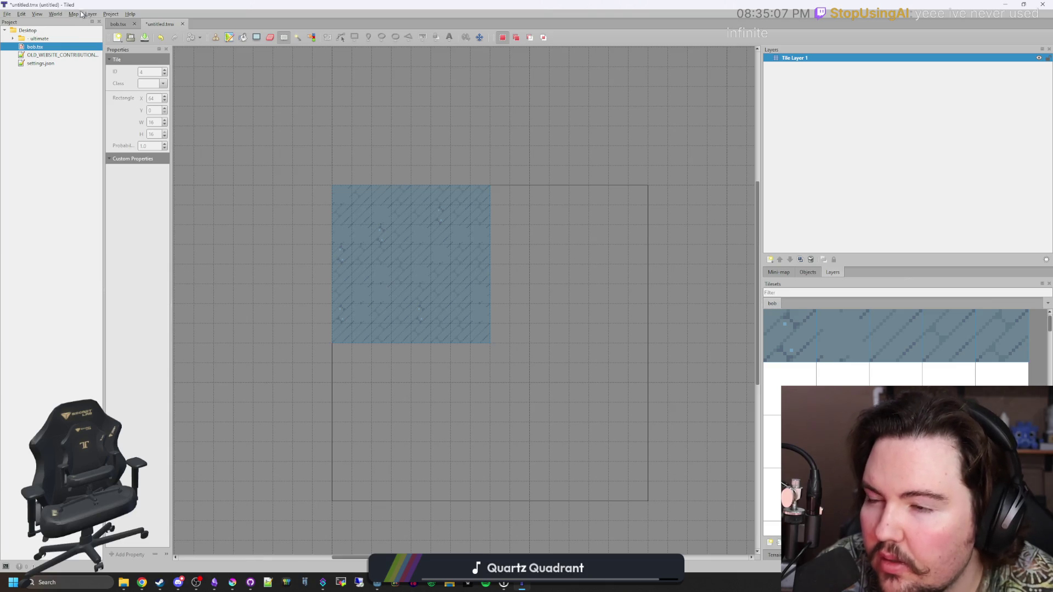
pyautogui.click(7, 14)
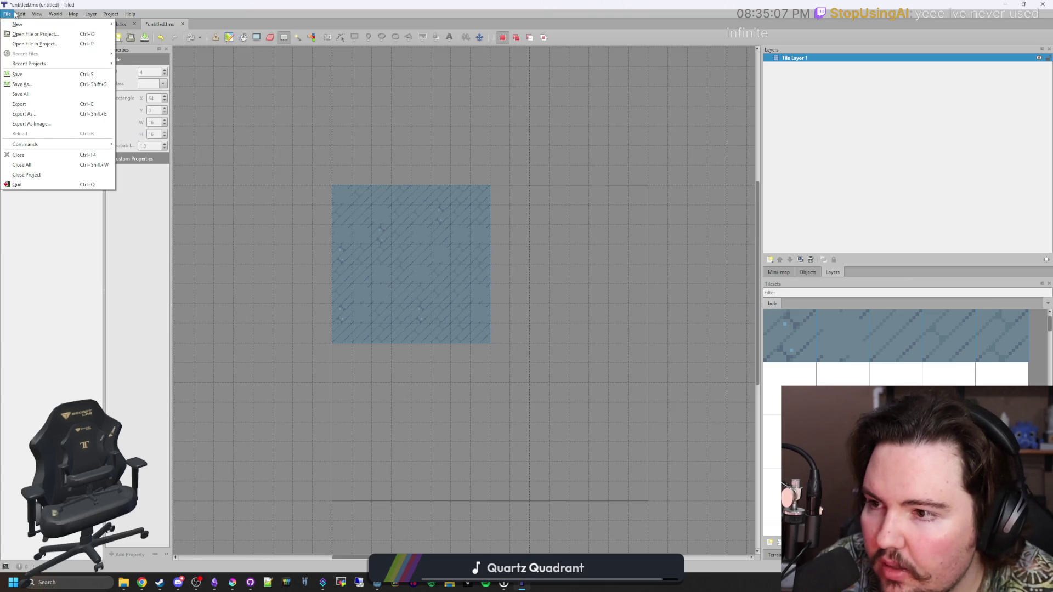
# Step: Look through the Interface, Keyboard, Theme and Plugins preferences, then close them
pyautogui.moveTo(22, 11)
pyautogui.click(54, 126)
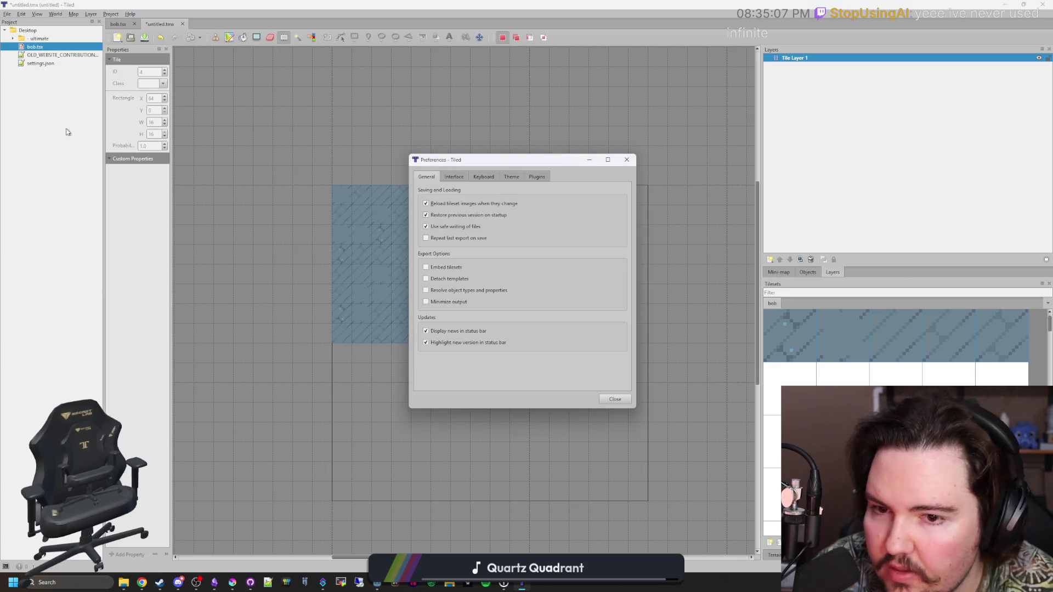
pyautogui.click(454, 176)
pyautogui.click(483, 177)
pyautogui.click(511, 177)
pyautogui.click(546, 177)
pyautogui.click(523, 180)
pyautogui.click(626, 159)
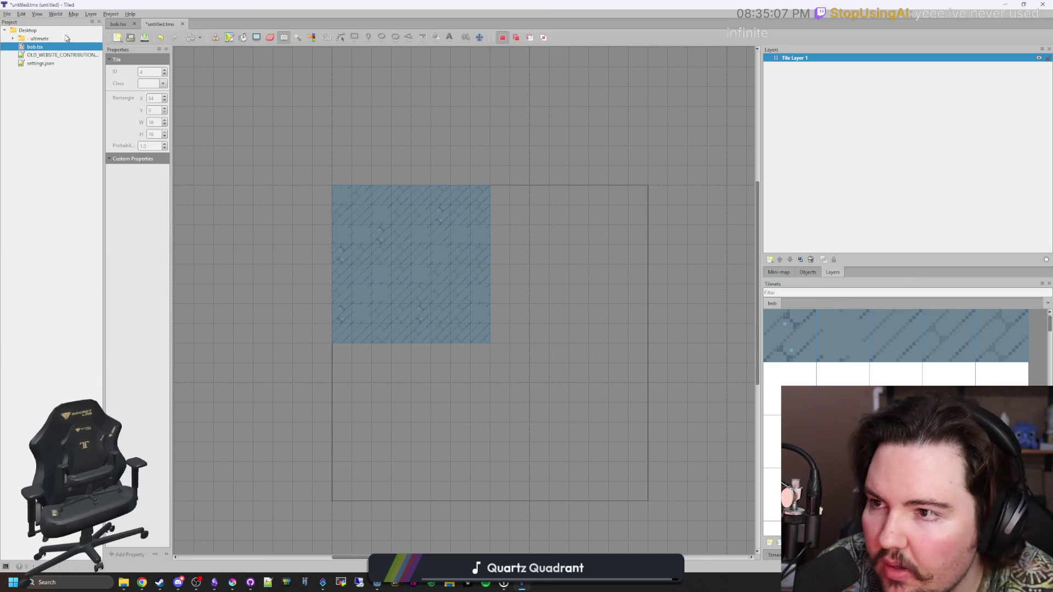
# Step: Turn off Infinite in Map Properties and crop the map to a selection of all tiles
pyautogui.click(57, 14)
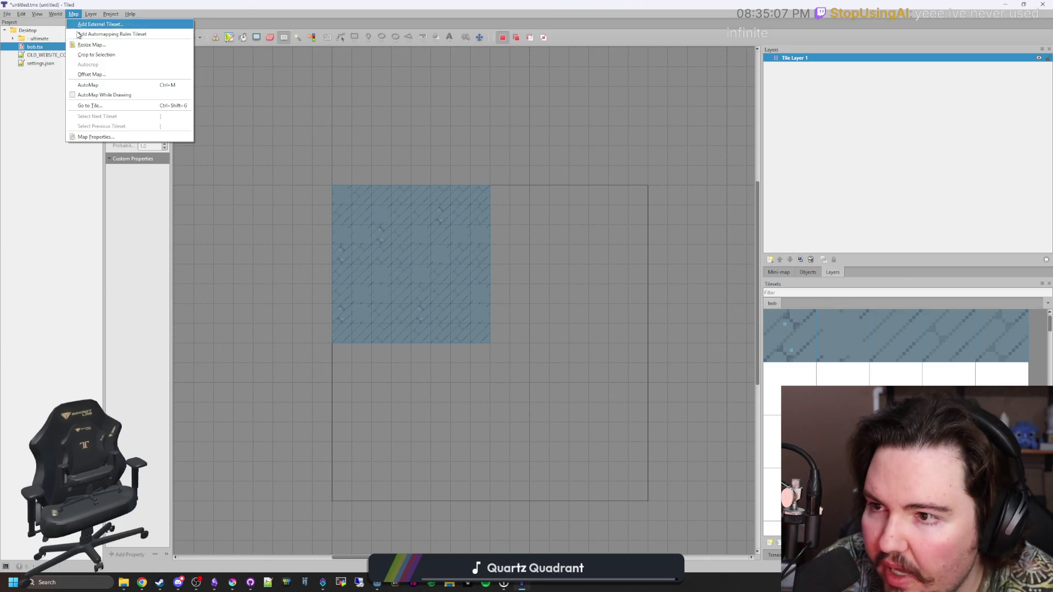
pyautogui.click(97, 137)
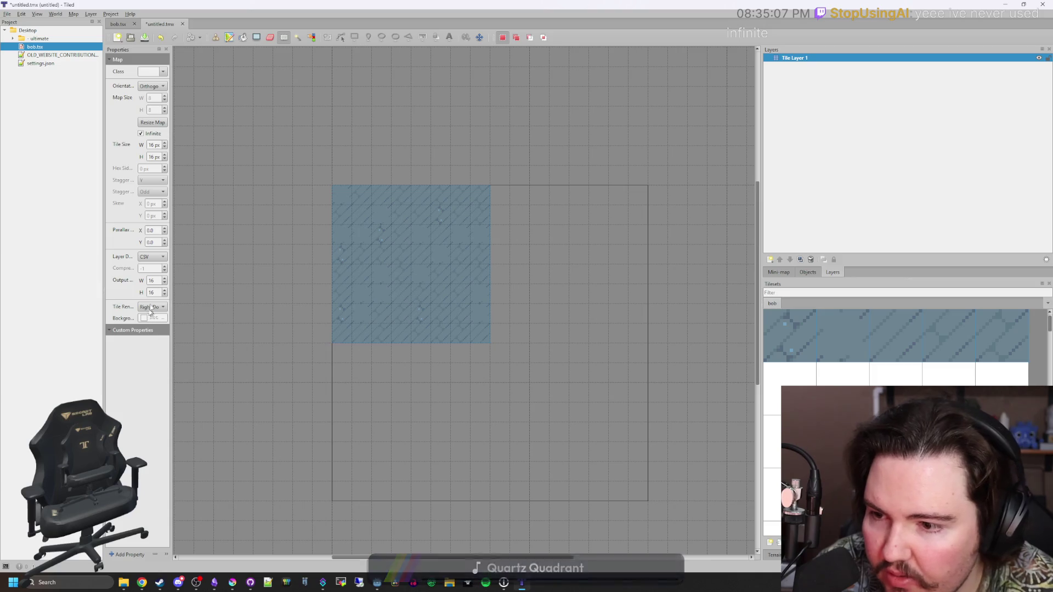
pyautogui.click(141, 134)
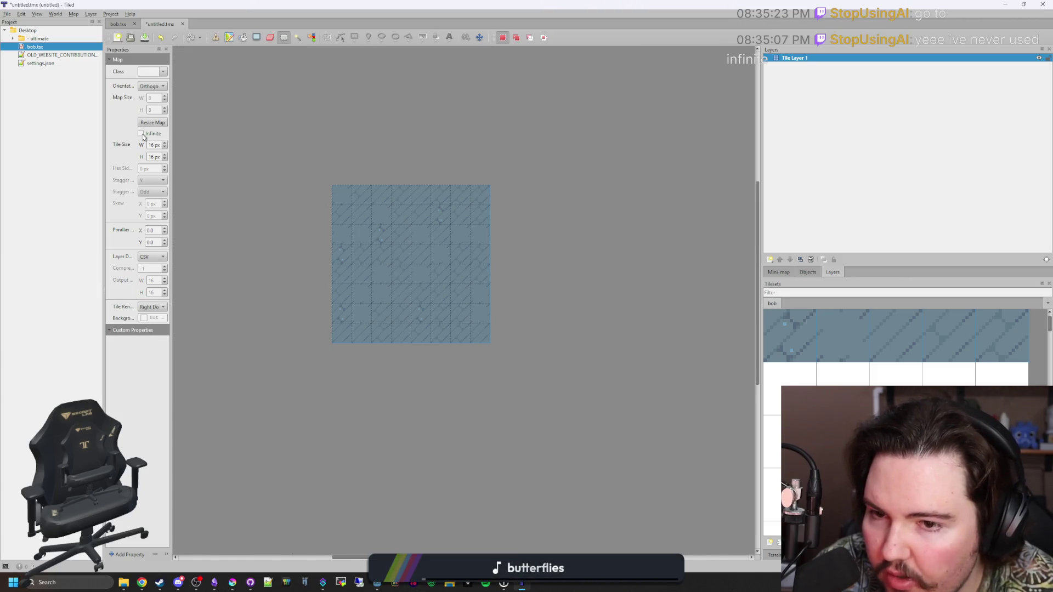
pyautogui.moveTo(341, 197); pyautogui.dragTo(453, 313)
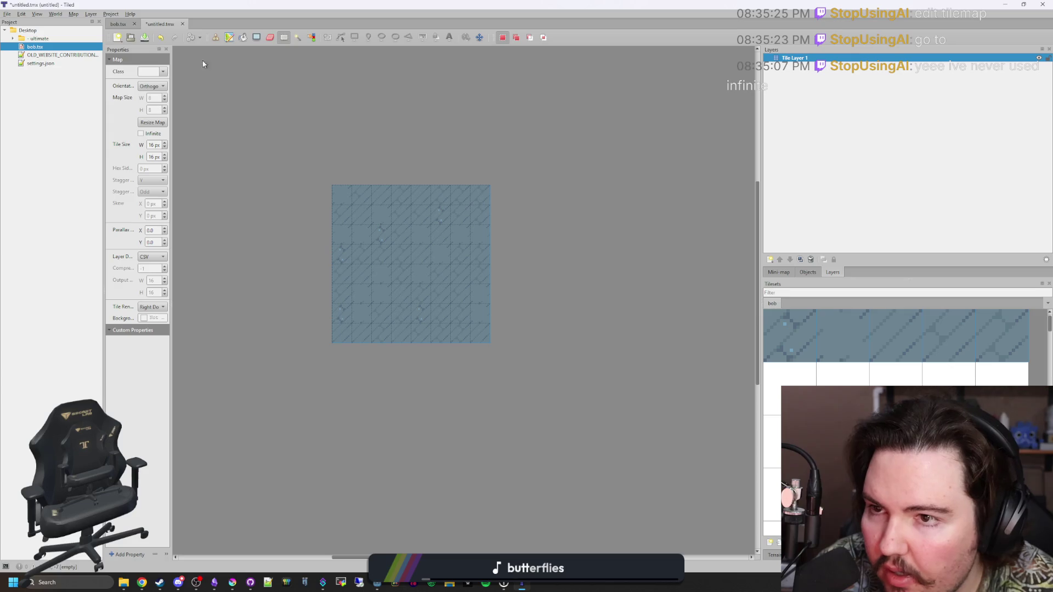
pyautogui.click(73, 14)
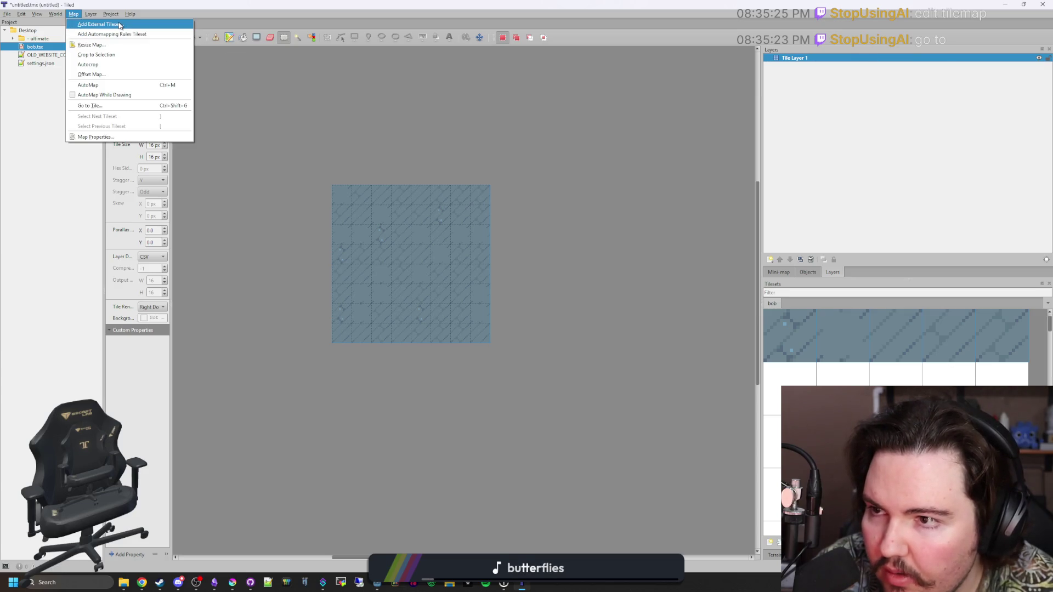
pyautogui.click(96, 54)
pyautogui.click(436, 150)
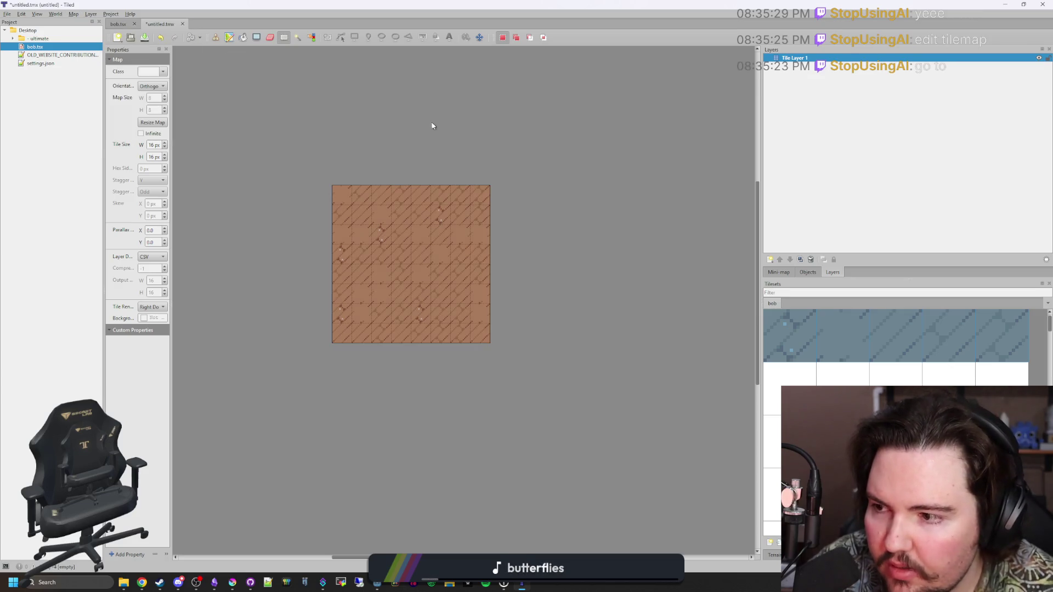
pyautogui.hotkey('alt', 'Tab')
pyautogui.click(7, 13)
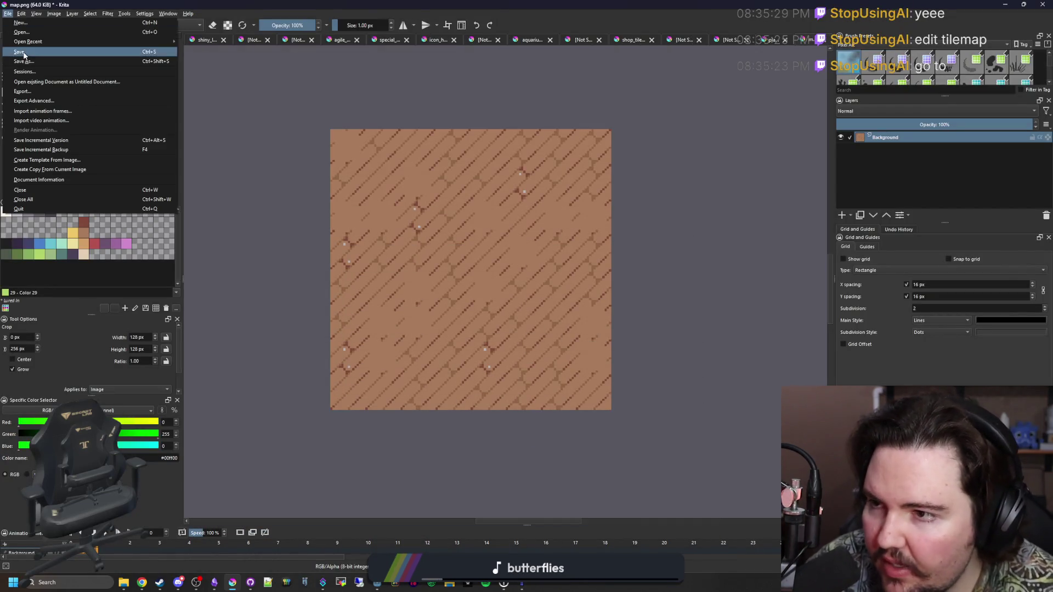
# Step: Save the texture as plank_texture.png in Documents > lured-in > Sprites
pyautogui.click(33, 63)
pyautogui.write('plank_texture')
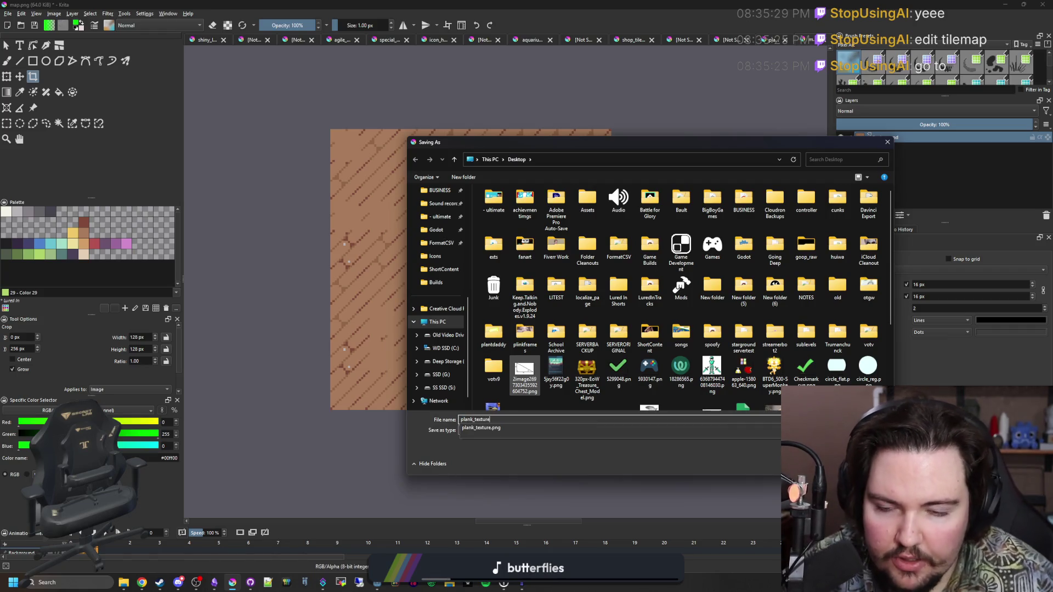
pyautogui.scroll(4, 439, 274)
pyautogui.click(437, 256)
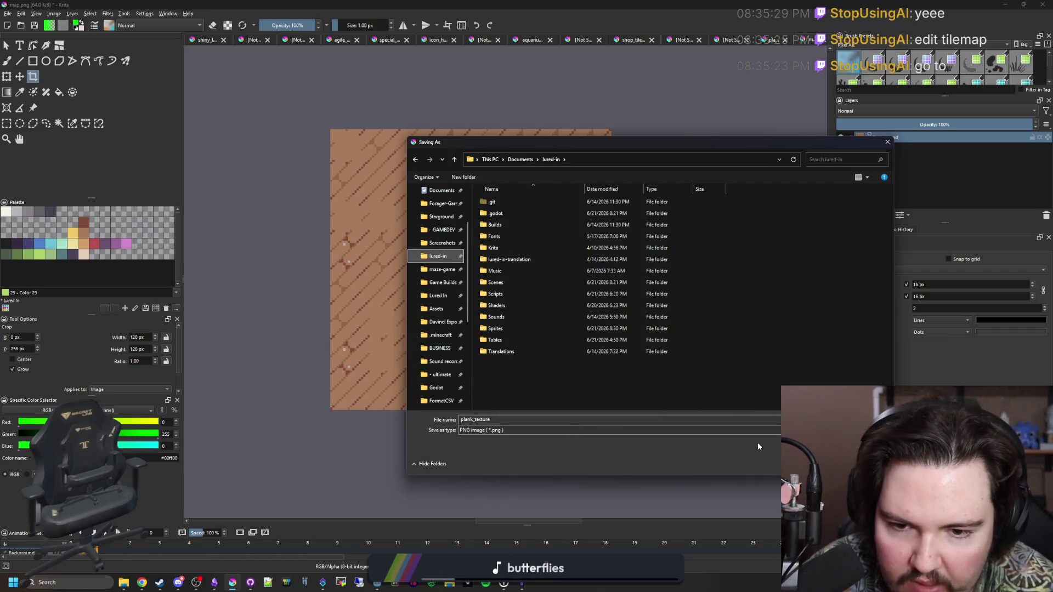
pyautogui.doubleClick(521, 329)
pyautogui.press('Return')
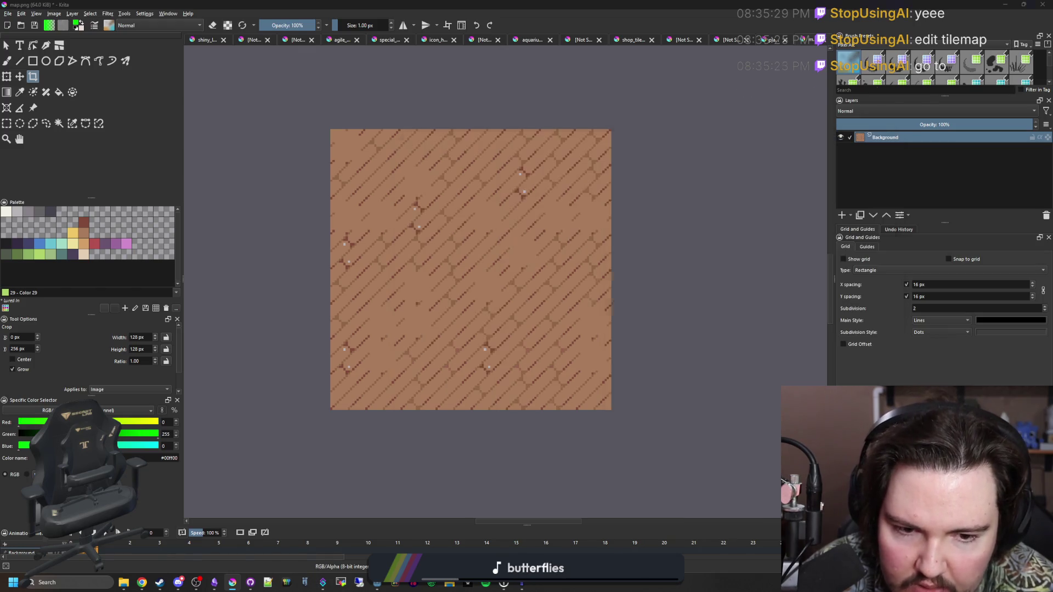
pyautogui.click(573, 372)
pyautogui.hotkey('alt', 'Tab')
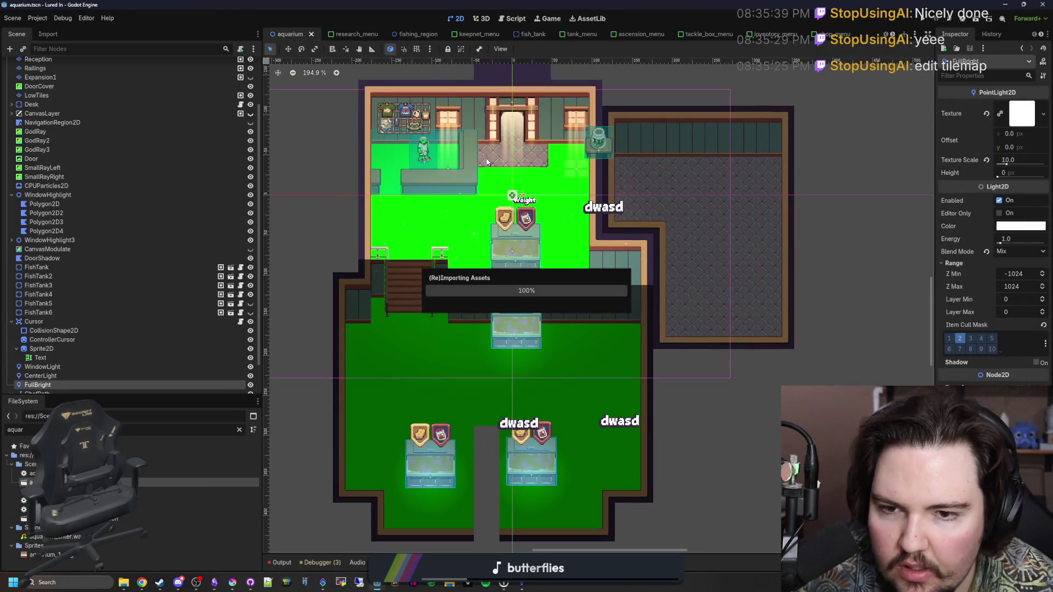
# Step: Save the aquarium scene and open the region_pond scene
pyautogui.scroll(1, 487, 162)
pyautogui.hotkey('ctrl', 's')
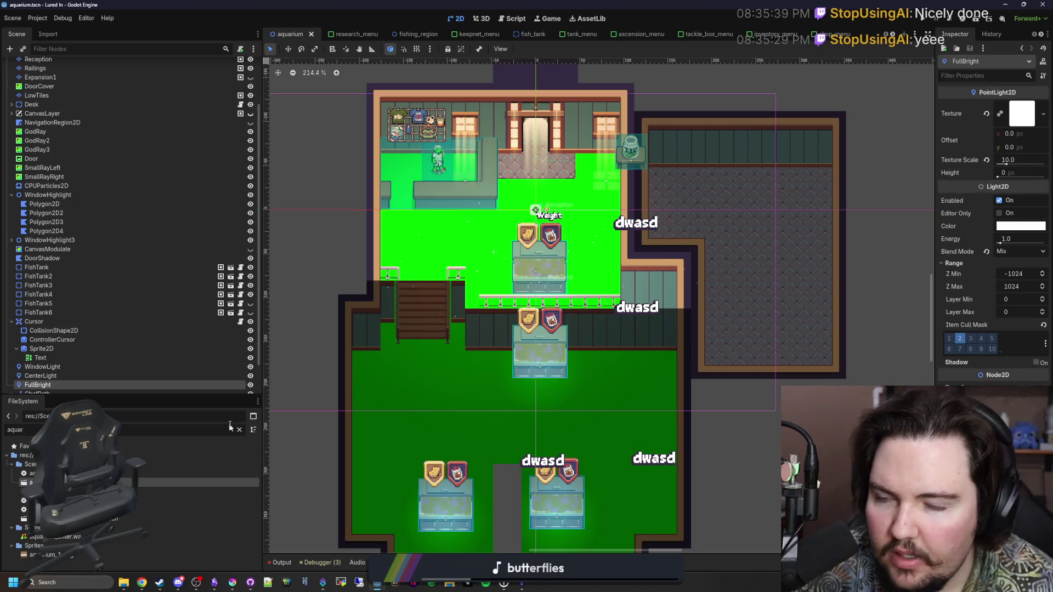
pyautogui.click(405, 34)
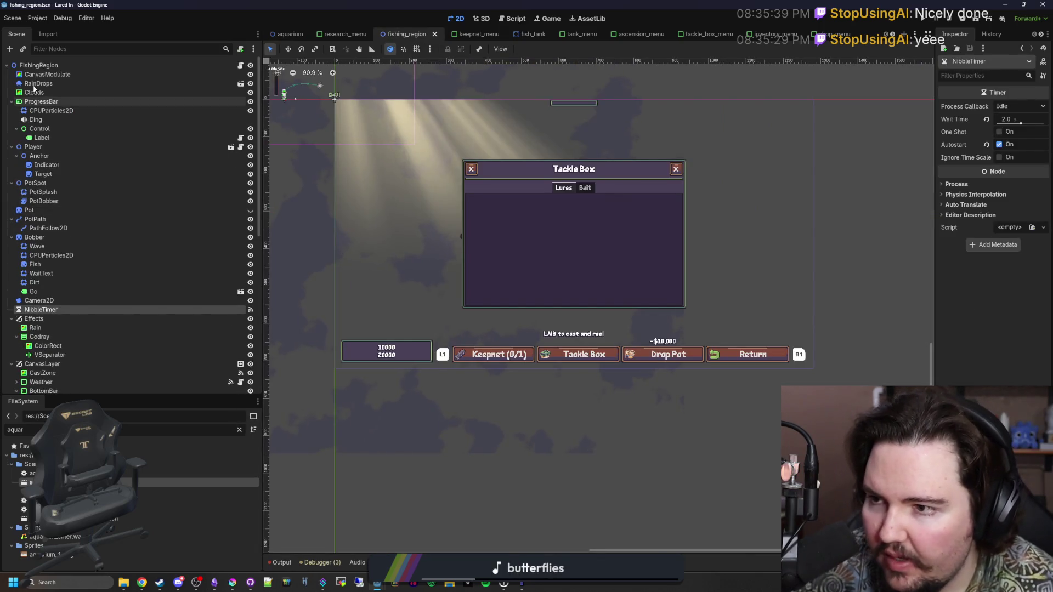
pyautogui.click(239, 430)
pyautogui.write('pond')
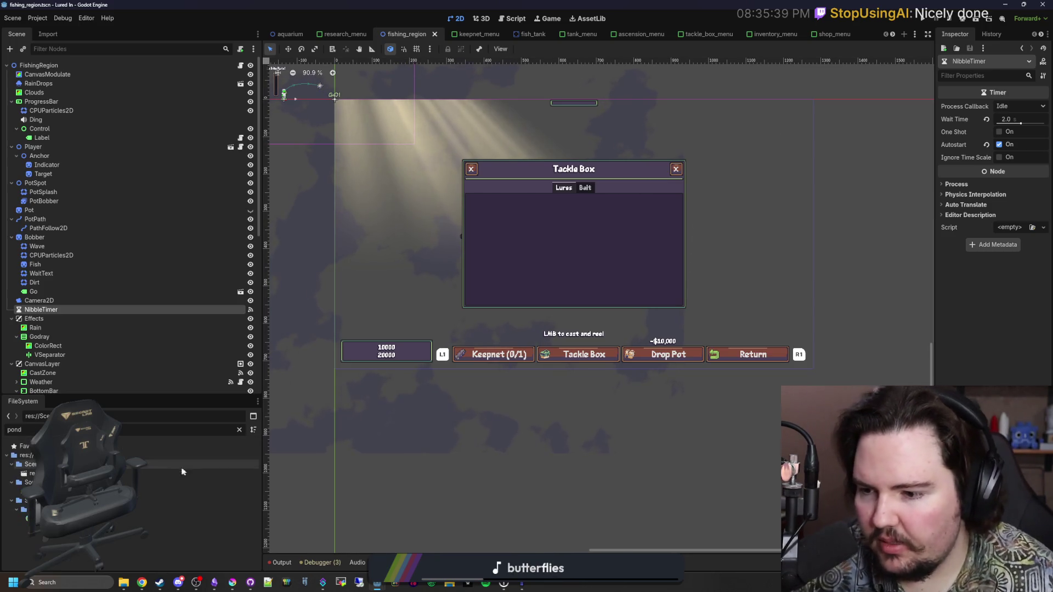
pyautogui.doubleClick(186, 473)
# Step: Copy the material of pond tile (0,1) from the PondBed layer's tileset
pyautogui.click(36, 83)
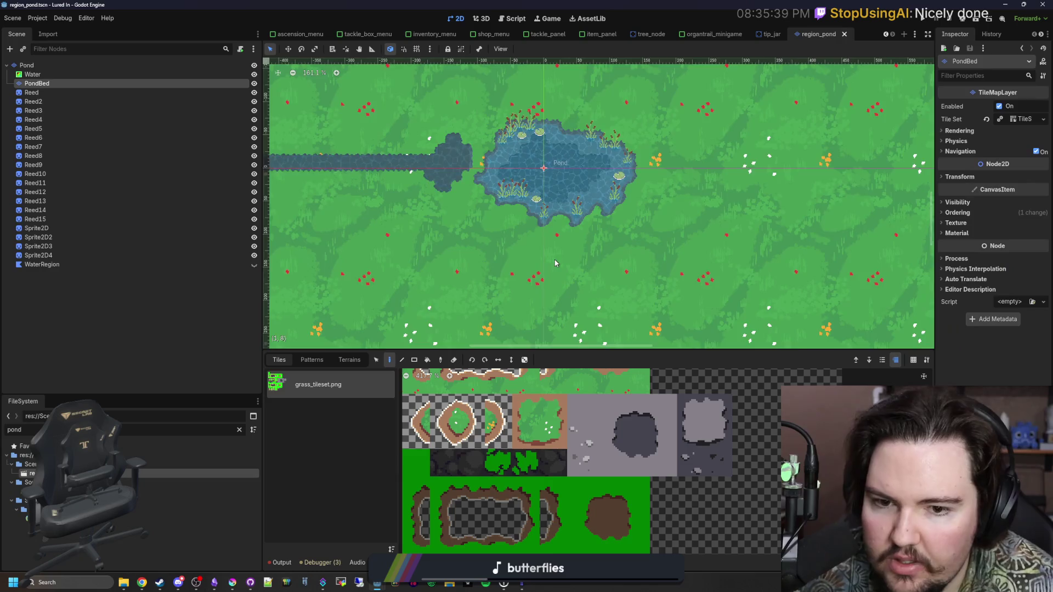
pyautogui.scroll(3, 553, 261)
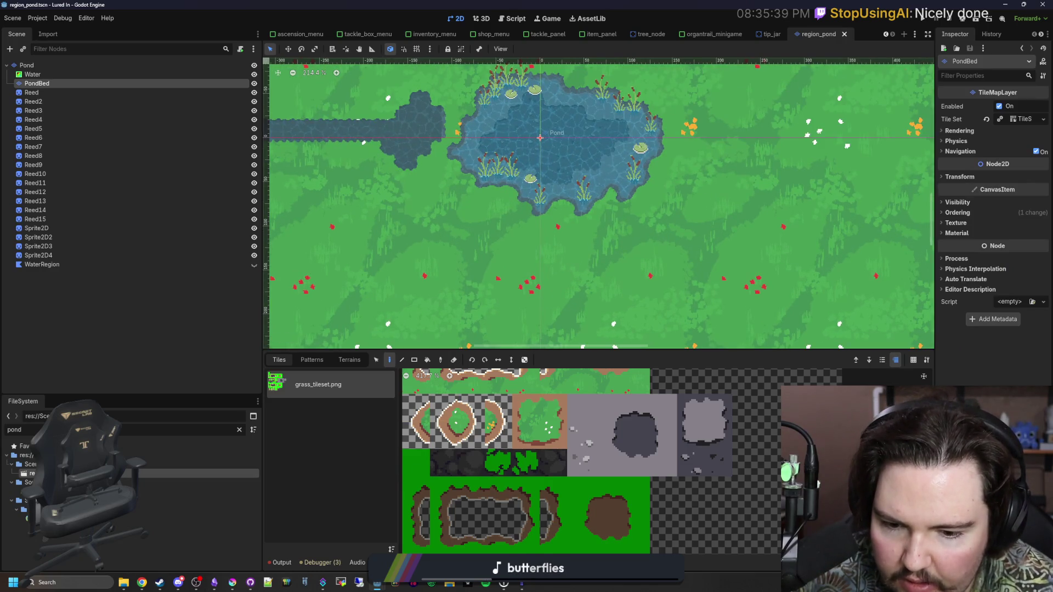
pyautogui.click(446, 375)
pyautogui.click(445, 232)
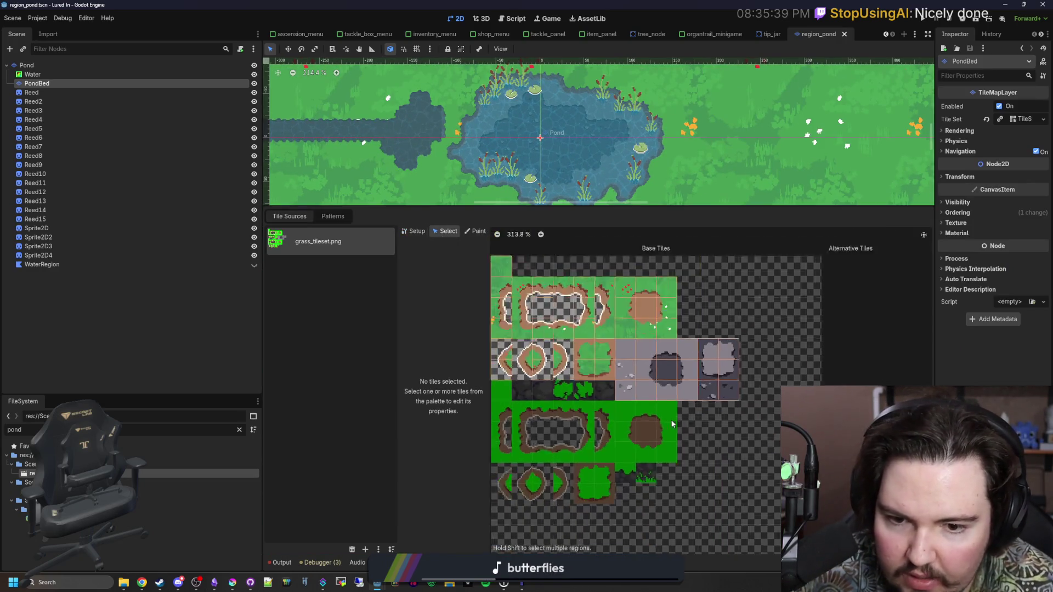
pyautogui.click(527, 292)
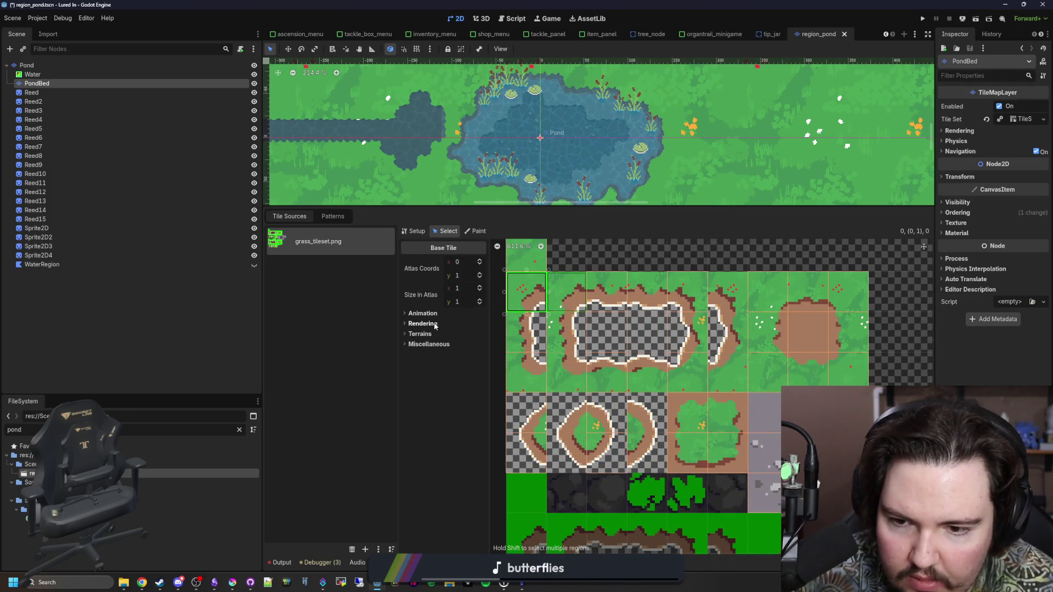
pyautogui.click(434, 325)
pyautogui.click(466, 376)
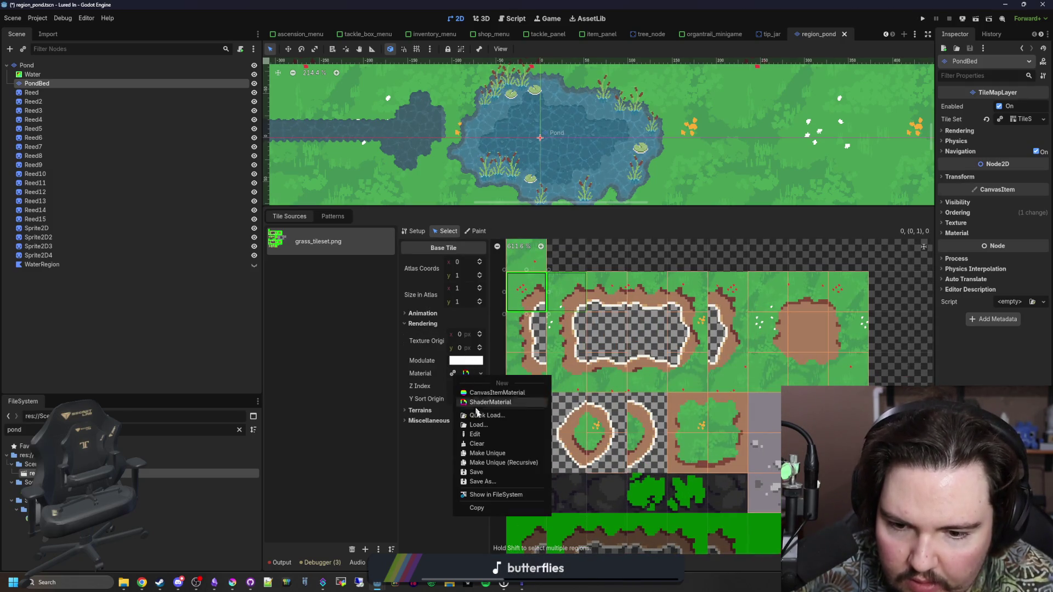
pyautogui.click(477, 509)
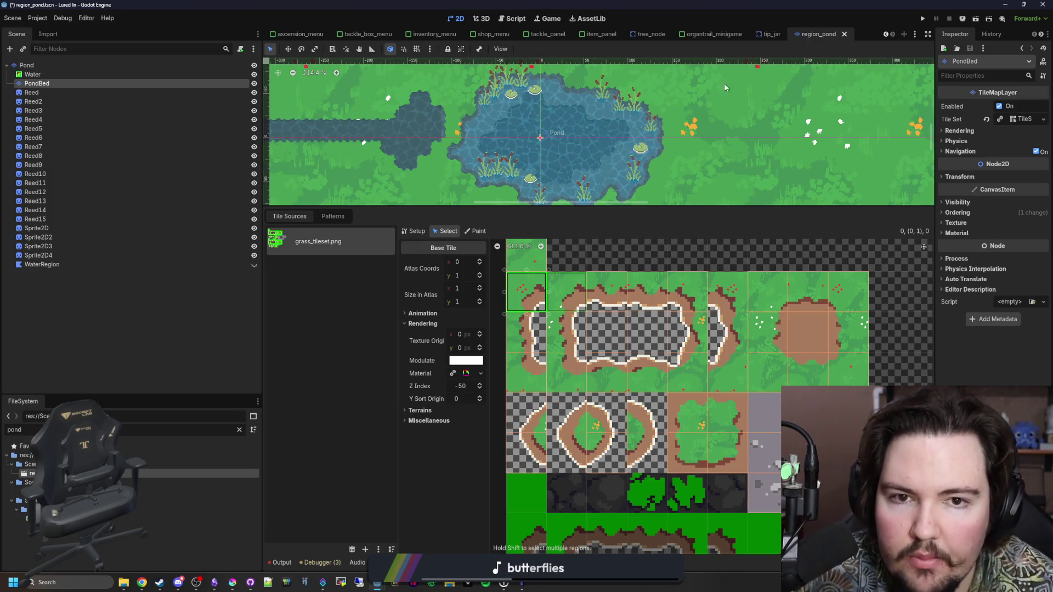
# Step: Reopen aquarium.tscn by filtering files for 'aquar'
pyautogui.click(239, 431)
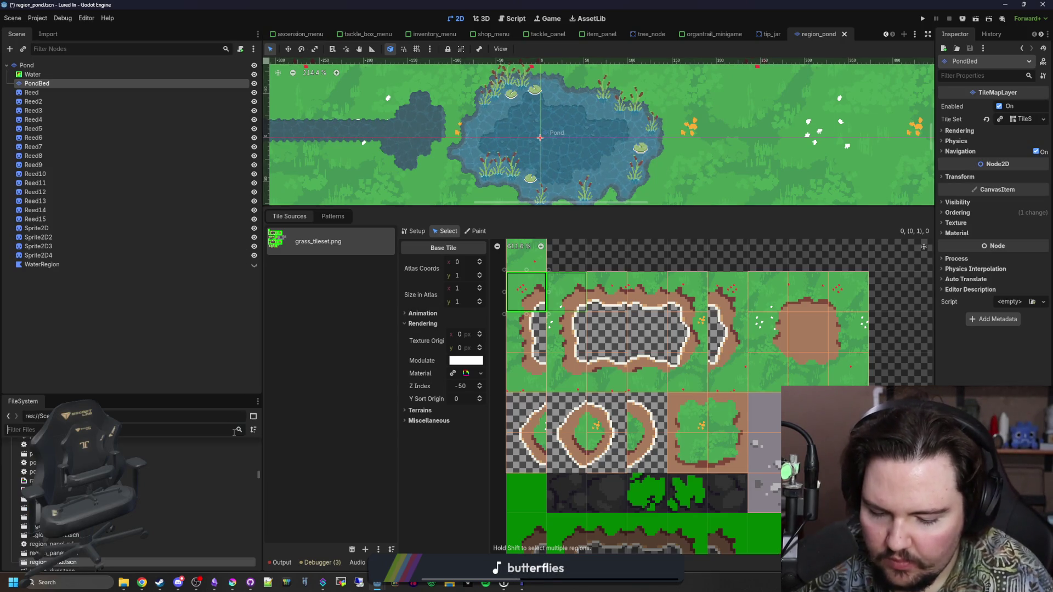
pyautogui.write('aquar')
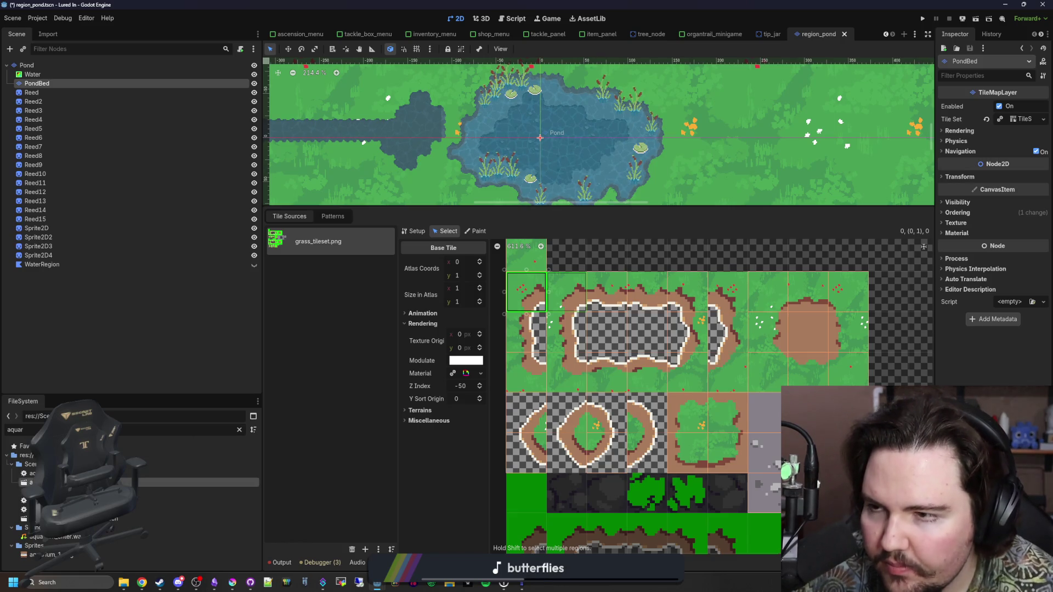
pyautogui.doubleClick(164, 483)
pyautogui.scroll(3, 137, 265)
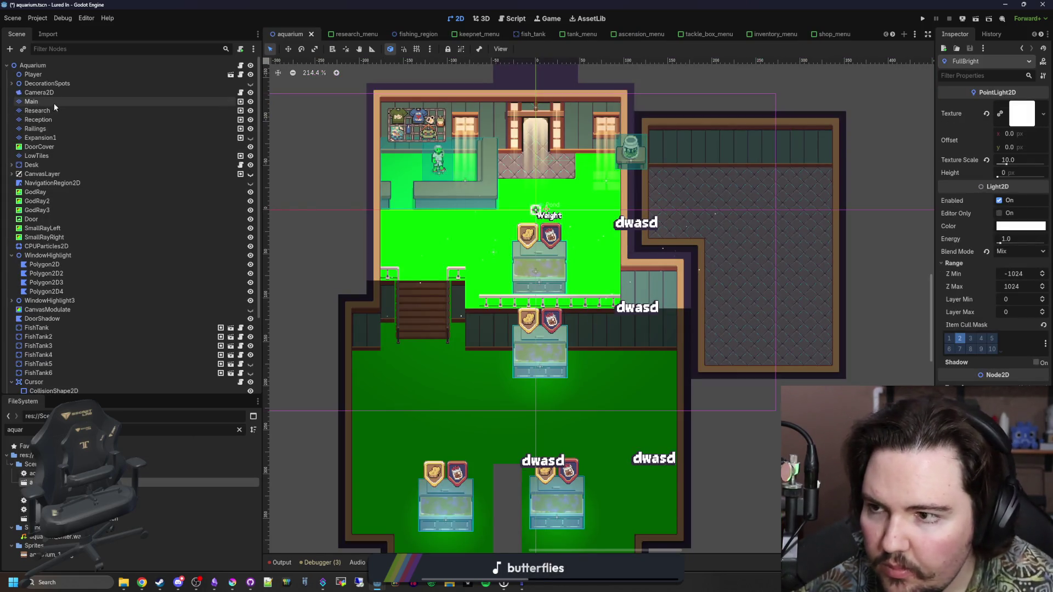
# Step: On the Main layer, give the shop tileset's green tile (0,0) its own unique material
pyautogui.click(54, 103)
pyautogui.moveTo(930, 123); pyautogui.dragTo(832, 123)
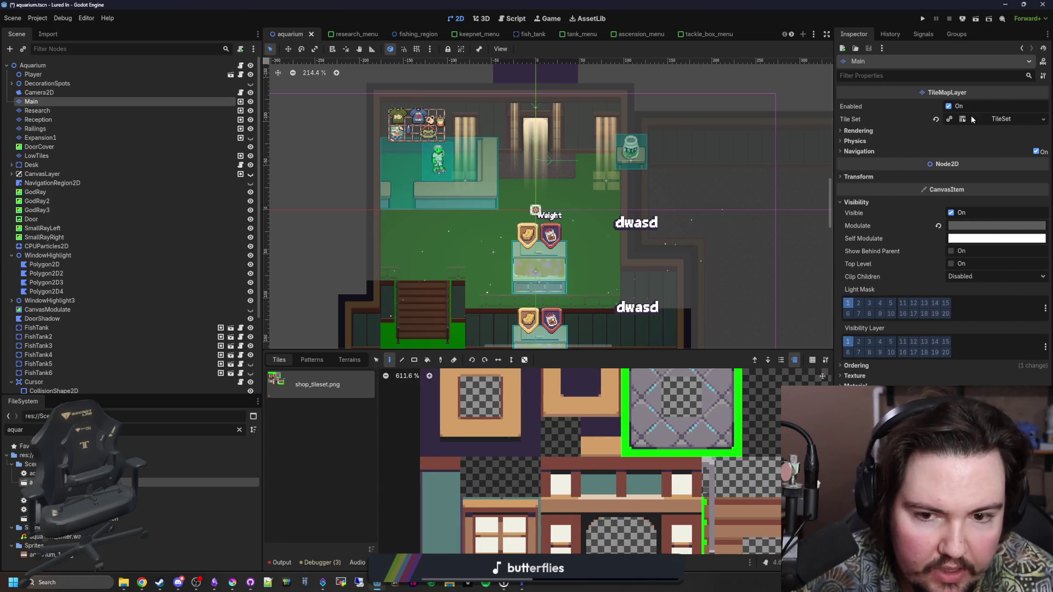
pyautogui.scroll(-3, 456, 405)
pyautogui.scroll(2, 457, 405)
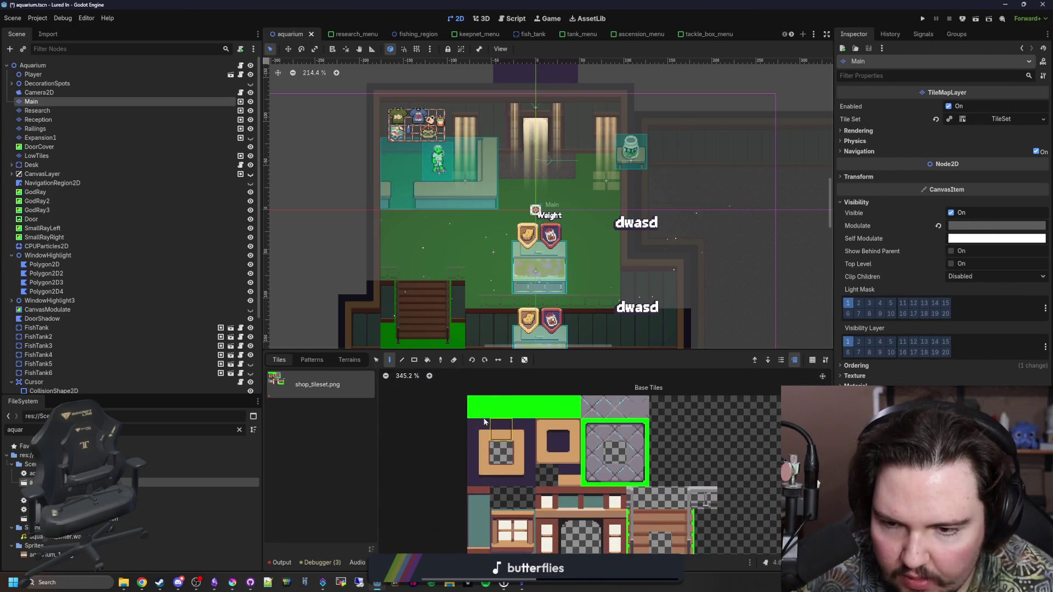
pyautogui.click(376, 359)
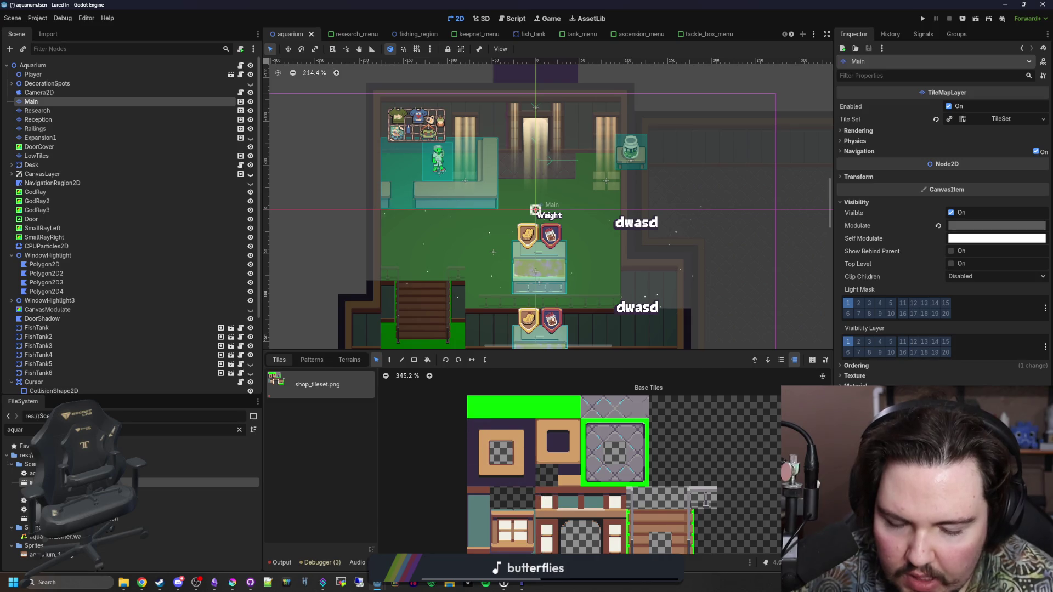
pyautogui.click(482, 562)
pyautogui.click(608, 370)
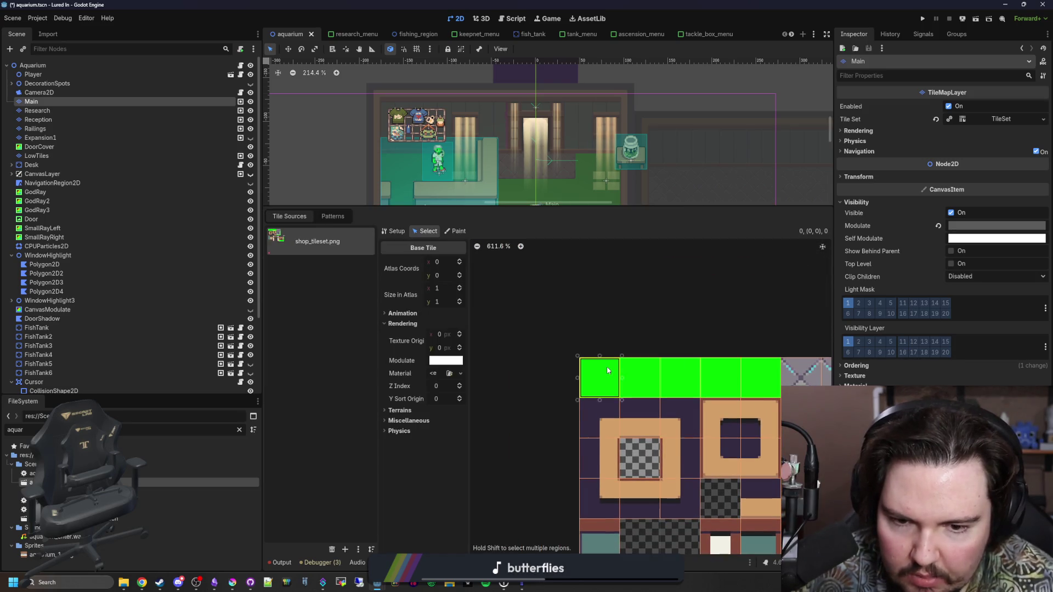
pyautogui.click(460, 374)
pyautogui.click(480, 443)
pyautogui.click(485, 367)
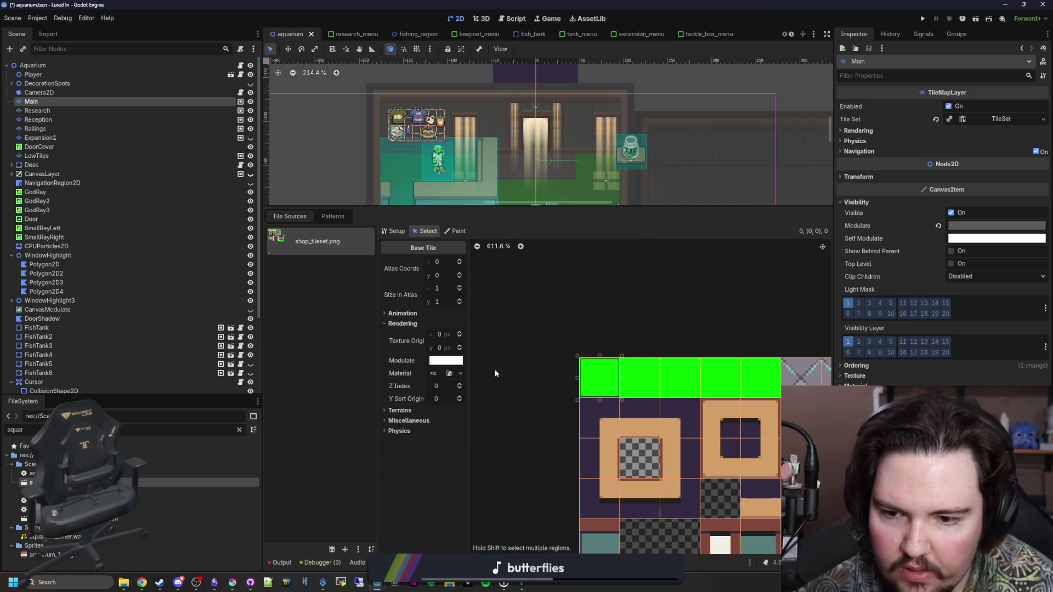
# Step: Set the tile shader's Overlay texture to plank_texture via Quick Load
pyautogui.click(438, 375)
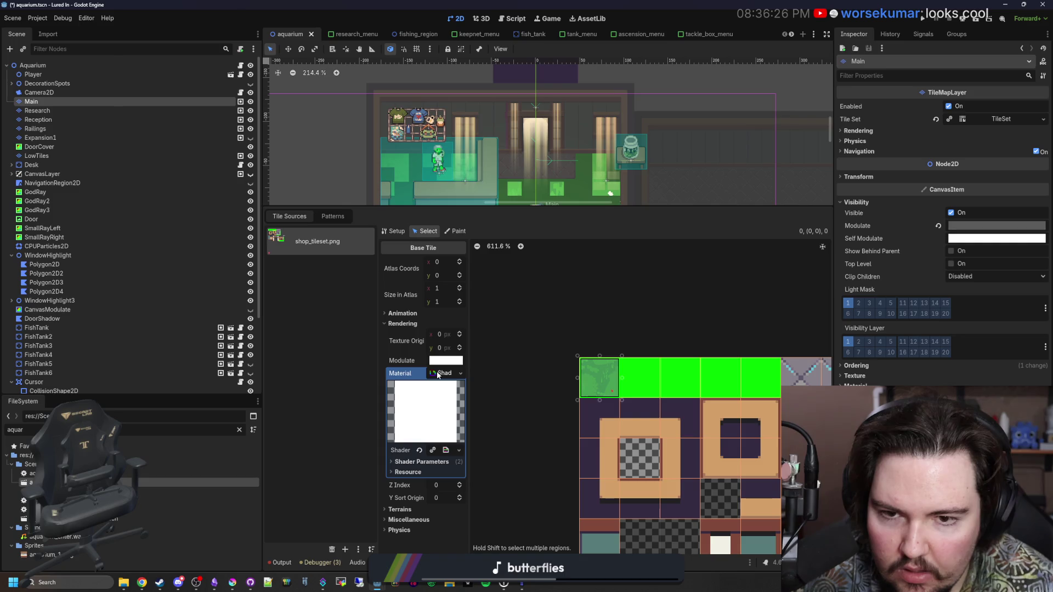
pyautogui.click(421, 461)
pyautogui.scroll(-1, 427, 471)
pyautogui.click(447, 457)
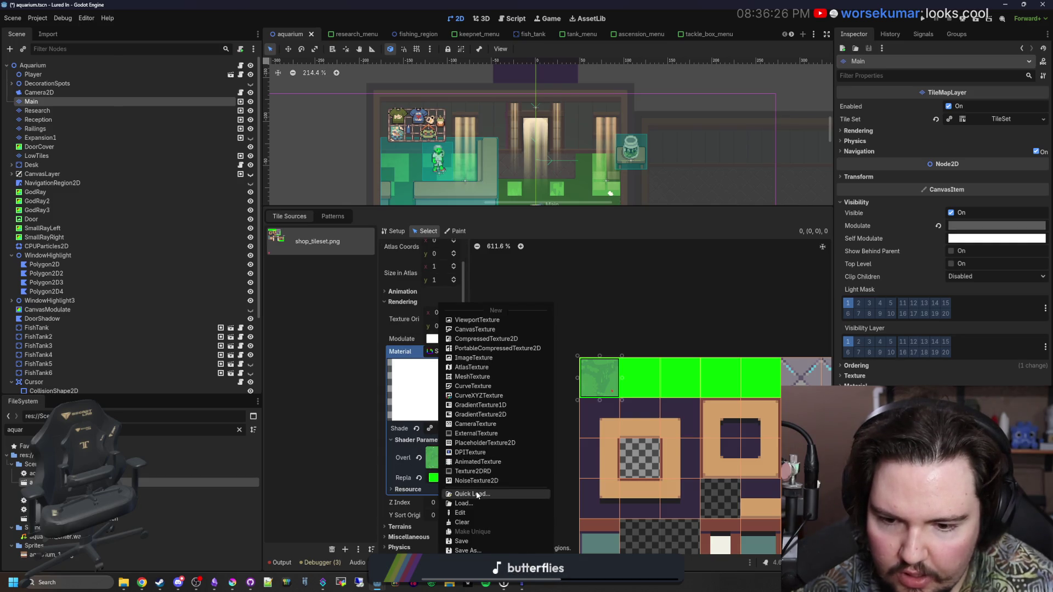
pyautogui.click(476, 494)
pyautogui.write('plank')
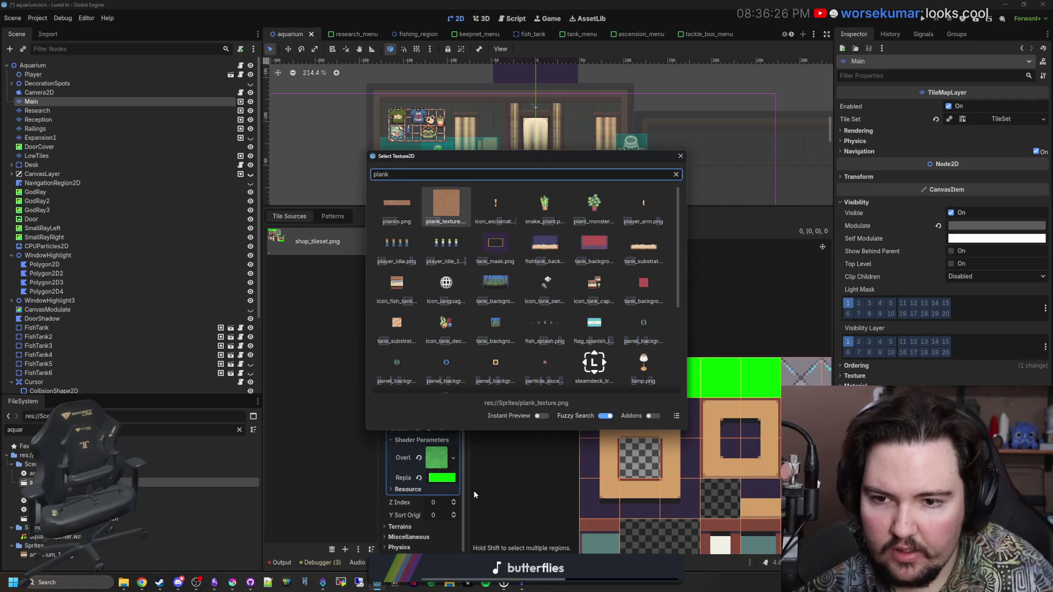
pyautogui.press('Return')
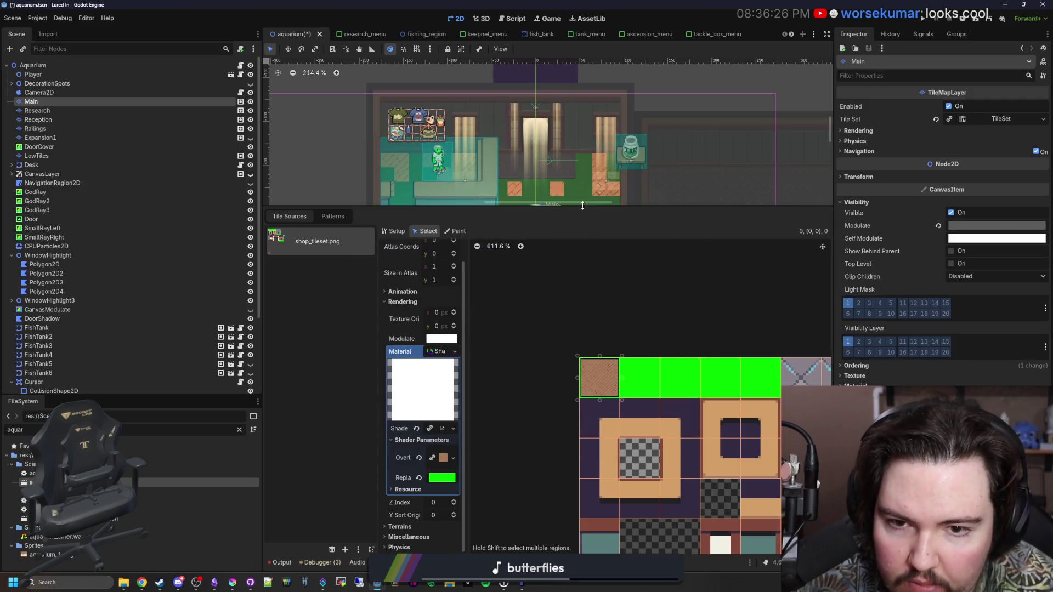
# Step: Enlarge the scene view and pick the plank floor tile for painting
pyautogui.moveTo(582, 205); pyautogui.dragTo(567, 298)
pyautogui.scroll(-1, 582, 244)
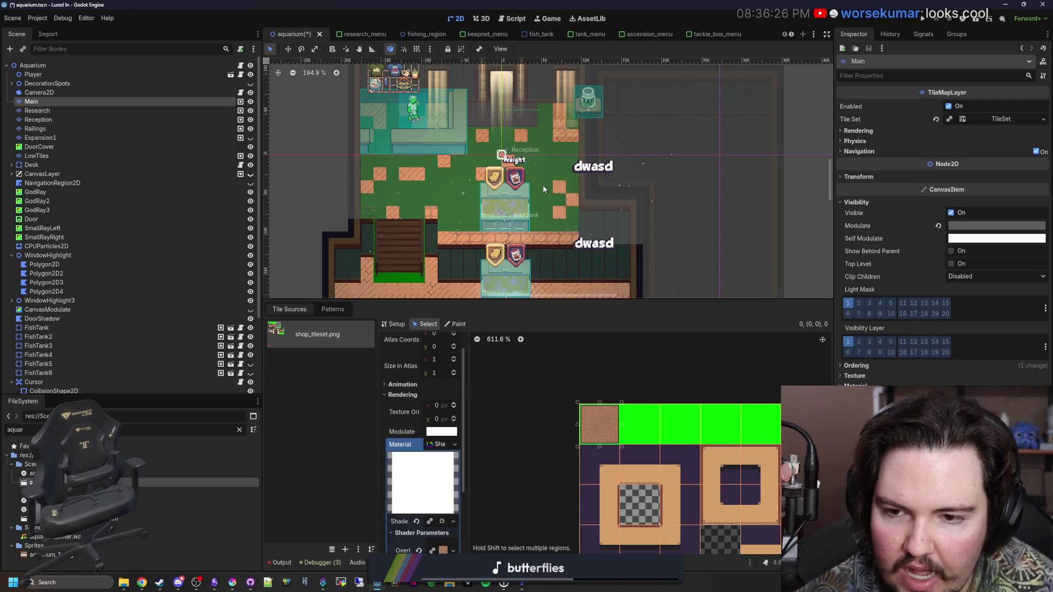
pyautogui.scroll(-3, 398, 241)
pyautogui.scroll(4, 369, 296)
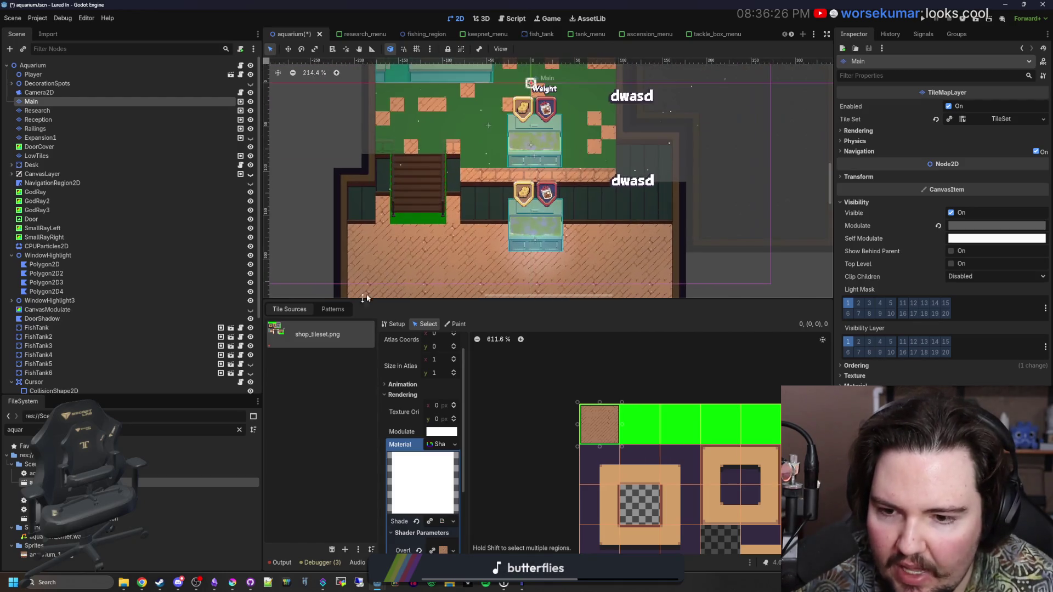
pyautogui.scroll(-2, 423, 166)
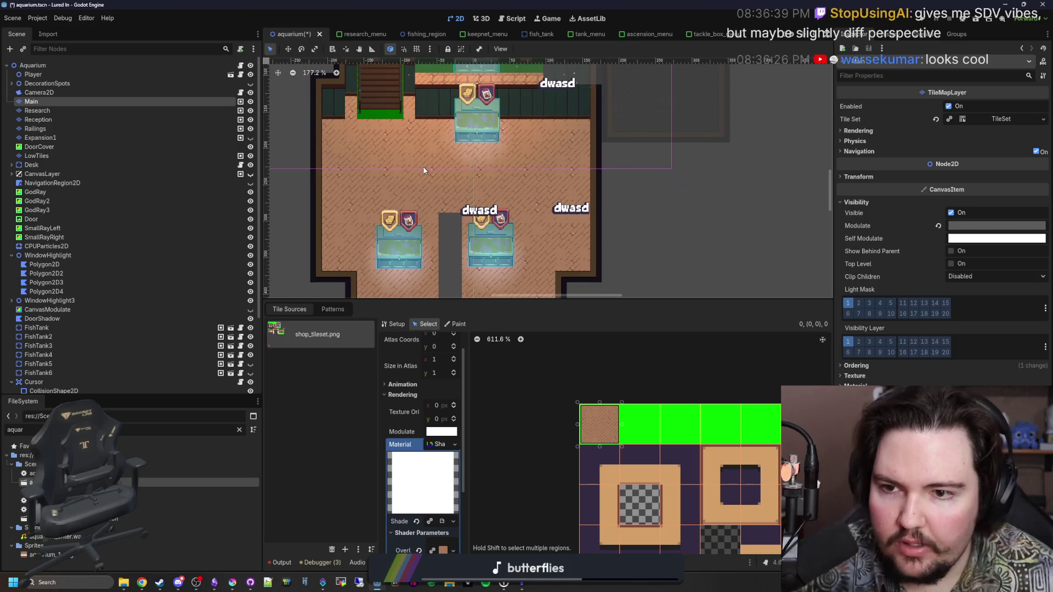
pyautogui.scroll(12, 382, 129)
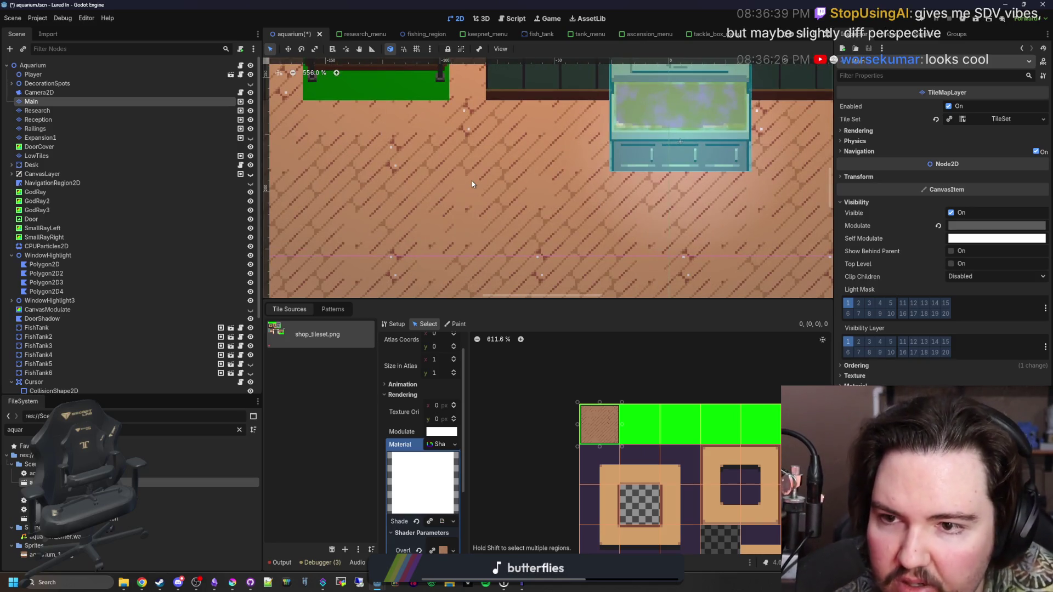
pyautogui.scroll(-17, 471, 184)
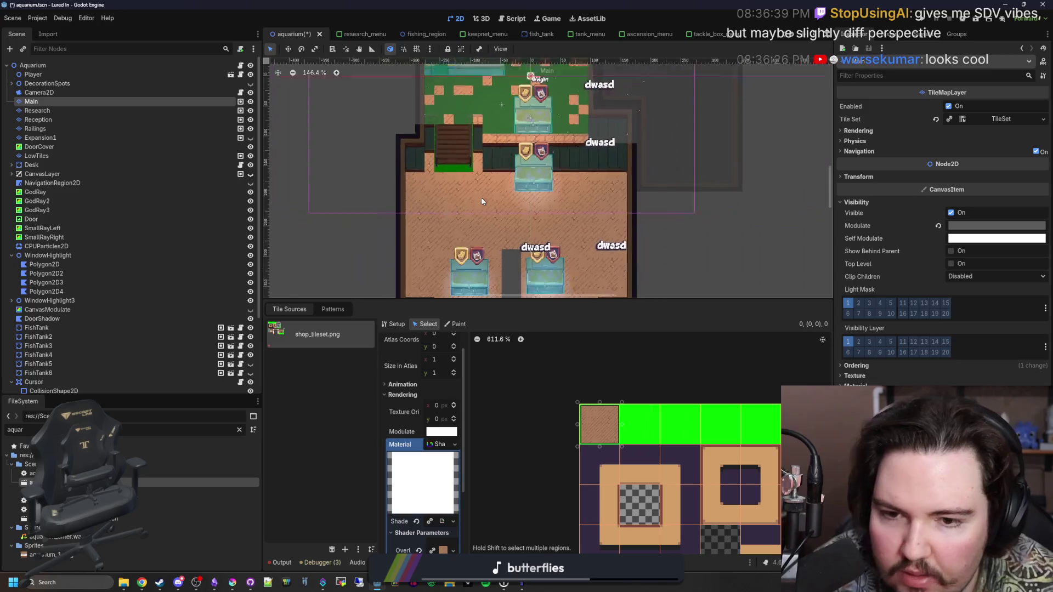
pyautogui.scroll(6, 483, 216)
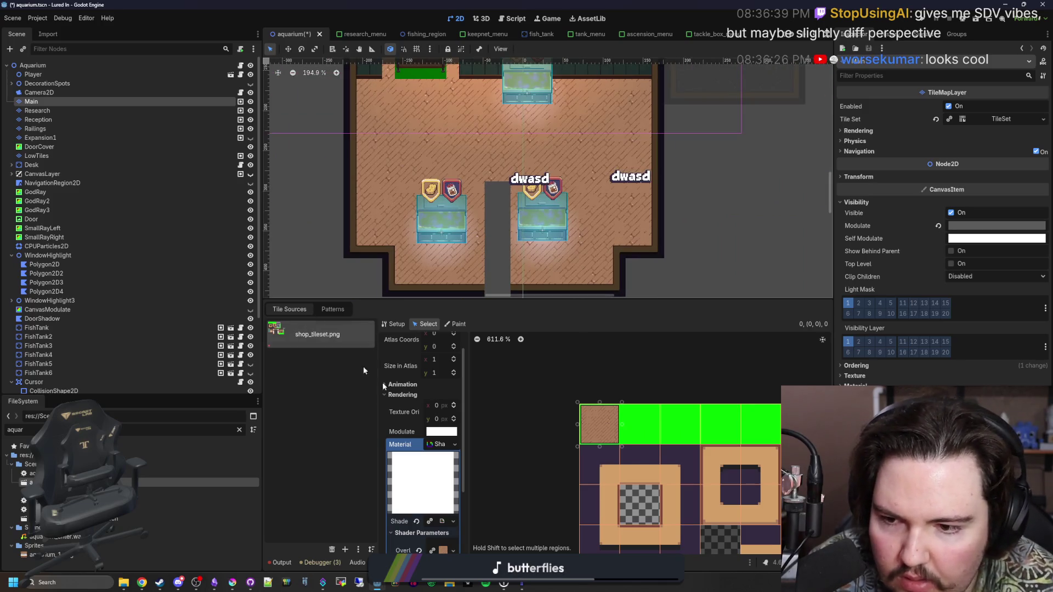
pyautogui.click(504, 562)
pyautogui.click(566, 438)
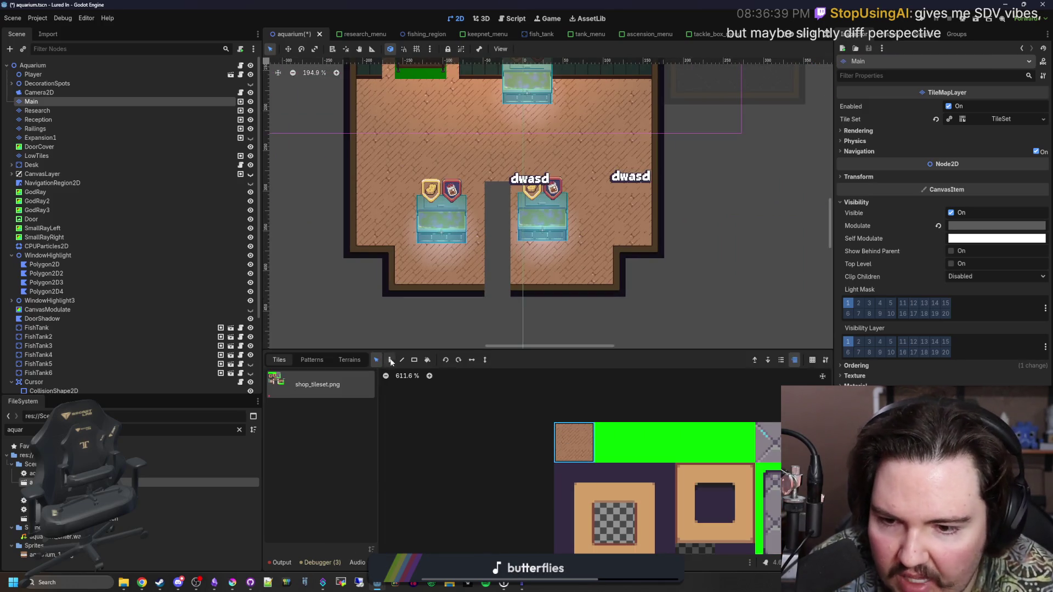
# Step: Fill the doorway with a 3x8 rectangle of plank floor tiles using the Rect tool
pyautogui.click(414, 360)
pyautogui.scroll(3, 508, 279)
pyautogui.moveTo(480, 166); pyautogui.dragTo(524, 278)
pyautogui.scroll(-1, 463, 174)
pyautogui.scroll(5, 455, 165)
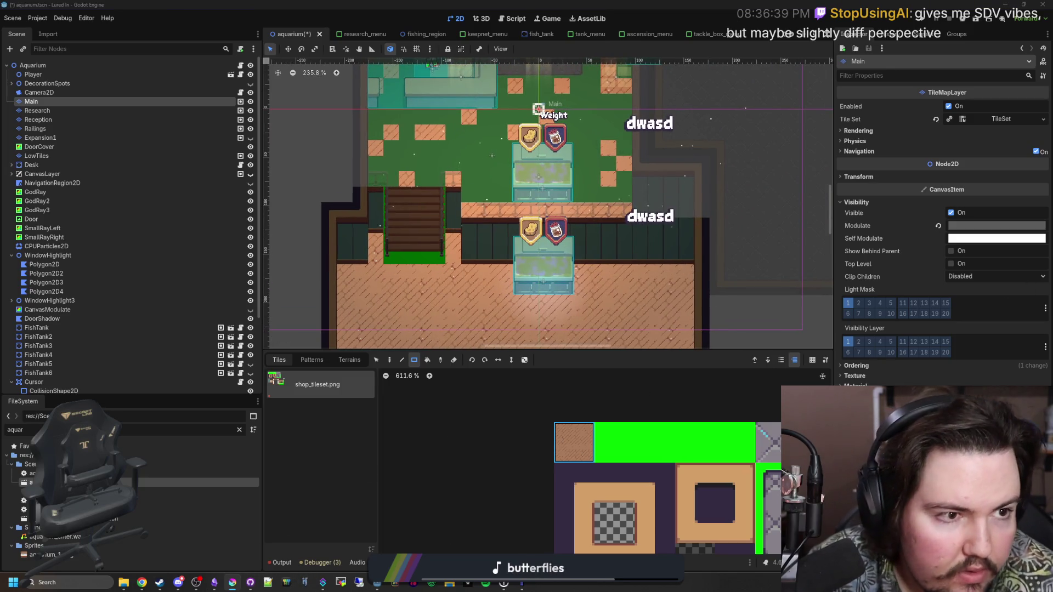
pyautogui.hotkey('alt', 'Tab')
# Step: In shop_tileset.png, select the bright green tiles and delete them to transparency
pyautogui.click(729, 42)
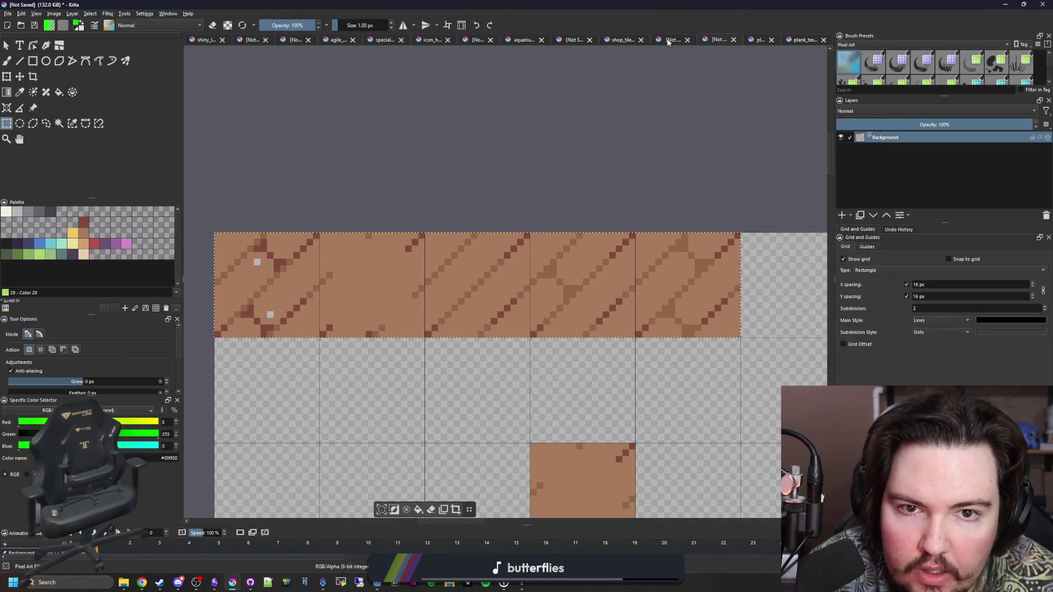
pyautogui.click(628, 39)
pyautogui.scroll(-1, 535, 81)
pyautogui.scroll(3, 282, 136)
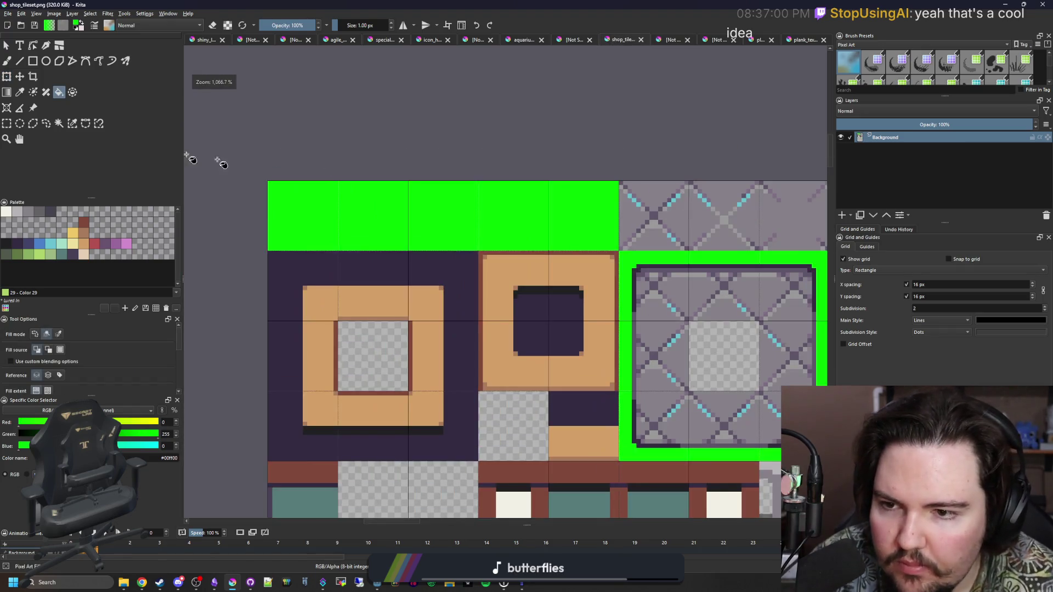
pyautogui.click(6, 123)
pyautogui.scroll(1, 359, 158)
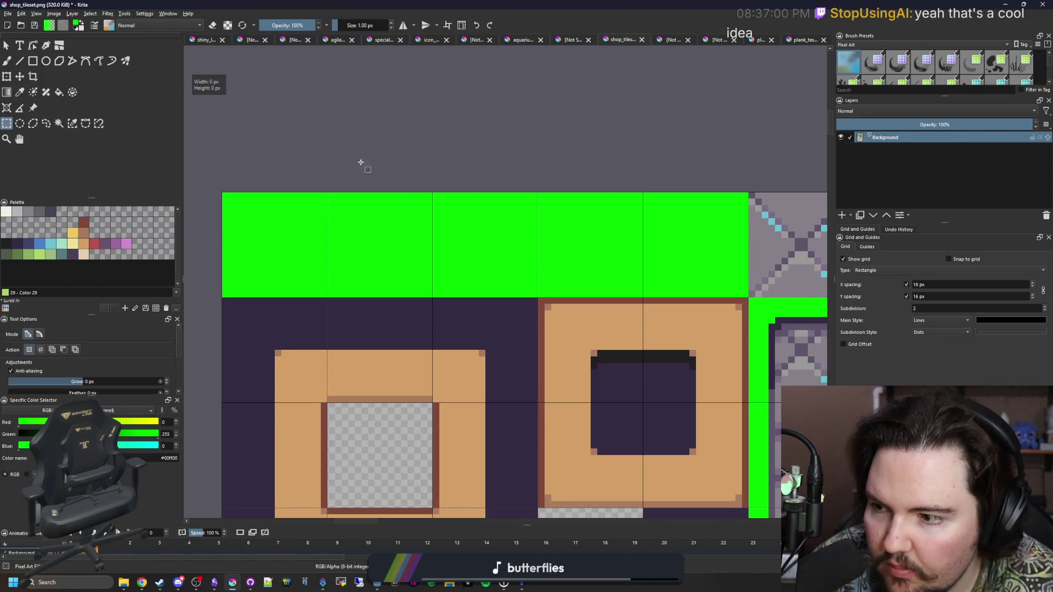
pyautogui.moveTo(327, 193)
pyautogui.mouseDown()
pyautogui.moveTo(751, 307)
pyautogui.moveTo(749, 297)
pyautogui.mouseUp()
pyautogui.press('Delete')
# Step: Save shop_tileset.png, accepting the PNG export options
pyautogui.scroll(-5, 449, 241)
pyautogui.hotkey('ctrl', 's')
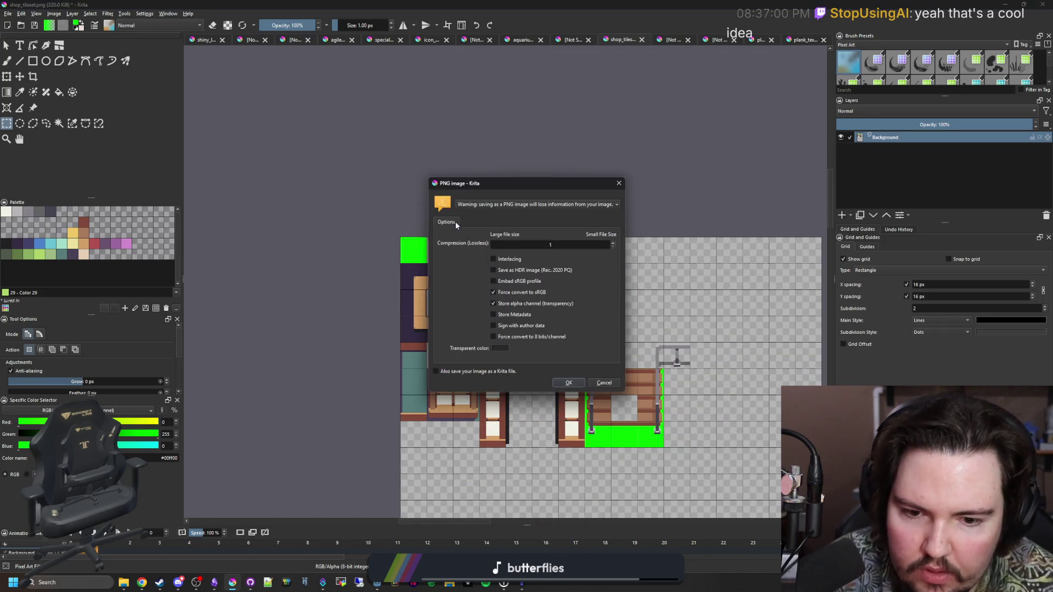
pyautogui.click(571, 382)
pyautogui.hotkey('alt', 'Tab')
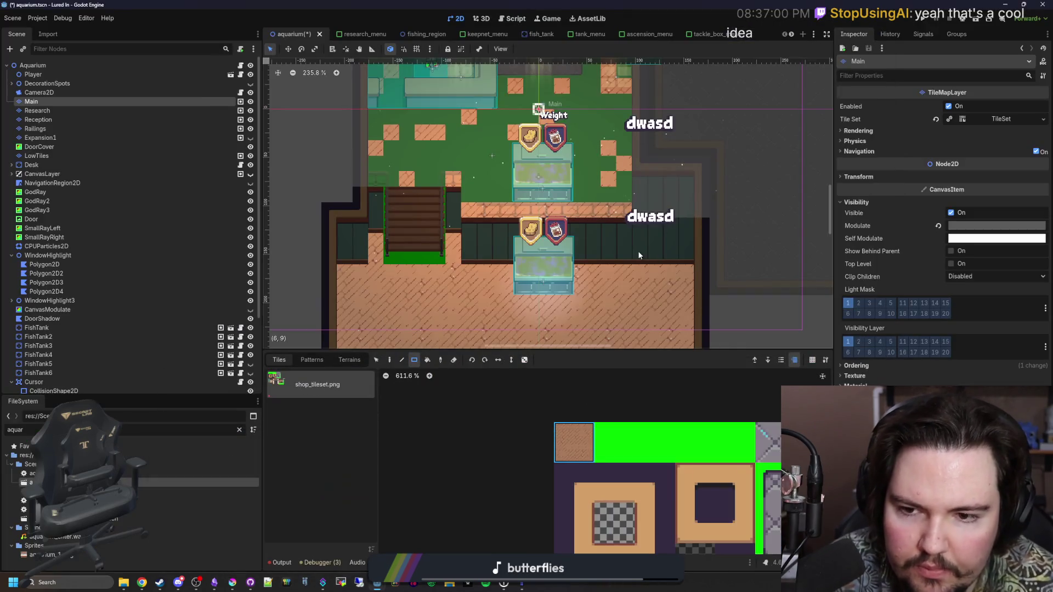
# Step: Paint a trial 9x9 floor rectangle, undo it, and select the Research layer
pyautogui.scroll(4, 484, 126)
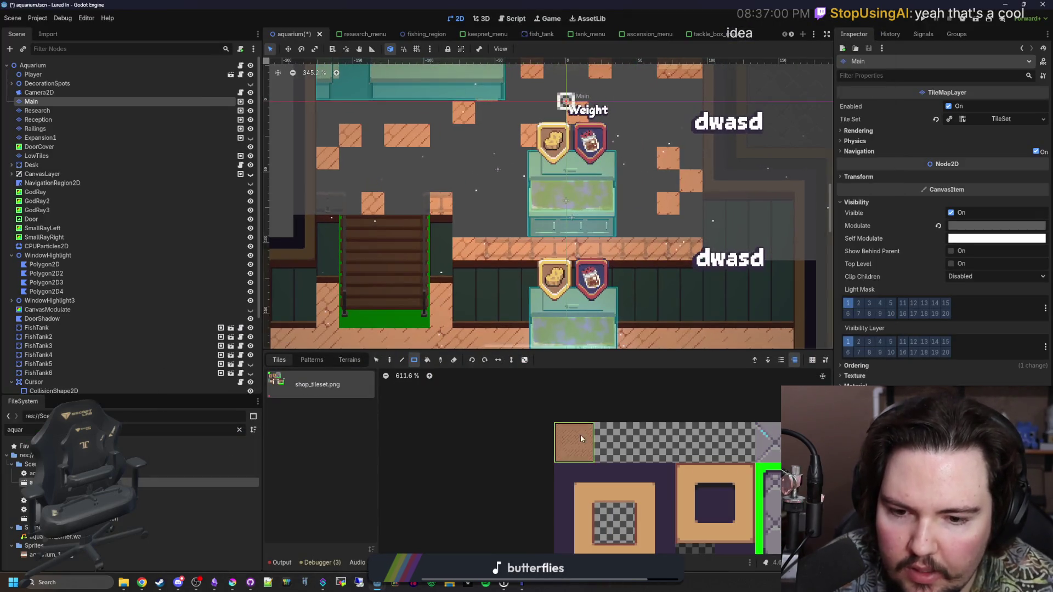
pyautogui.scroll(-1, 433, 307)
pyautogui.moveTo(432, 309)
pyautogui.mouseDown()
pyautogui.moveTo(606, 143)
pyautogui.moveTo(629, 166)
pyautogui.mouseUp()
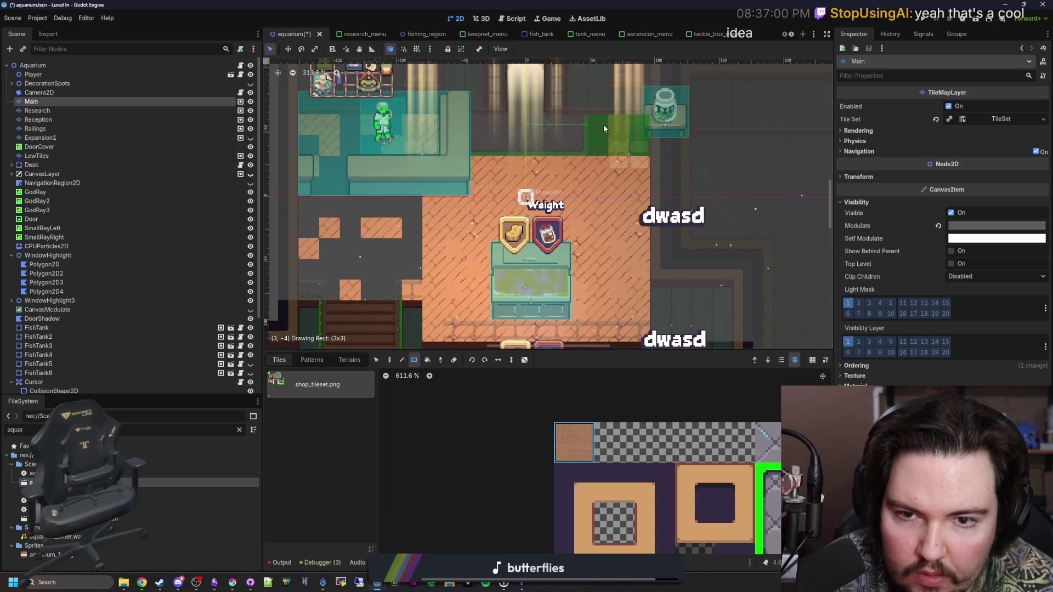
pyautogui.scroll(-1, 562, 229)
pyautogui.scroll(-3, 526, 186)
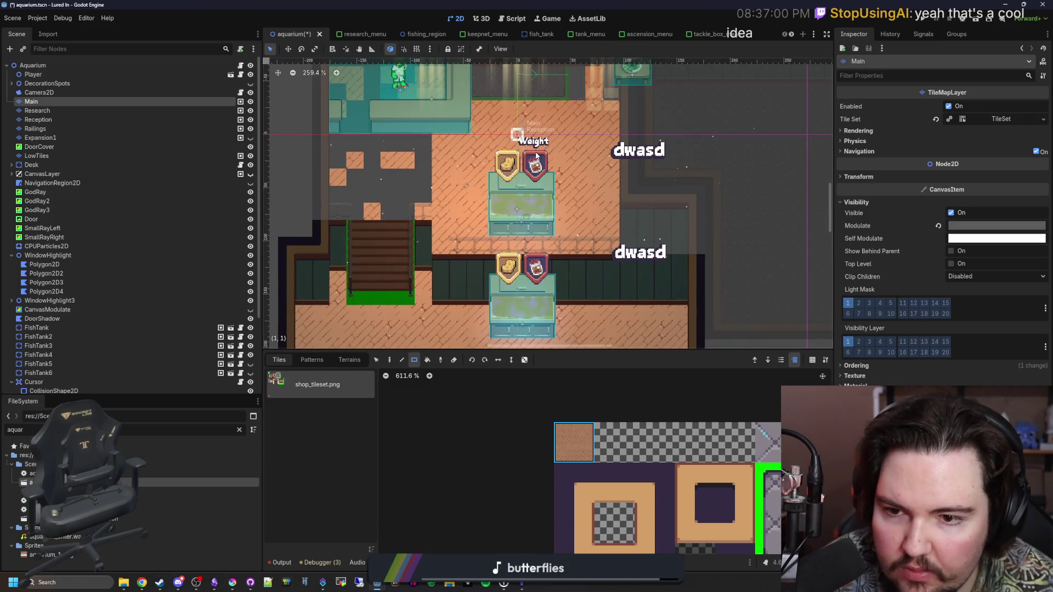
pyautogui.hotkey('ctrl', 'z')
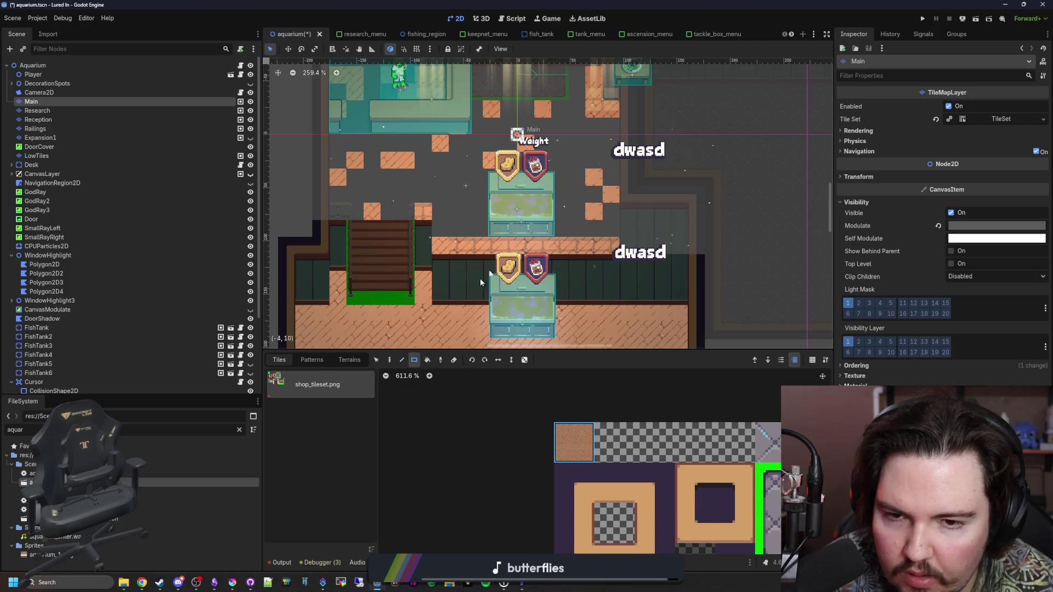
pyautogui.click(37, 110)
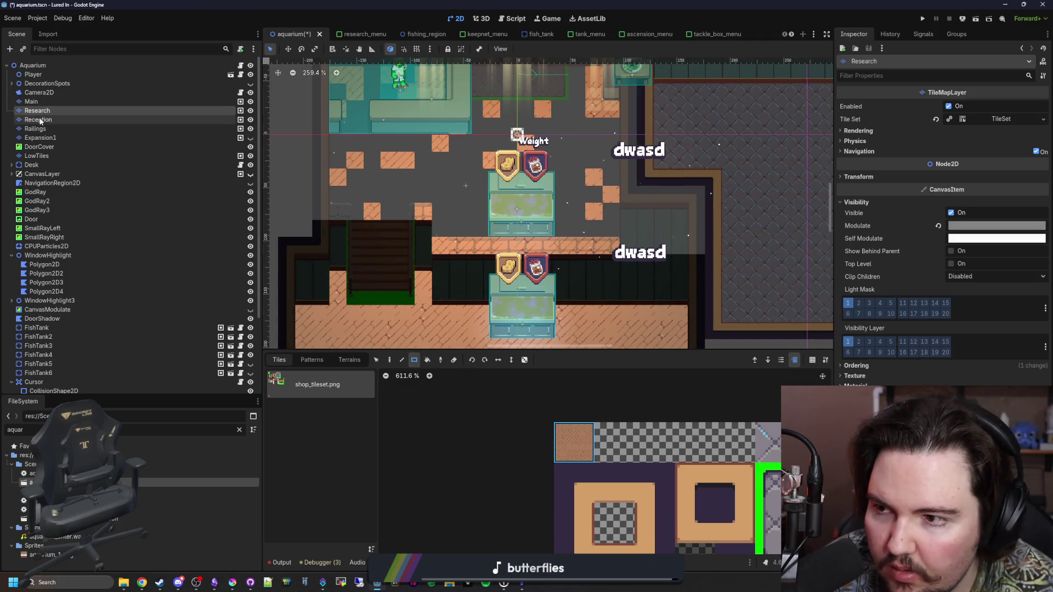
# Step: On the Reception layer, paint the upper room floor and grey area left of it with planks
pyautogui.click(38, 119)
pyautogui.click(42, 129)
pyautogui.click(39, 120)
pyautogui.moveTo(606, 265); pyautogui.dragTo(633, 341)
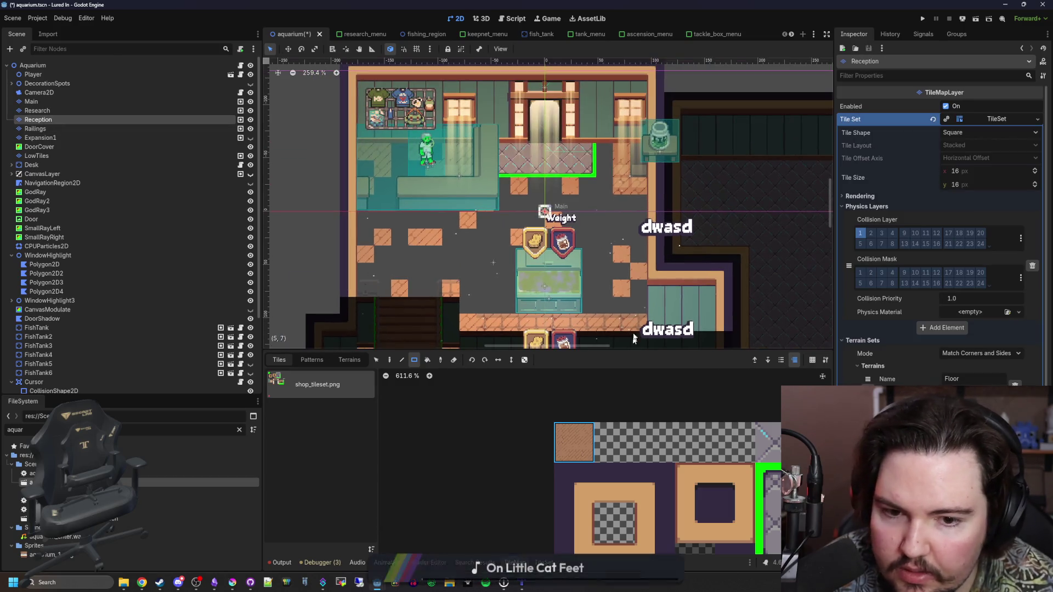
pyautogui.moveTo(463, 310)
pyautogui.mouseDown()
pyautogui.moveTo(635, 183)
pyautogui.moveTo(603, 149)
pyautogui.mouseUp()
pyautogui.moveTo(486, 151)
pyautogui.mouseDown()
pyautogui.moveTo(390, 296)
pyautogui.moveTo(359, 296)
pyautogui.mouseUp()
# Step: Select the Railings layer, then the Aquarium root node
pyautogui.scroll(-3, 415, 180)
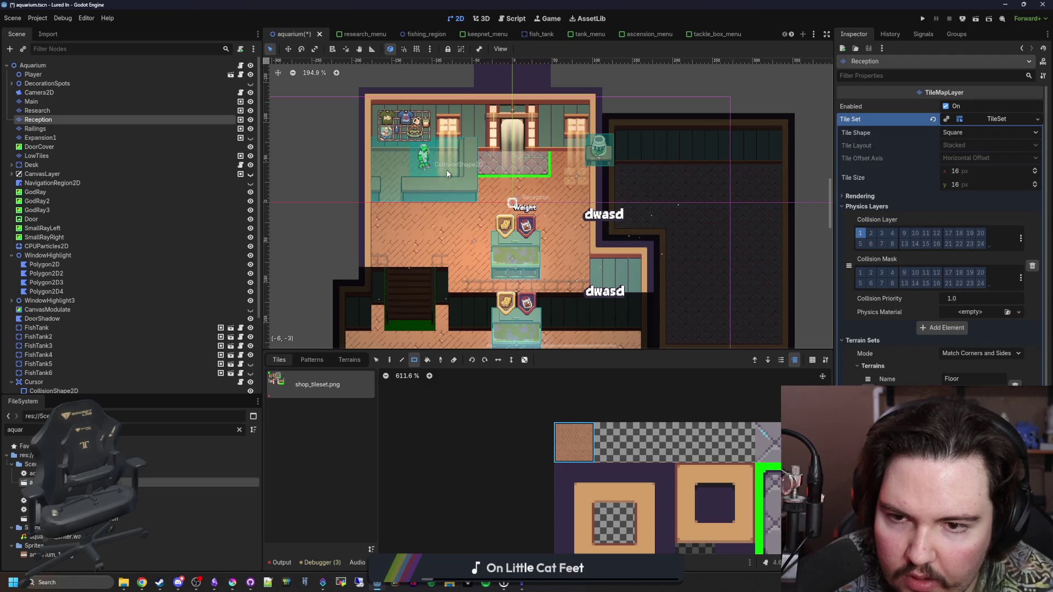
pyautogui.scroll(-3, 447, 173)
pyautogui.click(88, 127)
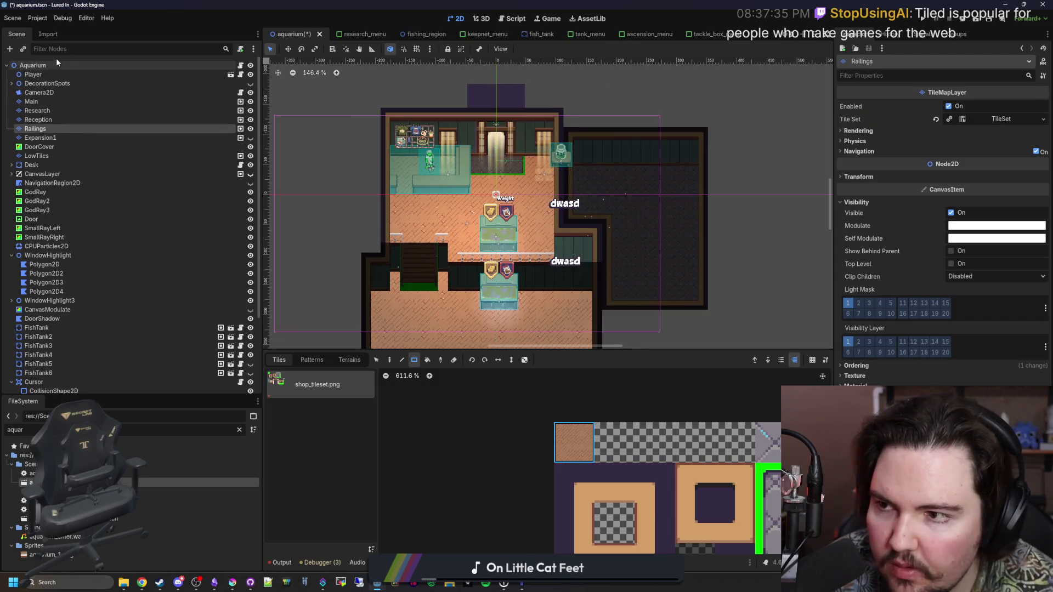
pyautogui.click(57, 64)
pyautogui.scroll(7, 416, 289)
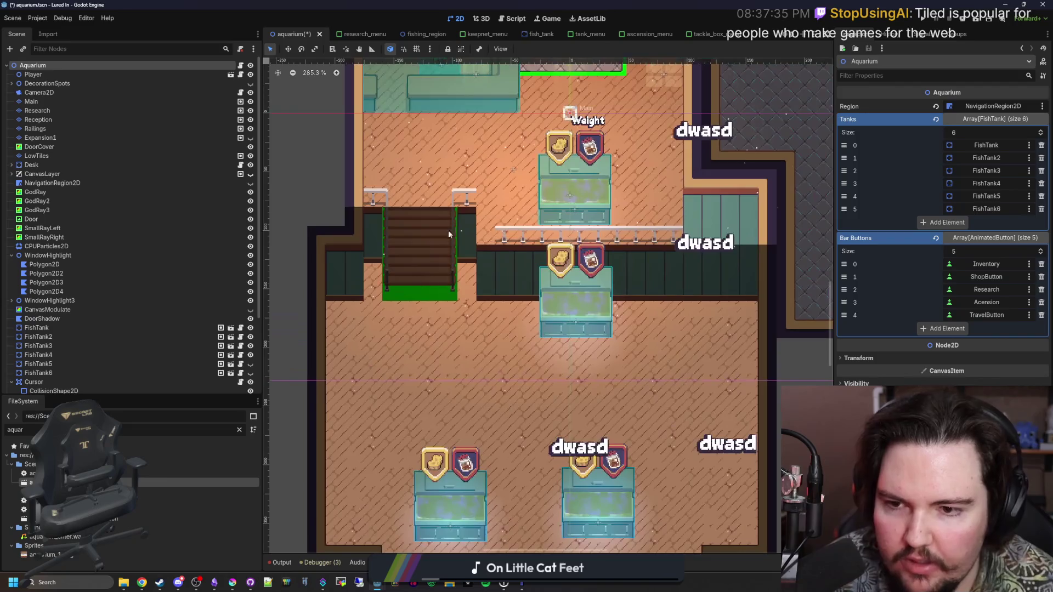
pyautogui.scroll(3, 550, 146)
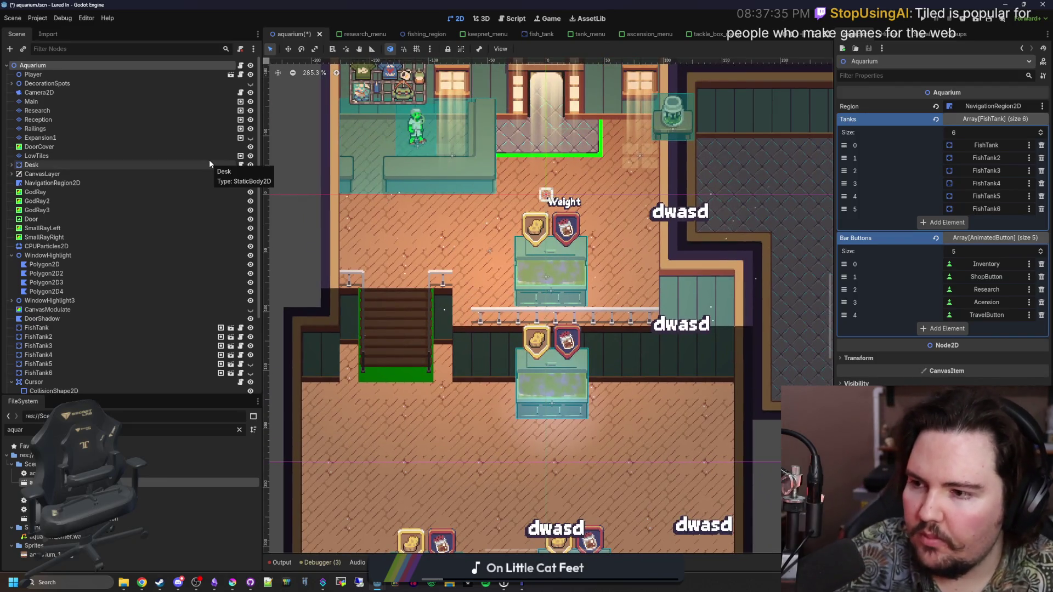
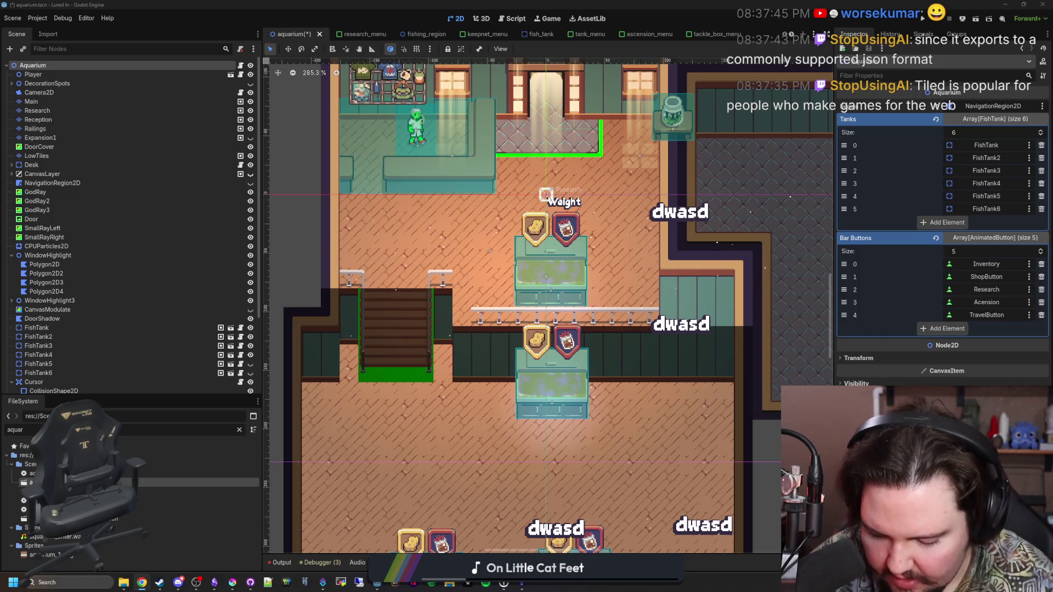
# Step: Select the Main tile layer and lower the bottom panel splitter to enlarge the scene view
pyautogui.click(42, 100)
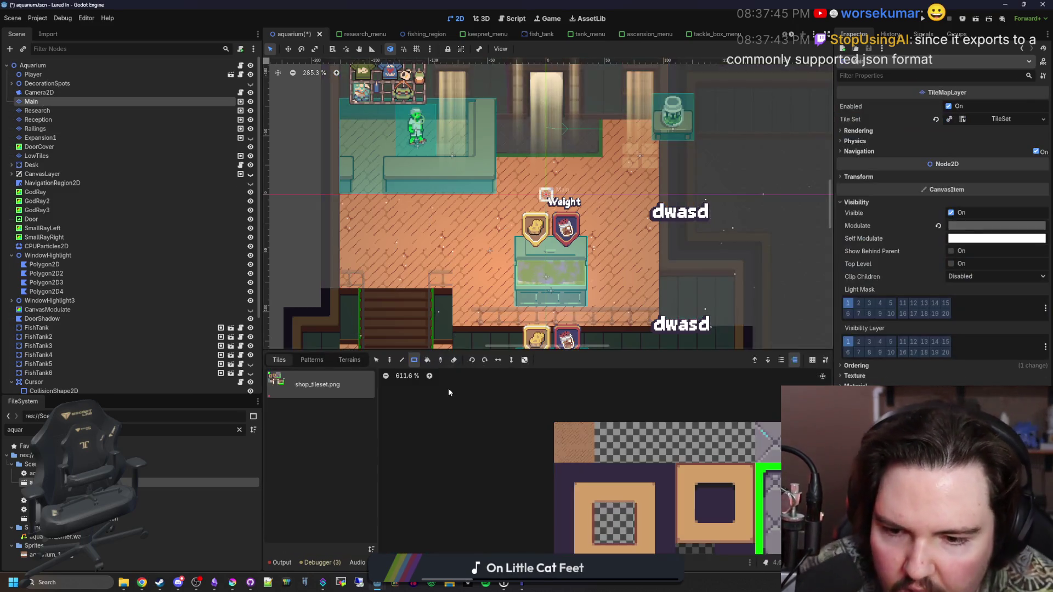
pyautogui.moveTo(555, 350); pyautogui.dragTo(555, 417)
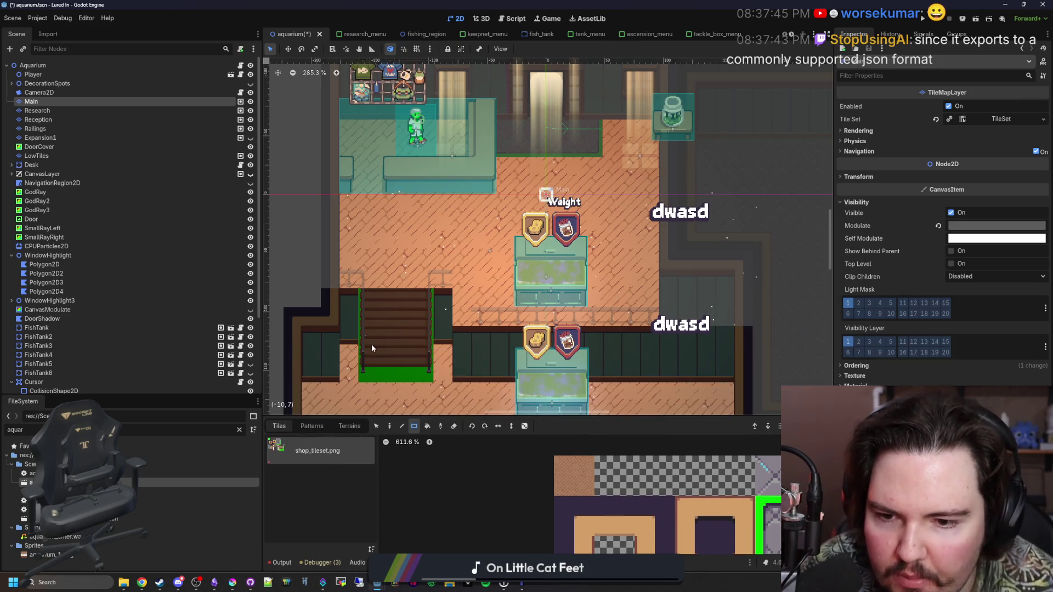
pyautogui.scroll(3, 368, 346)
pyautogui.scroll(2, 417, 328)
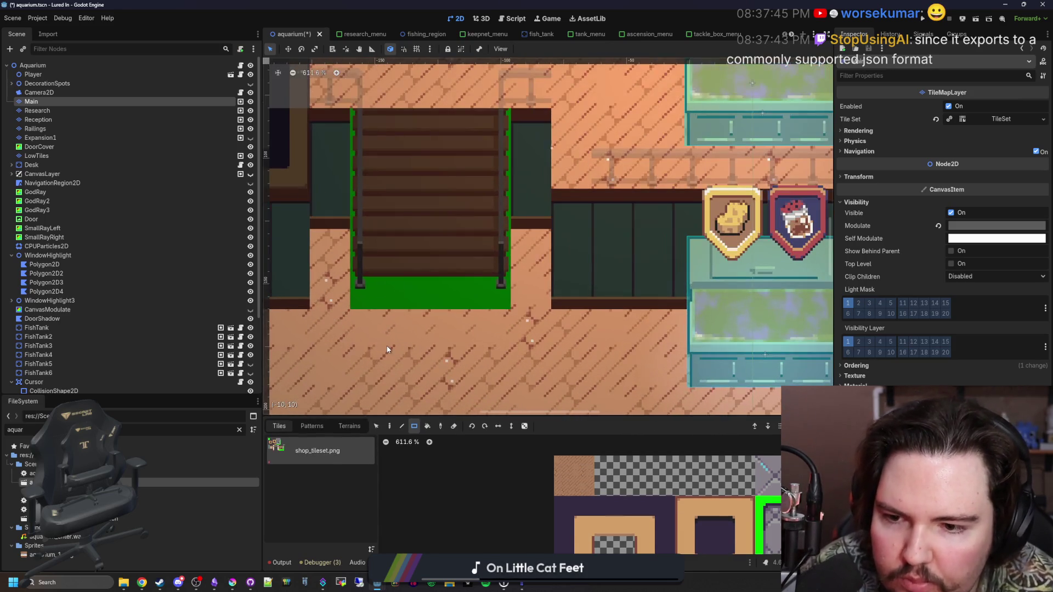
pyautogui.scroll(-3, 387, 349)
pyautogui.scroll(4, 393, 326)
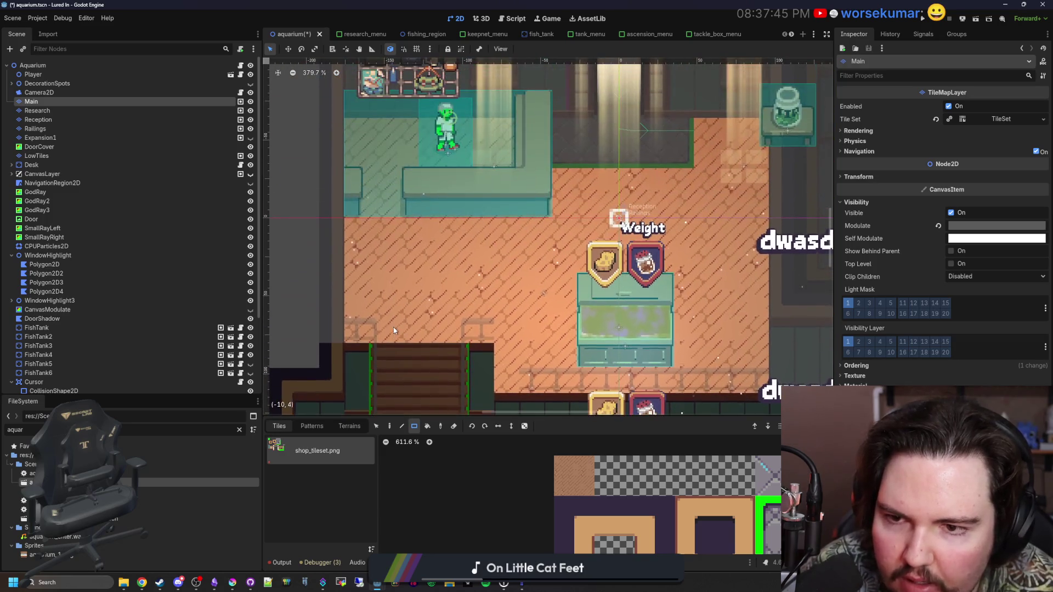
pyautogui.scroll(-5, 361, 136)
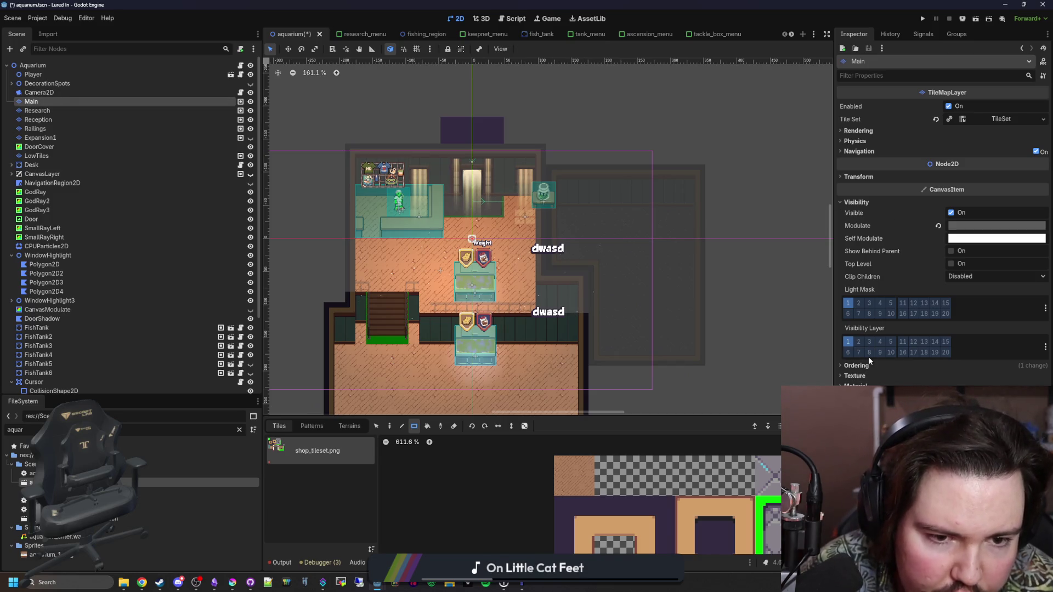
# Step: Enlarge the tile palette area and open the TileSet editor for shop_tileset.png
pyautogui.moveTo(571, 420); pyautogui.dragTo(570, 350)
pyautogui.scroll(-2, 531, 414)
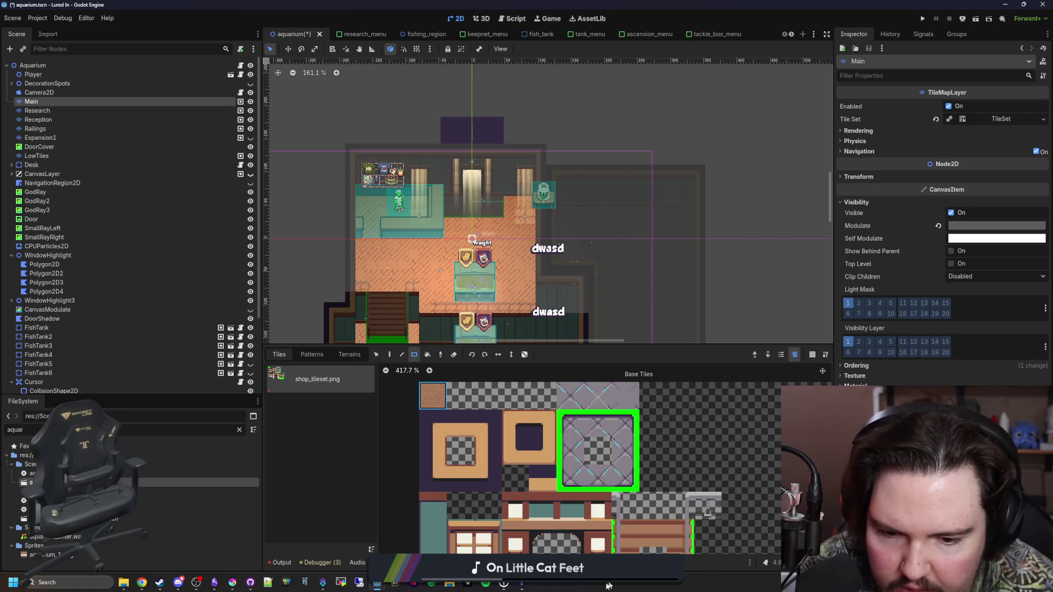
pyautogui.click(471, 562)
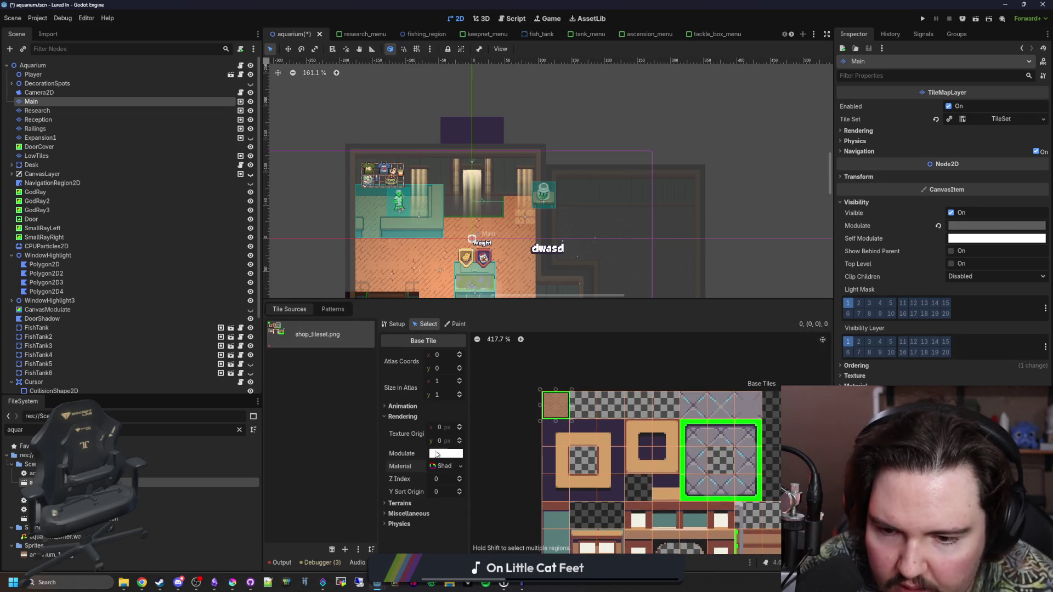
# Step: Select all nine tiles of the grey stone block and give them a ShaderMaterial
pyautogui.rightClick(445, 441)
pyautogui.moveTo(669, 432); pyautogui.dragTo(602, 408)
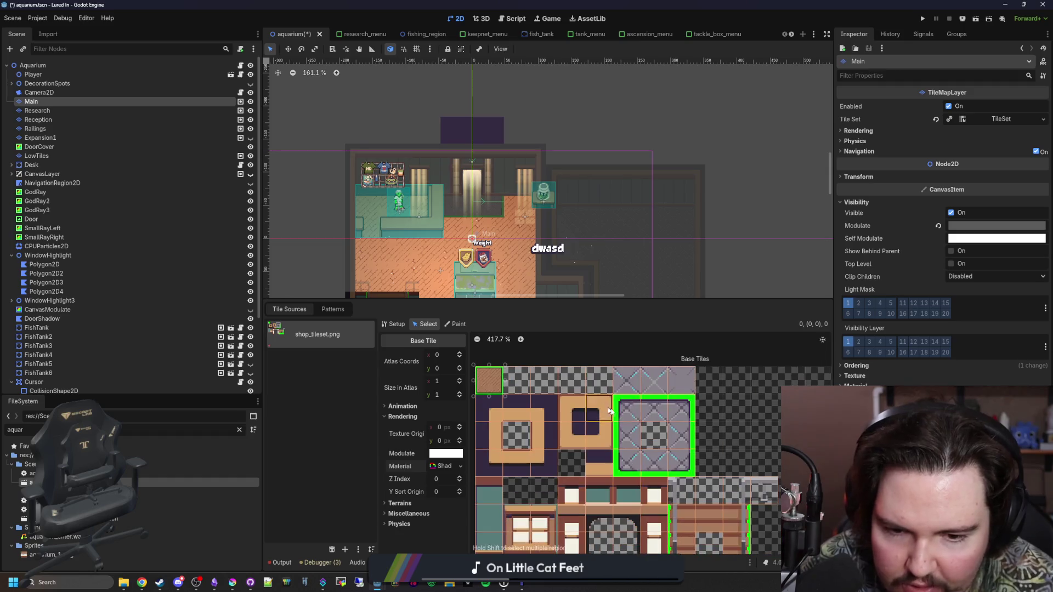
pyautogui.click(632, 419)
pyautogui.click(680, 463)
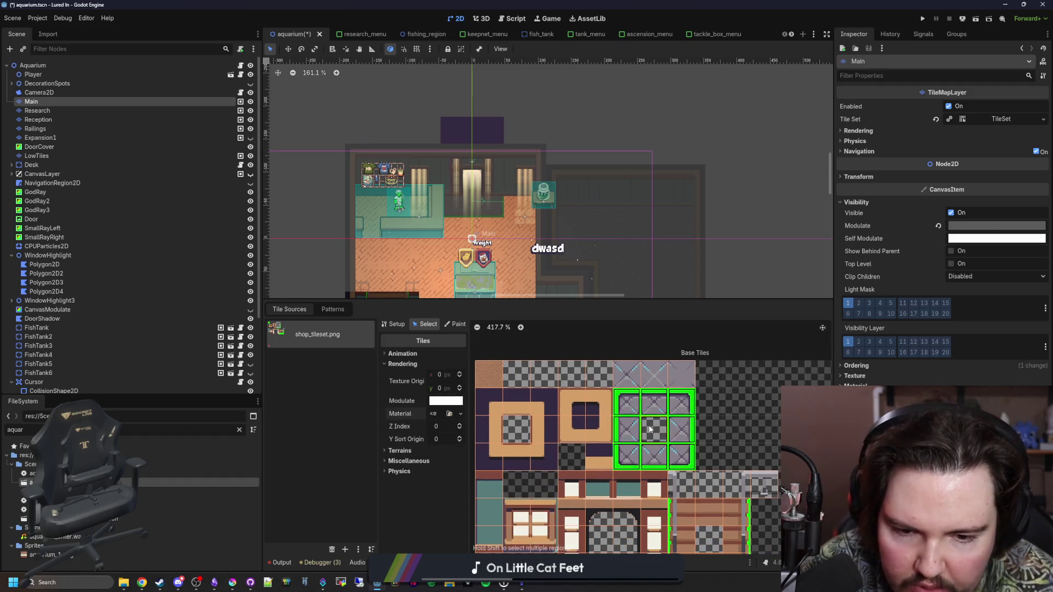
pyautogui.keyDown('shift'); pyautogui.click(680, 439); pyautogui.keyUp('shift')
pyautogui.keyDown('shift'); pyautogui.click(648, 412); pyautogui.keyUp('shift')
pyautogui.click(434, 414)
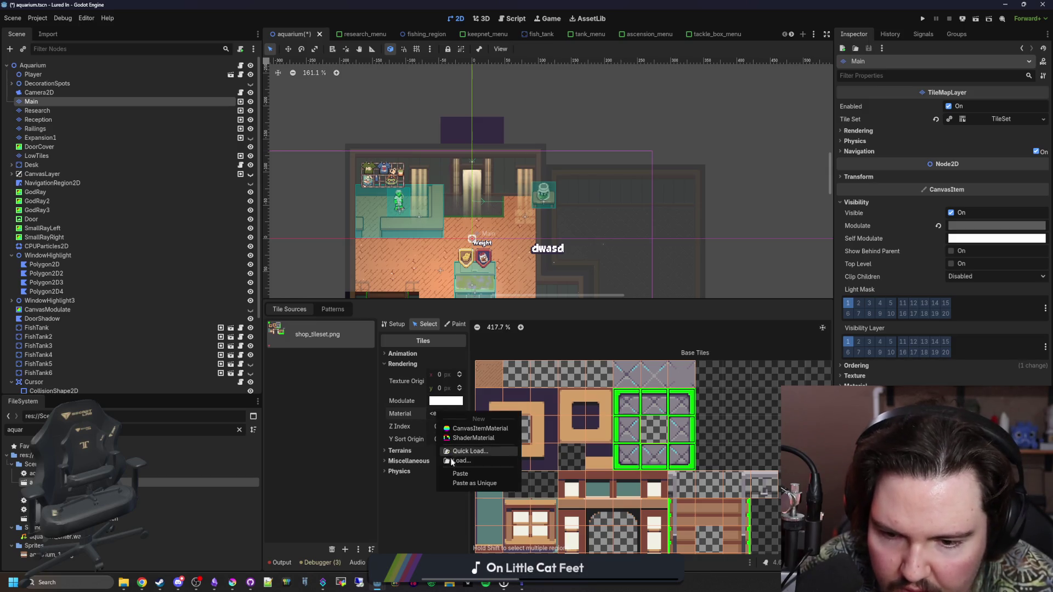
pyautogui.click(462, 472)
pyautogui.scroll(-5, 652, 471)
# Step: Select three tiles in the bottom row and assign them the ShaderMaterial too
pyautogui.click(651, 470)
pyautogui.click(593, 455)
pyautogui.click(437, 417)
pyautogui.click(462, 472)
pyautogui.scroll(3, 468, 206)
# Step: Select the Aquarium root node, closing the tile editor
pyautogui.click(45, 66)
pyautogui.scroll(5, 554, 166)
pyautogui.scroll(-8, 553, 166)
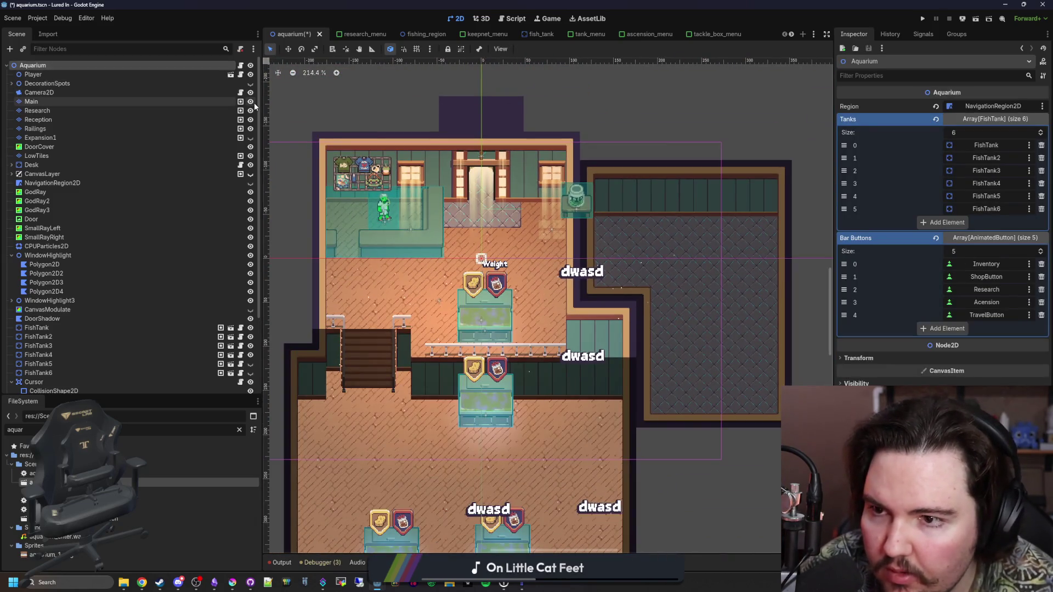
pyautogui.click(255, 103)
pyautogui.click(254, 103)
pyautogui.click(255, 103)
pyautogui.click(254, 103)
pyautogui.click(255, 103)
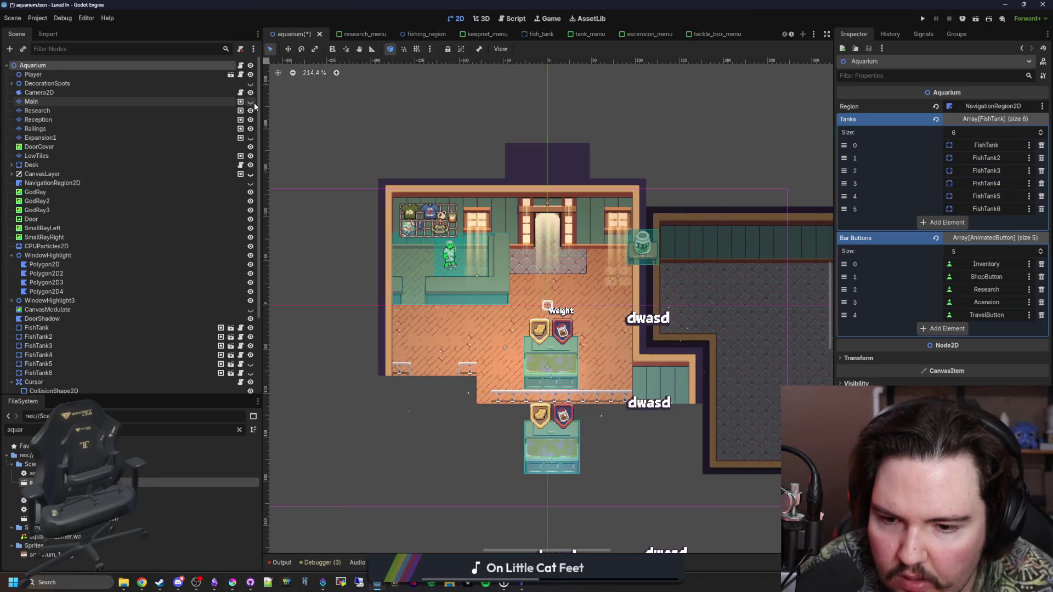
pyautogui.click(251, 102)
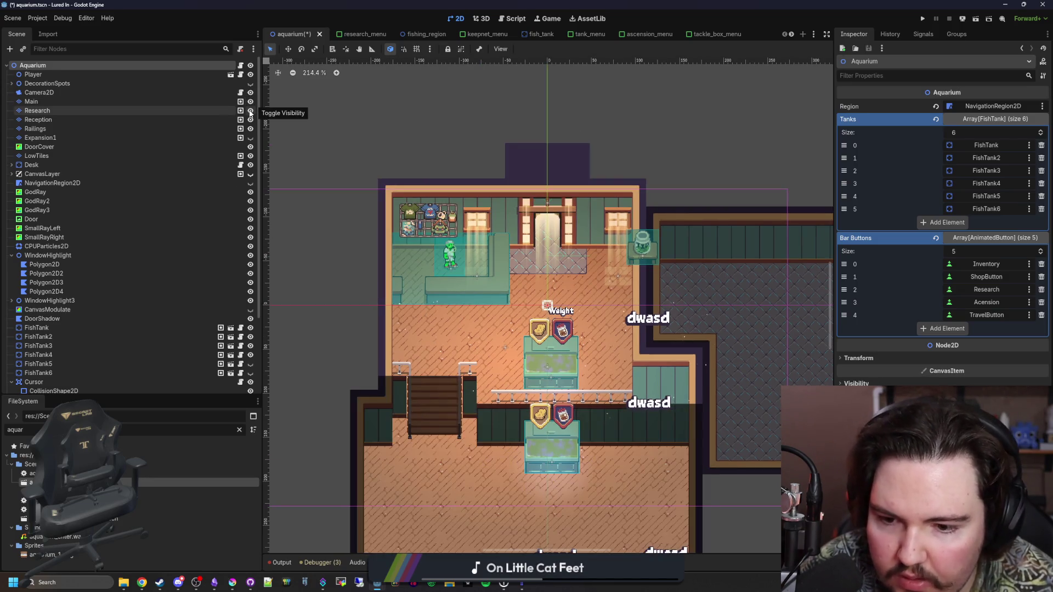
pyautogui.click(251, 112)
pyautogui.click(251, 111)
pyautogui.click(250, 111)
pyautogui.click(250, 111)
pyautogui.click(250, 111)
pyautogui.click(251, 111)
pyautogui.scroll(5, 400, 399)
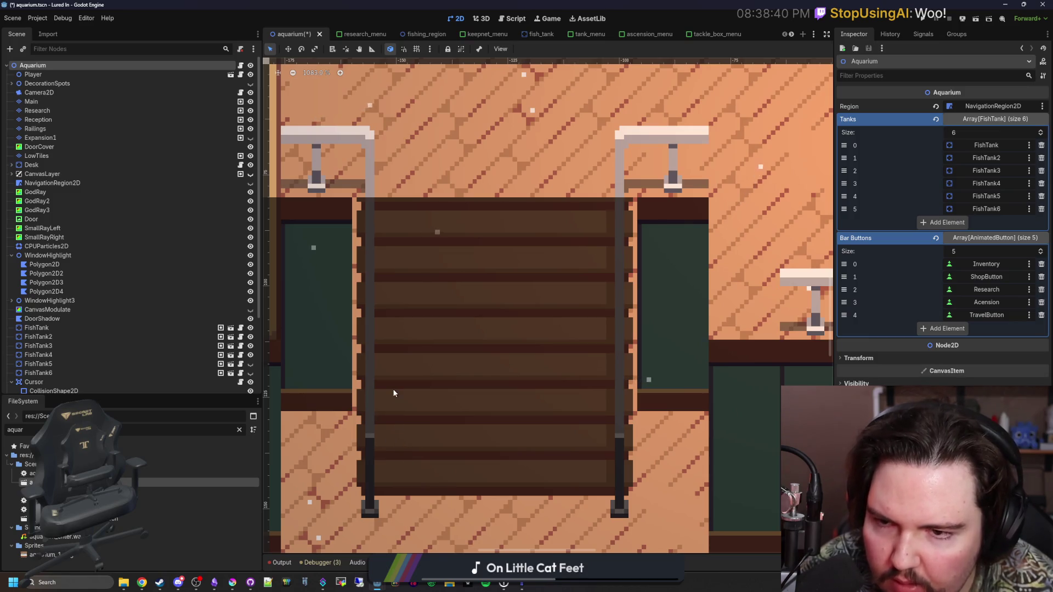
pyautogui.moveTo(389, 386); pyautogui.dragTo(367, 331)
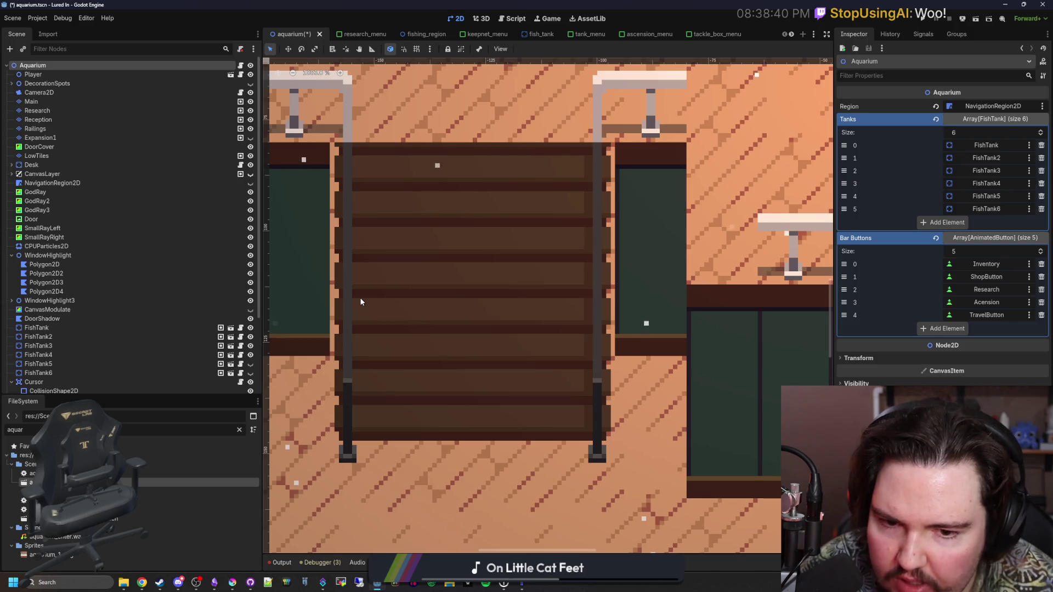
pyautogui.scroll(-2, 360, 297)
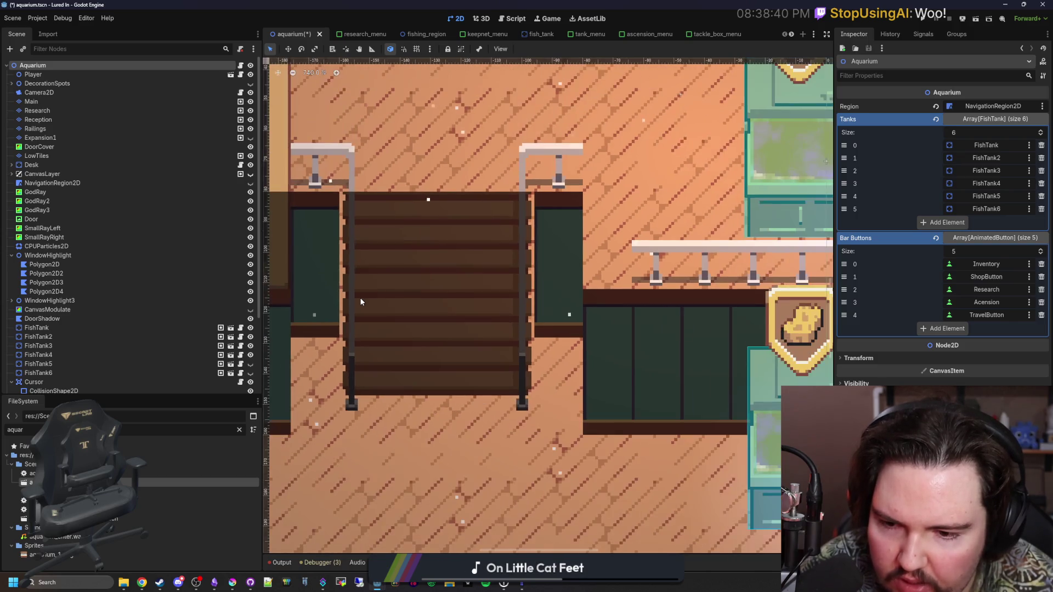
pyautogui.scroll(-3, 391, 351)
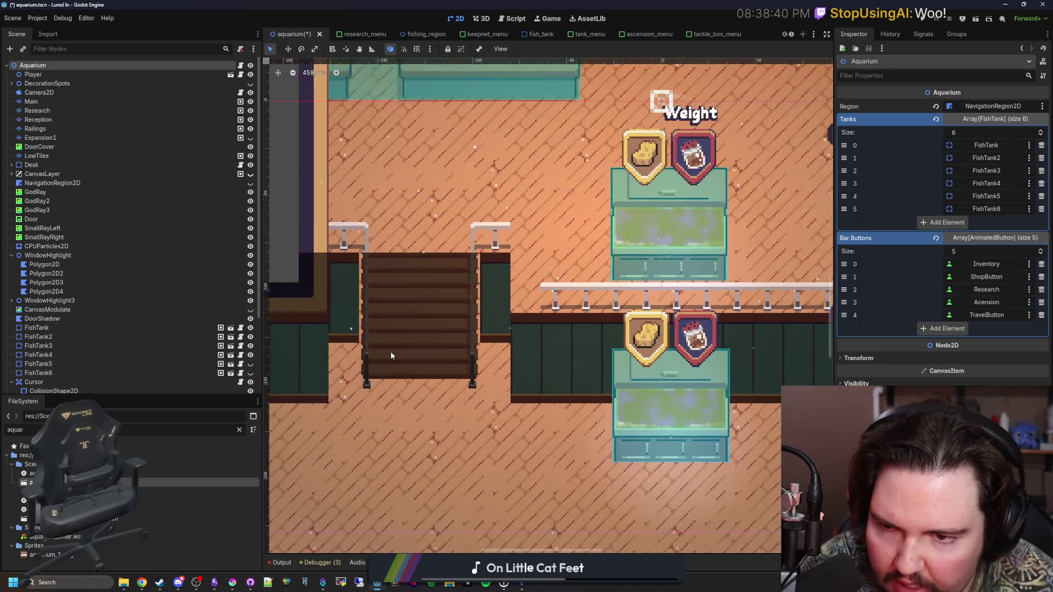
pyautogui.scroll(5, 452, 311)
pyautogui.scroll(-6, 452, 312)
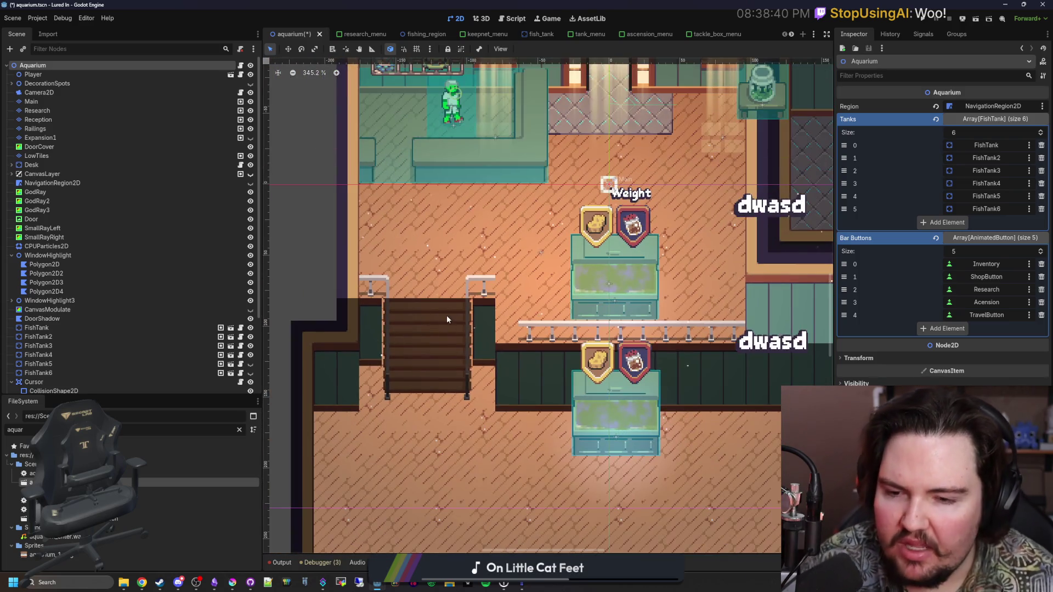
pyautogui.click(56, 92)
pyautogui.scroll(-1, 432, 409)
pyautogui.scroll(-3, 432, 408)
pyautogui.scroll(4, 548, 369)
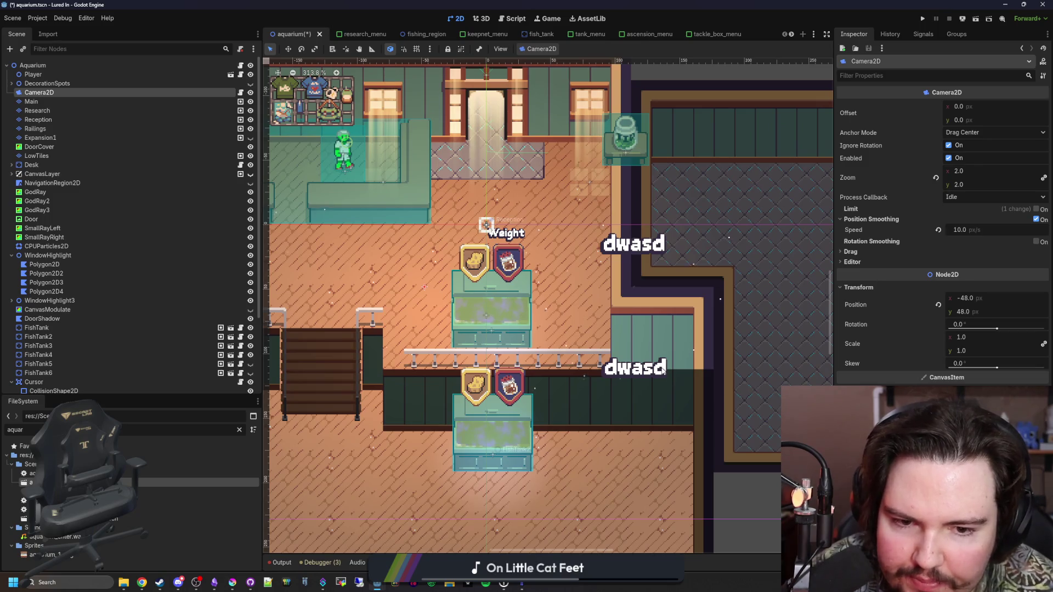
pyautogui.scroll(-5, 561, 318)
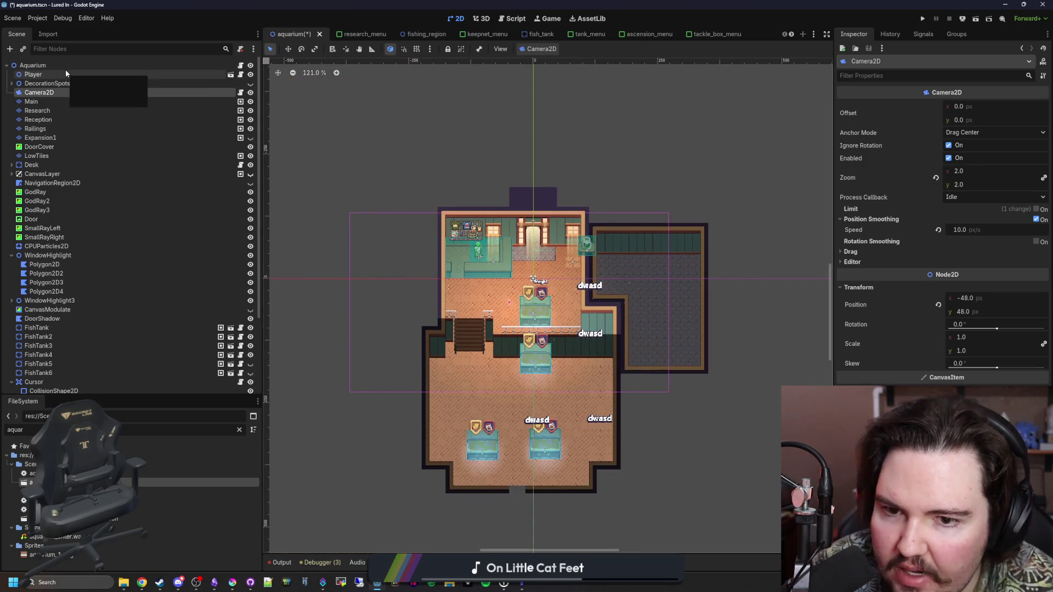
pyautogui.click(65, 68)
pyautogui.scroll(2, 472, 331)
pyautogui.scroll(2, 471, 330)
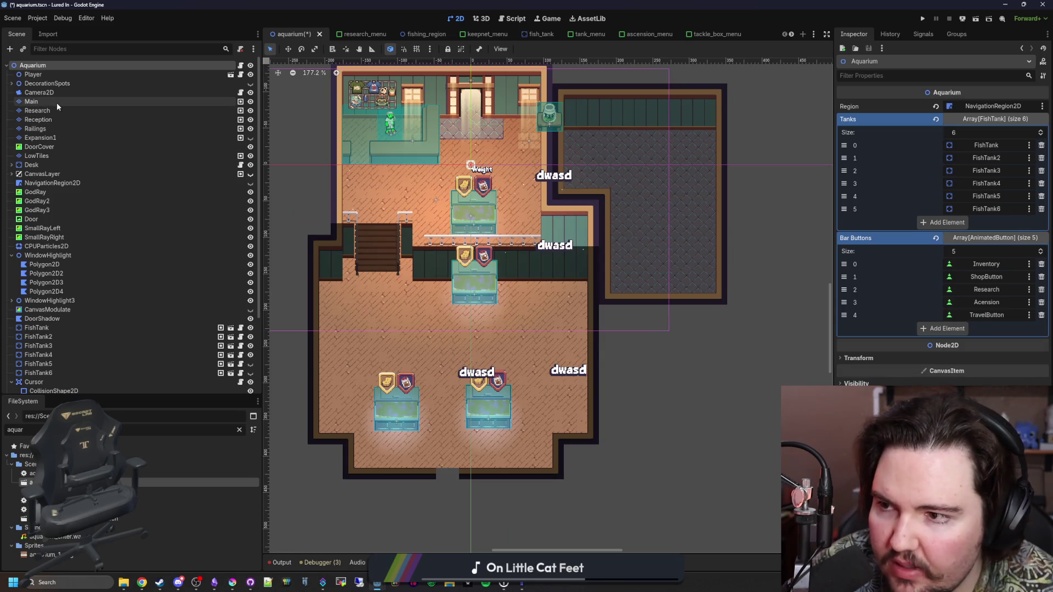
# Step: Toggle visibility of the Reception, Railings and Research room tile layers
pyautogui.click(64, 120)
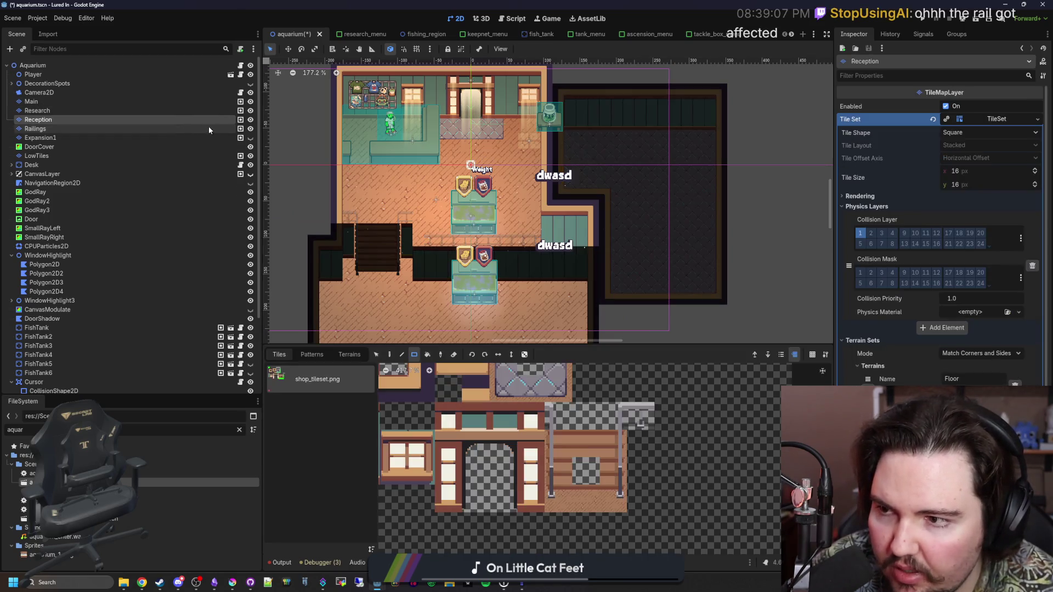
pyautogui.doubleClick(250, 119)
pyautogui.click(251, 119)
pyautogui.click(250, 119)
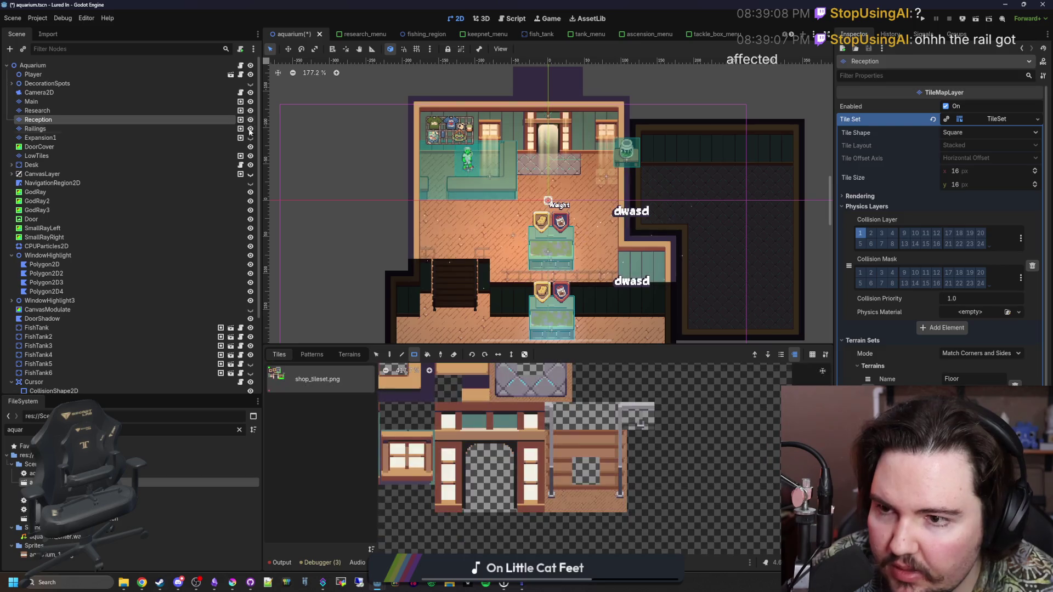
pyautogui.click(250, 128)
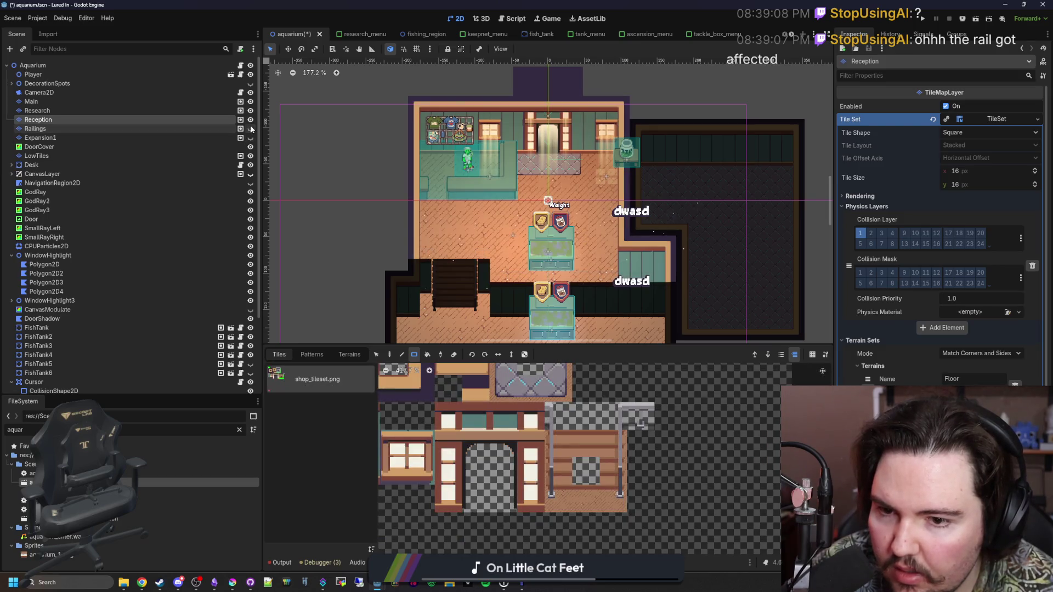
pyautogui.click(250, 110)
pyautogui.doubleClick(251, 110)
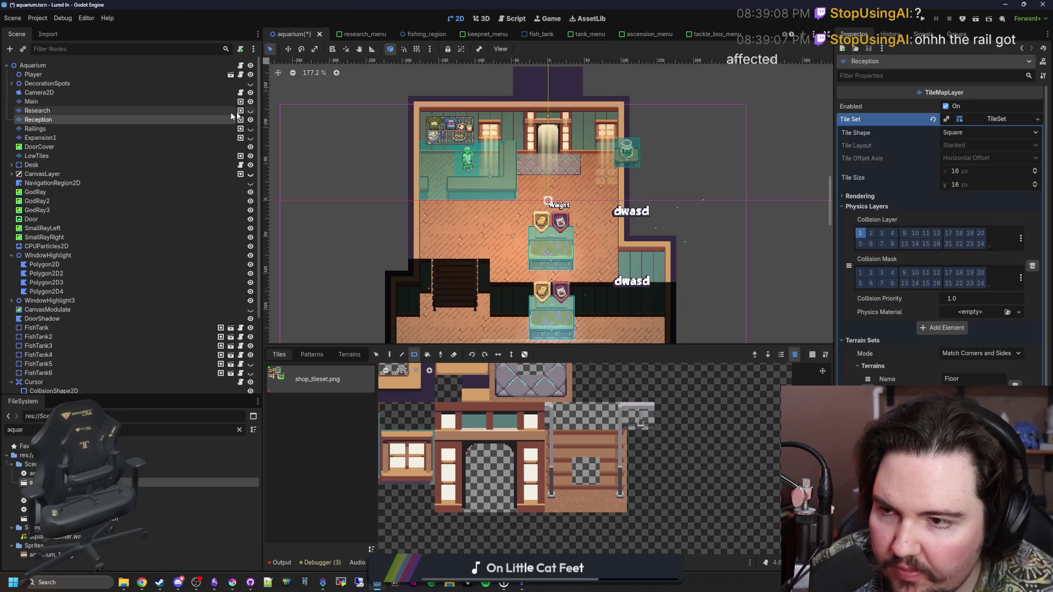
pyautogui.click(141, 110)
pyautogui.click(140, 119)
pyautogui.scroll(-5, 657, 291)
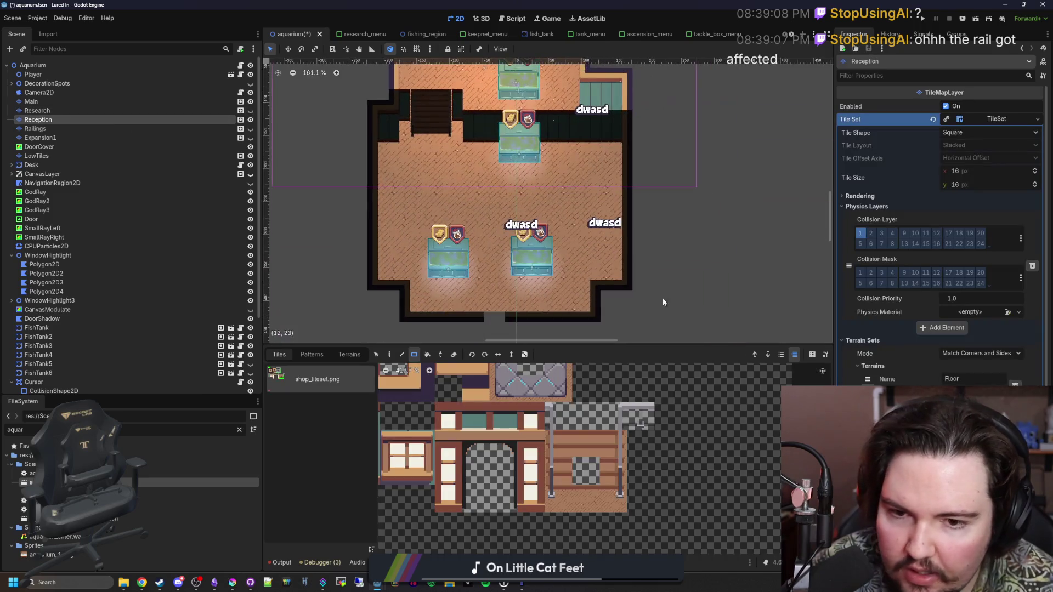
pyautogui.scroll(-2, 469, 264)
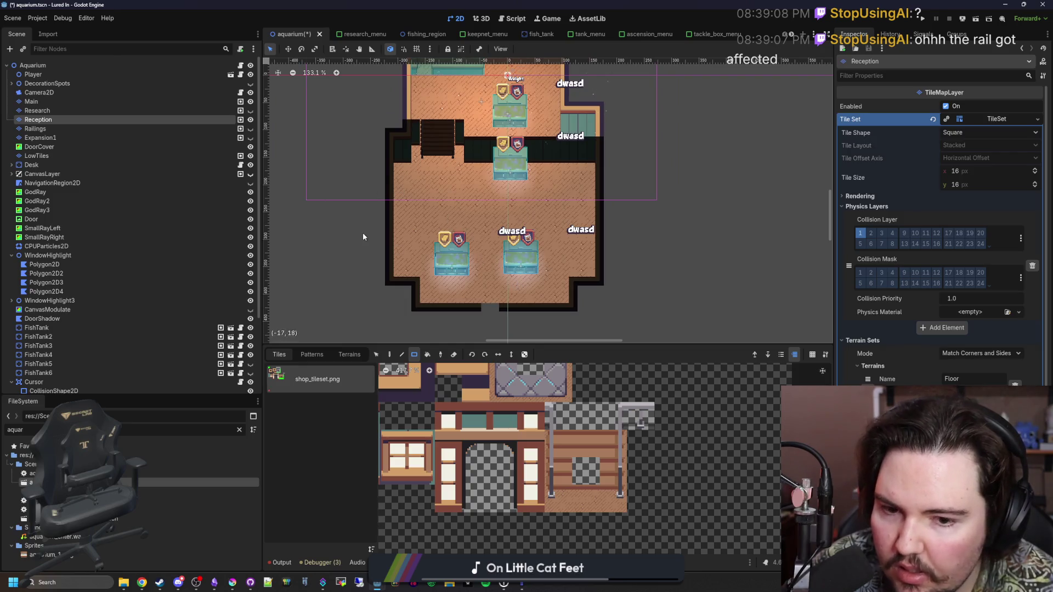
# Step: Select the Main tile layer and toggle the Main floor layer's visibility
pyautogui.click(72, 110)
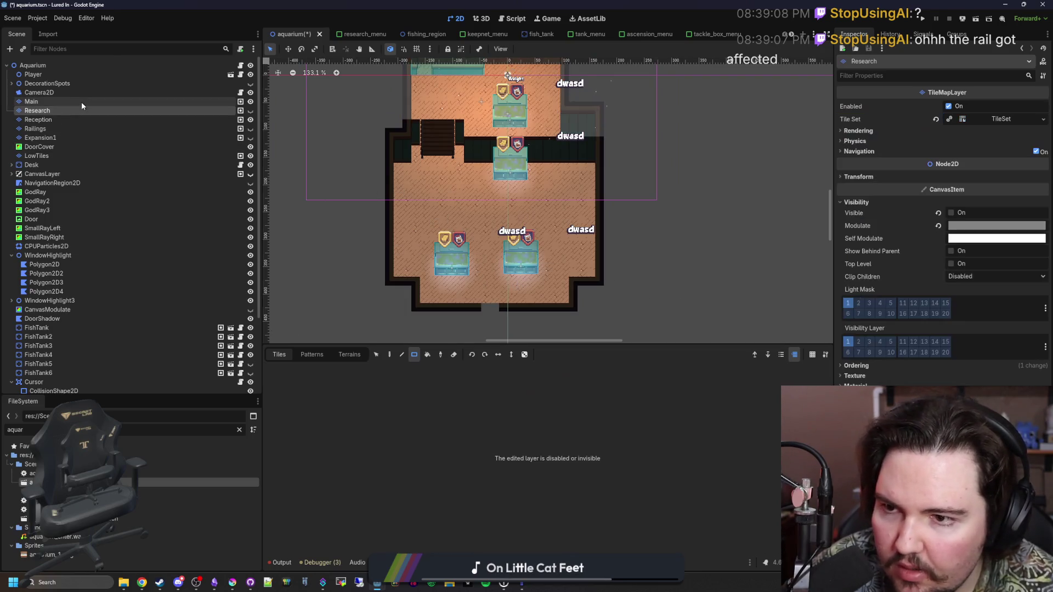
pyautogui.click(81, 102)
pyautogui.click(204, 91)
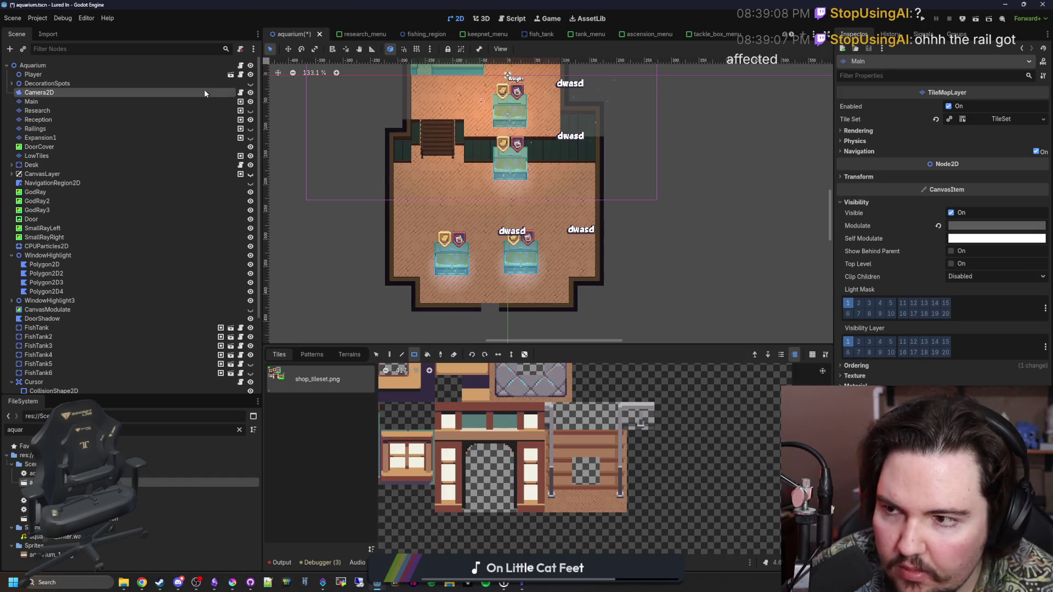
pyautogui.click(174, 74)
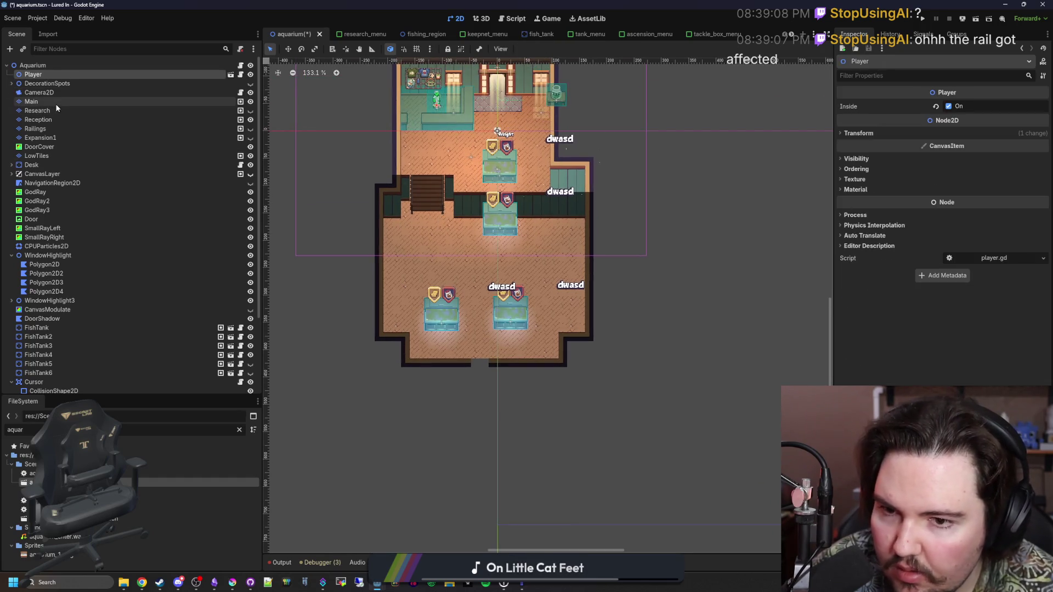
pyautogui.click(55, 102)
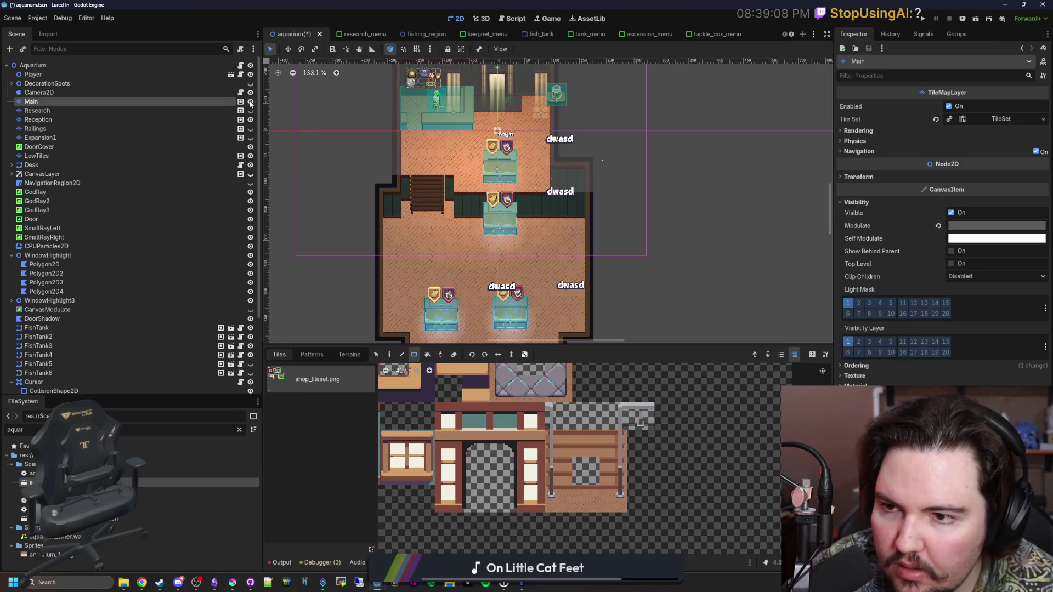
pyautogui.click(250, 102)
pyautogui.click(251, 102)
pyautogui.click(251, 102)
pyautogui.click(251, 102)
pyautogui.click(251, 102)
pyautogui.click(250, 102)
# Step: Select the Aquarium root and pan the view down to the lower floor
pyautogui.scroll(3, 480, 266)
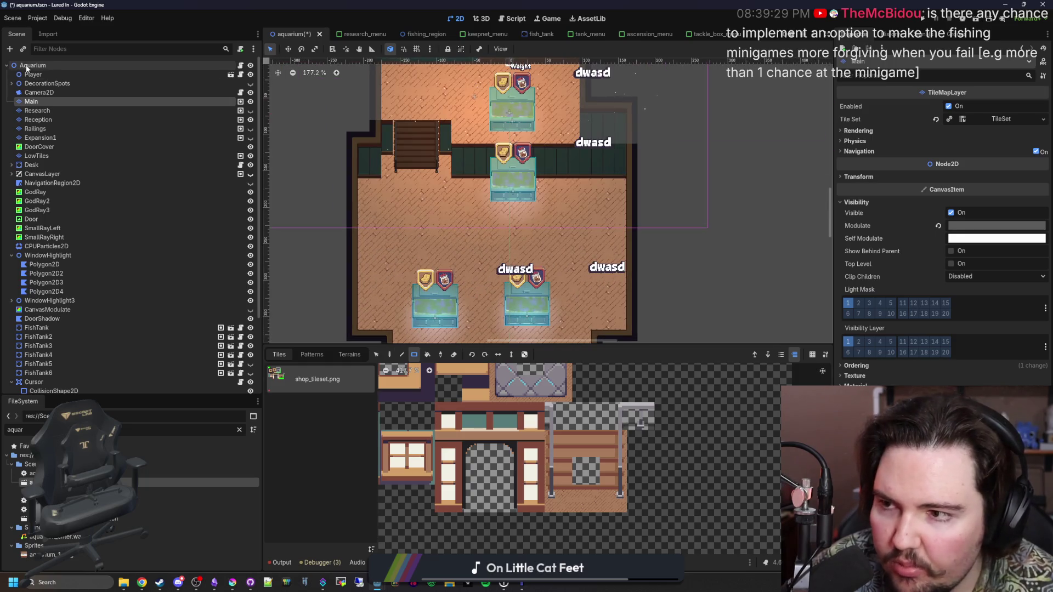
pyautogui.click(27, 67)
pyautogui.scroll(5, 517, 288)
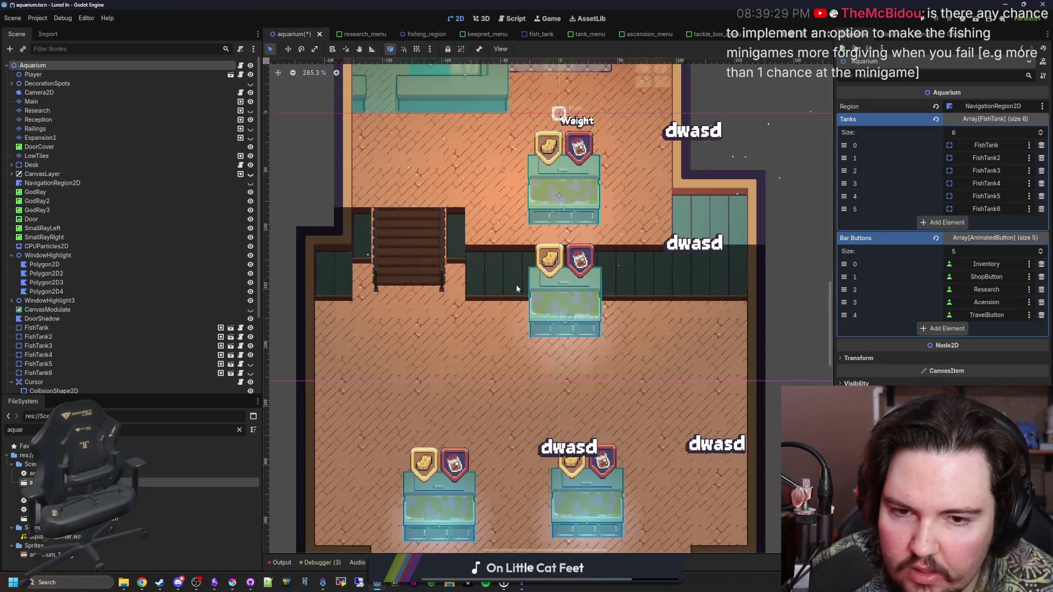
pyautogui.moveTo(575, 382); pyautogui.dragTo(577, 284)
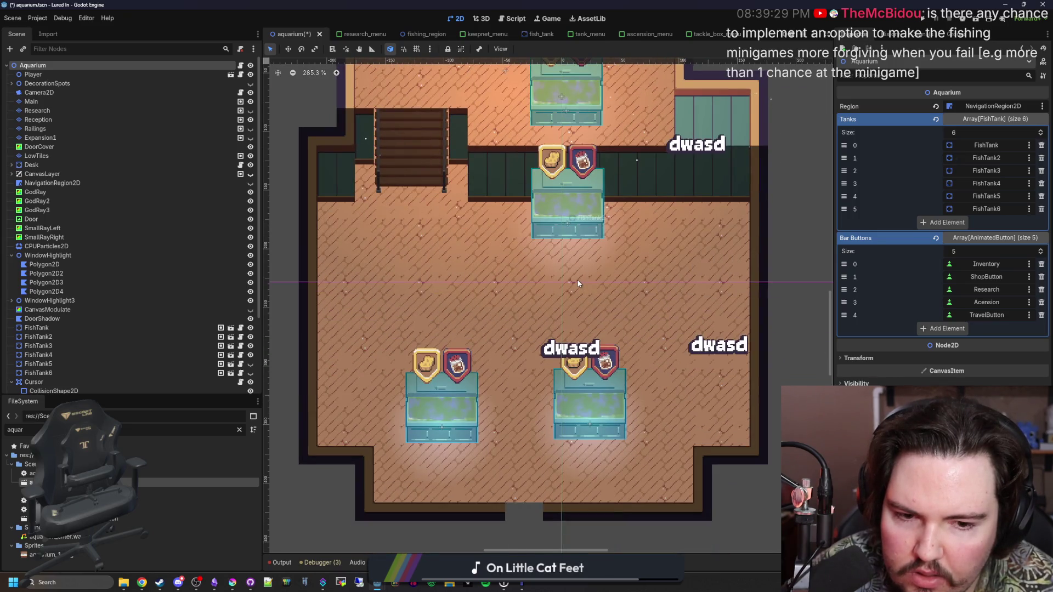
# Step: Select the Main floor layer and expand its tile's Material and Shader Parameters in the TileSet
pyautogui.click(52, 72)
pyautogui.click(51, 100)
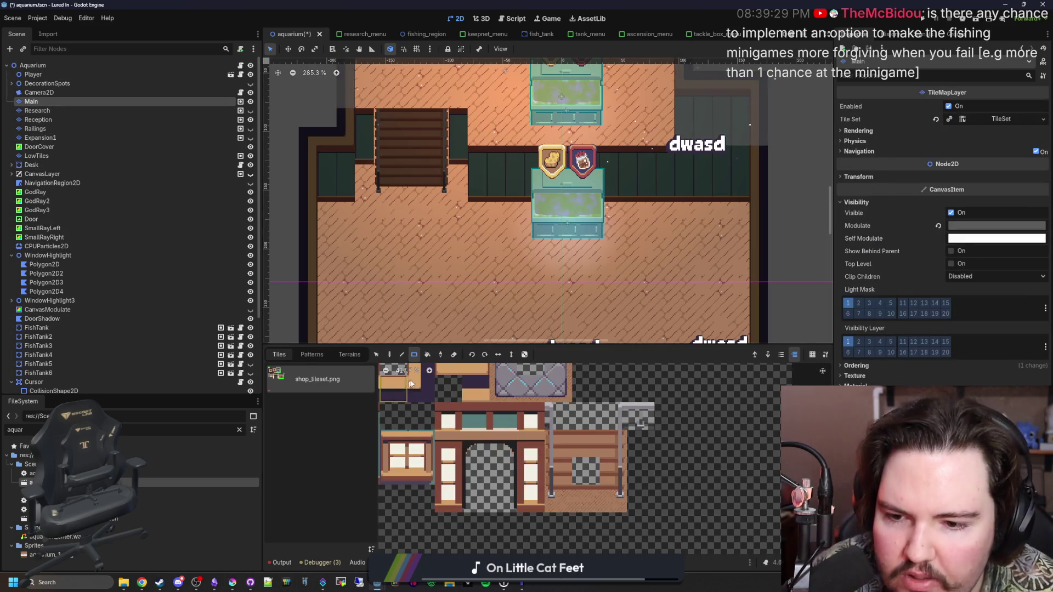
pyautogui.click(473, 562)
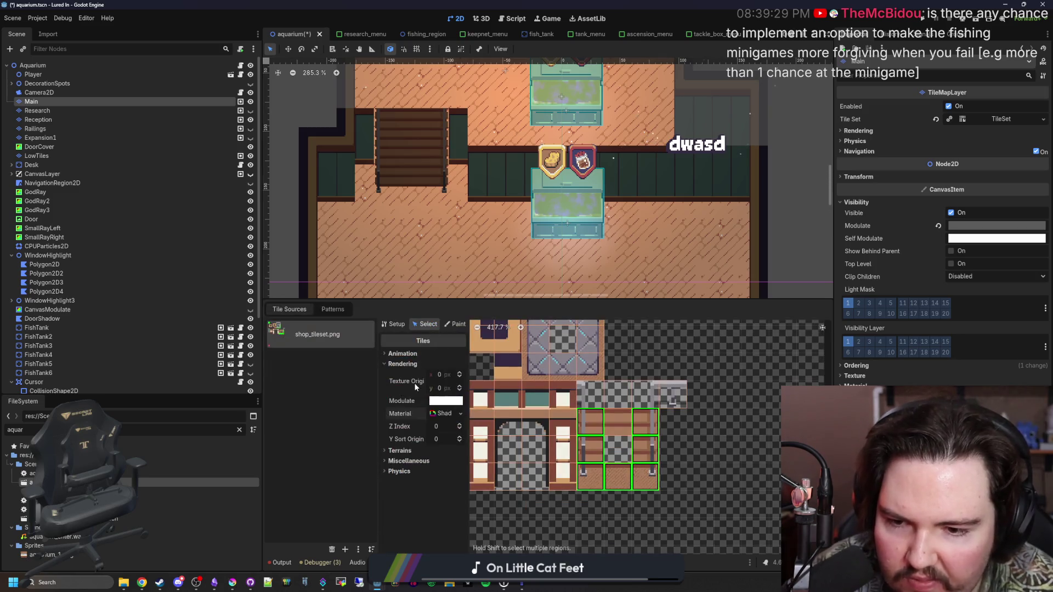
pyautogui.click(441, 413)
pyautogui.click(429, 503)
pyautogui.scroll(-2, 438, 507)
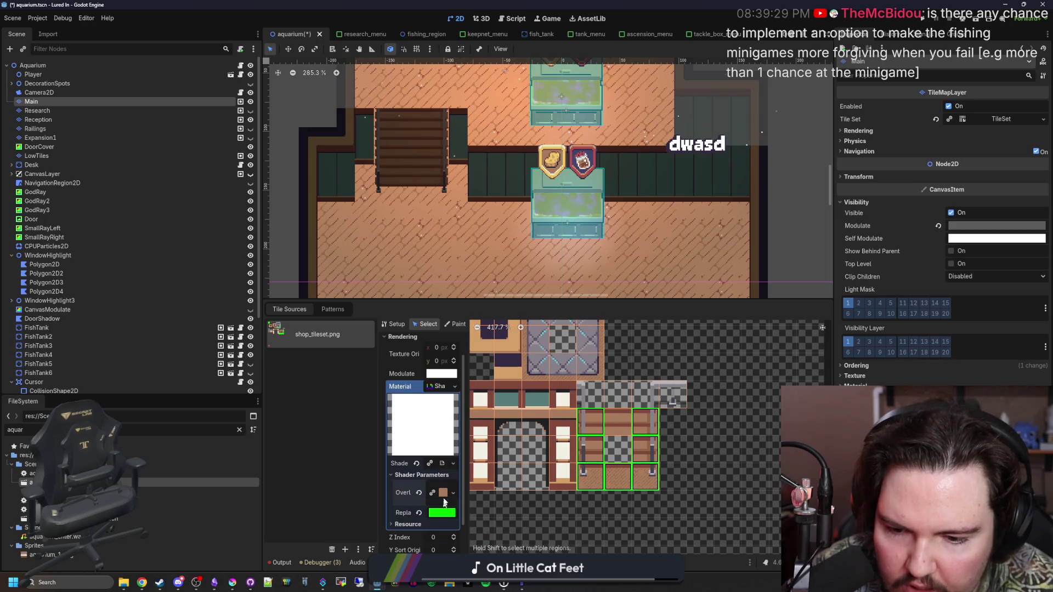
# Step: Open grass.gdshader in an enlarged Shader editor and add blank lines below the declarations
pyautogui.click(439, 462)
pyautogui.moveTo(480, 426); pyautogui.dragTo(481, 181)
pyautogui.click(474, 272)
pyautogui.press('Return')
pyautogui.press('Return')
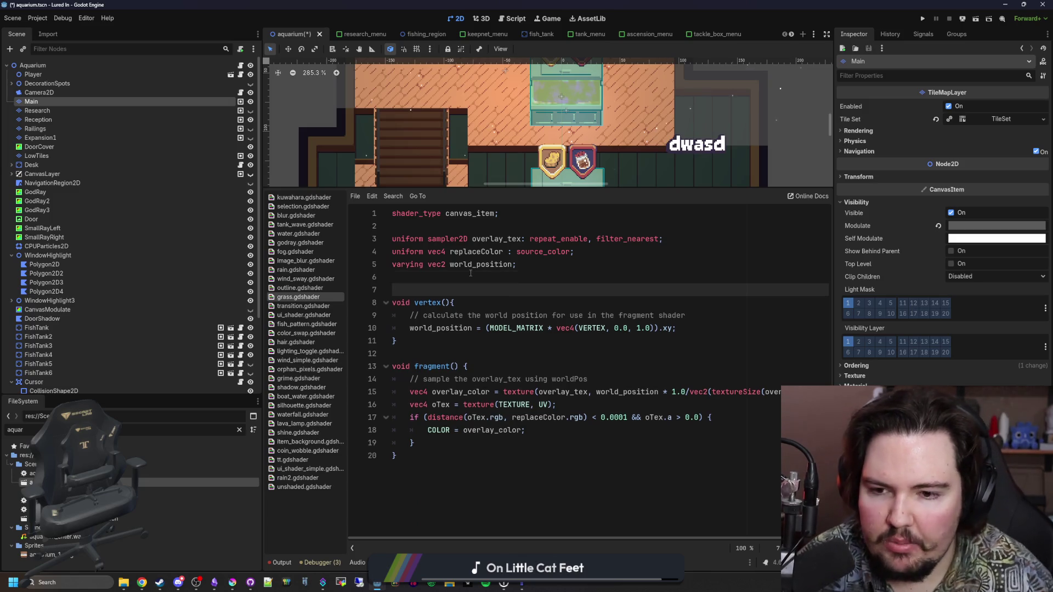
# Step: Add 'varying vec4 col;', set 'col = COLOR;' in vertex(), use 'COLOR = overlay_color*col;', then save
pyautogui.press('Up')
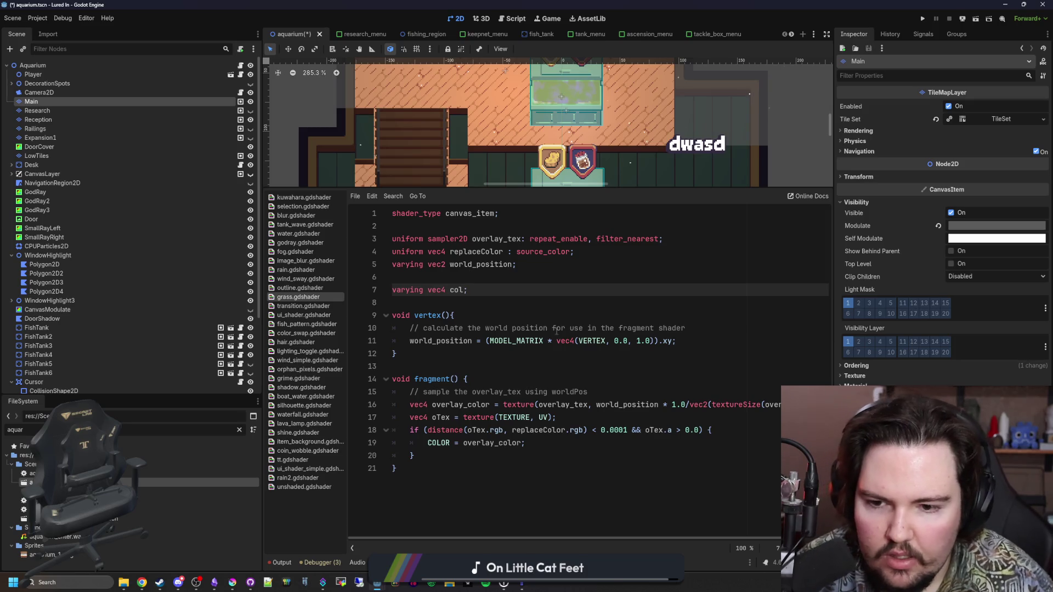
pyautogui.click(691, 335)
pyautogui.press('Return')
pyautogui.write('col = COLOR;')
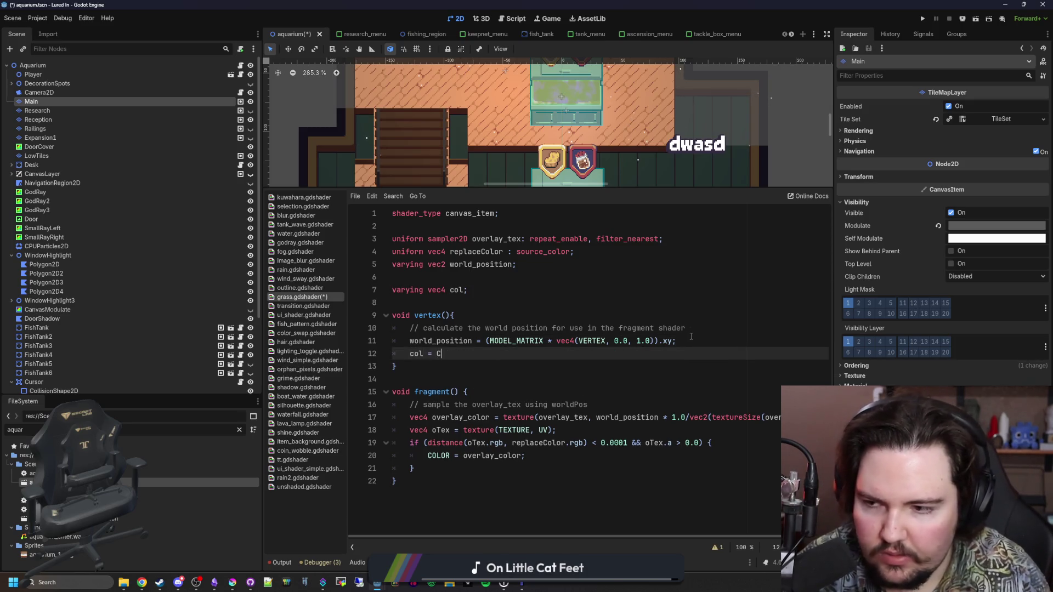
pyautogui.click(533, 455)
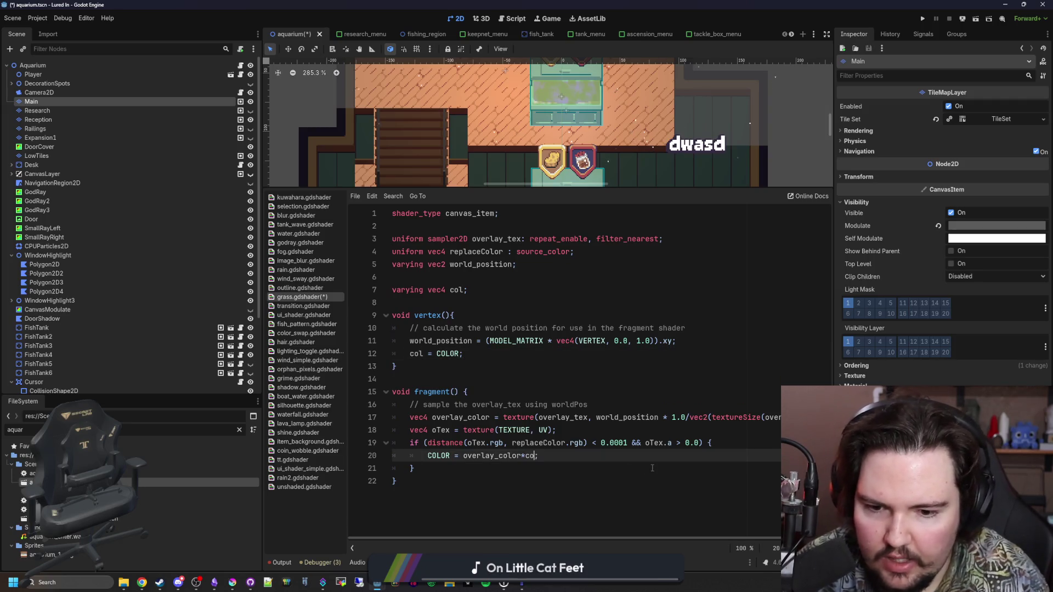
pyautogui.write('l')
pyautogui.click(493, 277)
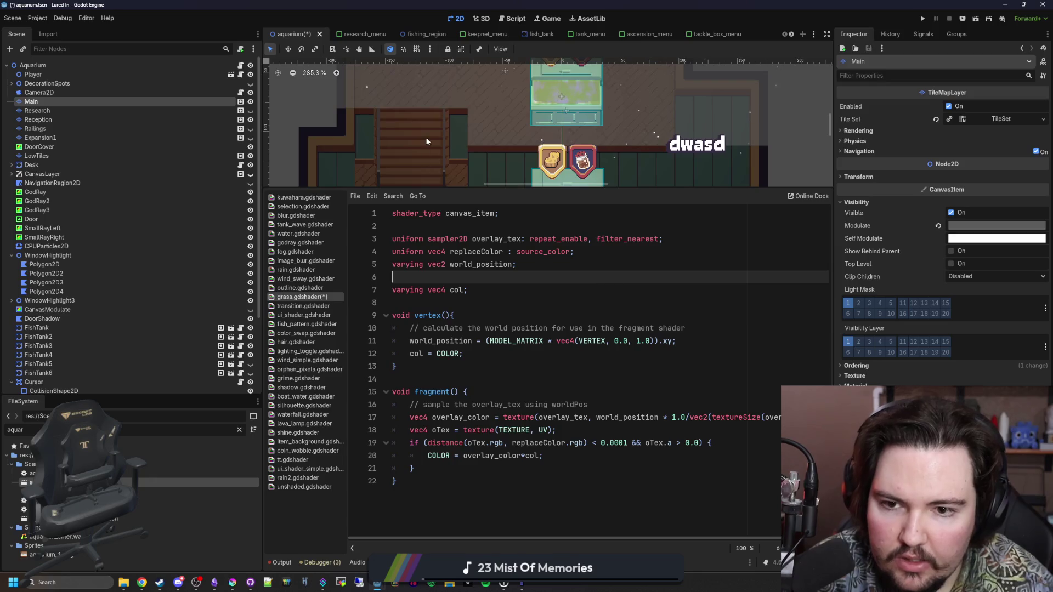
pyautogui.scroll(-2, 427, 142)
pyautogui.hotkey('ctrl', 's')
# Step: Shrink the shader panel to enlarge the scene view and select the Aquarium root
pyautogui.moveTo(460, 186); pyautogui.dragTo(473, 449)
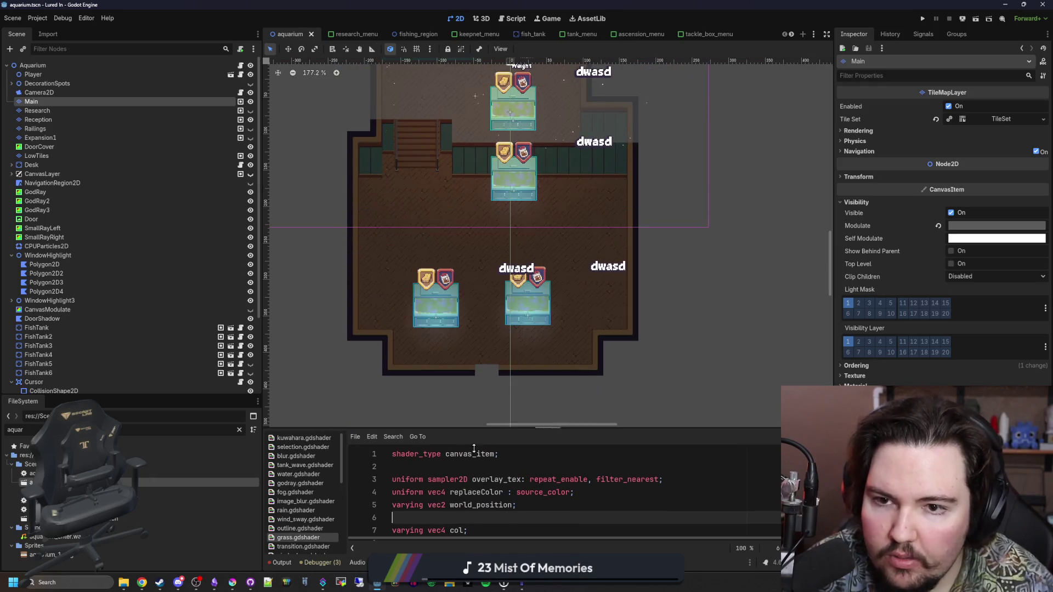
pyautogui.scroll(3, 445, 204)
pyautogui.click(33, 65)
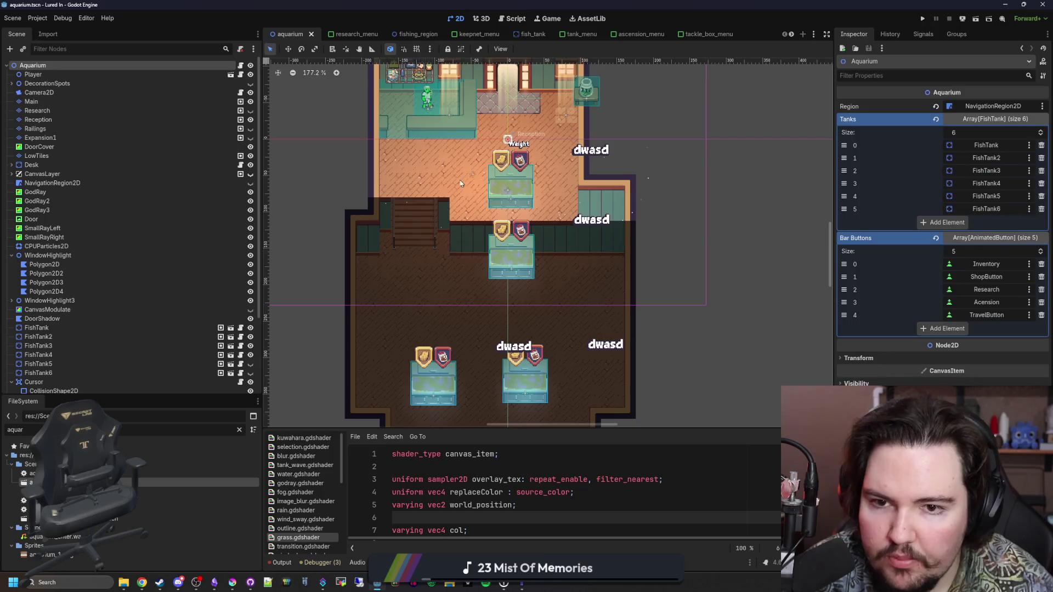
pyautogui.scroll(2, 459, 235)
pyautogui.scroll(-2, 458, 236)
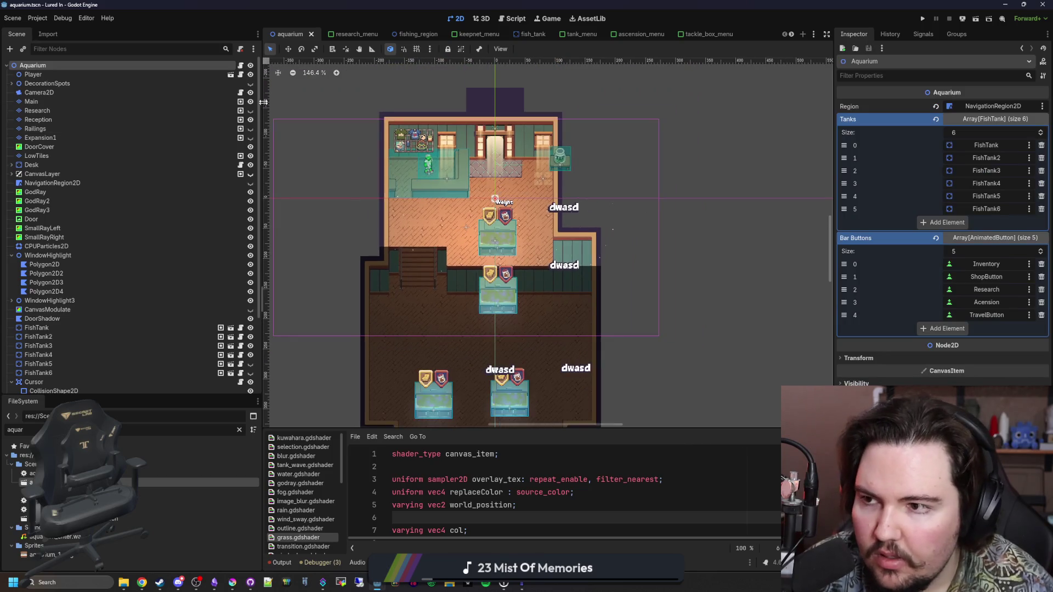
# Step: Hide and reshow the Reception layer's tiles, reselect Aquarium, and save the scene
pyautogui.click(184, 92)
pyautogui.click(189, 104)
pyautogui.press('Down')
pyautogui.press('Down')
pyautogui.click(250, 120)
pyautogui.click(250, 119)
pyautogui.click(33, 65)
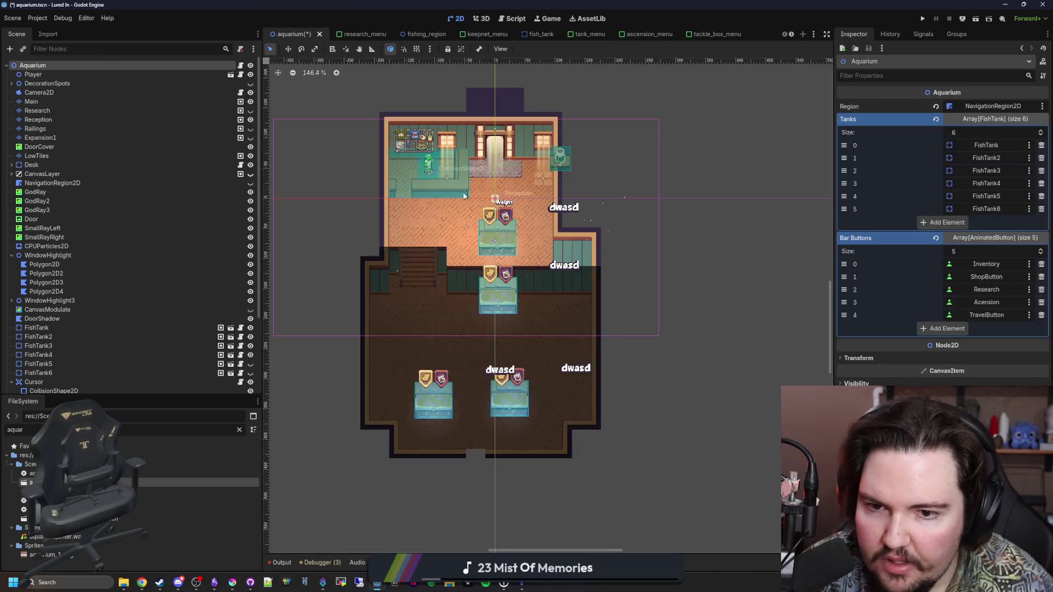
pyautogui.scroll(-2, 490, 253)
pyautogui.scroll(3, 490, 253)
pyautogui.hotkey('ctrl', 's')
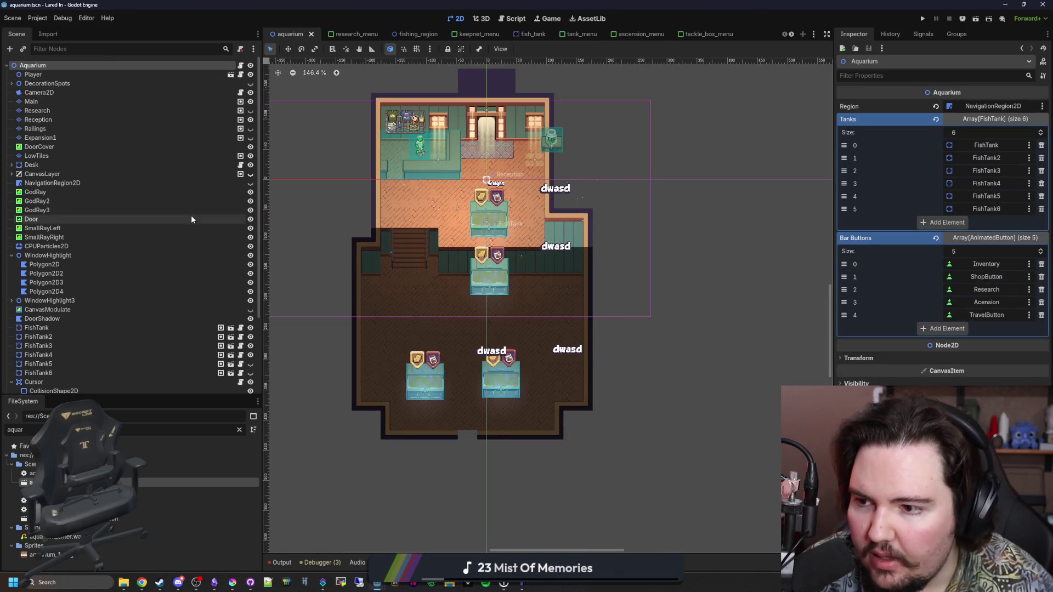
pyautogui.scroll(-3, 203, 242)
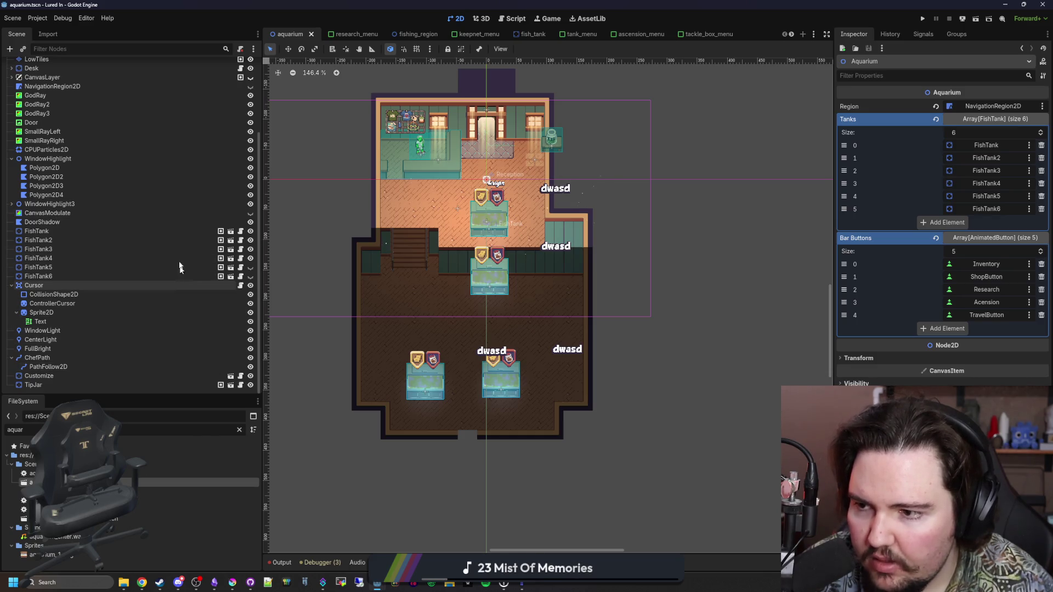
# Step: Make CanvasModulate visible to darken the scene in the editor, and save
pyautogui.click(250, 213)
pyautogui.scroll(-2, 372, 213)
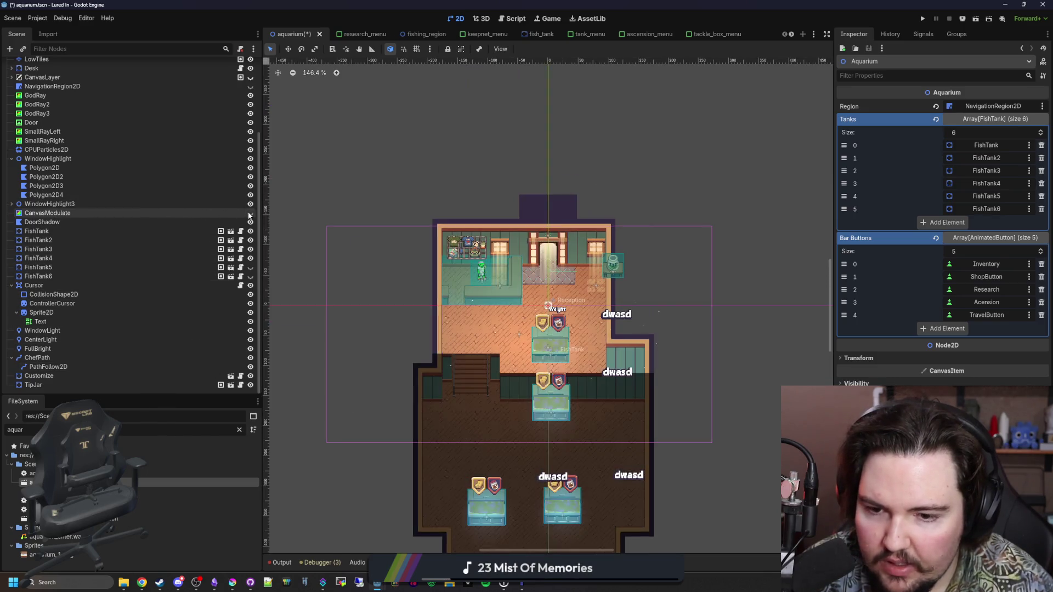
pyautogui.scroll(4, 482, 367)
pyautogui.hotkey('ctrl', 's')
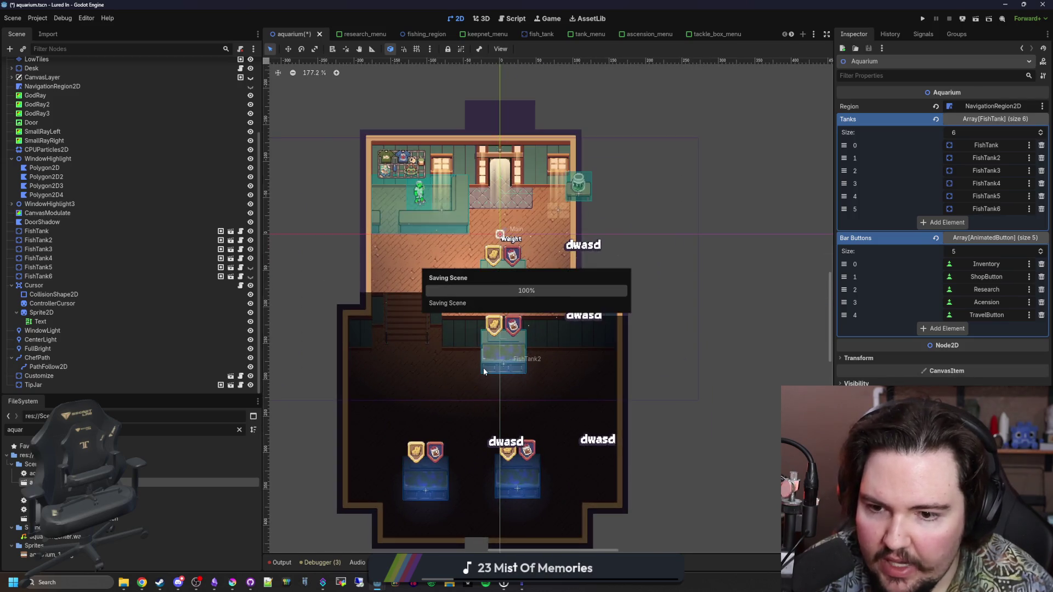
pyautogui.scroll(5, 172, 164)
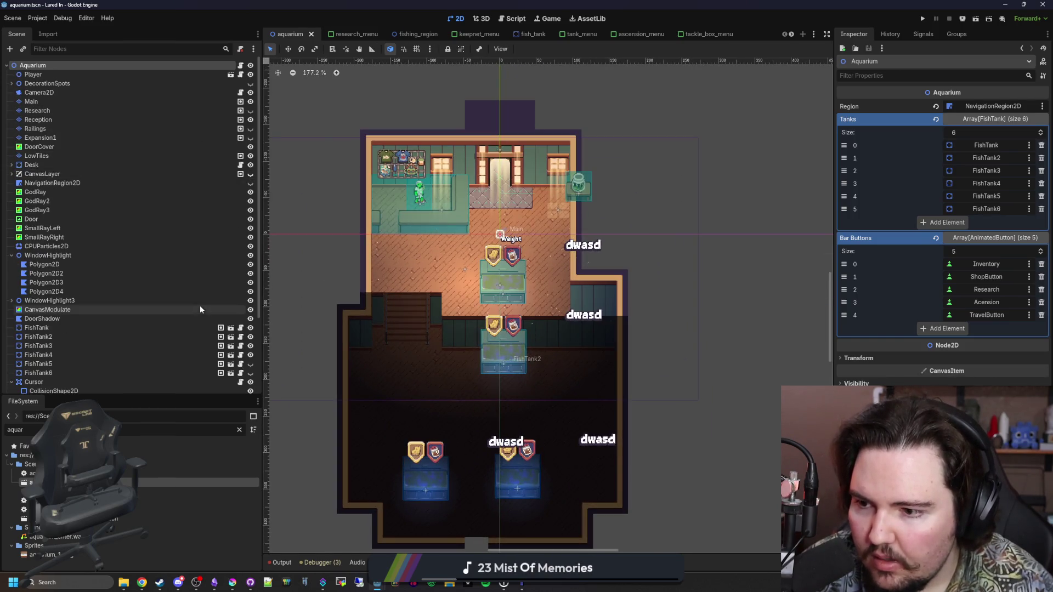
pyautogui.scroll(-2, 200, 305)
pyautogui.scroll(-2, 167, 240)
pyautogui.scroll(4, 172, 253)
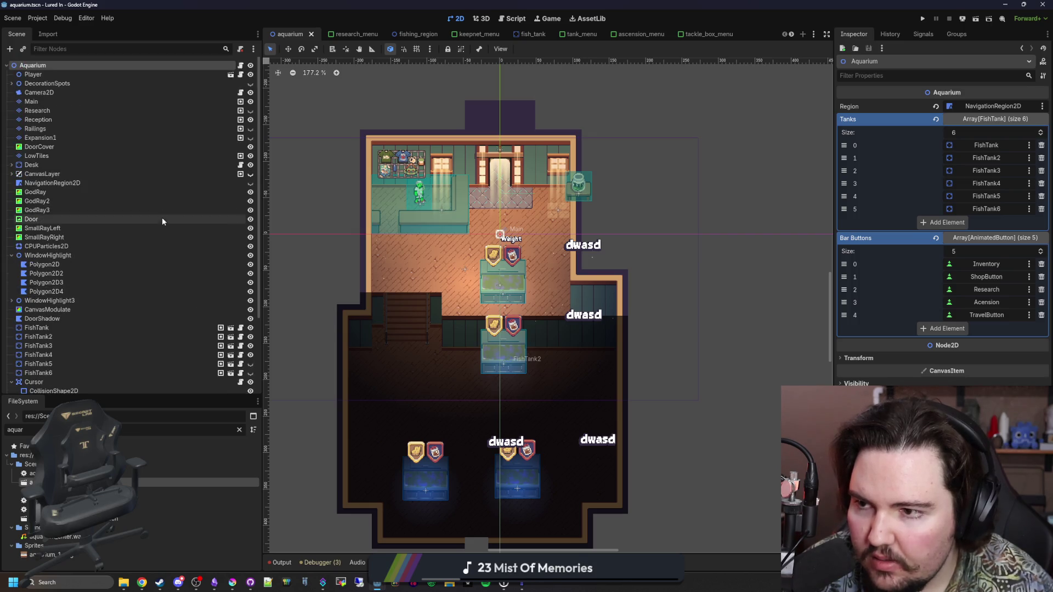
# Step: Show the Railings, Expansion1 and Research room layers
pyautogui.click(252, 130)
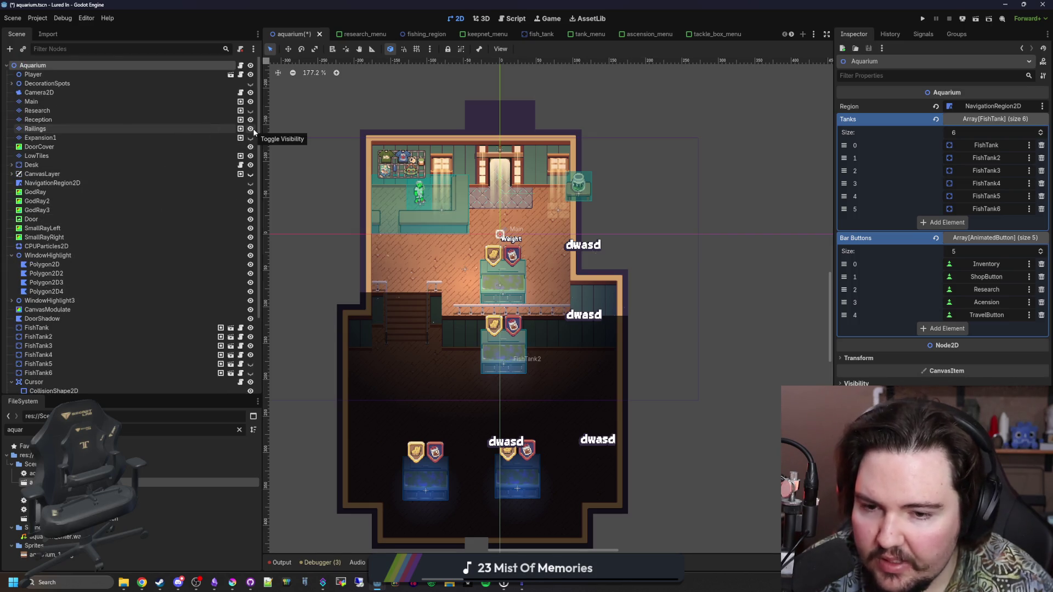
pyautogui.click(251, 138)
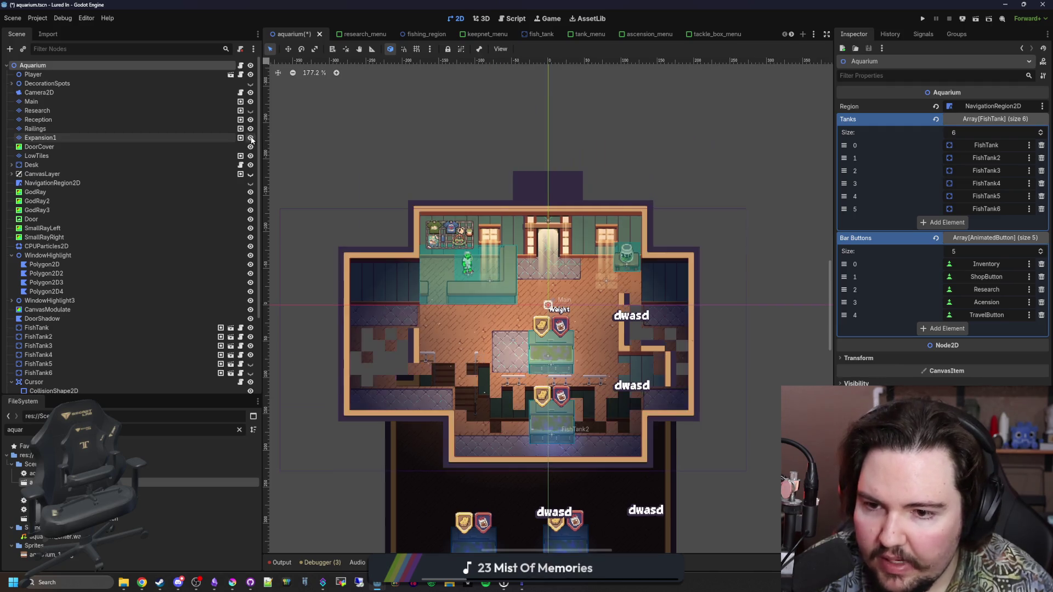
pyautogui.click(181, 139)
pyautogui.scroll(-5, 613, 254)
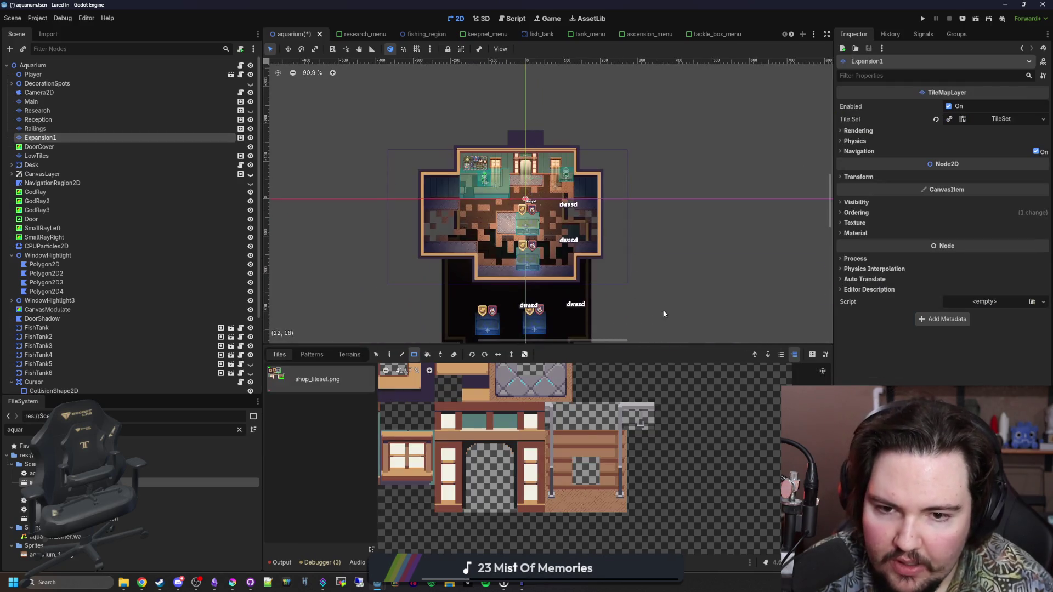
pyautogui.scroll(5, 536, 215)
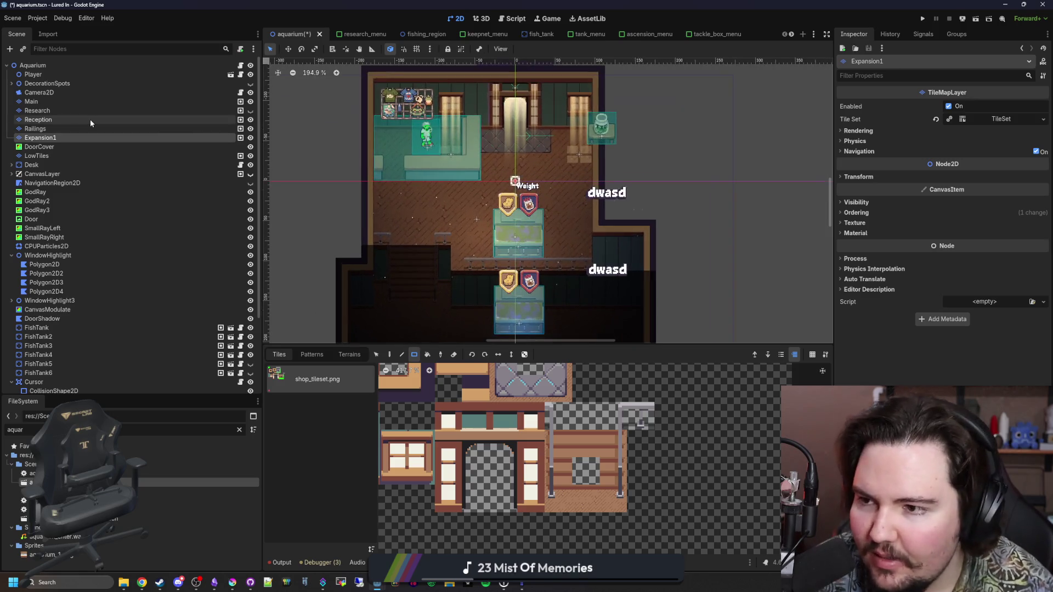
pyautogui.click(90, 120)
pyautogui.click(106, 111)
pyautogui.click(250, 111)
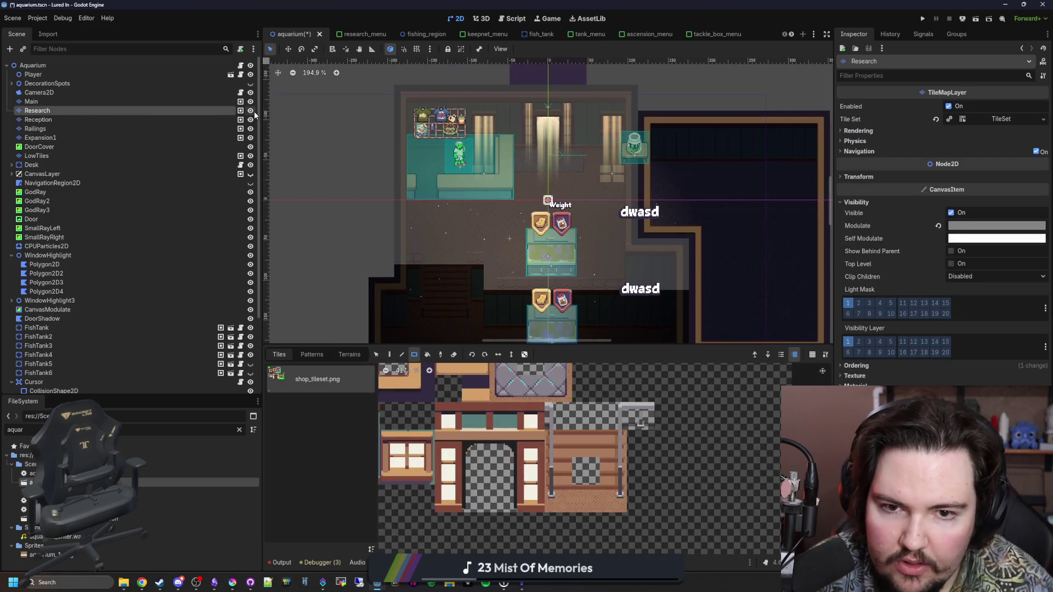
# Step: Select the Aquarium root, save the scene, and run the project
pyautogui.click(82, 65)
pyautogui.scroll(-3, 577, 233)
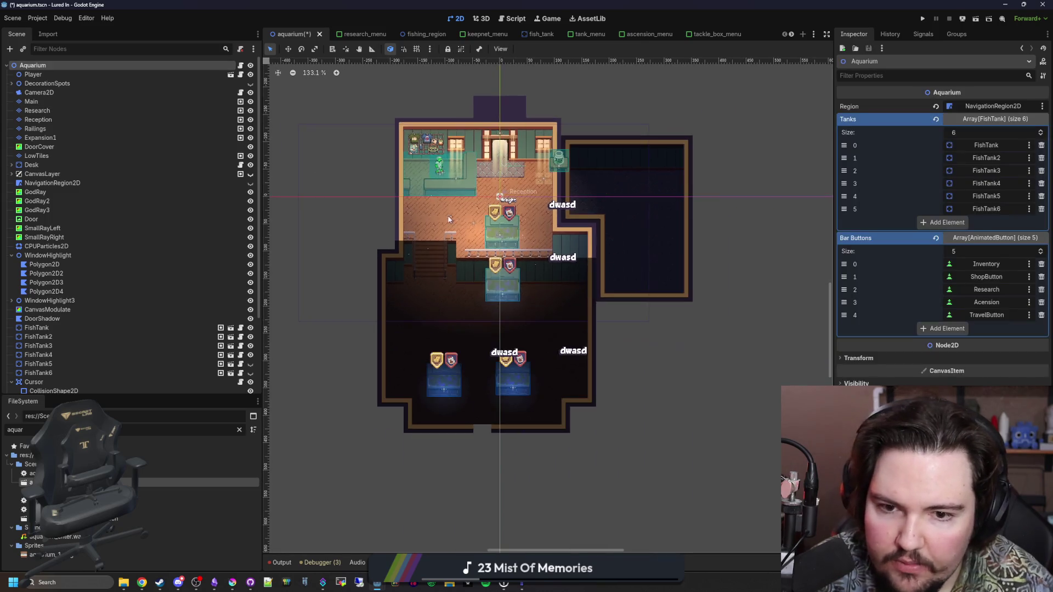
pyautogui.scroll(2, 577, 233)
pyautogui.hotkey('ctrl', 's')
pyautogui.scroll(-2, 555, 298)
pyautogui.scroll(1, 555, 297)
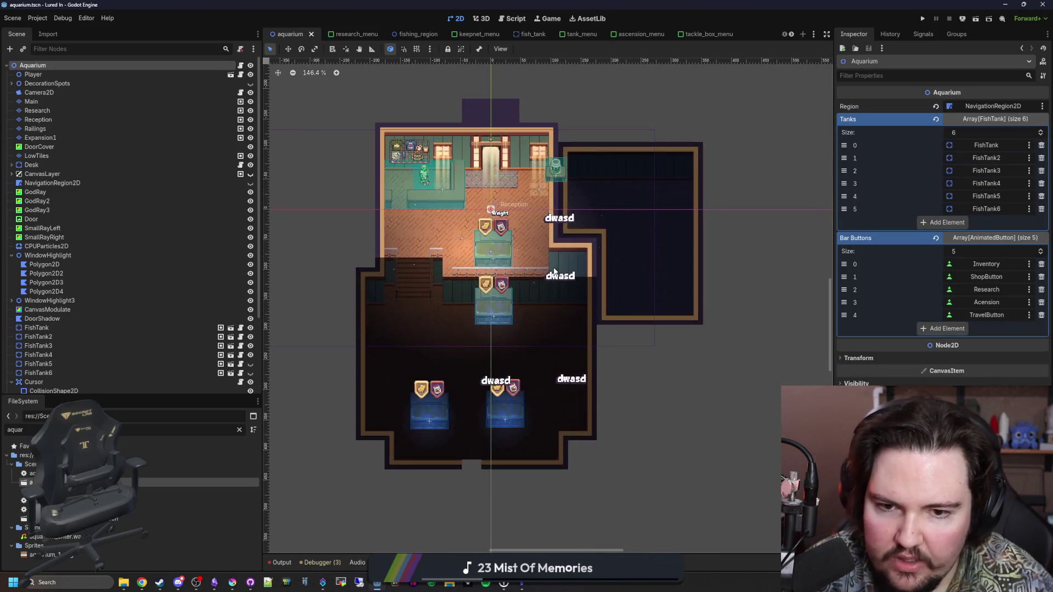
pyautogui.click(922, 18)
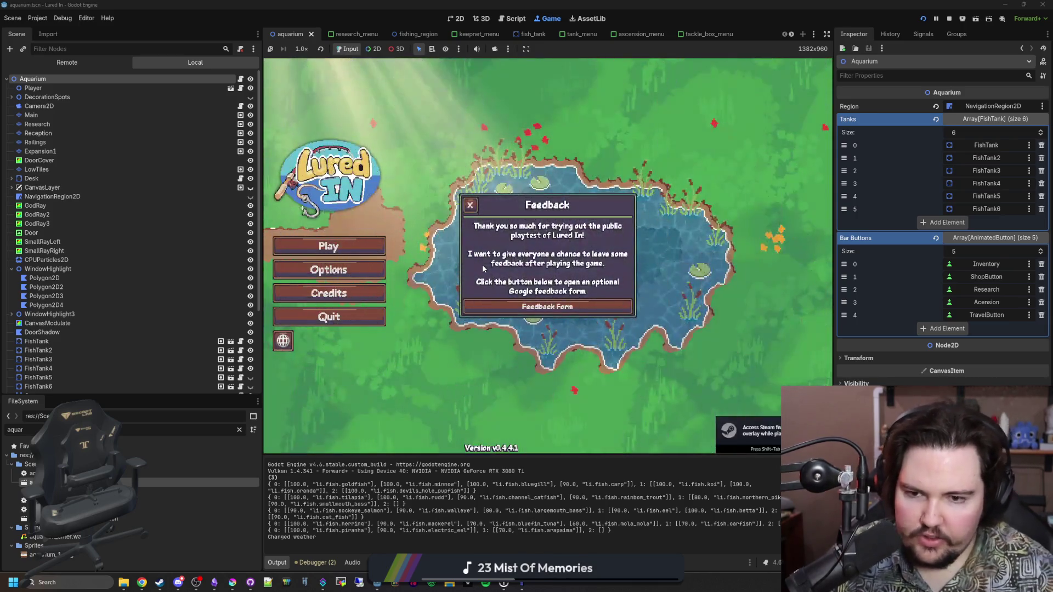
# Step: Dismiss the feedback popup, start playing from the main menu, then stop the game
pyautogui.click(303, 257)
pyautogui.click(303, 258)
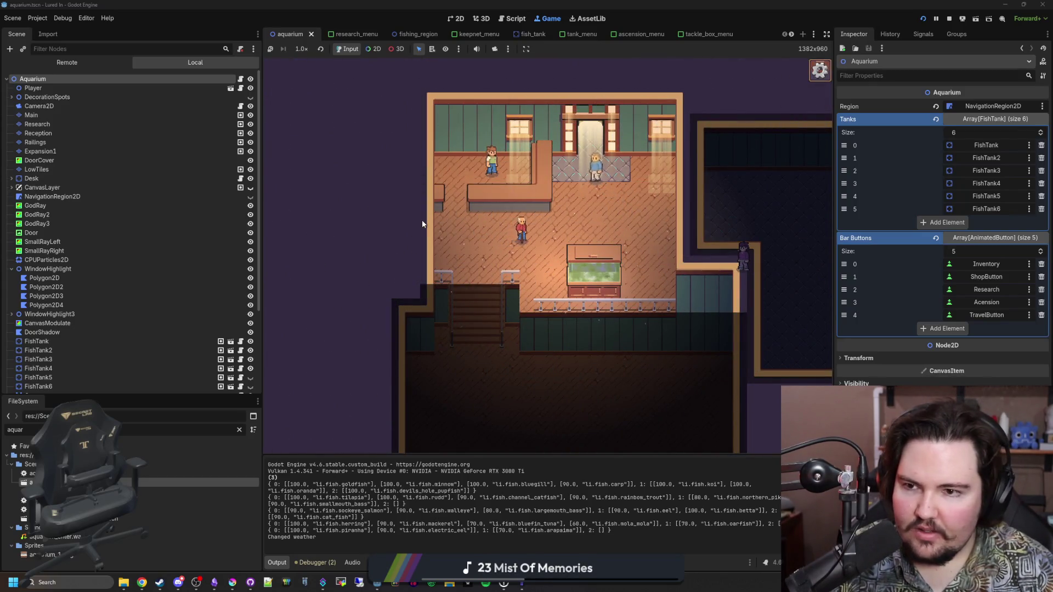
pyautogui.click(250, 106)
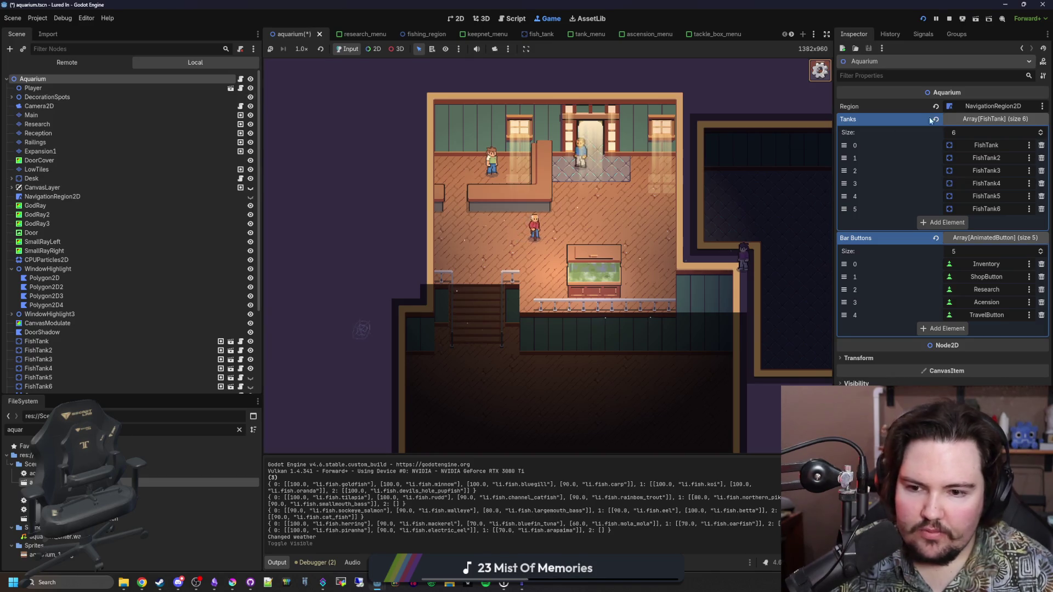
pyautogui.click(949, 19)
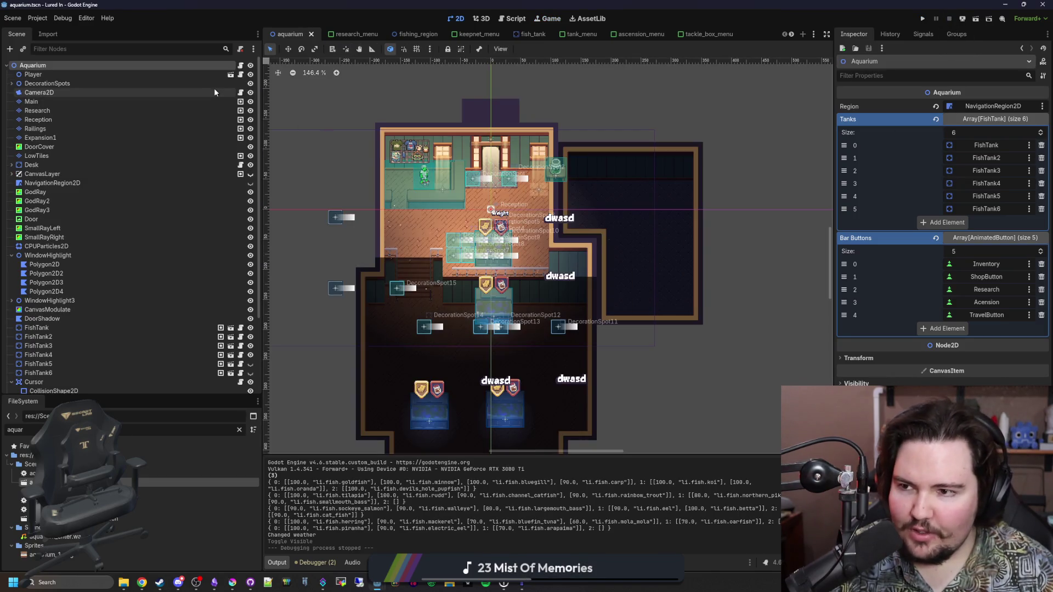
# Step: Make CanvasLayer and NavigationRegion2D visible, save the aquarium scene, and run the game
pyautogui.click(250, 174)
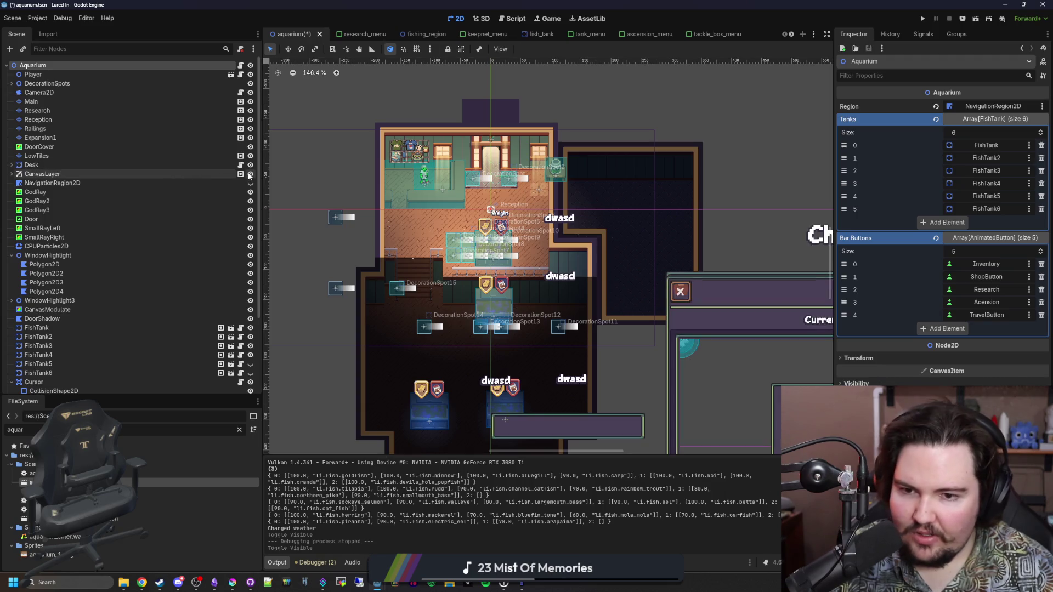
pyautogui.hotkey('ctrl', 's')
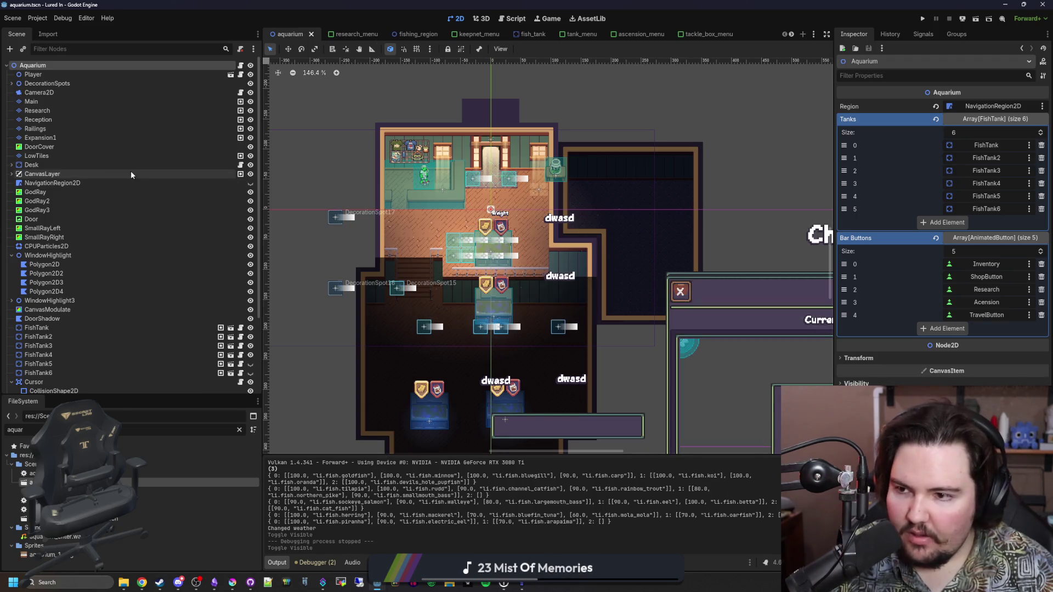
pyautogui.click(190, 182)
pyautogui.click(250, 182)
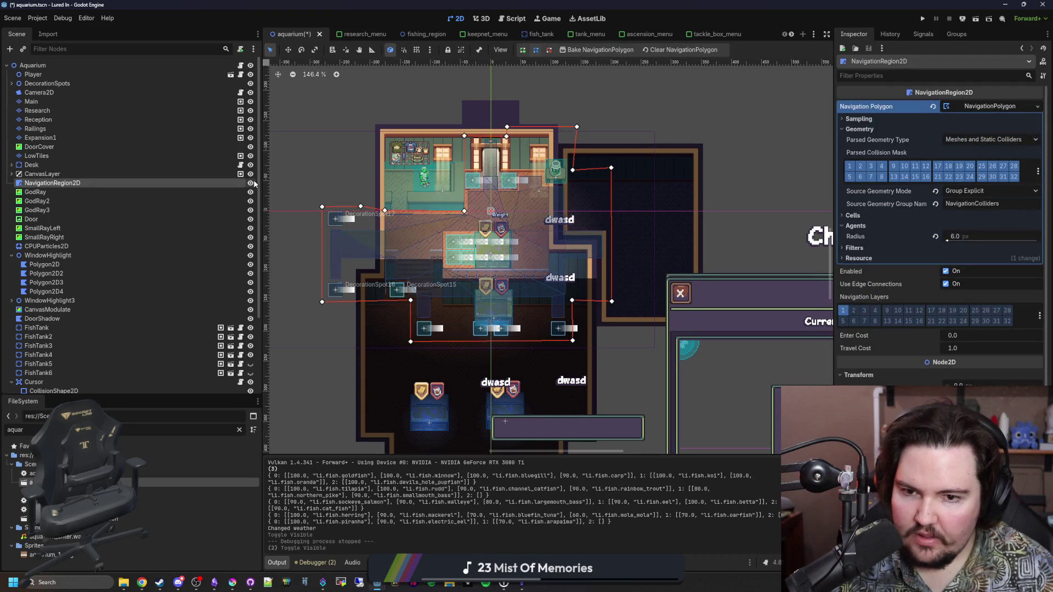
pyautogui.scroll(-2, 443, 223)
pyautogui.hotkey('ctrl', 's')
pyautogui.hotkey('ctrl', 's')
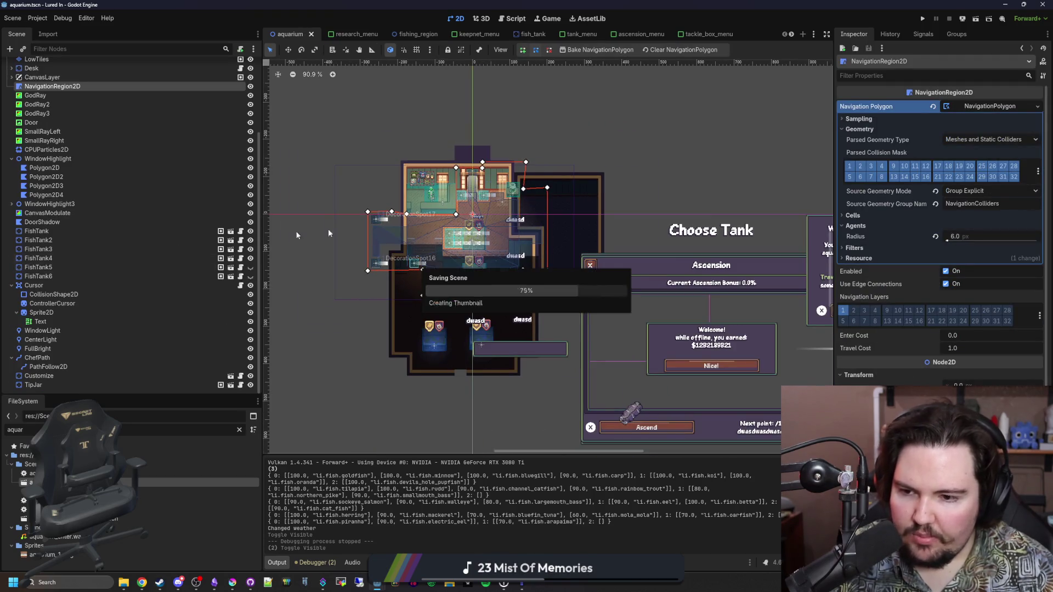
pyautogui.click(923, 18)
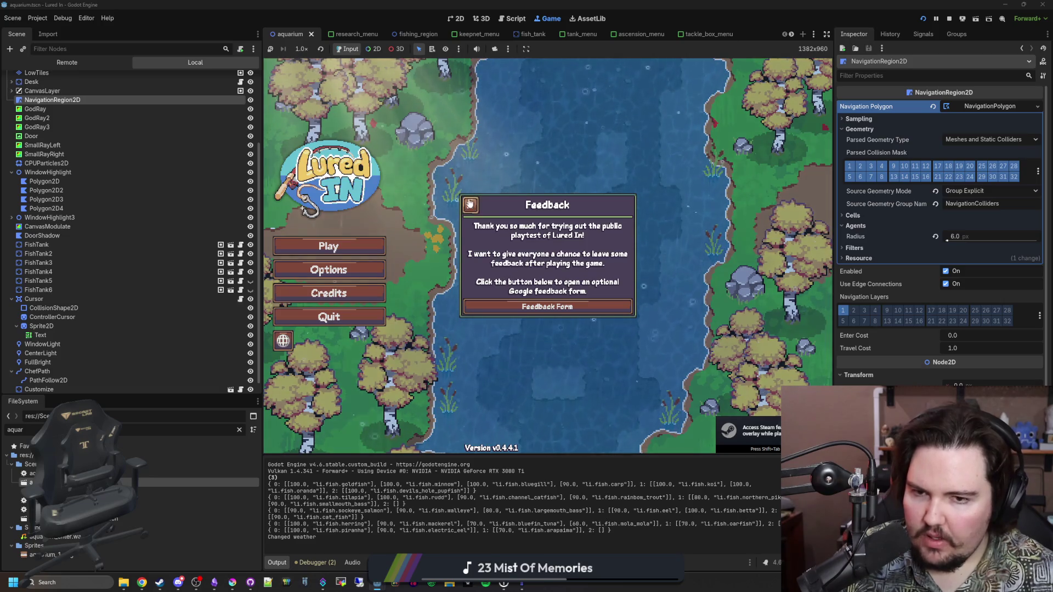
# Step: Start the game from the title menu and enlarge the Game view by shrinking the side docks
pyautogui.click(333, 245)
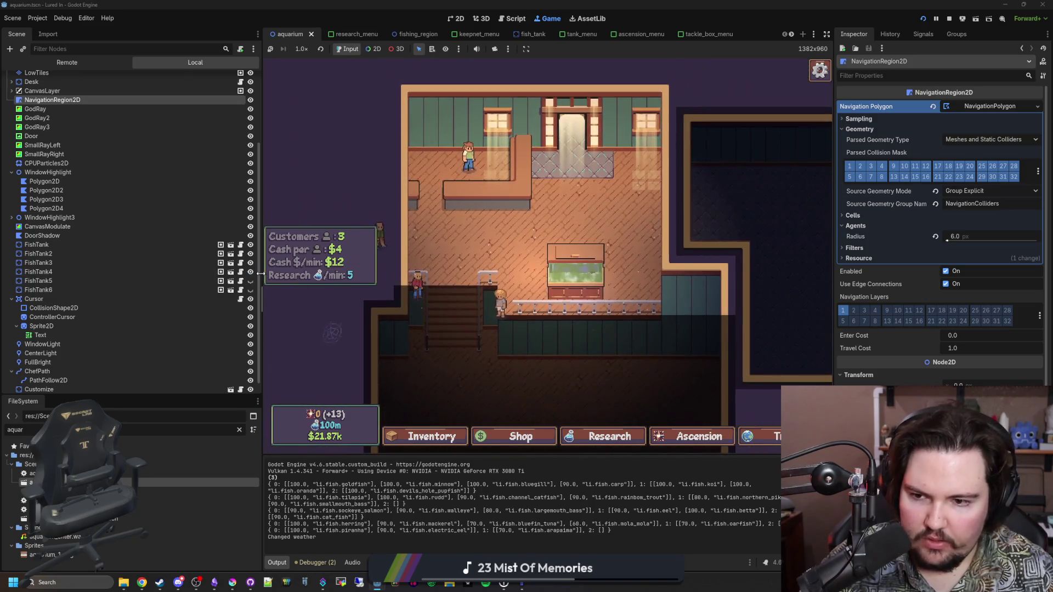
pyautogui.moveTo(260, 273); pyautogui.dragTo(72, 273)
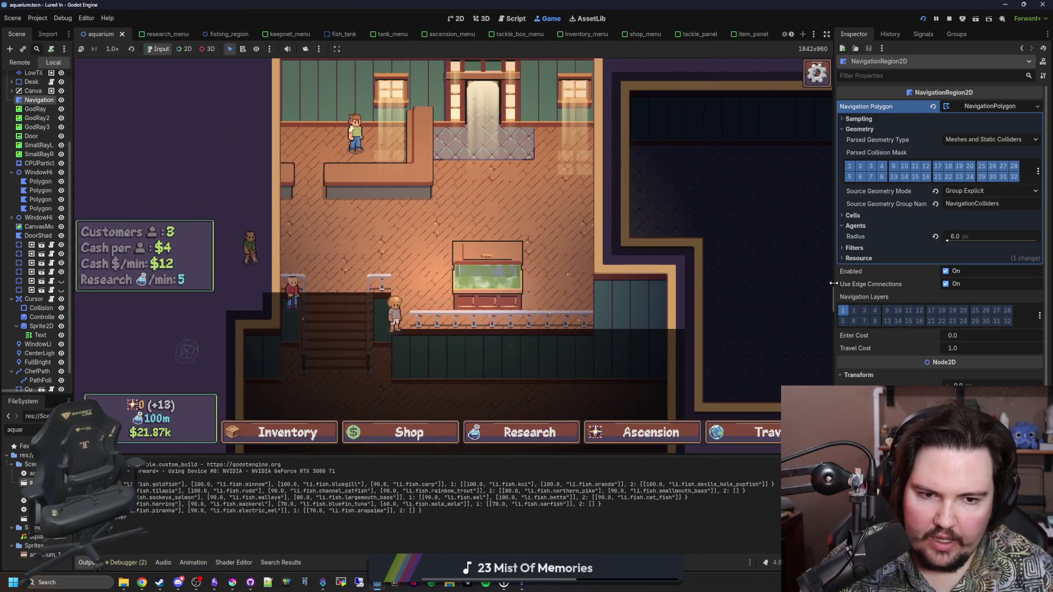
pyautogui.moveTo(833, 283); pyautogui.dragTo(961, 305)
pyautogui.moveTo(510, 455); pyautogui.dragTo(511, 459)
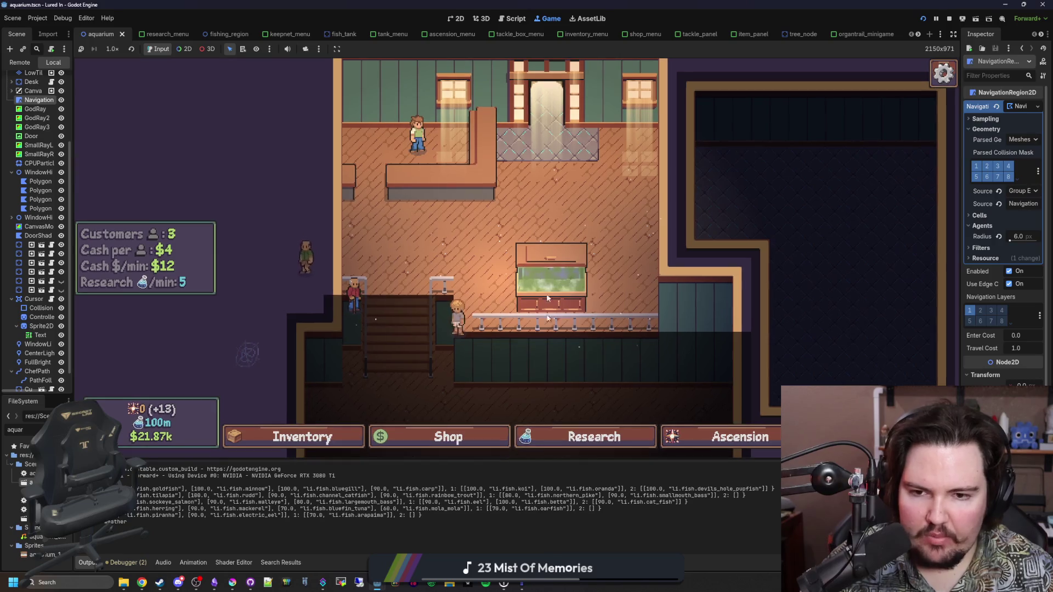
# Step: Zoom and pan the game camera down to the lower floor and back to the fish tank room
pyautogui.scroll(-5, 554, 234)
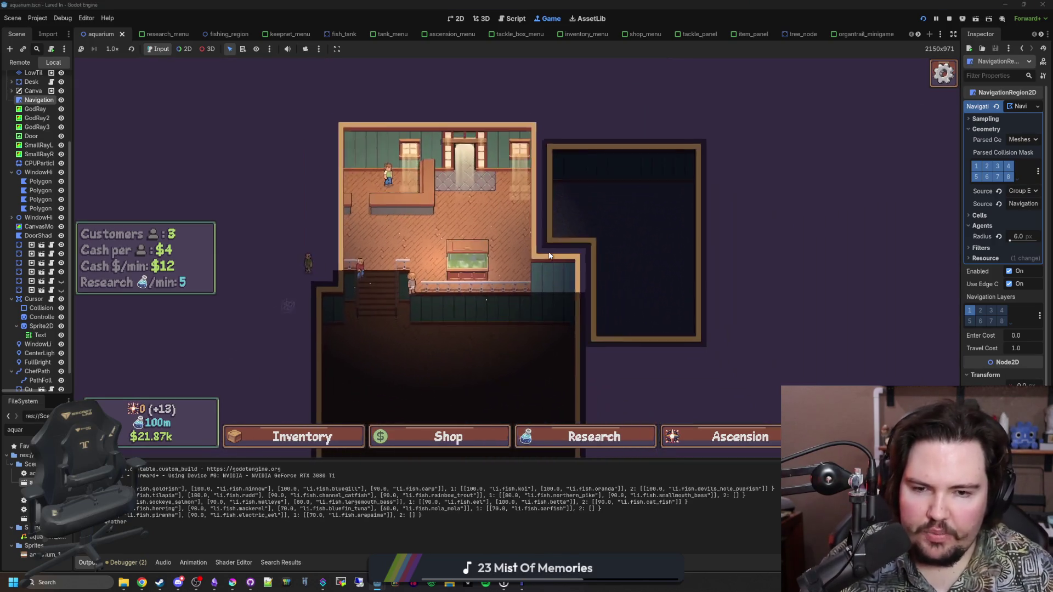
pyautogui.scroll(3, 493, 378)
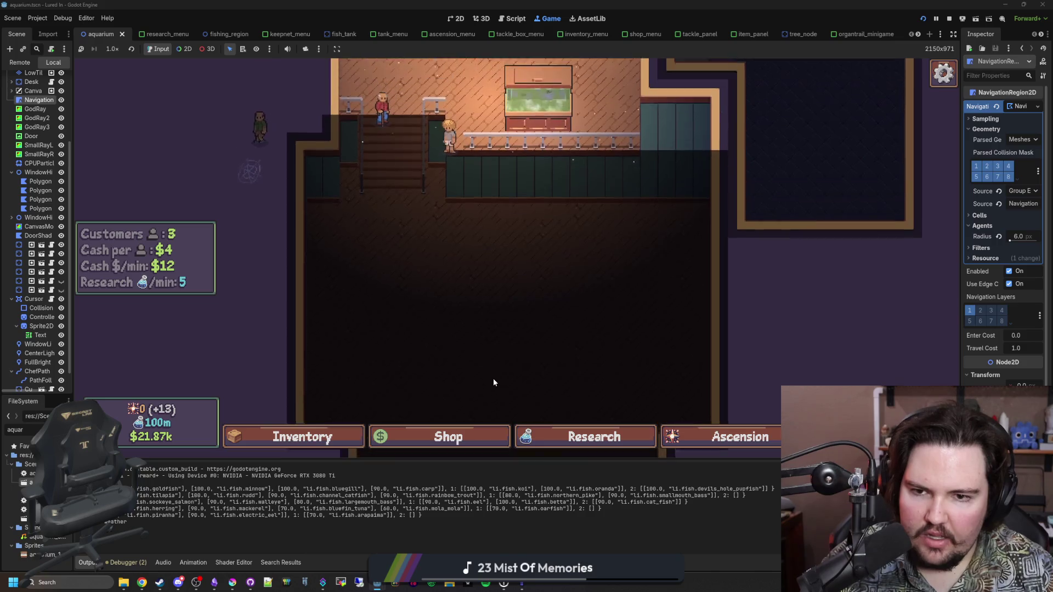
pyautogui.scroll(-2, 492, 373)
pyautogui.scroll(4, 491, 363)
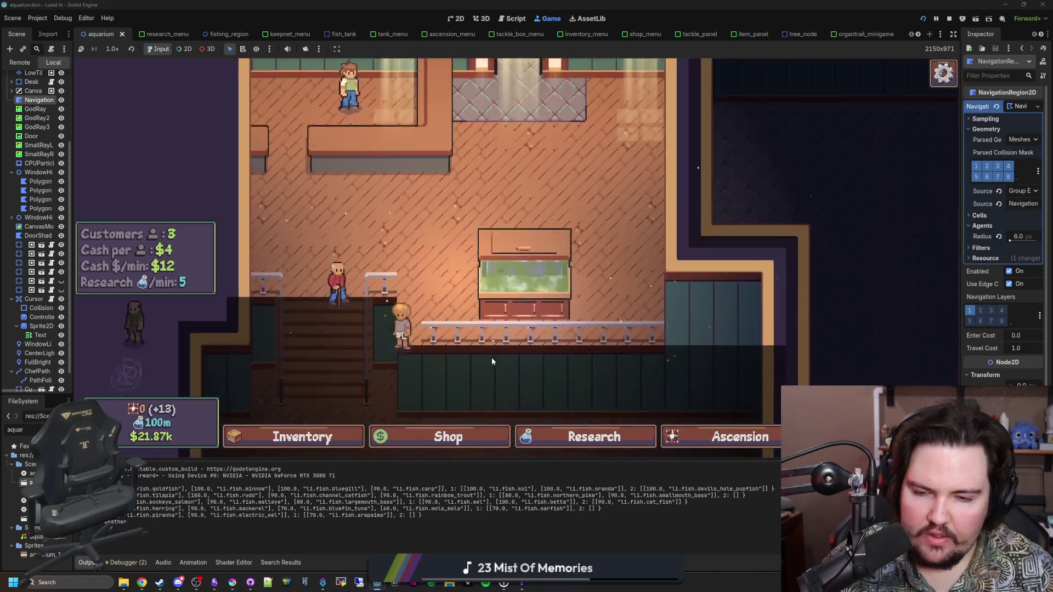
pyautogui.press('s')
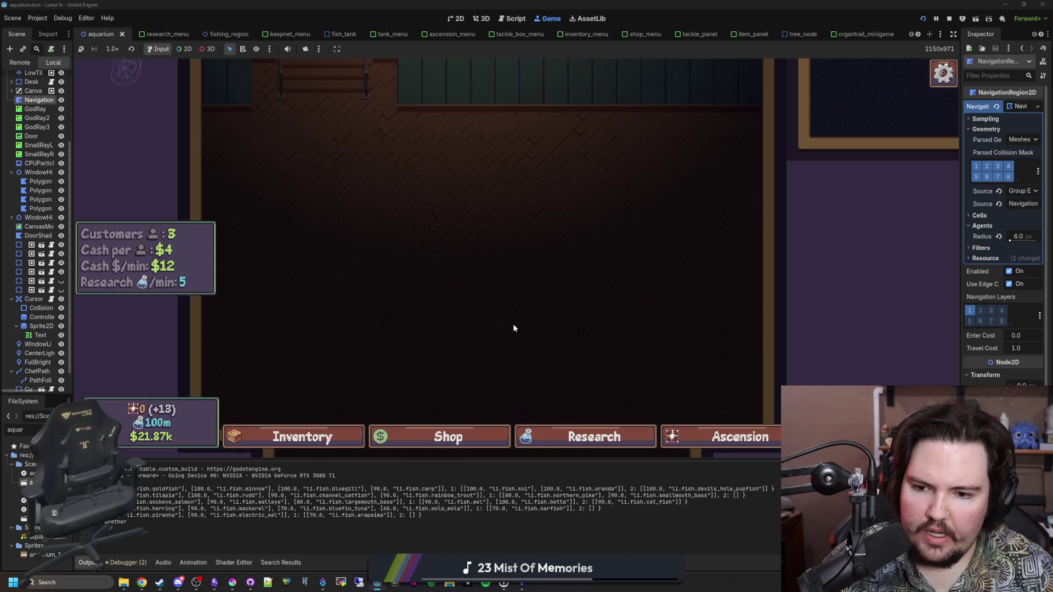
pyautogui.scroll(-3, 514, 328)
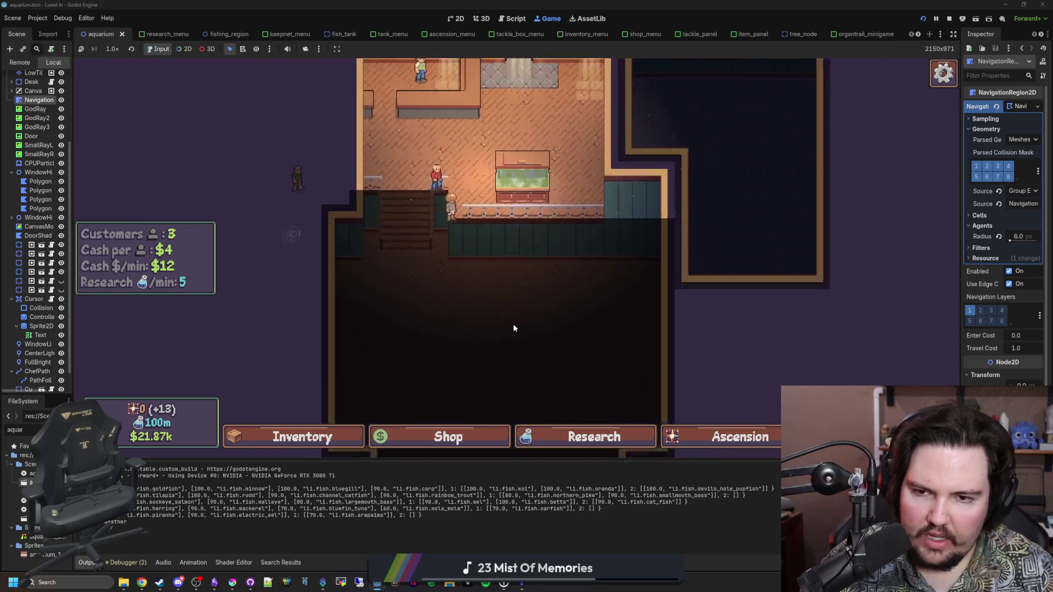
pyautogui.scroll(3, 514, 328)
pyautogui.press('w')
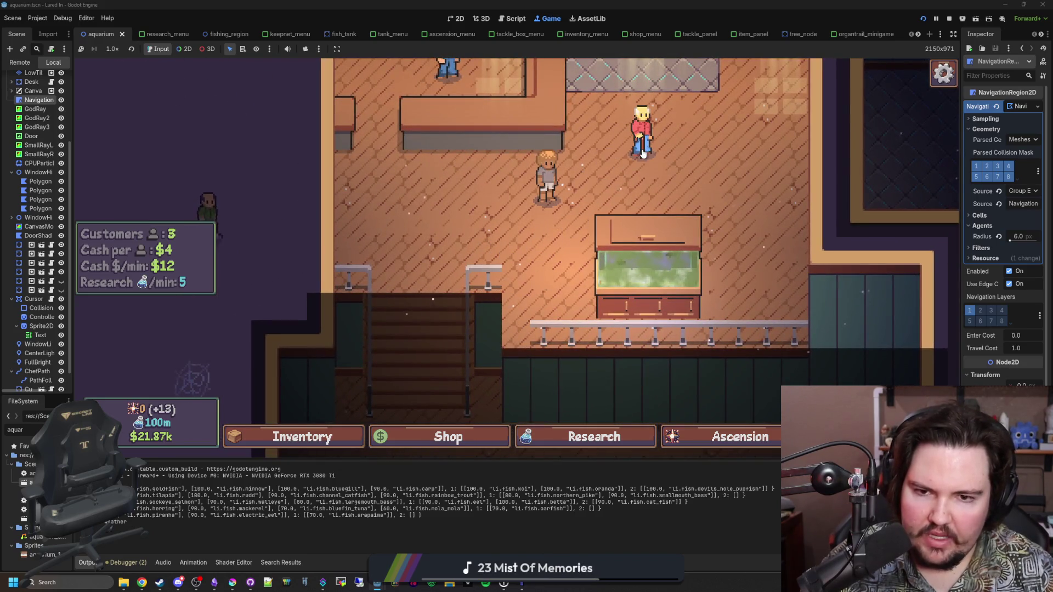
pyautogui.press('a')
pyautogui.scroll(-1, 336, 218)
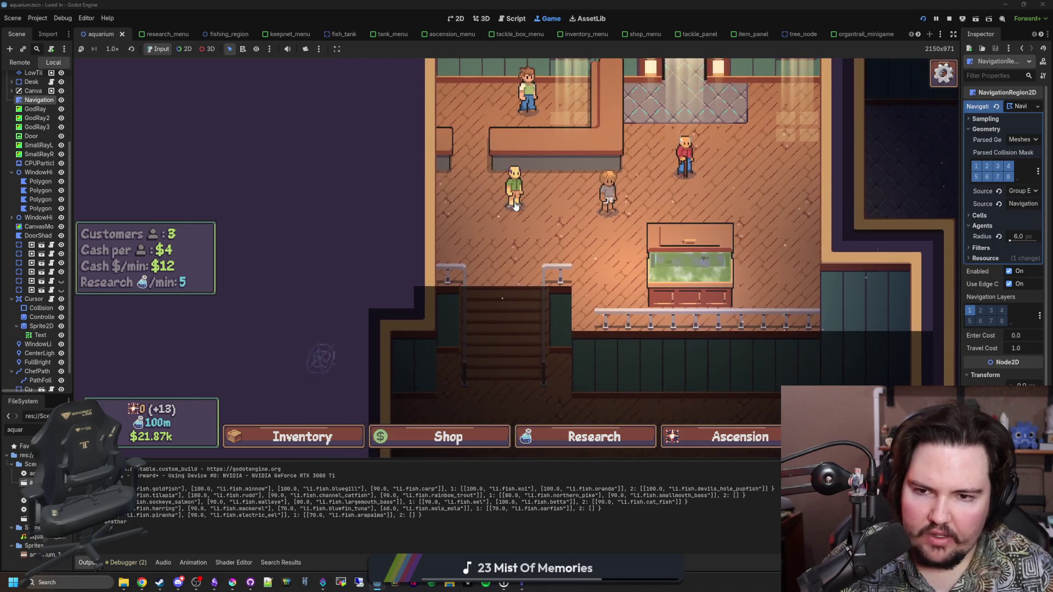
pyautogui.press('d')
pyautogui.press('w')
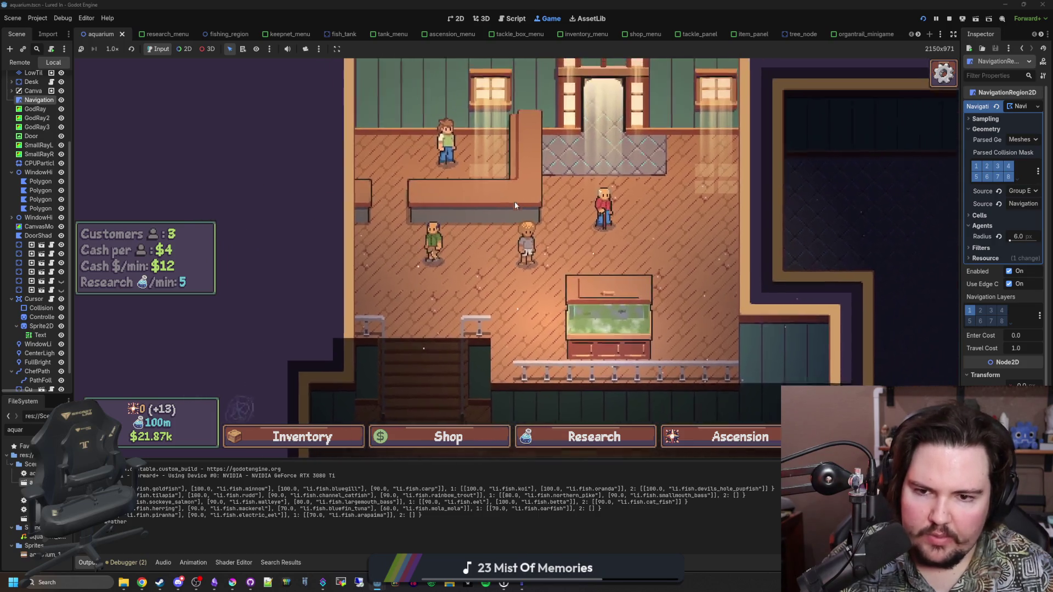
# Step: Pan and zoom over the whole room, ending below the fish tank
pyautogui.moveTo(535, 267)
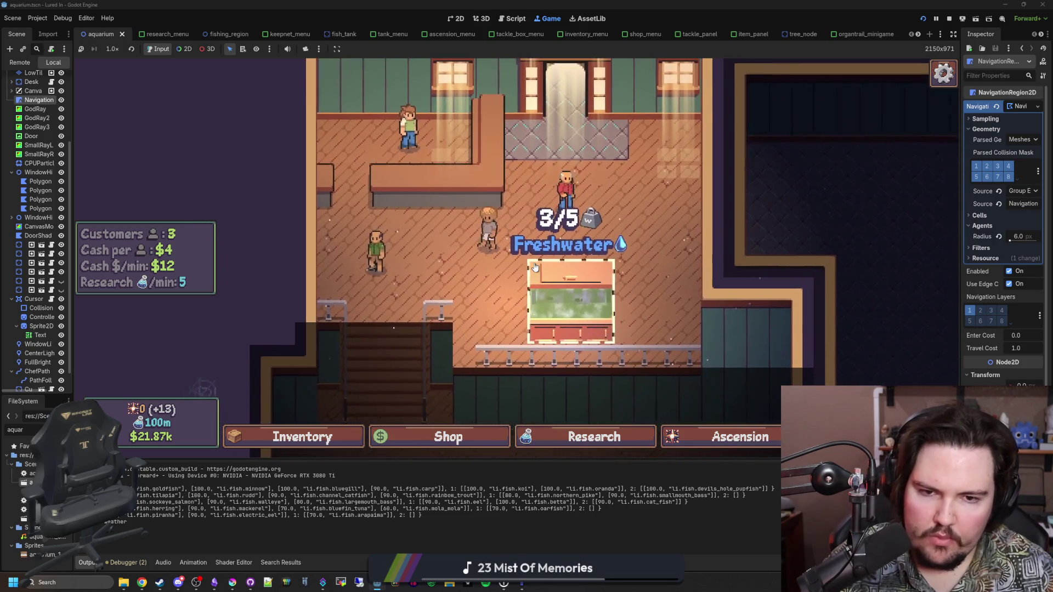
pyautogui.scroll(-1, 535, 267)
pyautogui.press('s')
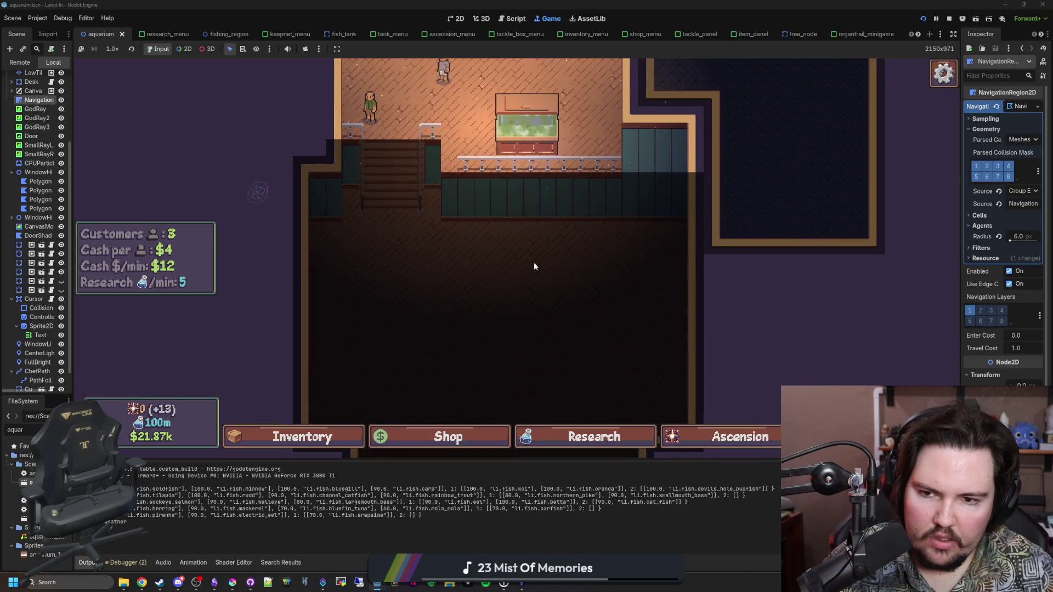
pyautogui.press('w')
pyautogui.scroll(-1, 534, 266)
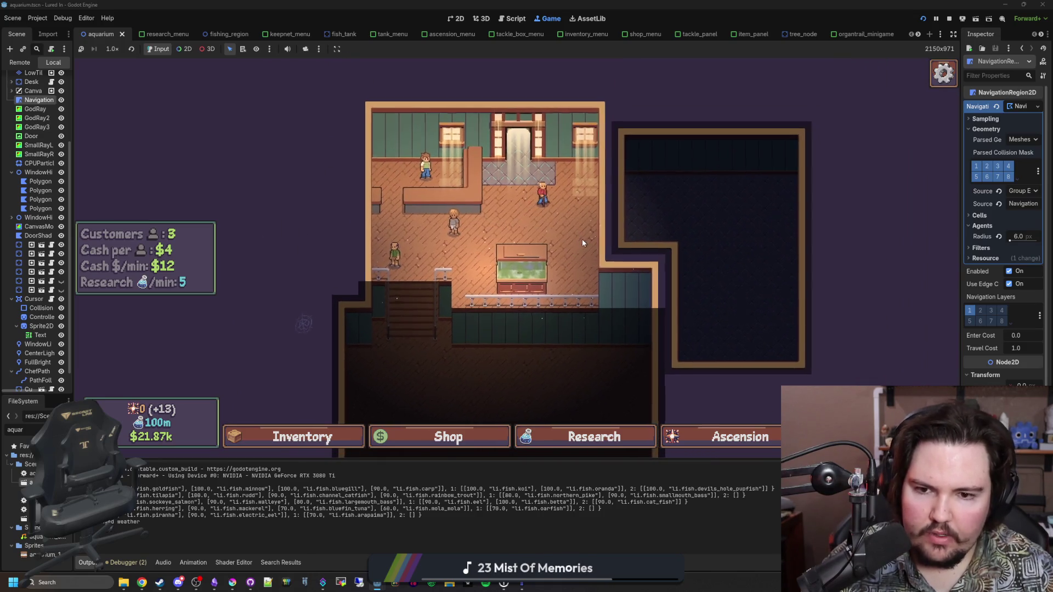
pyautogui.scroll(2, 528, 259)
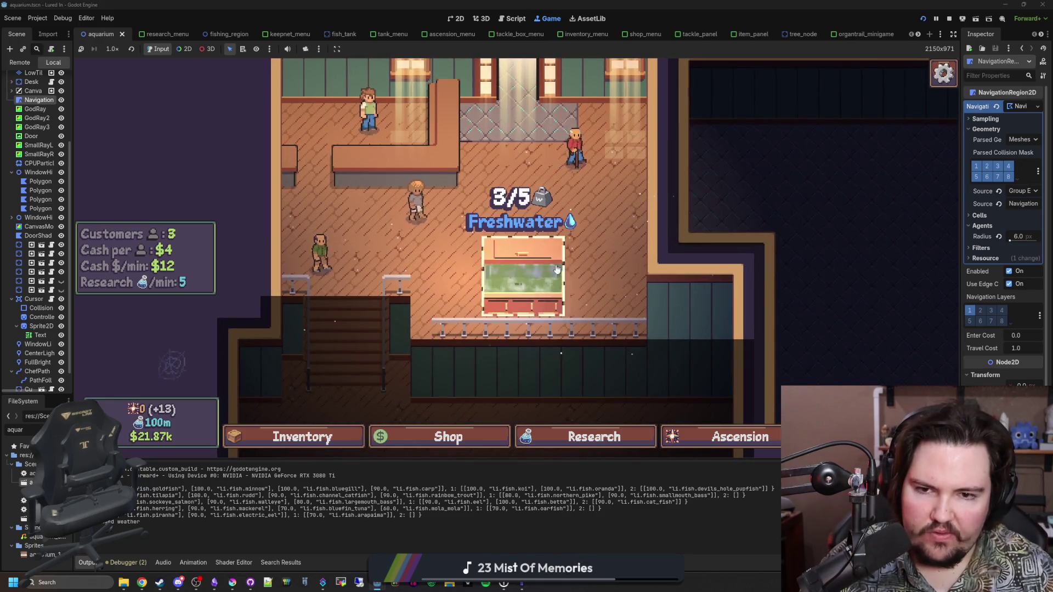
pyautogui.press('w')
pyautogui.scroll(3, 568, 255)
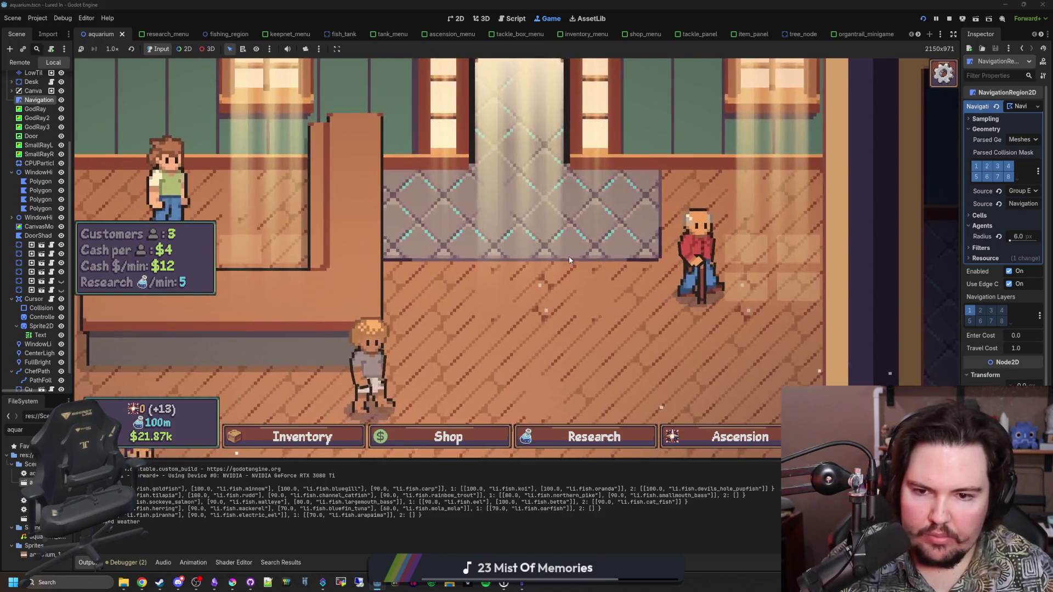
pyautogui.press('s')
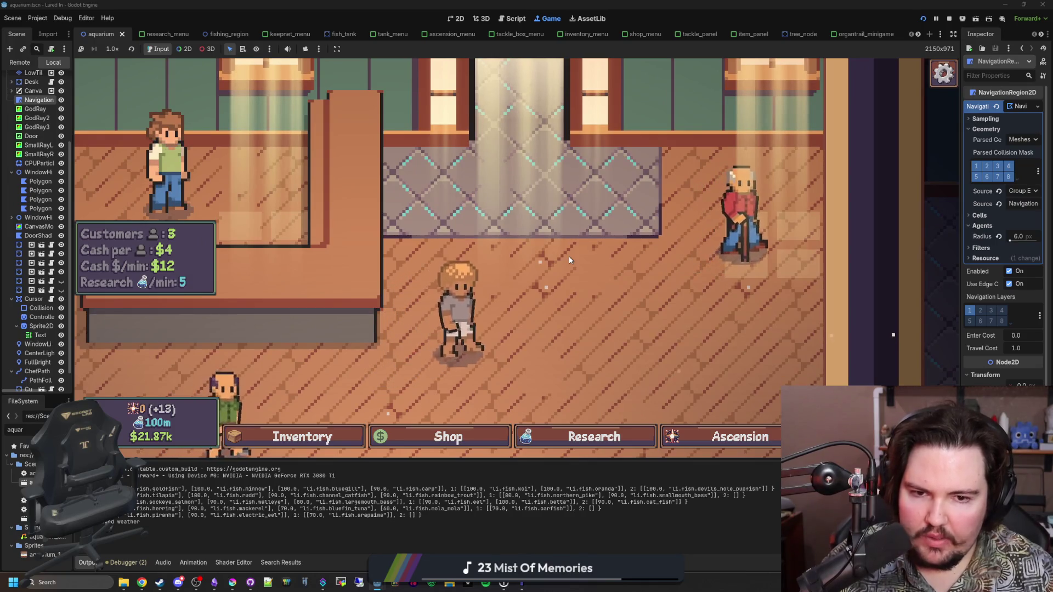
pyautogui.scroll(-3, 568, 256)
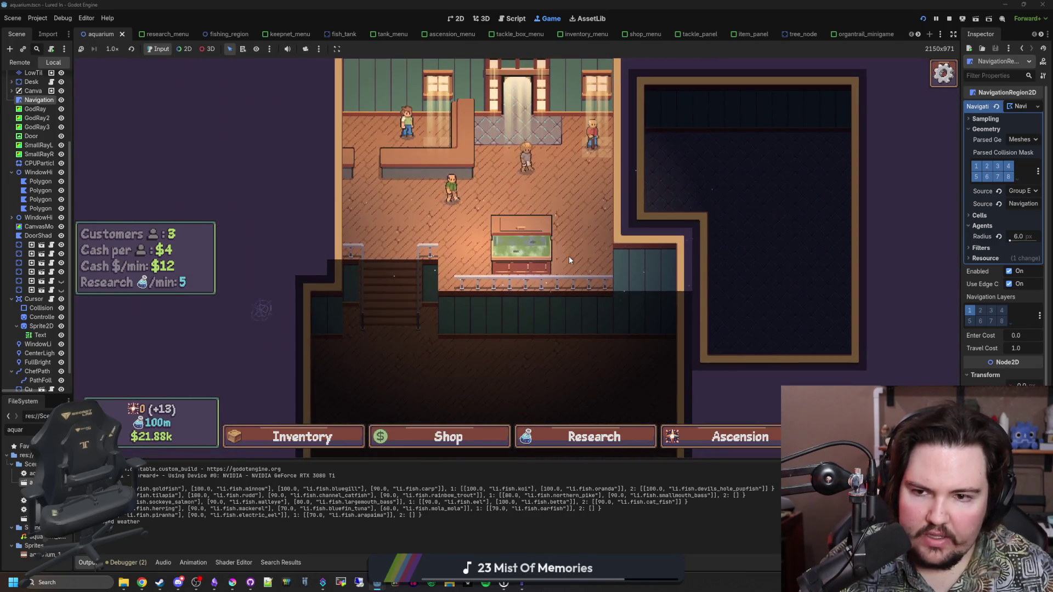
pyautogui.scroll(3, 430, 253)
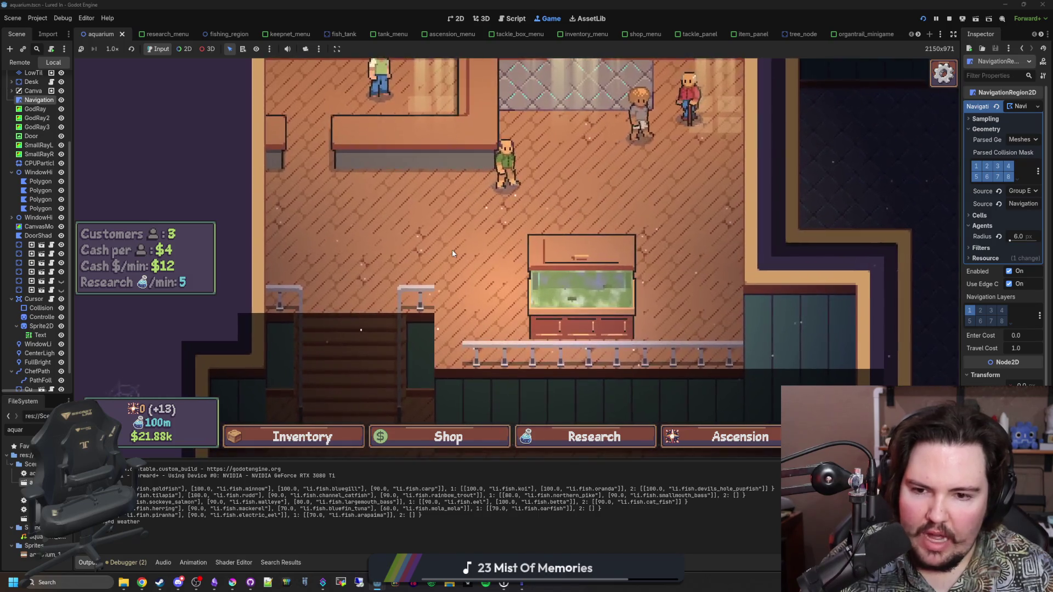
pyautogui.press('s')
pyautogui.press('d')
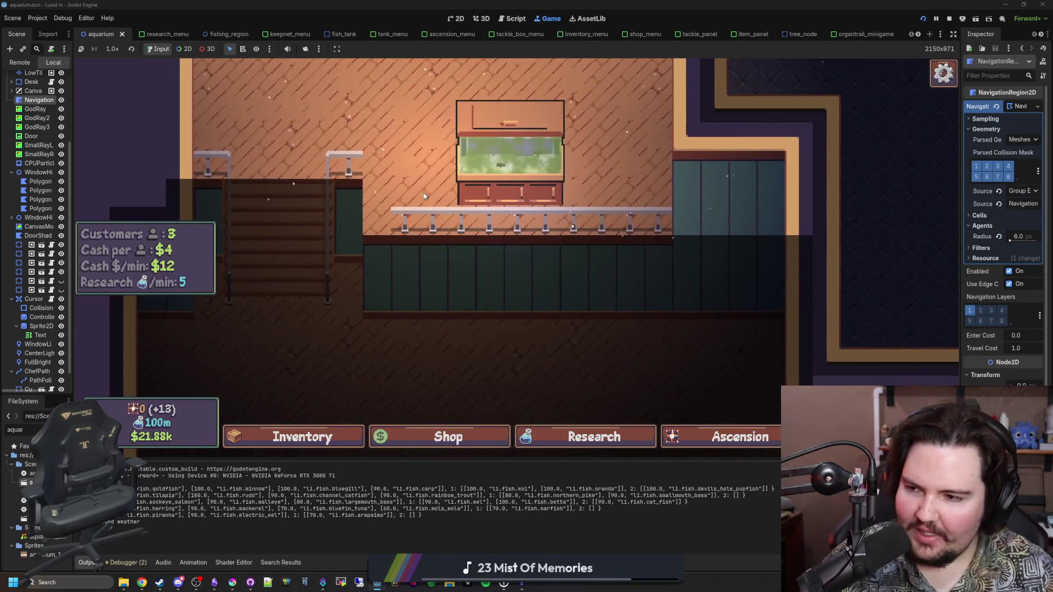
pyautogui.scroll(-3, 447, 253)
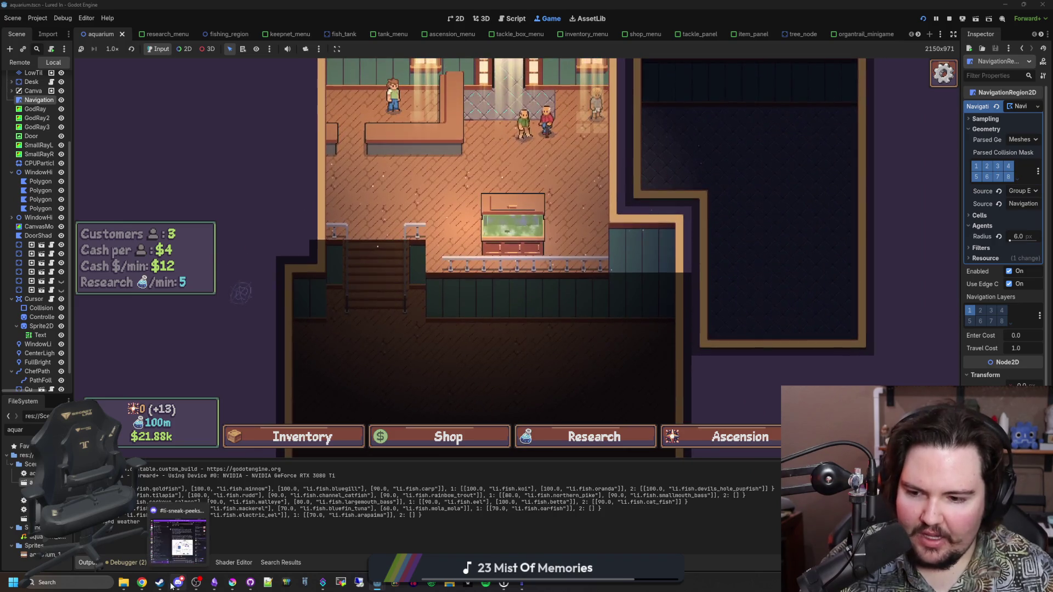
# Step: Glance at the Krita tileset, then browse the in-game shop's decorations list and close the shop
pyautogui.click(240, 548)
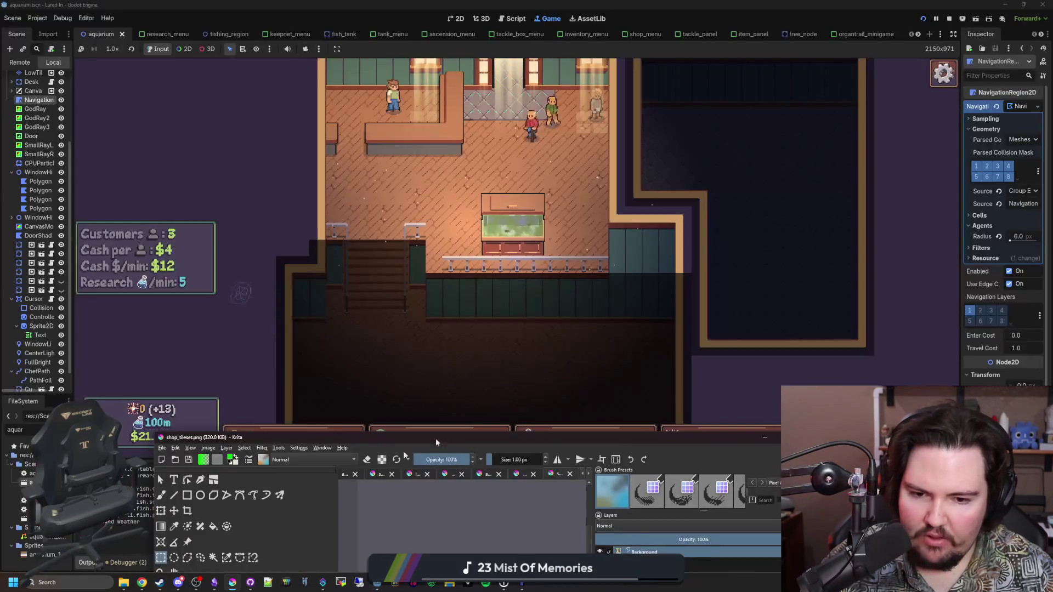
pyautogui.click(568, 404)
pyautogui.scroll(-2, 528, 307)
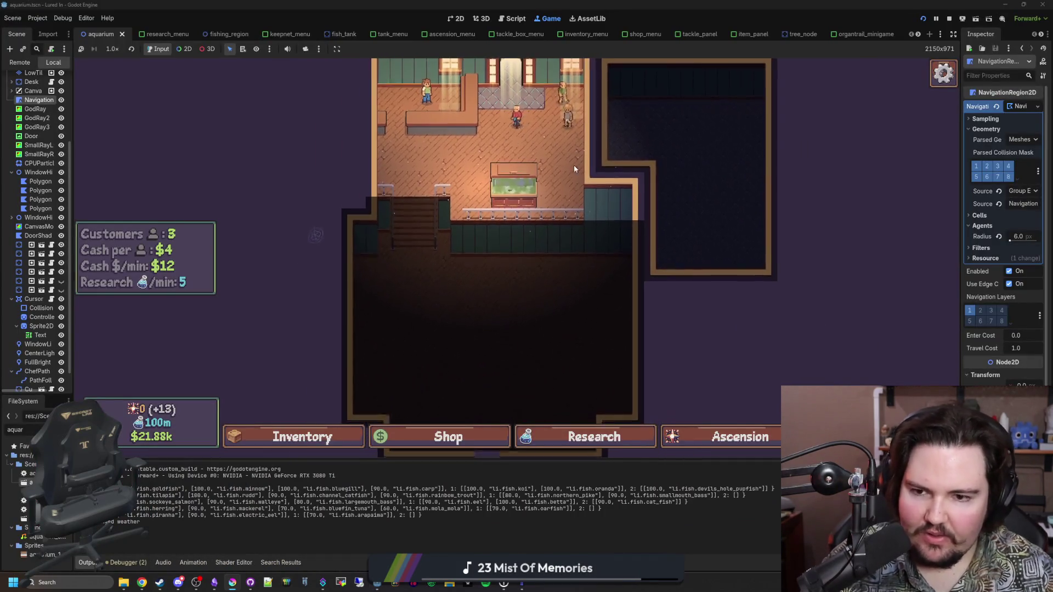
pyautogui.click(425, 439)
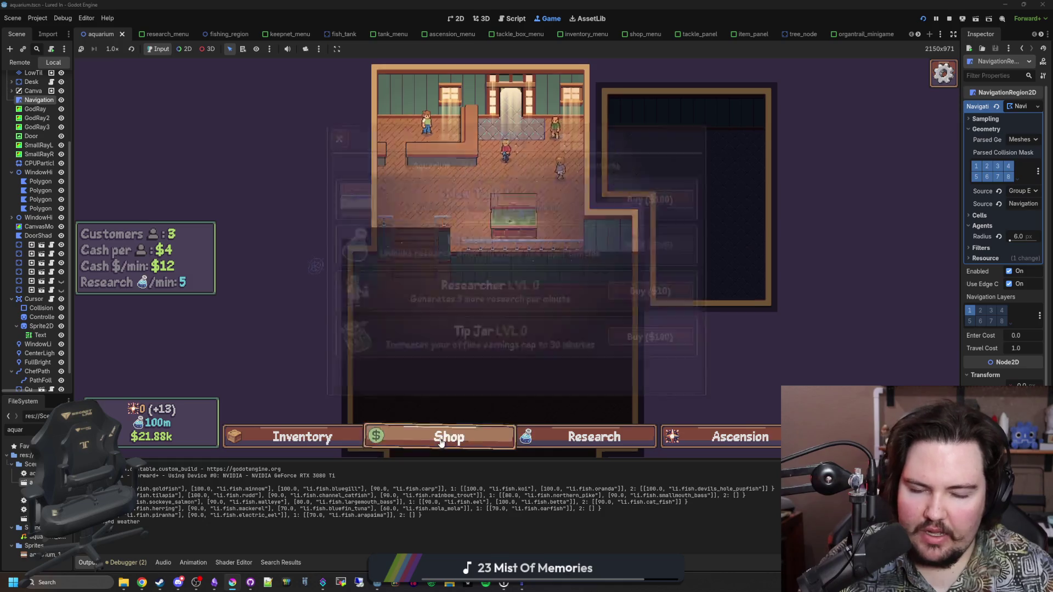
pyautogui.click(624, 167)
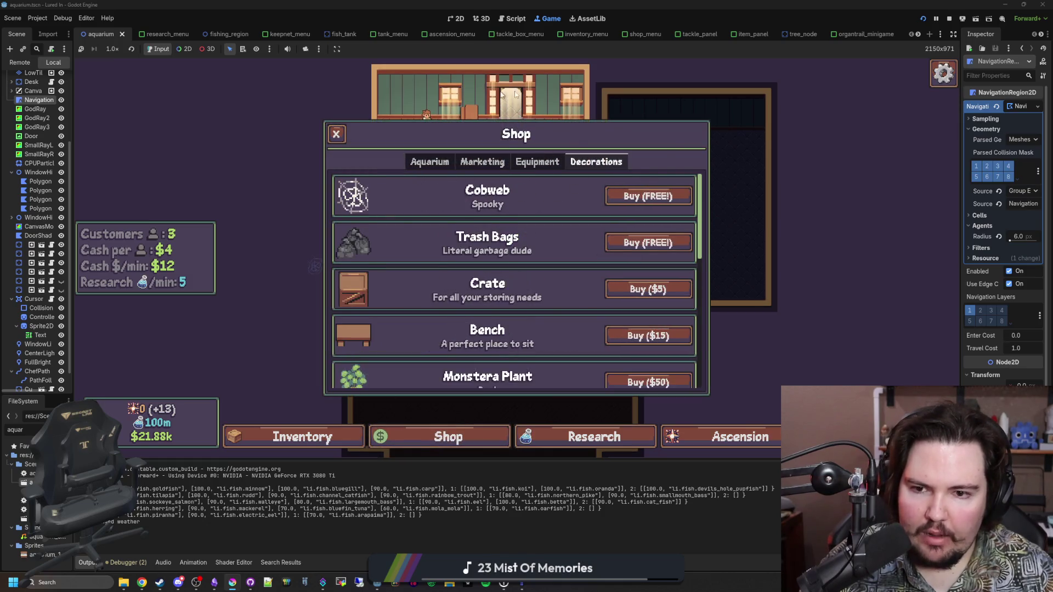
pyautogui.click(445, 436)
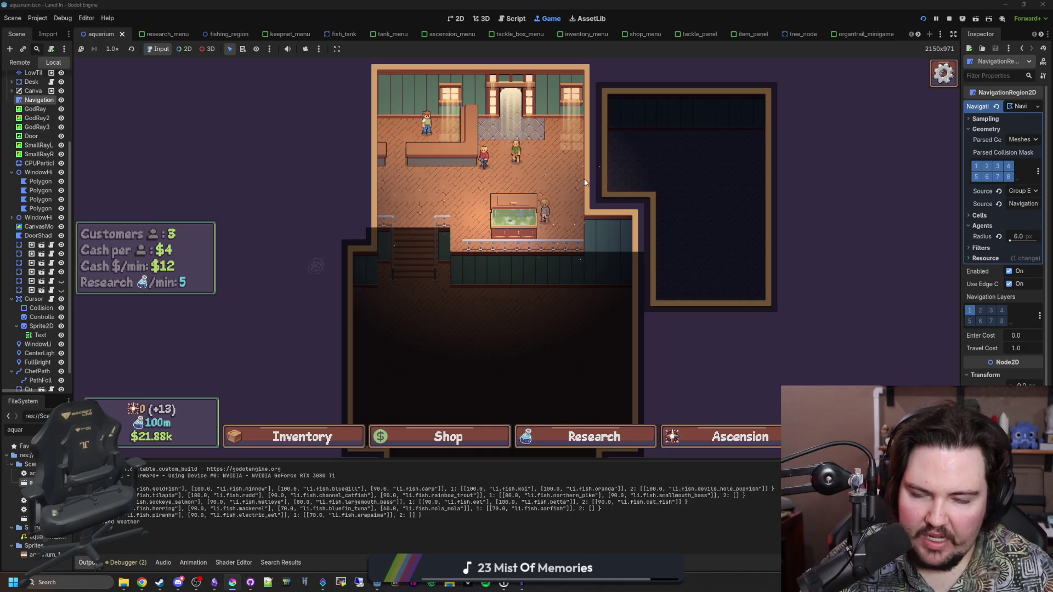
pyautogui.scroll(2, 584, 182)
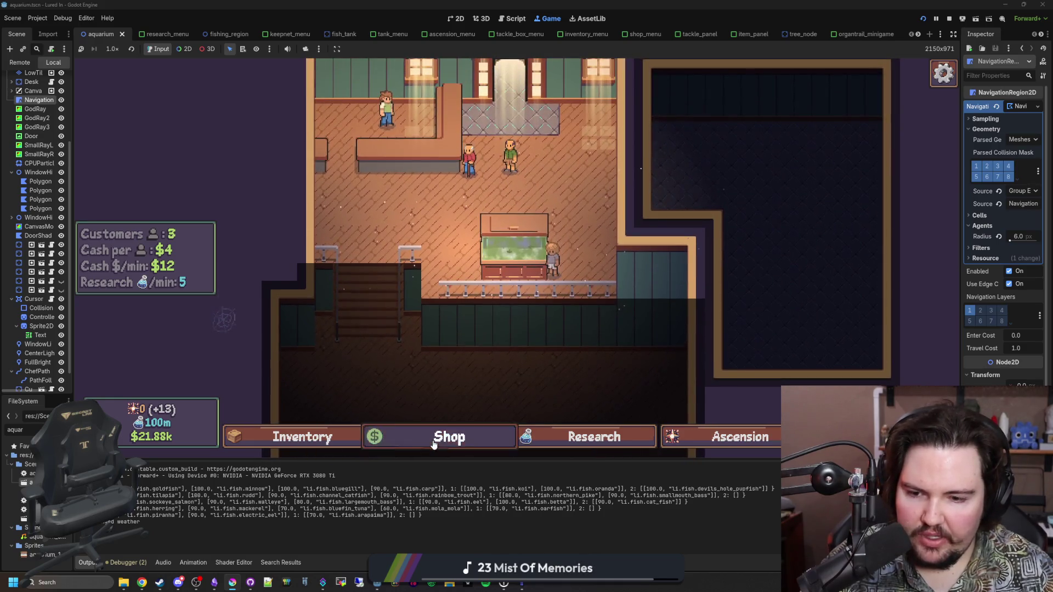
pyautogui.click(433, 445)
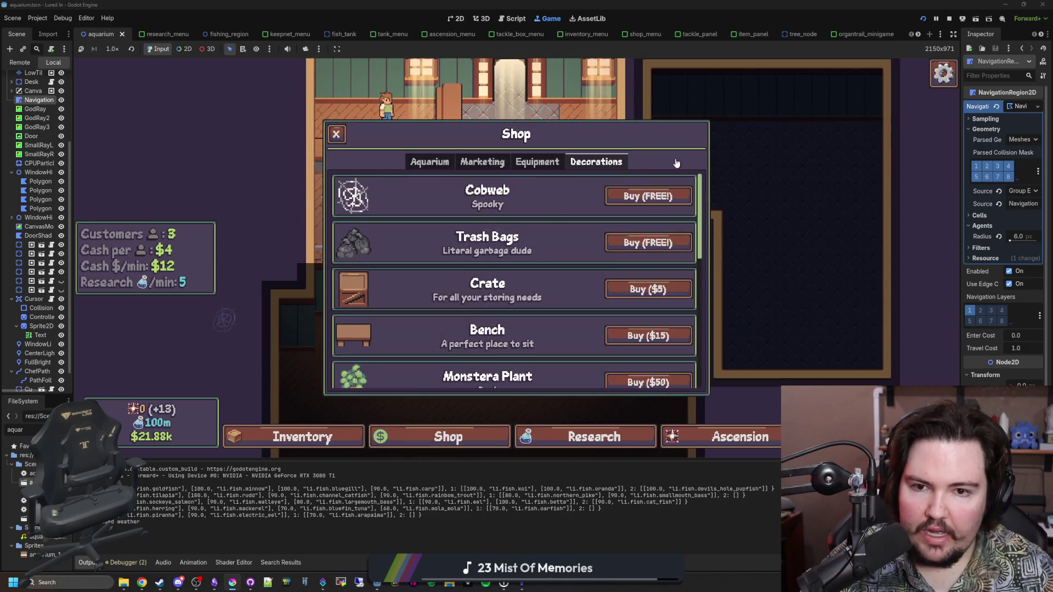
pyautogui.click(336, 134)
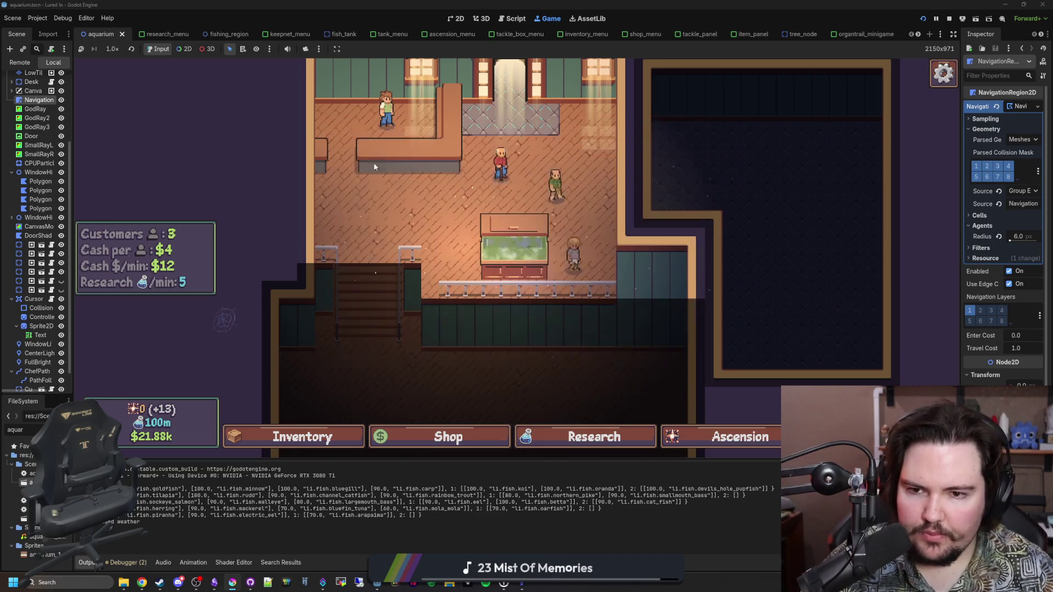
# Step: Zoom around the shop and the empty dark lower room, then bring Krita's tileset window forward
pyautogui.scroll(1, 496, 212)
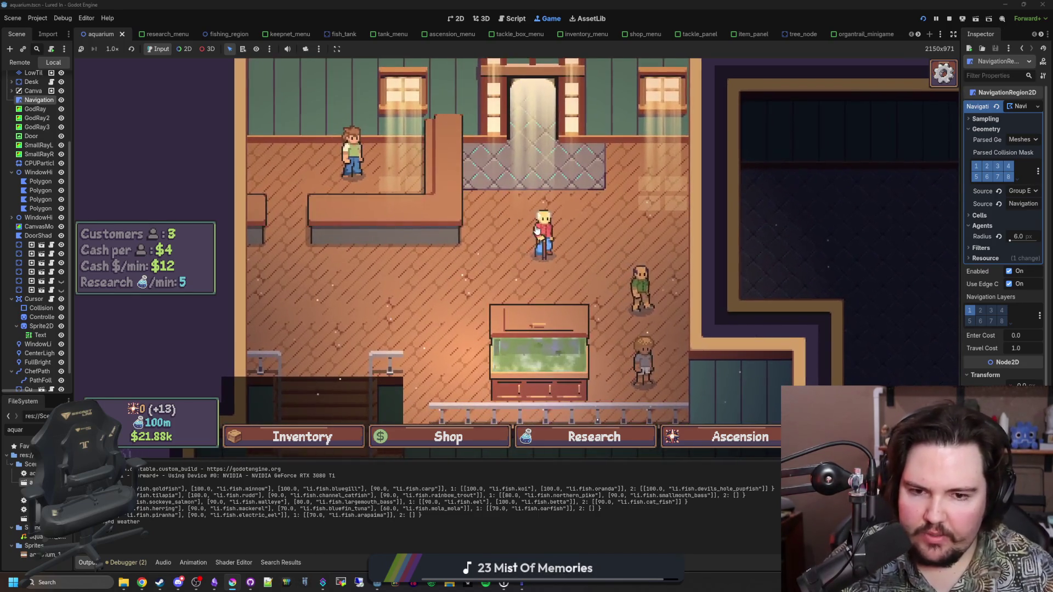
pyautogui.scroll(-2, 751, 260)
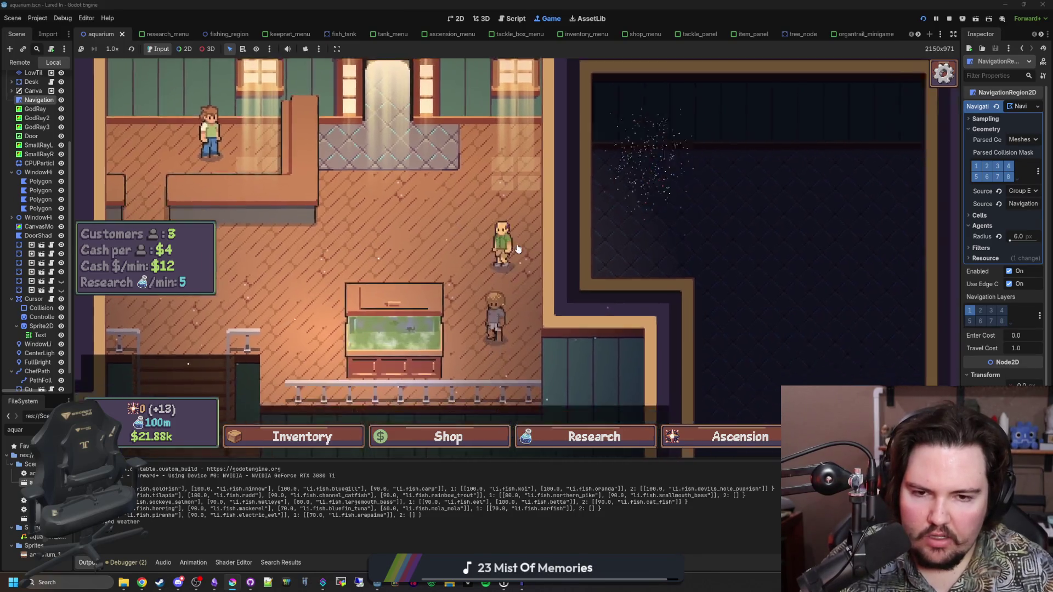
pyautogui.scroll(2, 511, 219)
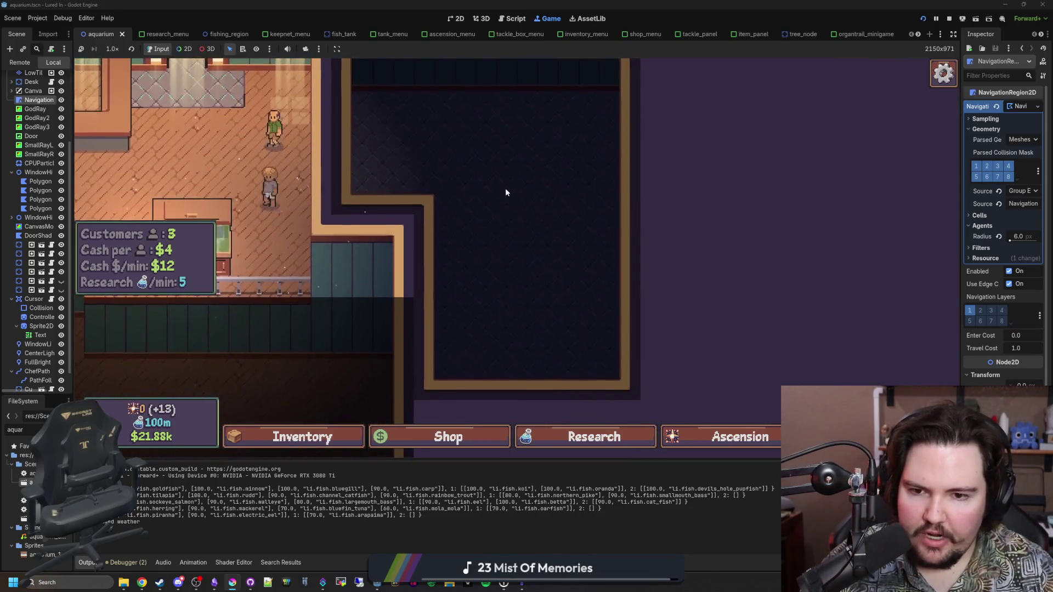
pyautogui.scroll(-2, 557, 188)
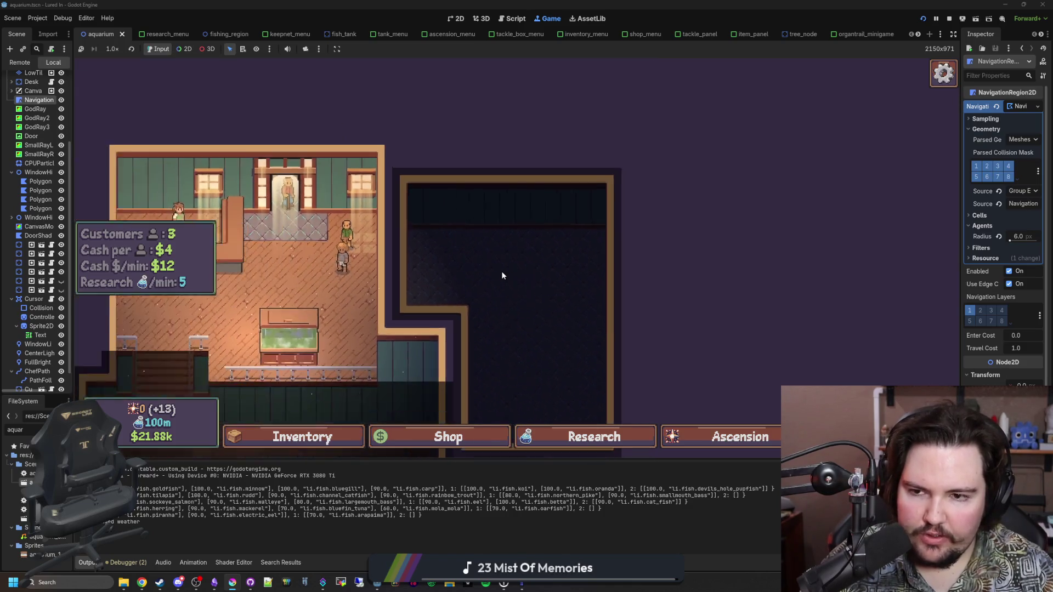
pyautogui.scroll(-2, 501, 271)
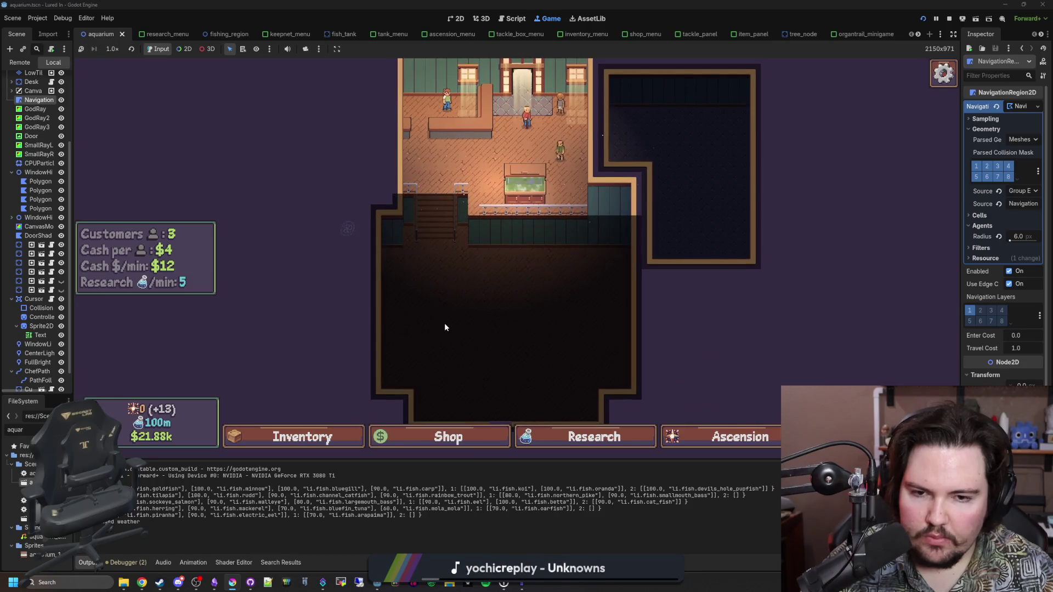
pyautogui.scroll(3, 444, 327)
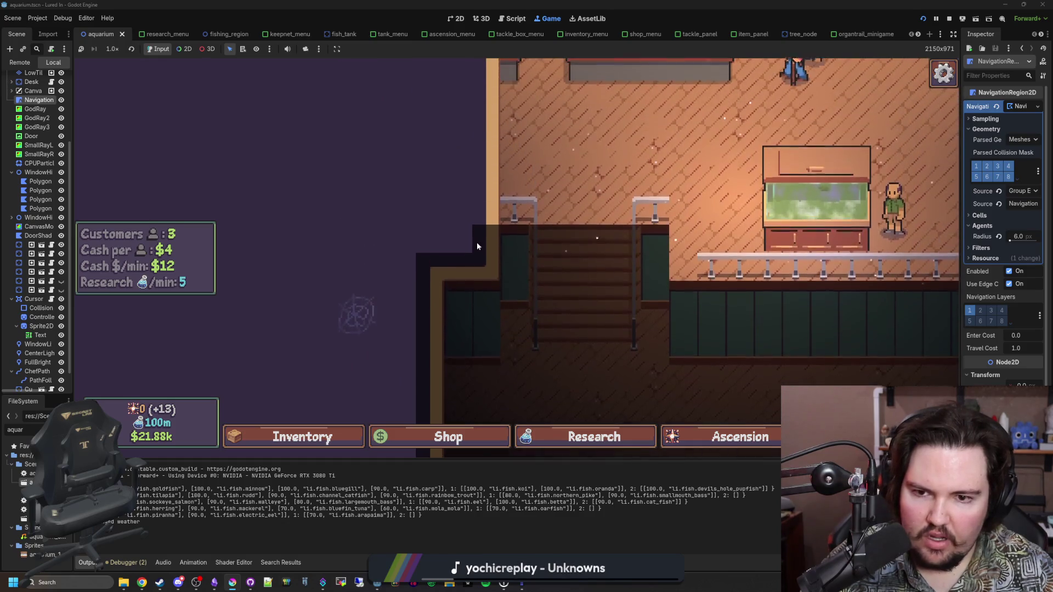
pyautogui.scroll(-2, 461, 301)
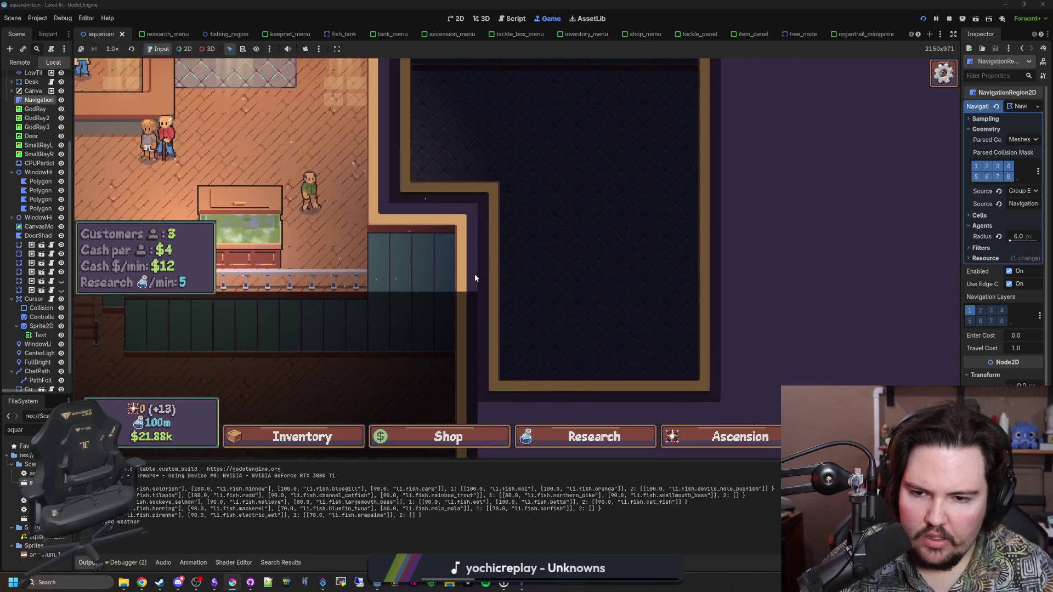
pyautogui.scroll(-3, 482, 307)
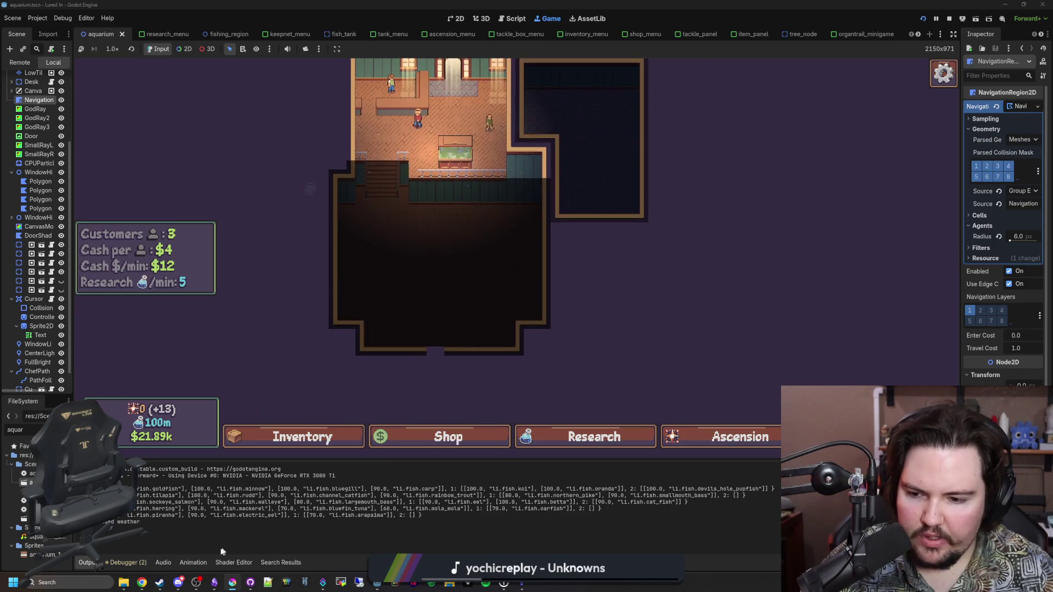
pyautogui.click(241, 534)
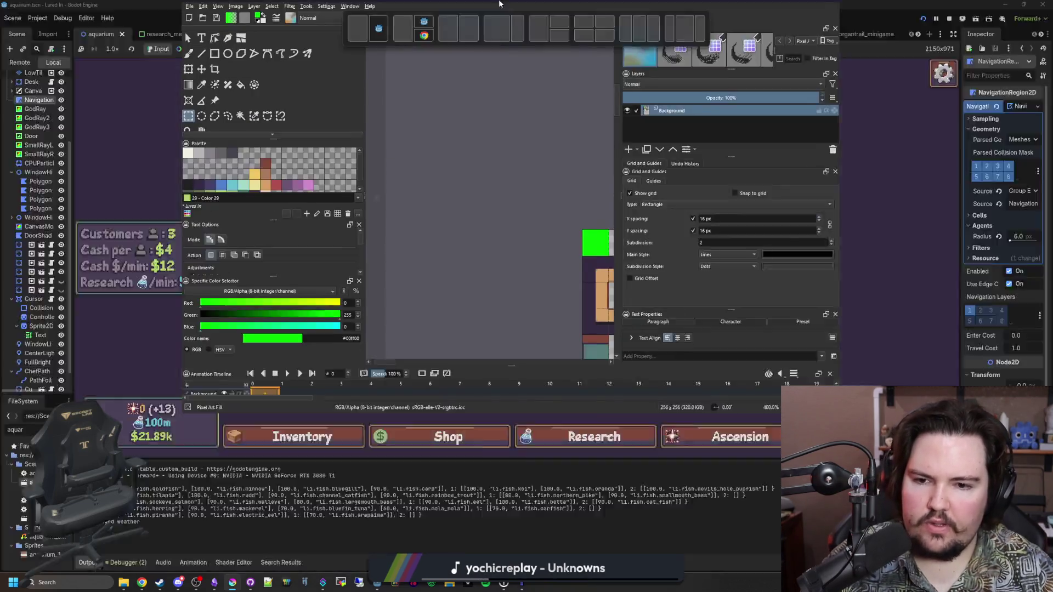
# Step: Save the edited shop_tileset.png, confirm the PNG export options, and return to the running game
pyautogui.scroll(1, 228, 281)
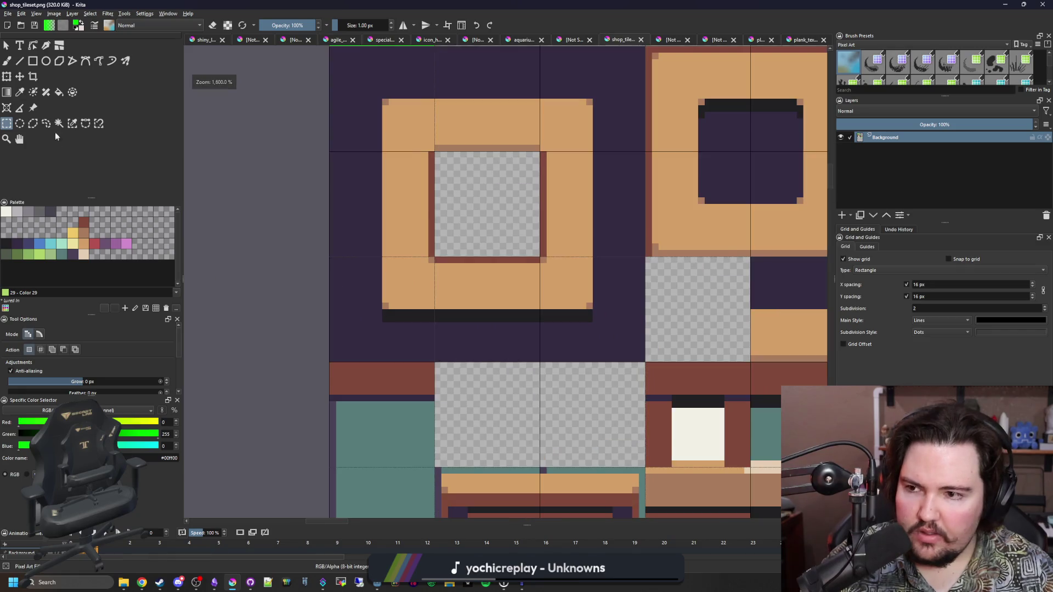
pyautogui.scroll(-2, 362, 274)
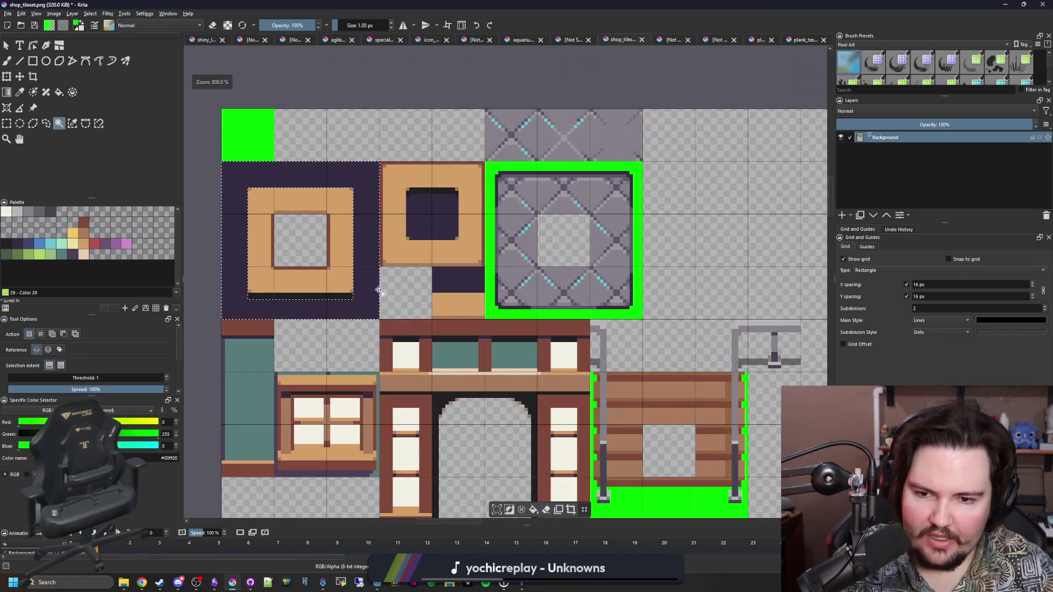
pyautogui.scroll(-1, 433, 225)
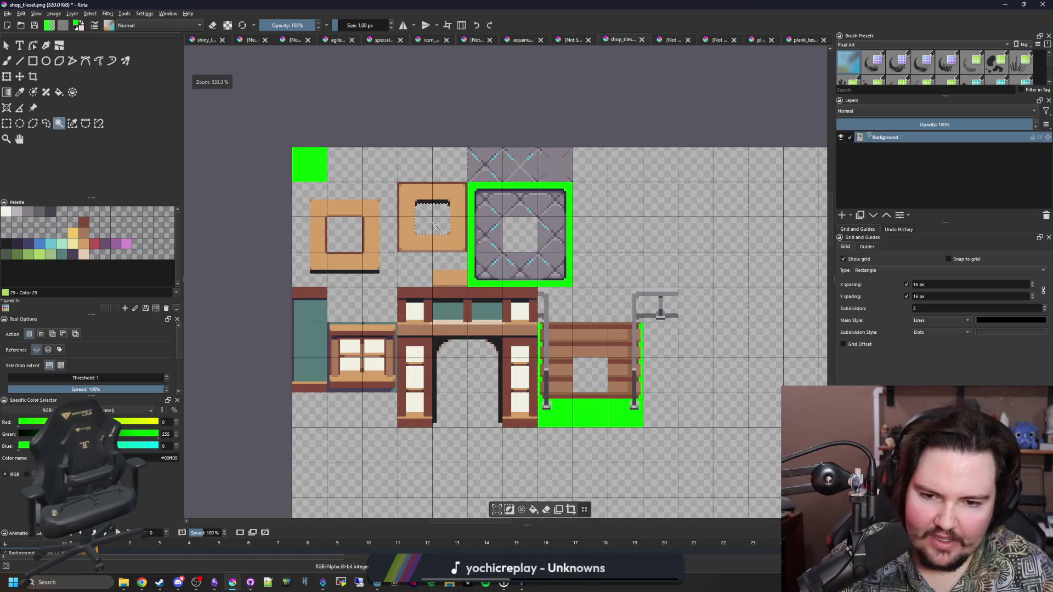
pyautogui.hotkey('ctrl', 's')
pyautogui.press('Return')
pyautogui.hotkey('alt', 'Tab')
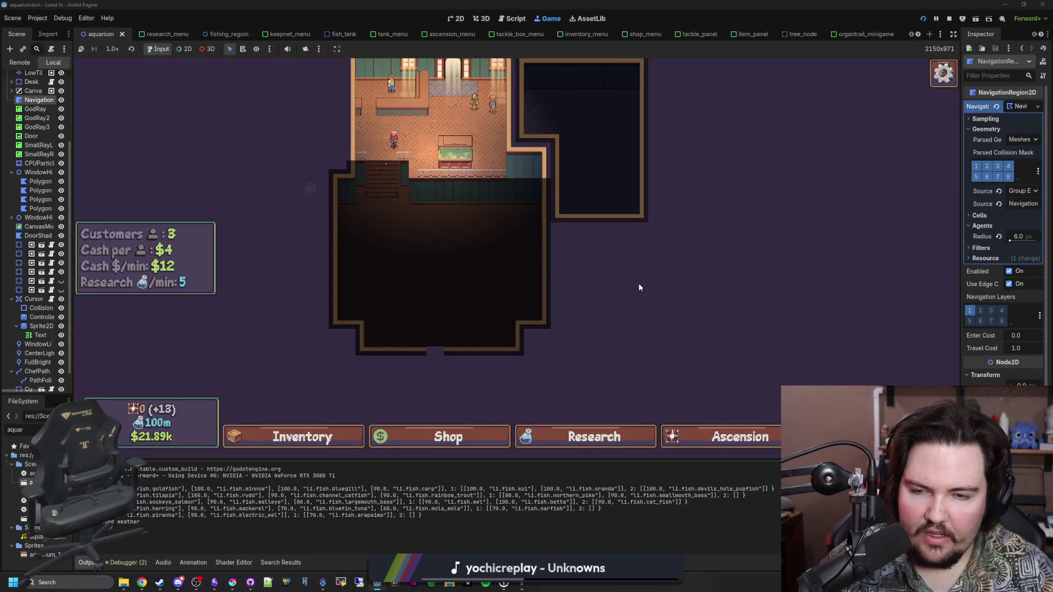
# Step: Inspect the first fish tank's contents and close its window
pyautogui.scroll(2, 643, 277)
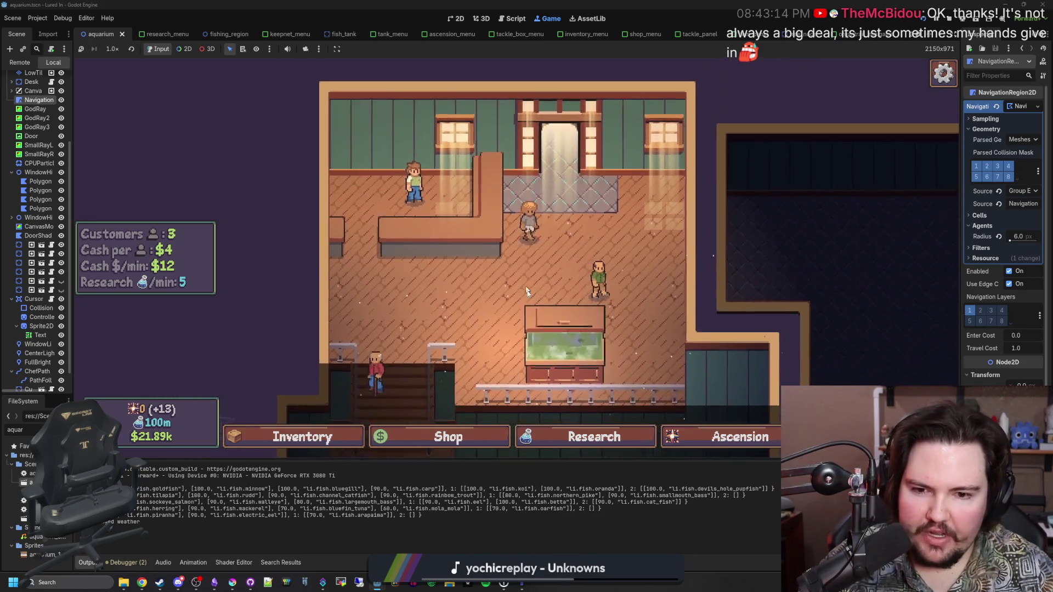
pyautogui.click(529, 305)
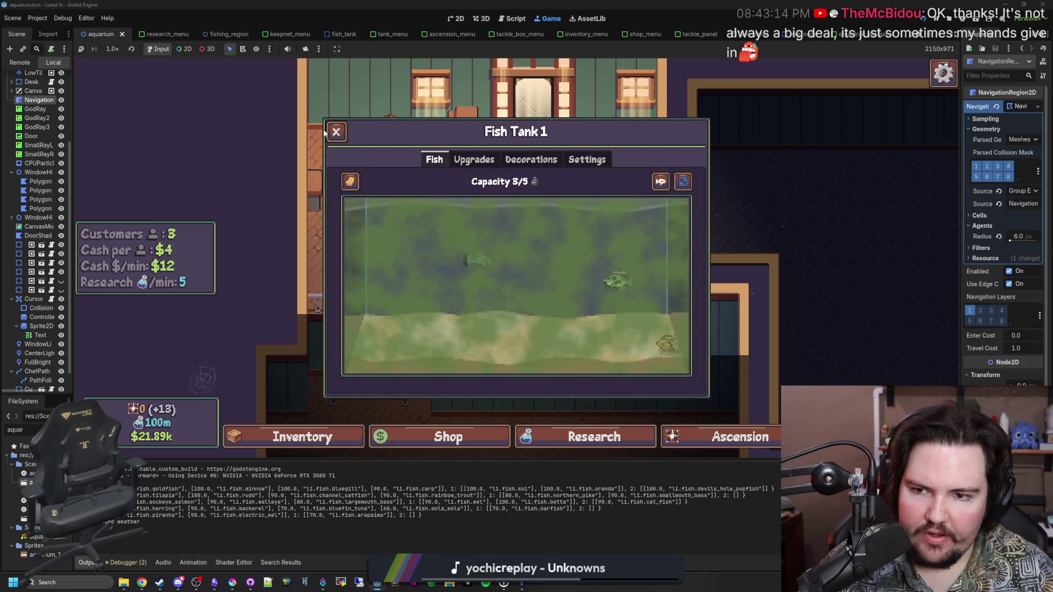
pyautogui.click(336, 132)
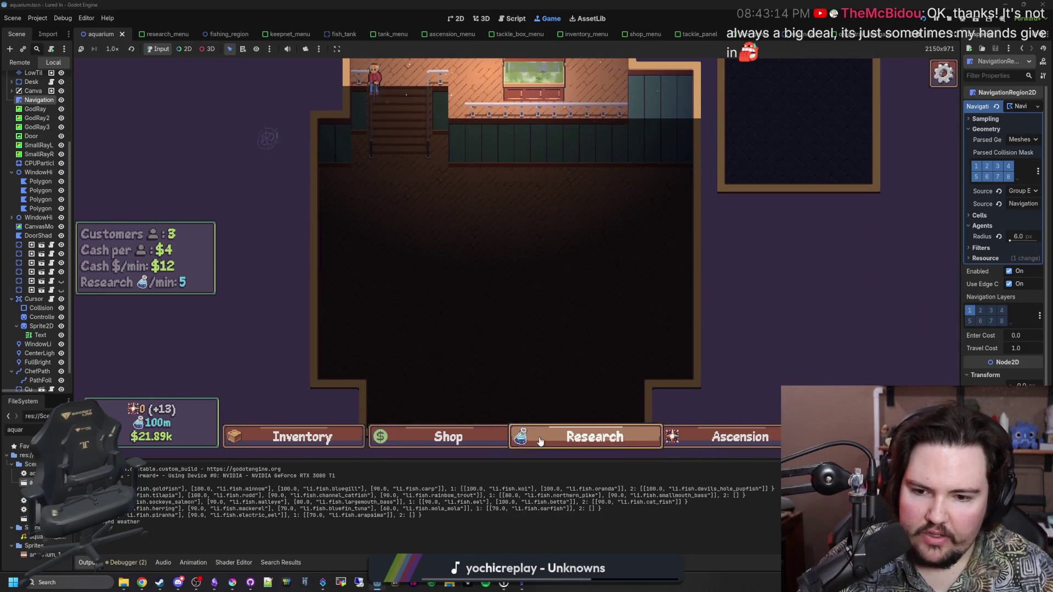
# Step: Buy a New Tank from the Shop's Aquarium tab, dropping cash to $10.79k
pyautogui.click(540, 442)
pyautogui.click(484, 416)
pyautogui.click(481, 434)
pyautogui.click(450, 164)
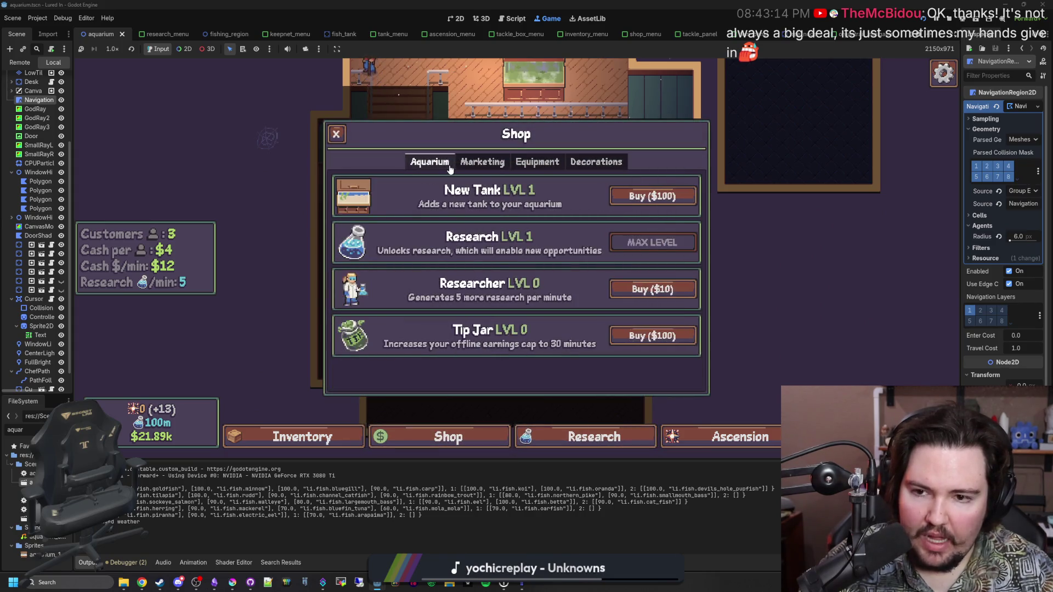
pyautogui.press('Escape')
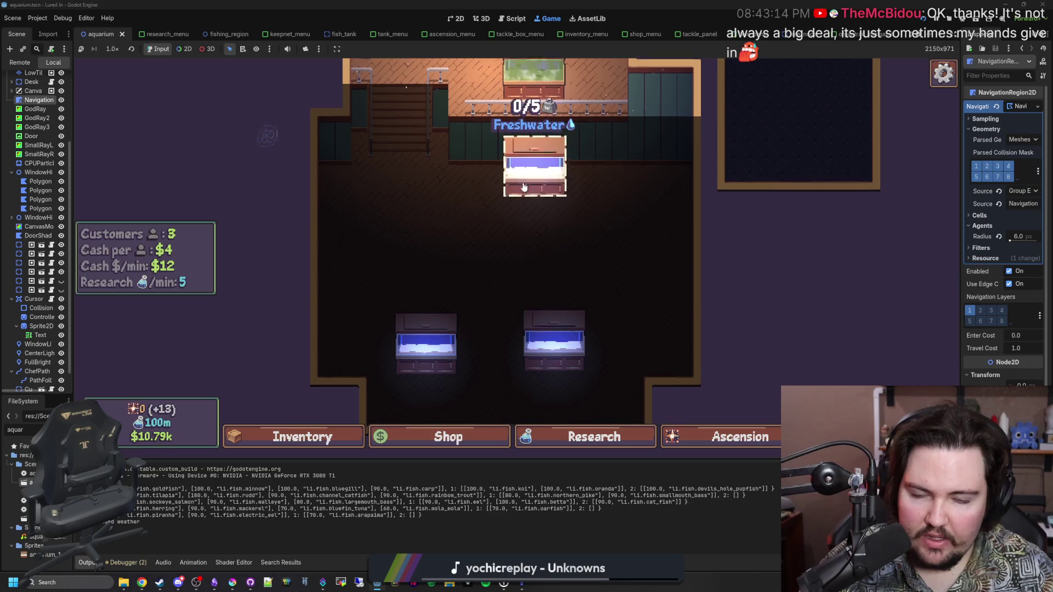
pyautogui.scroll(-2, 524, 387)
pyautogui.scroll(3, 506, 200)
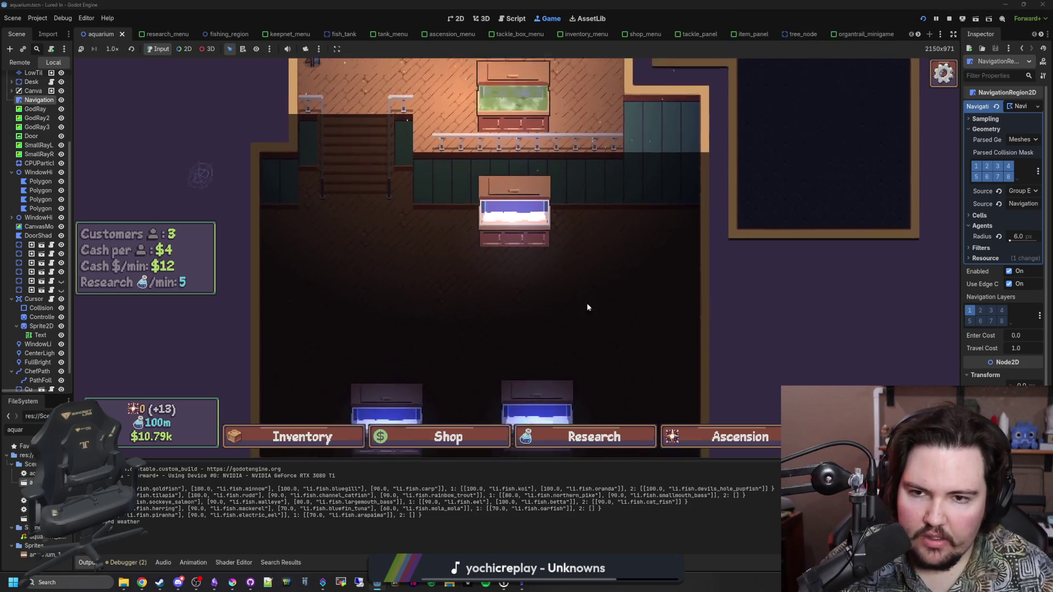
pyautogui.scroll(2, 548, 323)
pyautogui.scroll(-2, 548, 323)
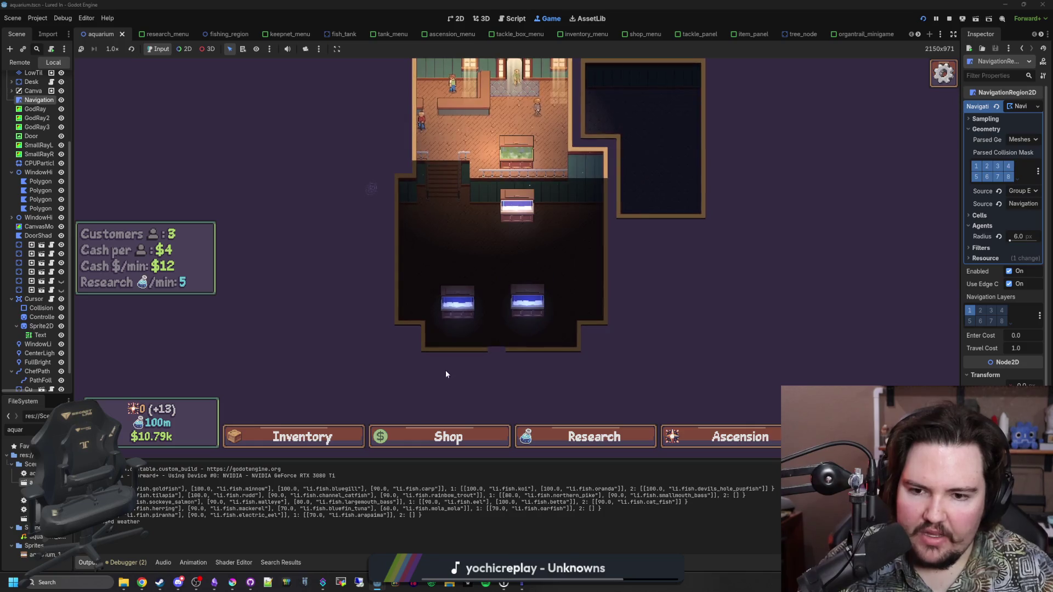
pyautogui.scroll(3, 509, 356)
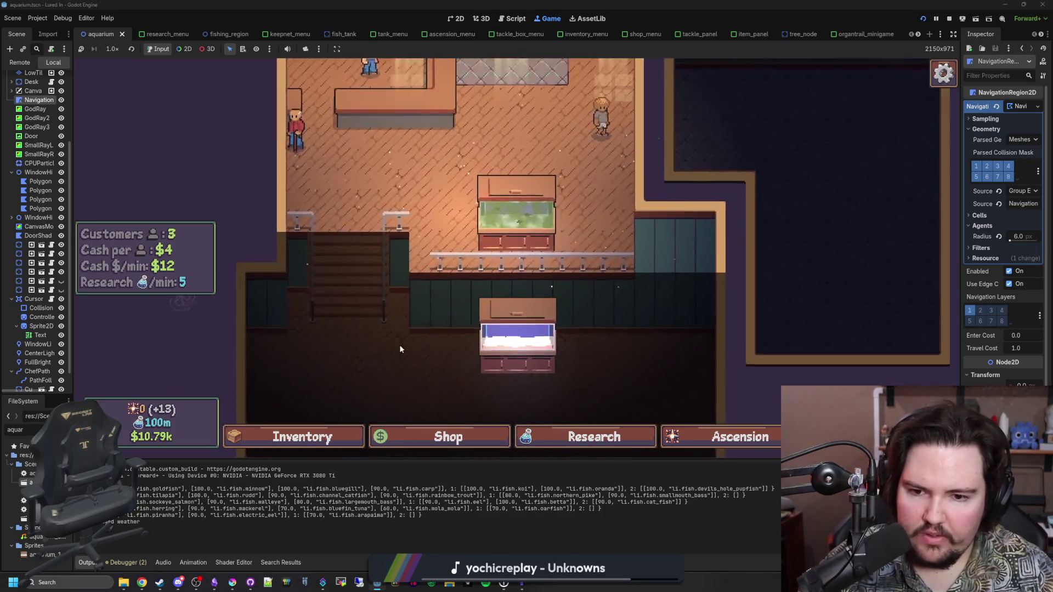
pyautogui.scroll(-2, 501, 209)
pyautogui.scroll(2, 456, 307)
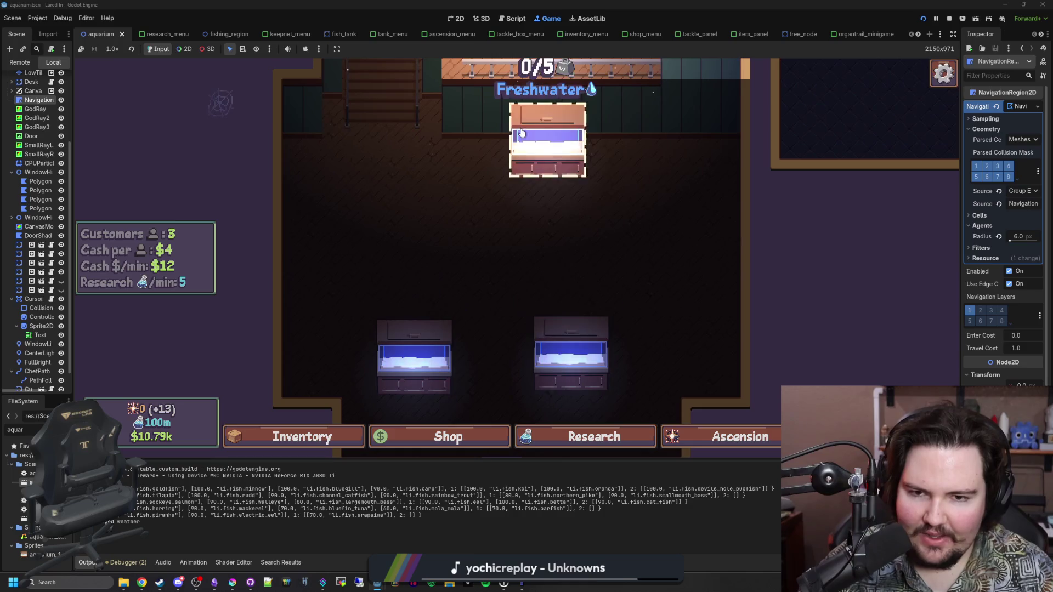
pyautogui.scroll(-2, 549, 243)
pyautogui.scroll(2, 498, 314)
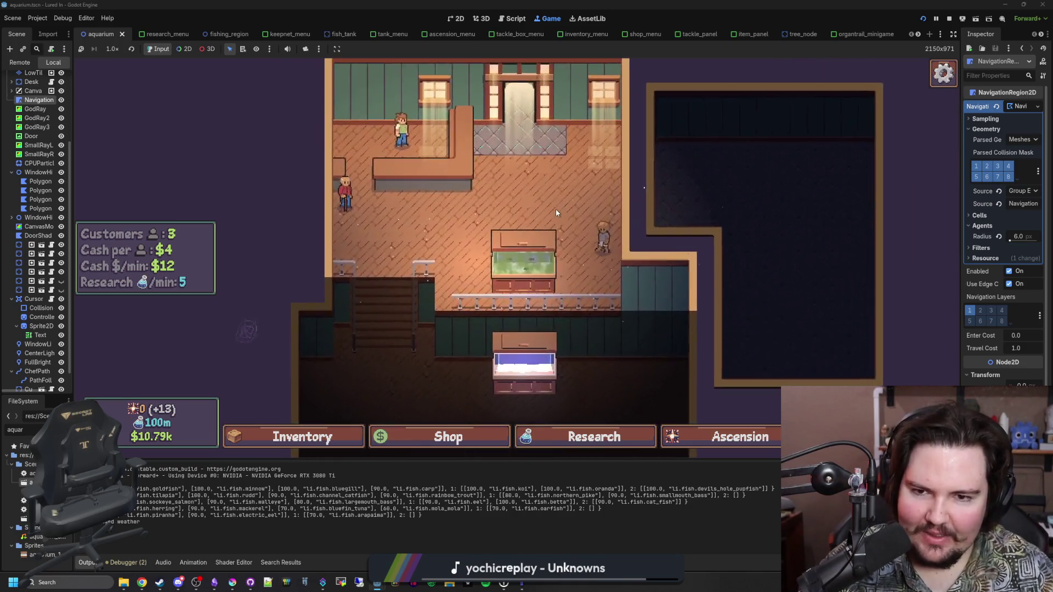
pyautogui.scroll(2, 555, 209)
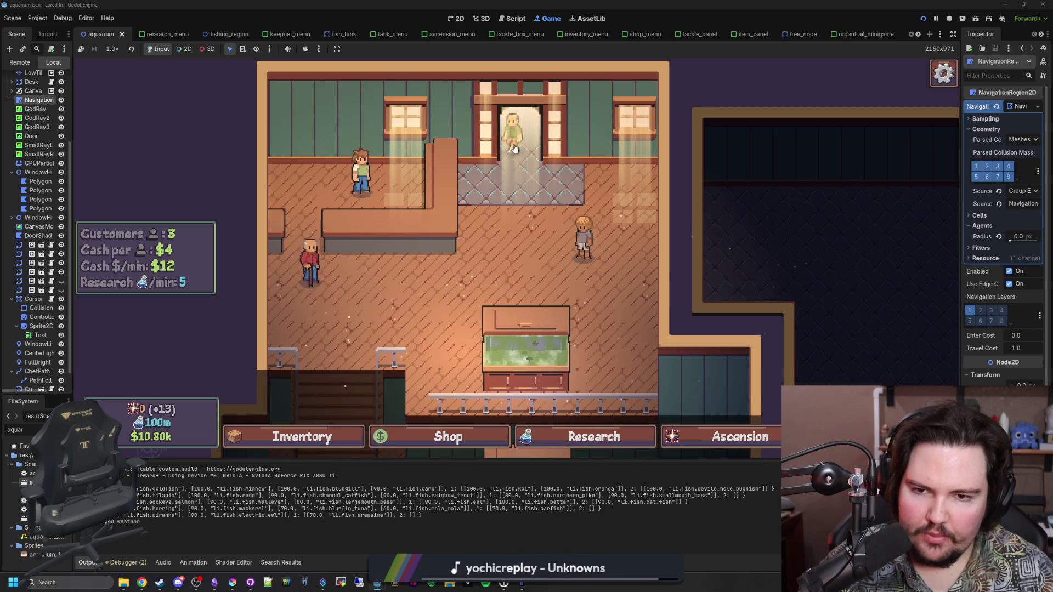
pyautogui.scroll(-4, 525, 246)
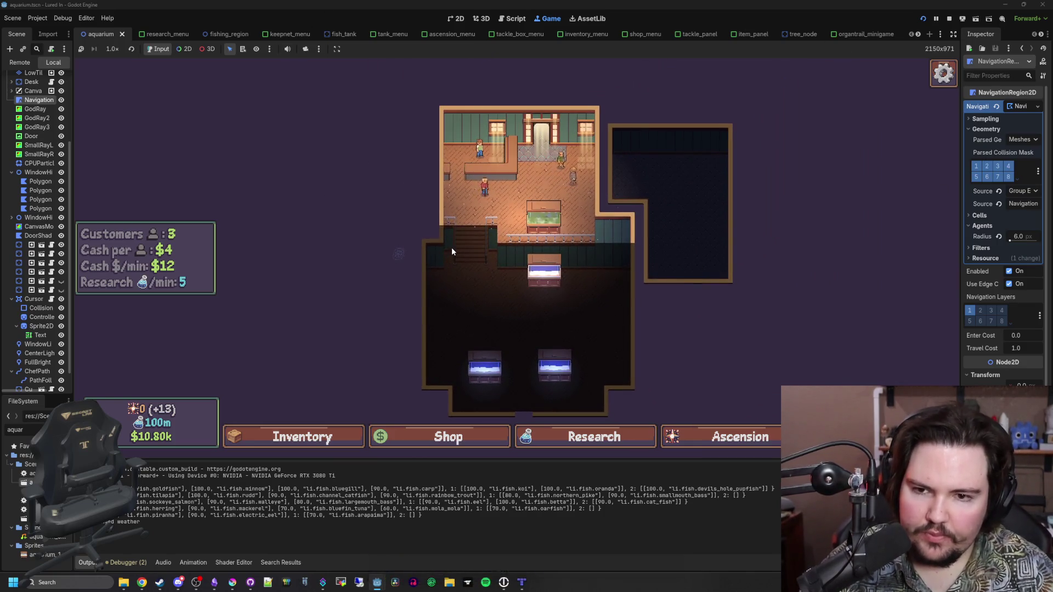
pyautogui.scroll(4, 485, 239)
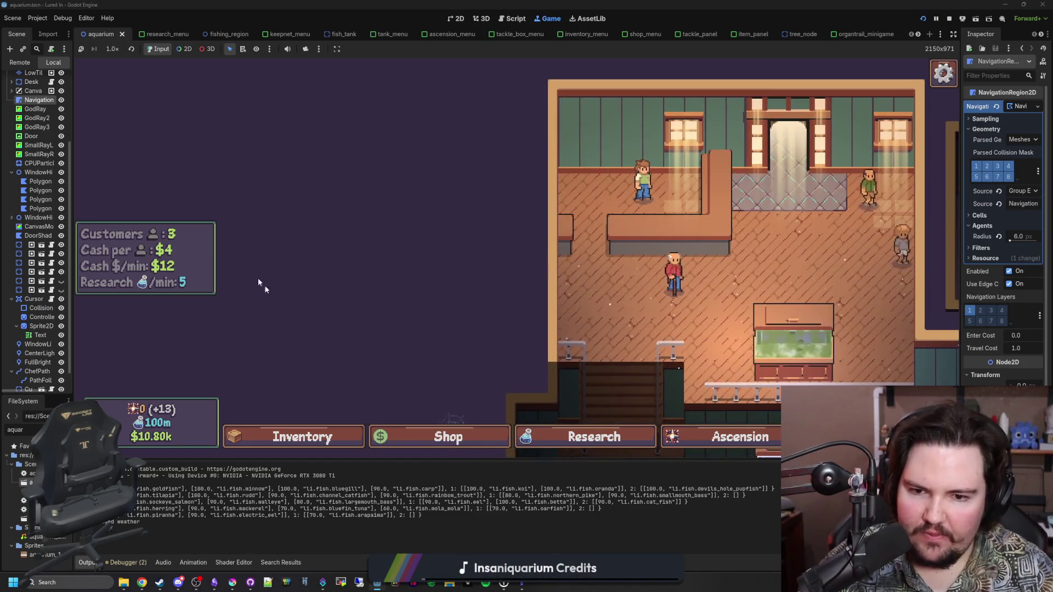
pyautogui.scroll(-3, 455, 263)
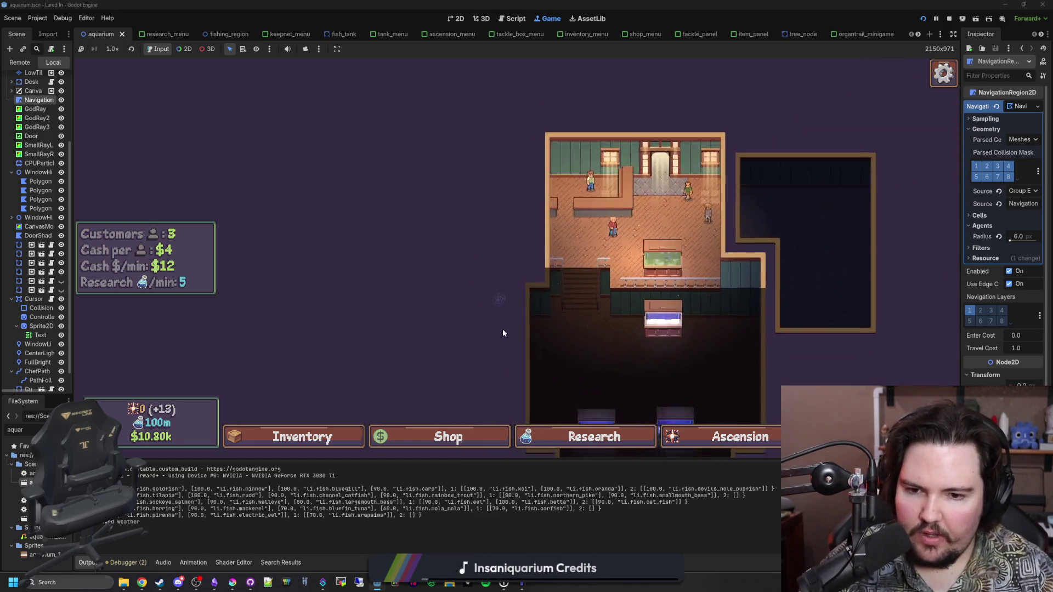
pyautogui.scroll(2, 502, 318)
pyautogui.click(609, 333)
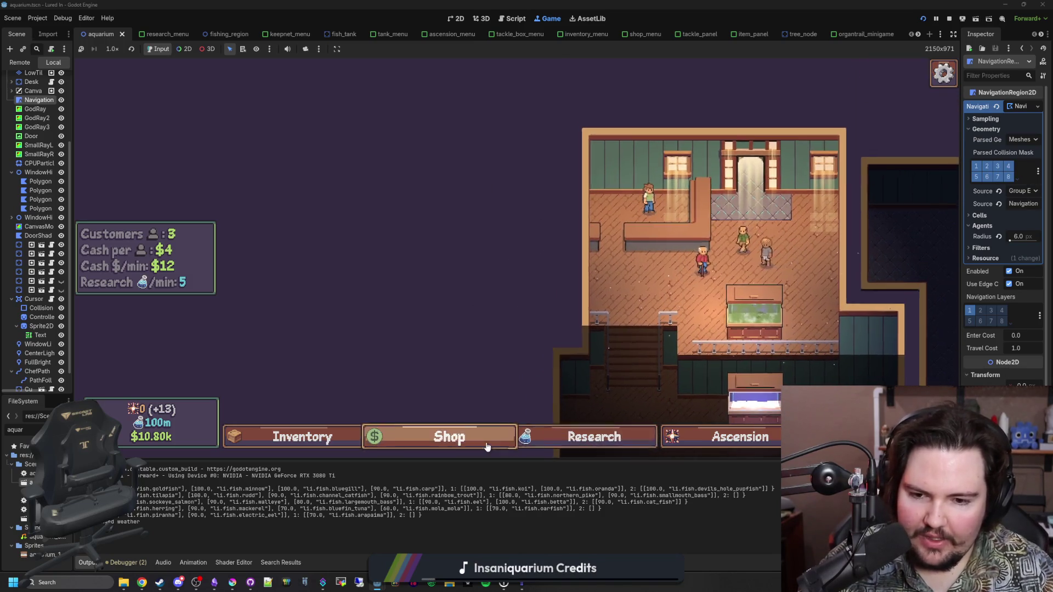
# Step: Buy the FREE Cobweb decoration, place it at a decoration spot, and open the second tank
pyautogui.click(487, 446)
pyautogui.click(568, 162)
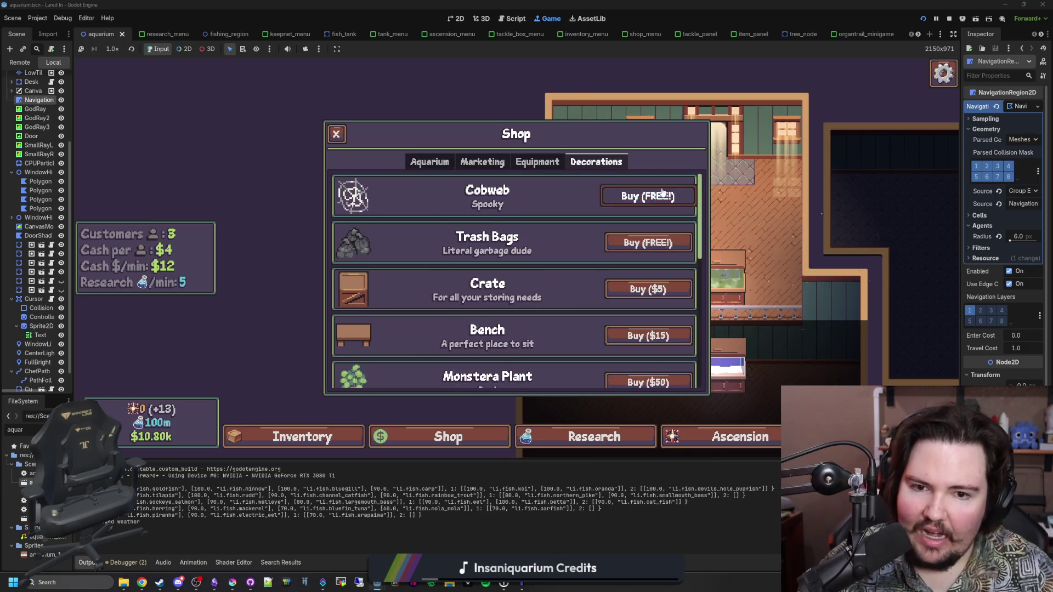
pyautogui.click(662, 194)
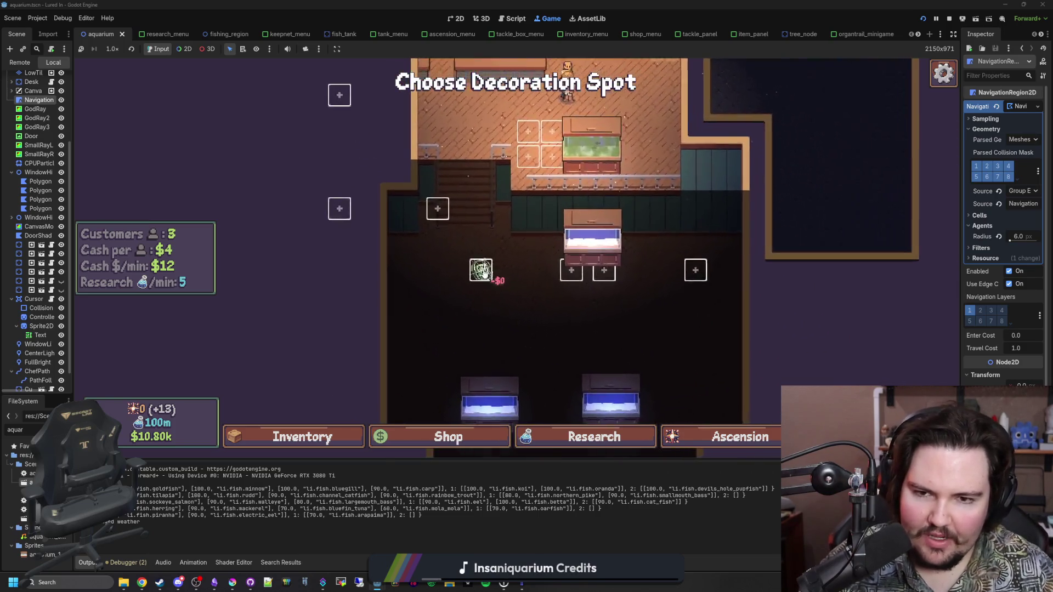
pyautogui.click(482, 272)
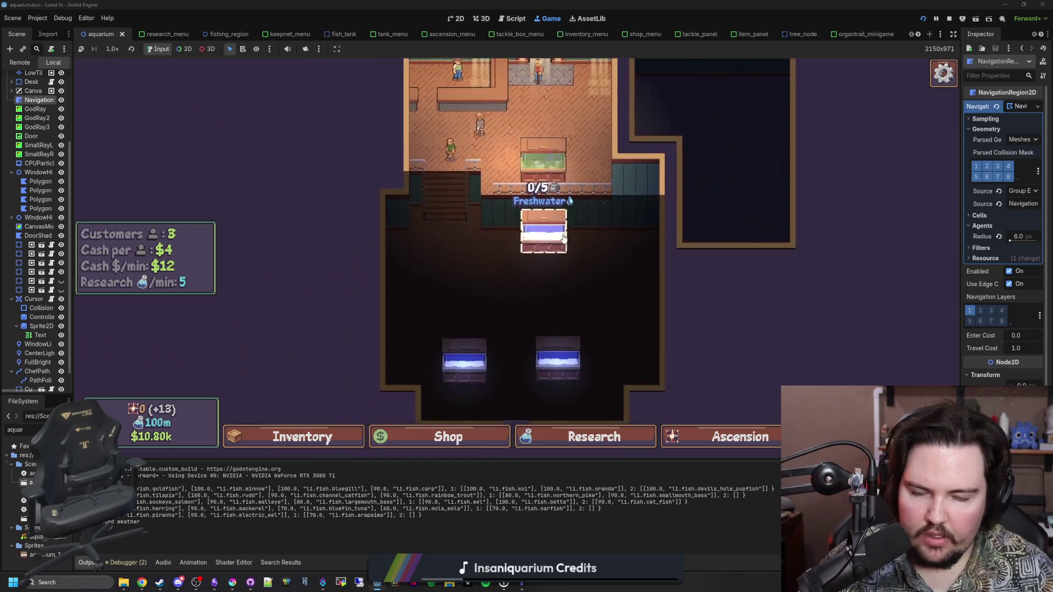
pyautogui.click(525, 235)
pyautogui.press('Escape')
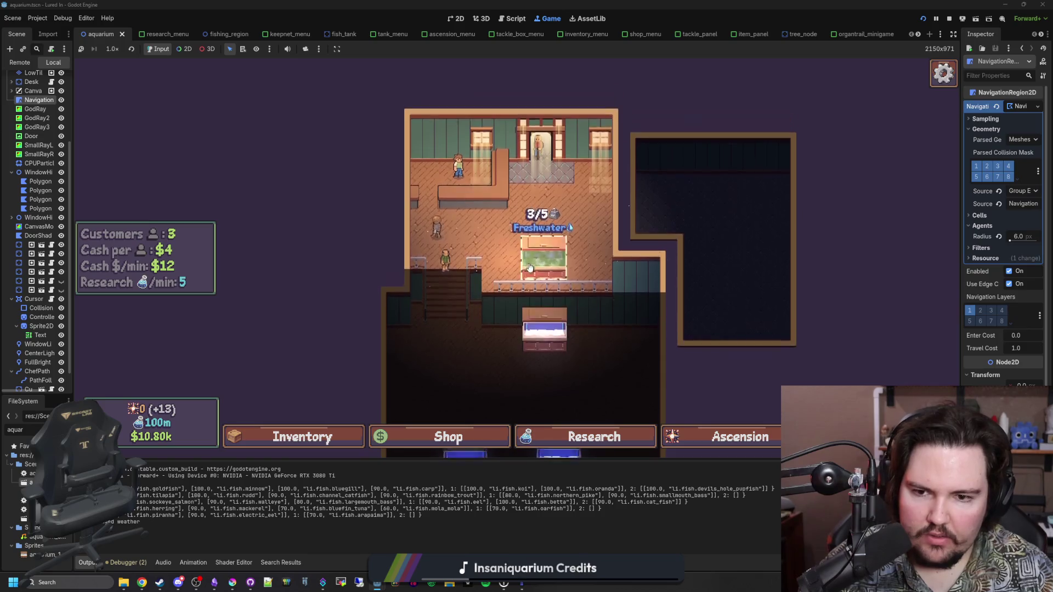
pyautogui.scroll(-3, 492, 297)
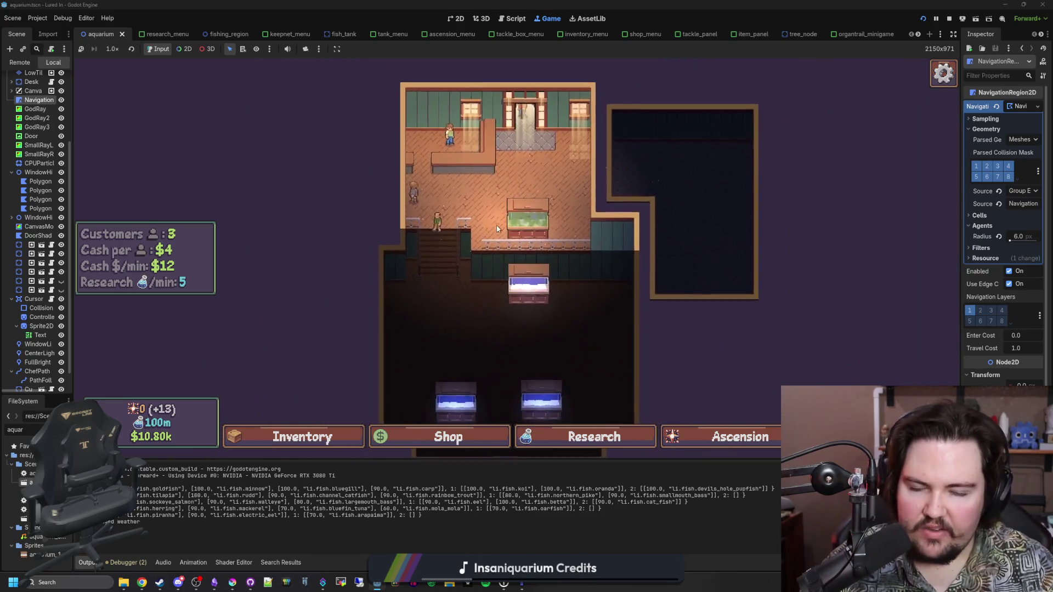
pyautogui.scroll(3, 547, 317)
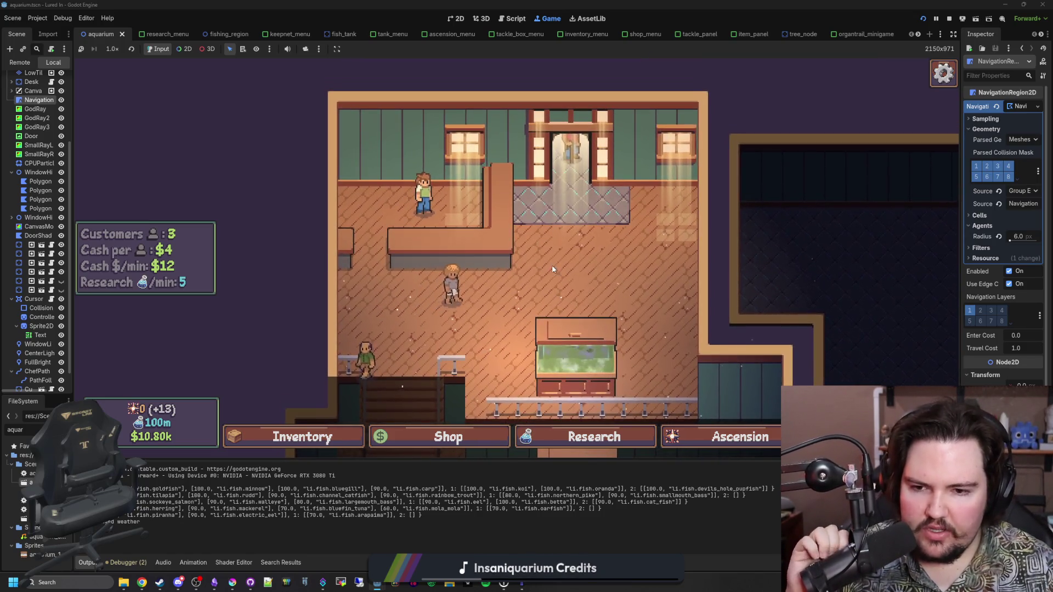
pyautogui.scroll(2, 549, 217)
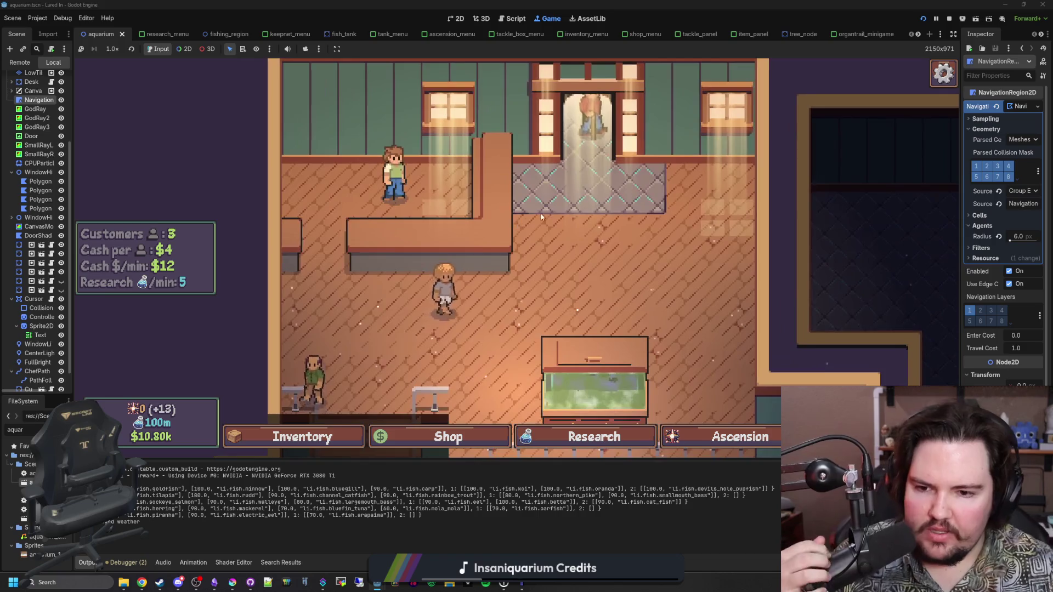
pyautogui.scroll(-3, 551, 220)
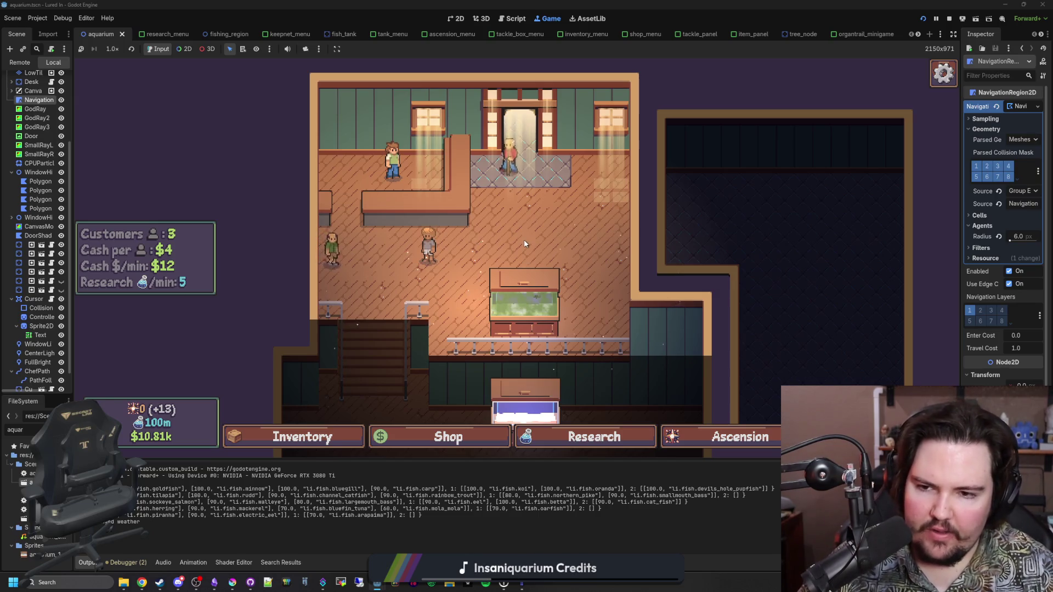
pyautogui.scroll(-3, 530, 224)
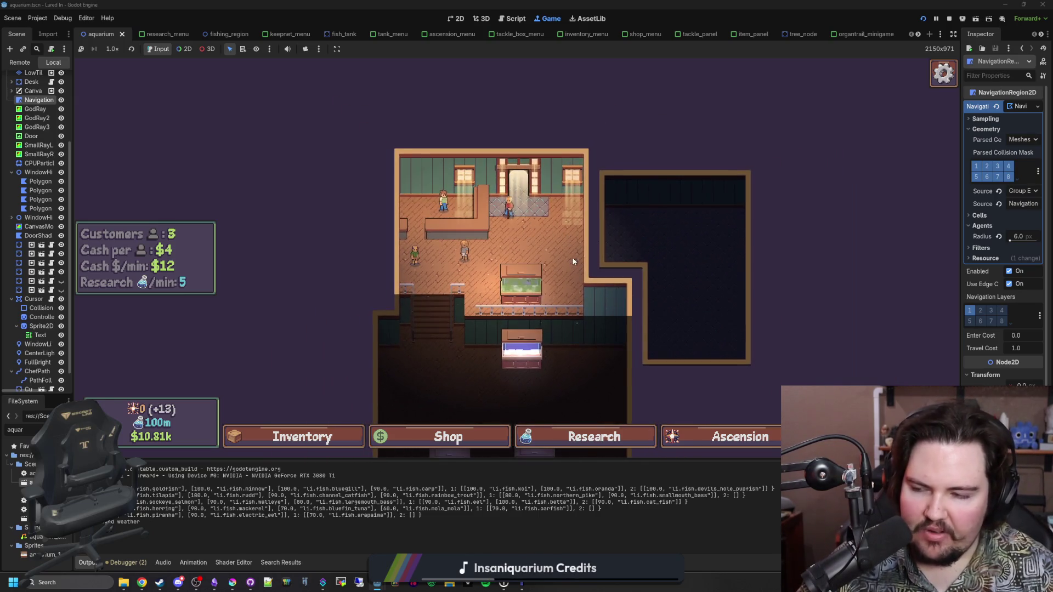
pyautogui.scroll(2, 540, 147)
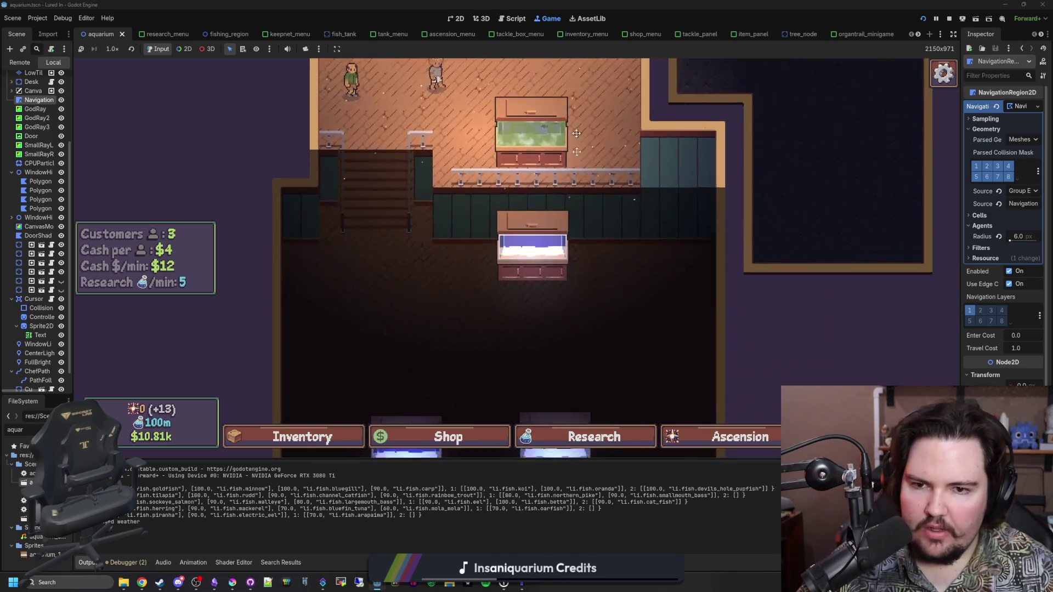
pyautogui.scroll(4, 521, 230)
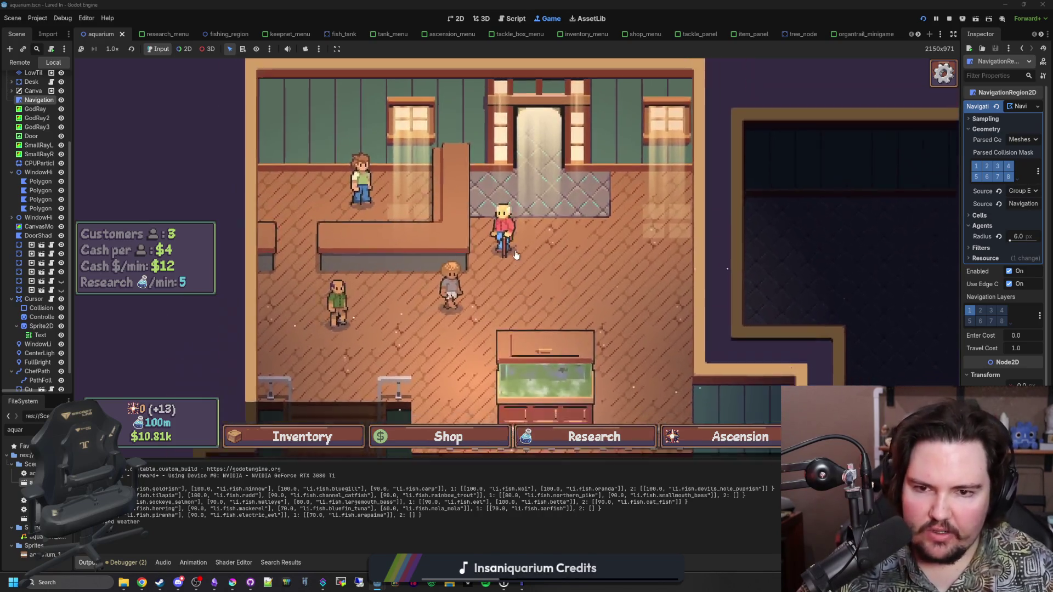
pyautogui.scroll(-3, 515, 254)
pyautogui.scroll(4, 485, 363)
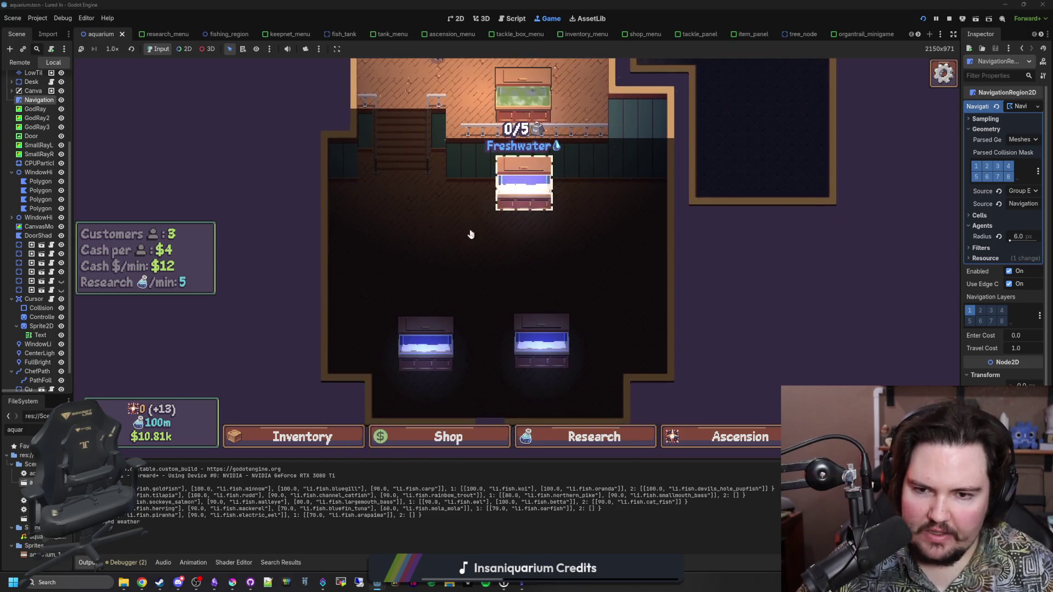
pyautogui.scroll(-3, 471, 234)
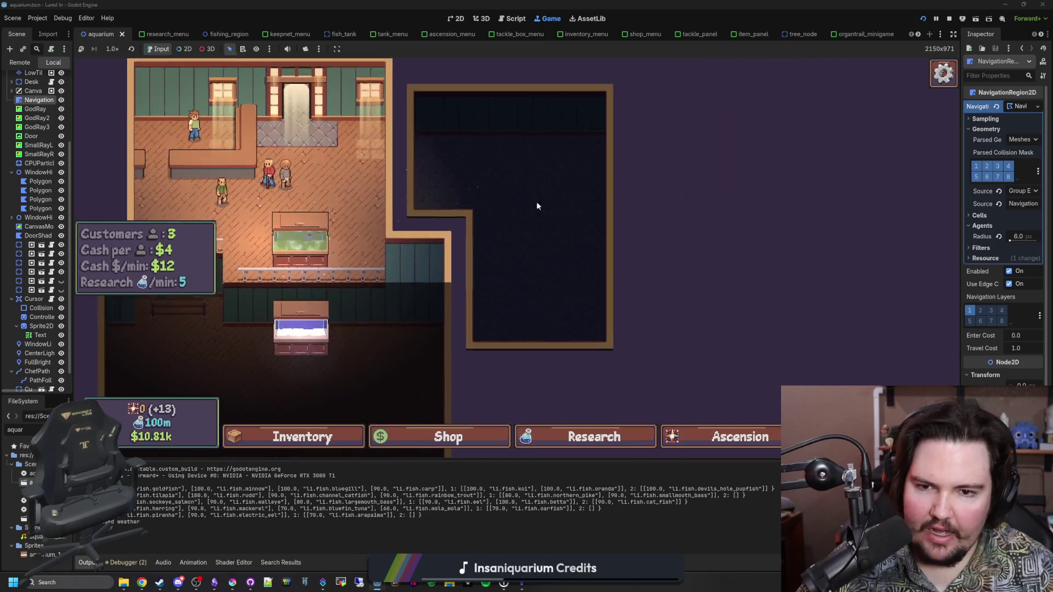
pyautogui.scroll(3, 329, 301)
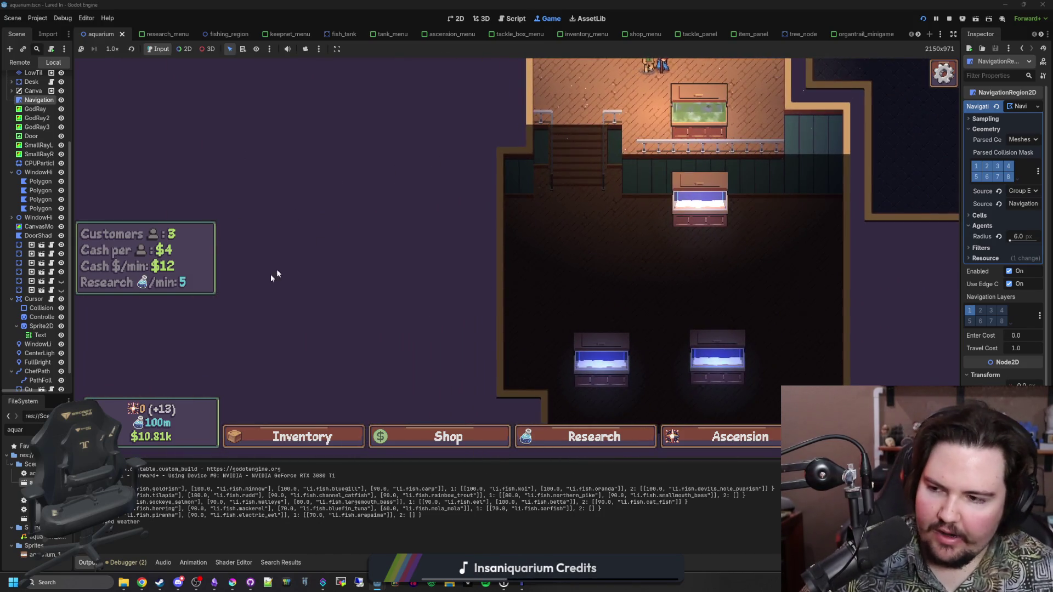
pyautogui.scroll(-3, 357, 237)
pyautogui.scroll(3, 516, 236)
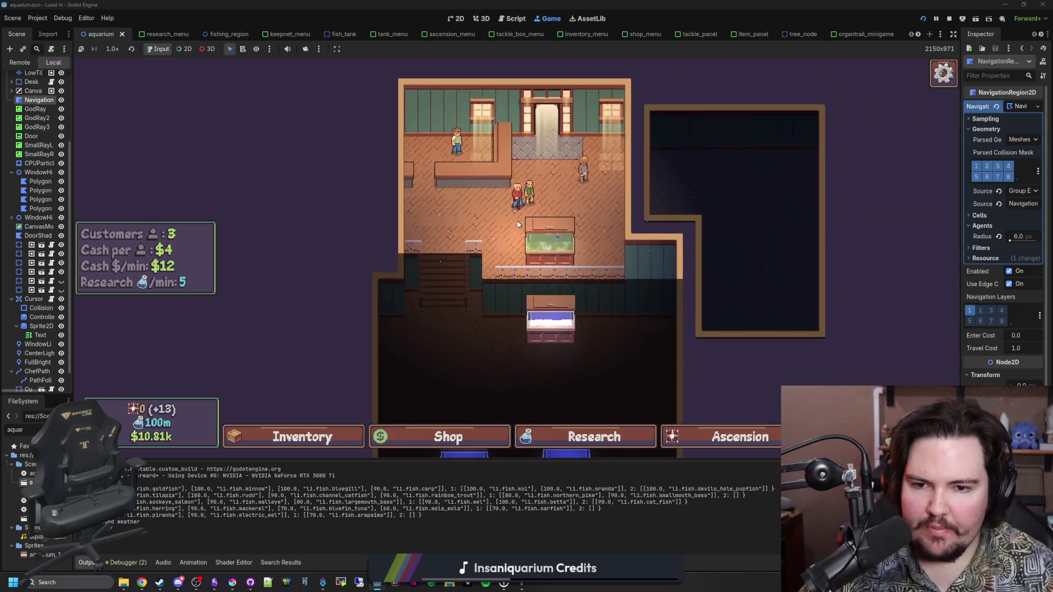
pyautogui.scroll(2, 518, 225)
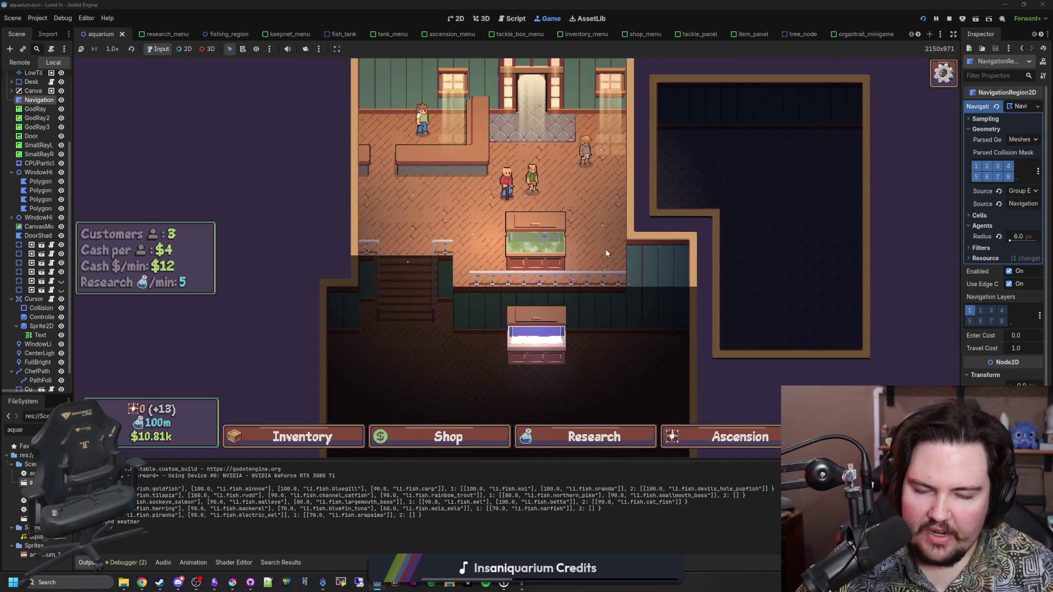
pyautogui.scroll(-5, 606, 253)
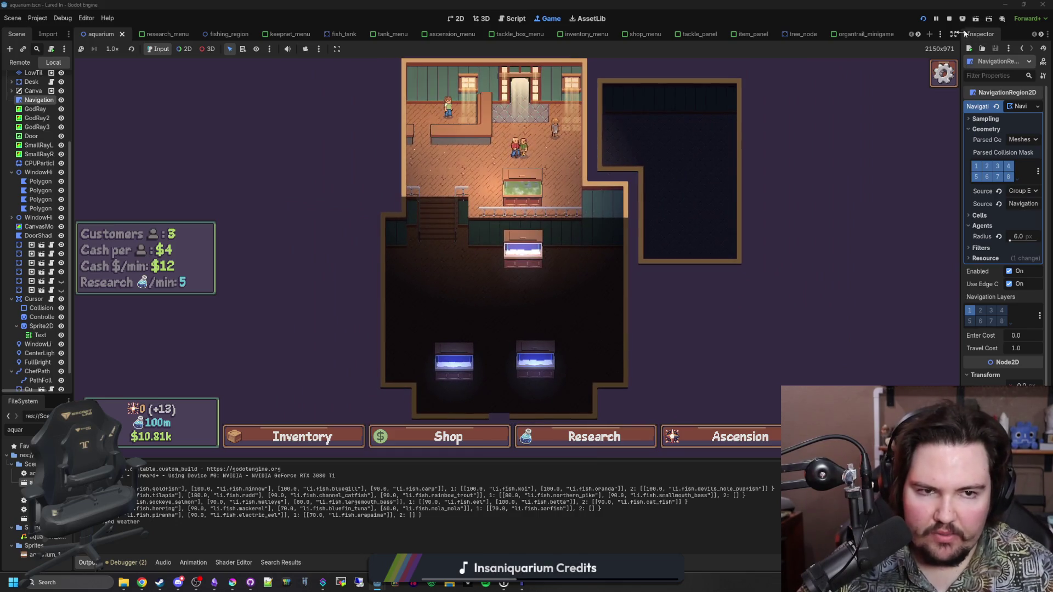
pyautogui.click(448, 437)
# Step: Browse the shop's Aquarium, Marketing, Equipment and Decorations tabs, then close the shop
pyautogui.click(431, 162)
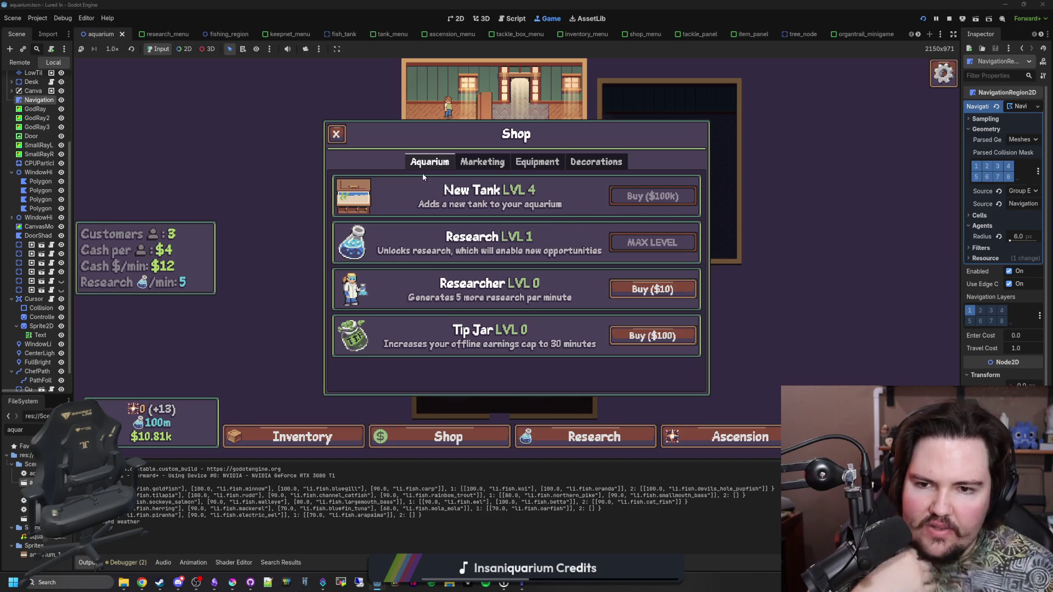
pyautogui.click(482, 161)
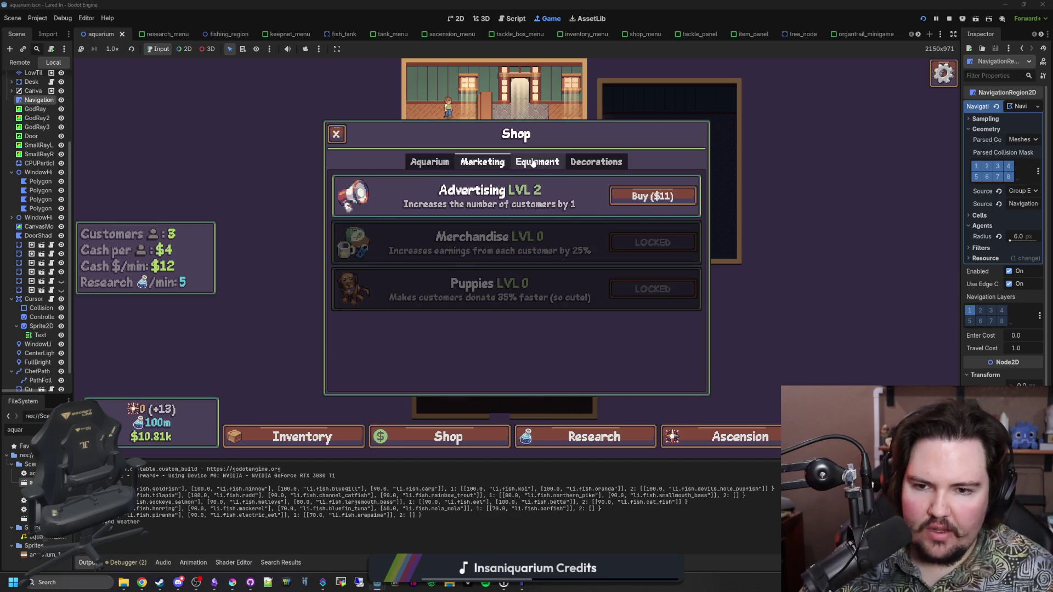
pyautogui.click(539, 161)
pyautogui.click(596, 161)
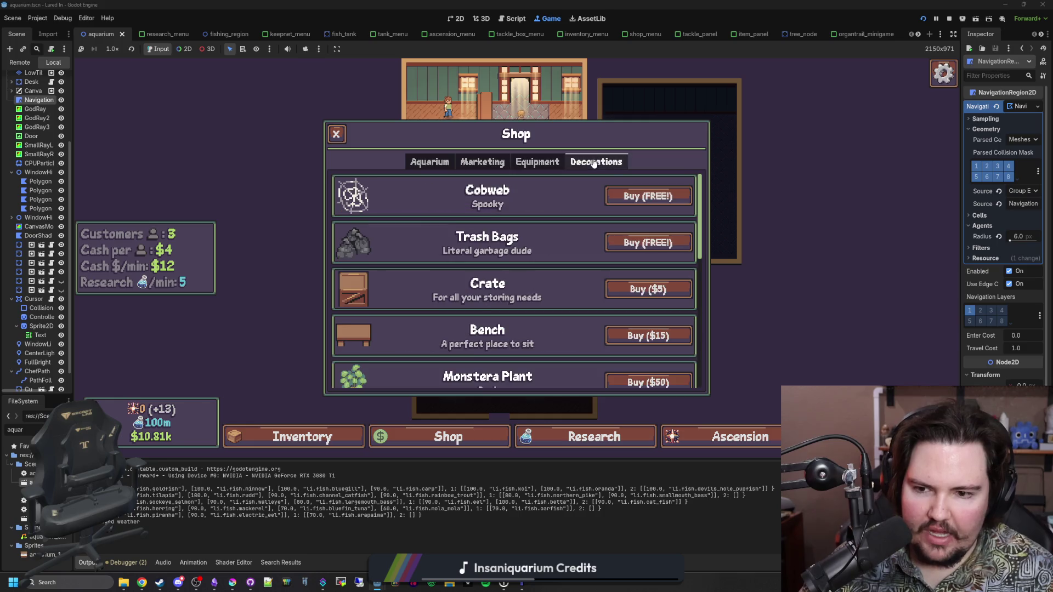
pyautogui.click(427, 161)
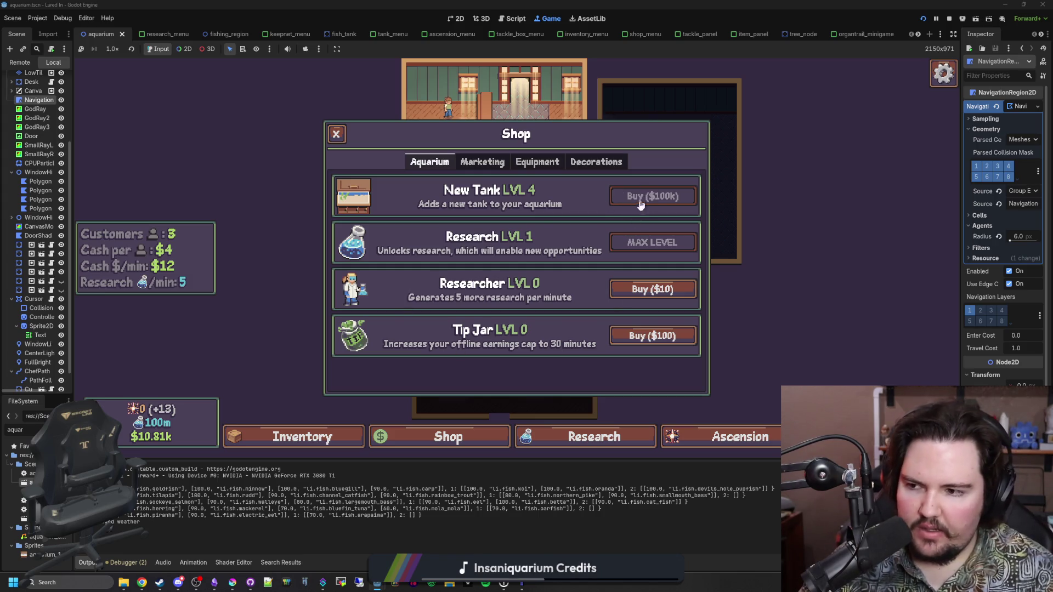
pyautogui.click(336, 133)
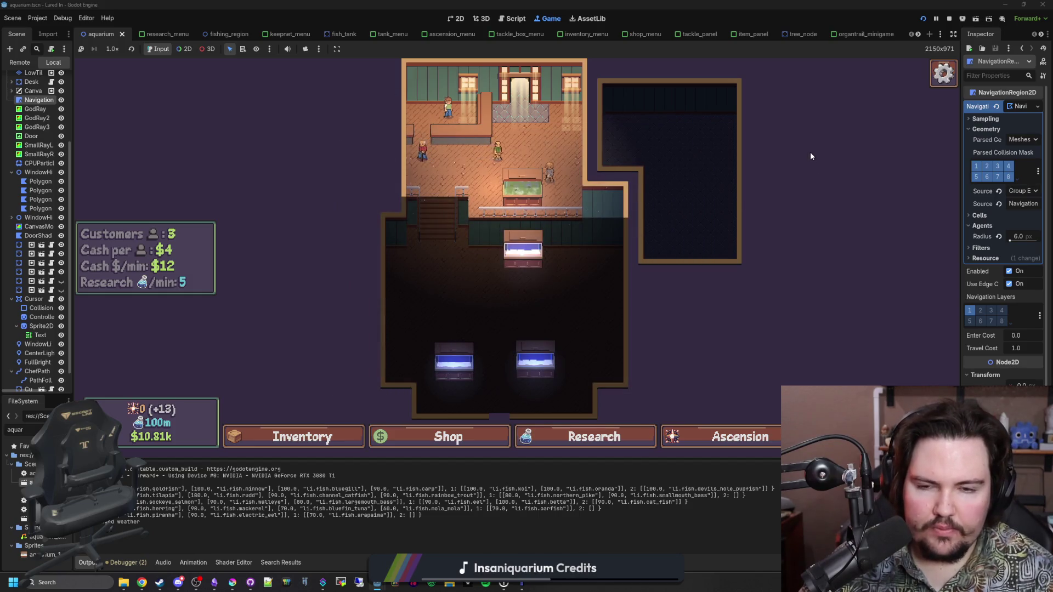
# Step: Stop the running game with F8 to return to the 2D editor
pyautogui.scroll(3, 630, 206)
pyautogui.scroll(-3, 553, 252)
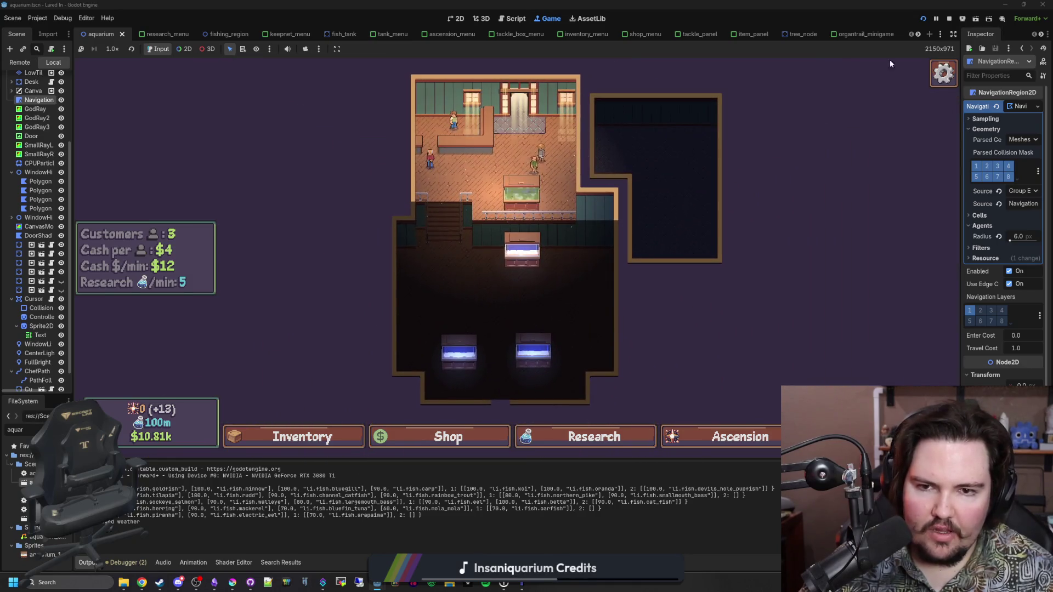
pyautogui.press('F8')
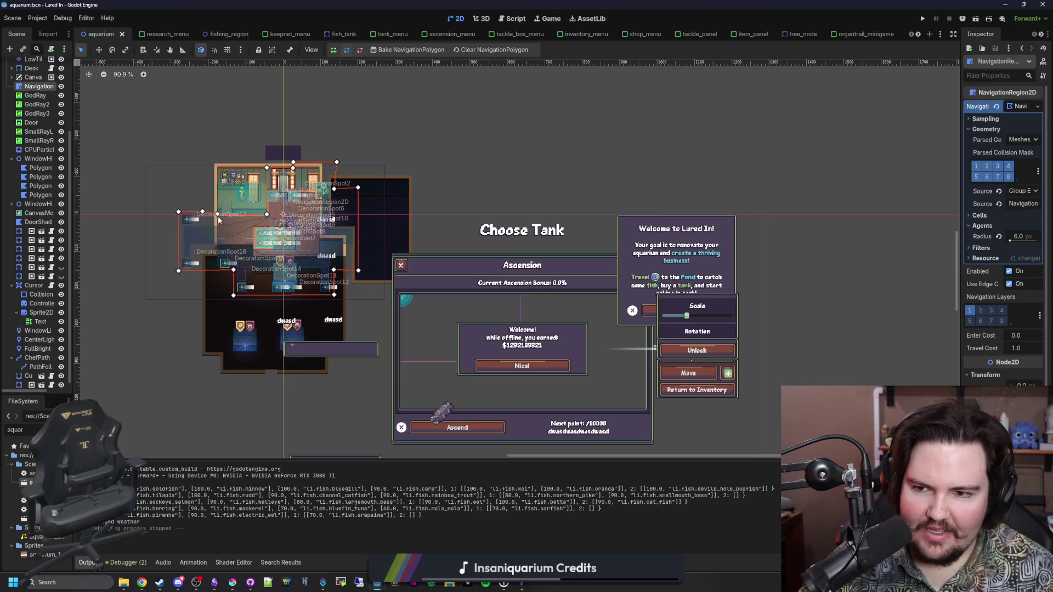
# Step: Zoom the 2D viewport onto the navigation polygon and widen the Scene dock
pyautogui.scroll(5, 219, 220)
pyautogui.scroll(-5, 329, 230)
pyautogui.scroll(3, 329, 231)
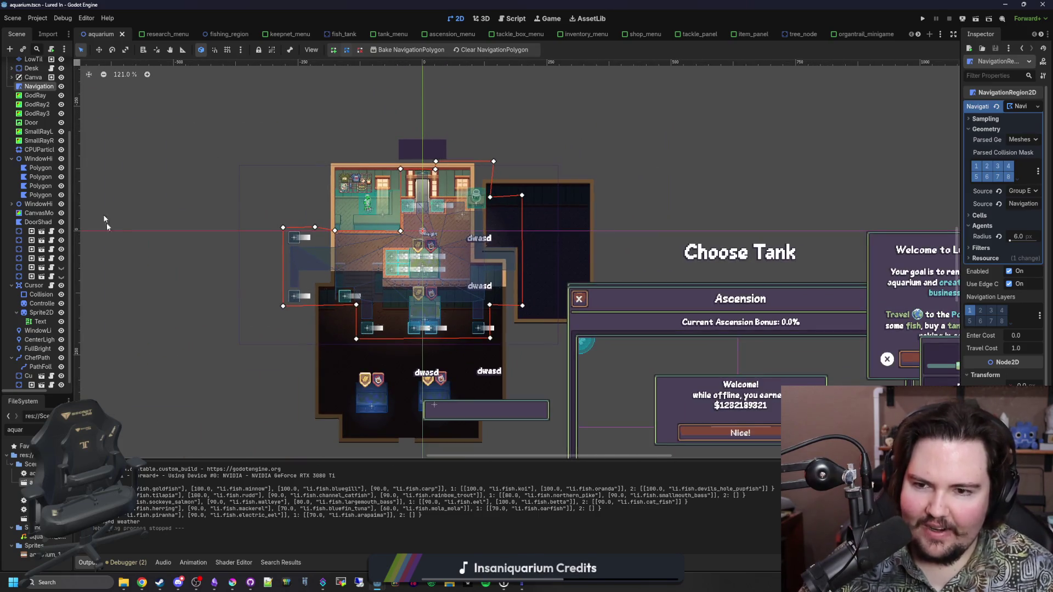
pyautogui.scroll(6, 236, 210)
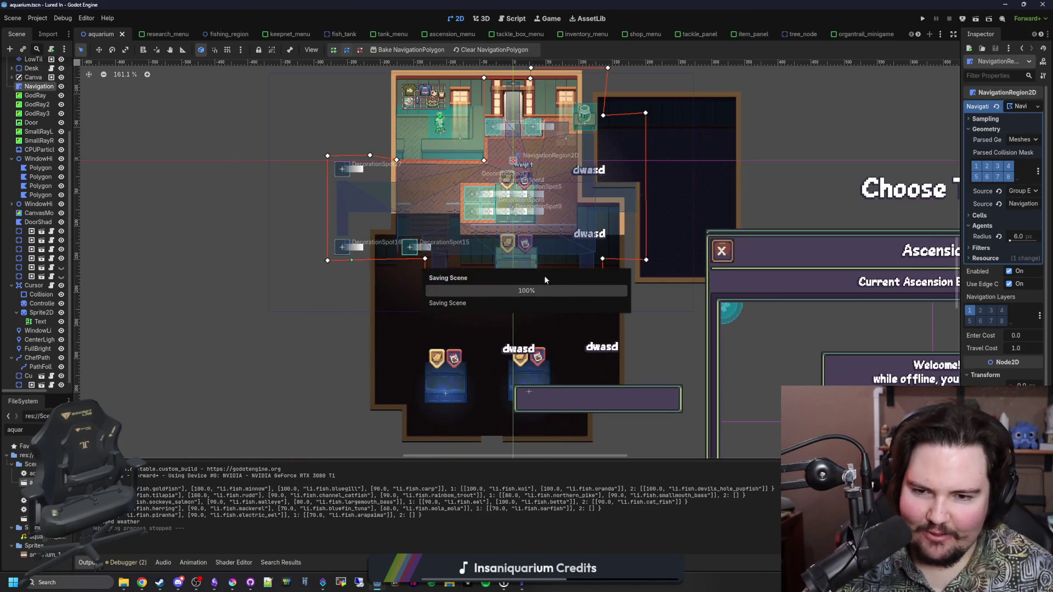
pyautogui.scroll(-1, 339, 279)
pyautogui.moveTo(74, 184); pyautogui.dragTo(155, 176)
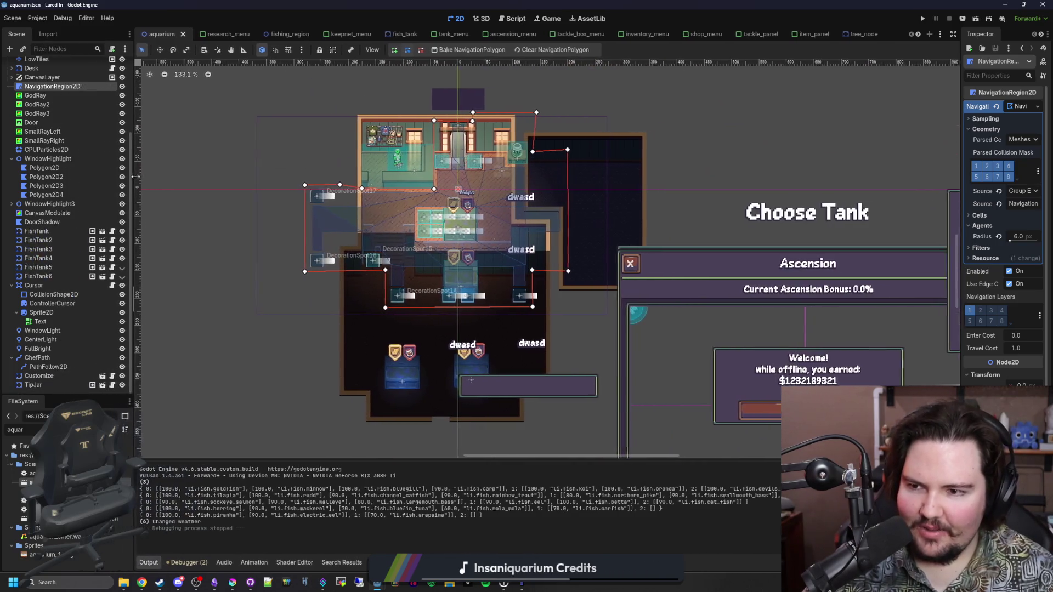
pyautogui.scroll(-1, 397, 295)
pyautogui.scroll(2, 397, 295)
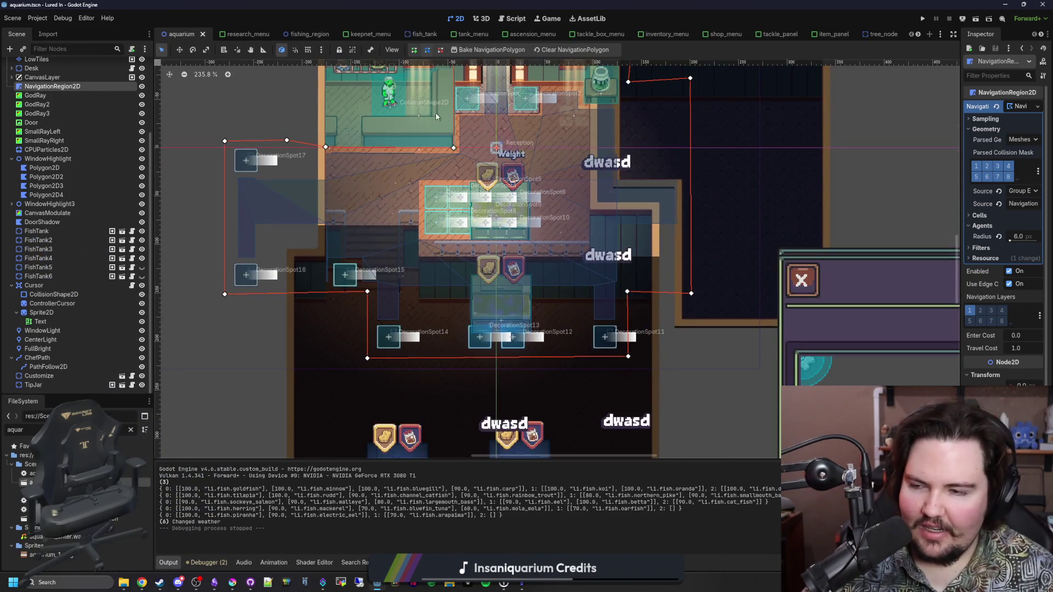
pyautogui.scroll(2, 397, 294)
pyautogui.scroll(4, 337, 278)
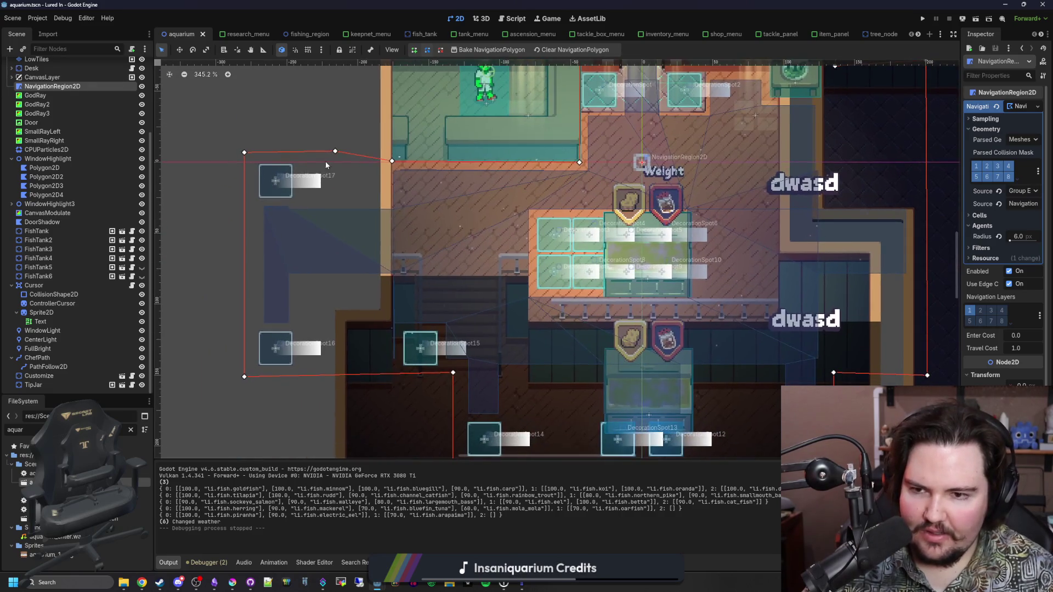
# Step: Drag the polygon's upper-left vertices down along the left edge into the lower room
pyautogui.moveTo(336, 152)
pyautogui.mouseDown()
pyautogui.moveTo(383, 197)
pyautogui.moveTo(388, 311)
pyautogui.mouseUp()
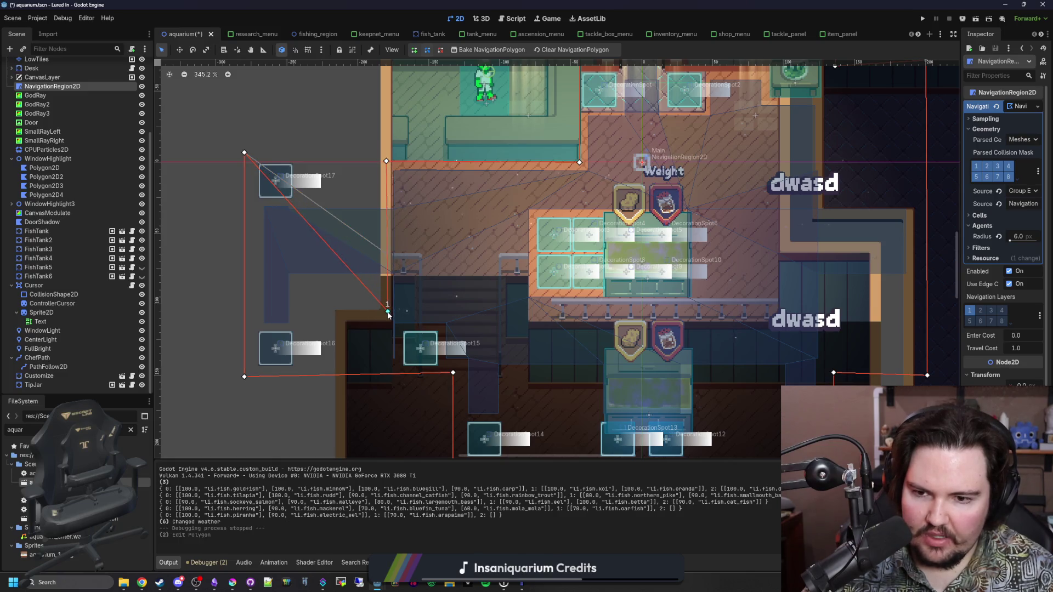
pyautogui.moveTo(245, 152); pyautogui.dragTo(340, 314)
pyautogui.scroll(-5, 267, 203)
pyautogui.moveTo(258, 195); pyautogui.dragTo(350, 411)
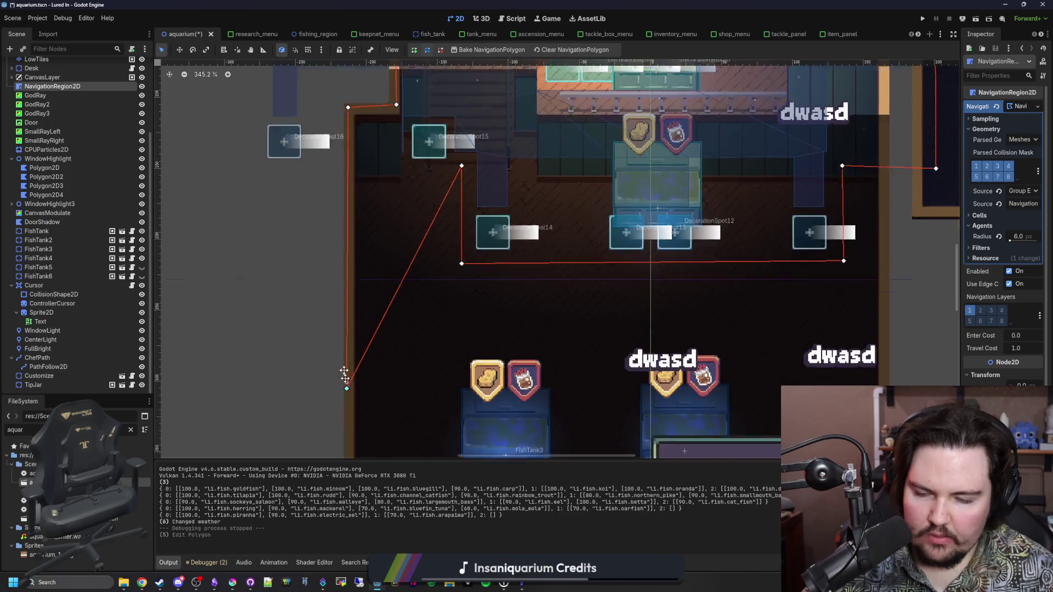
pyautogui.scroll(-5, 351, 412)
pyautogui.moveTo(340, 244); pyautogui.dragTo(345, 336)
pyautogui.scroll(-3, 357, 299)
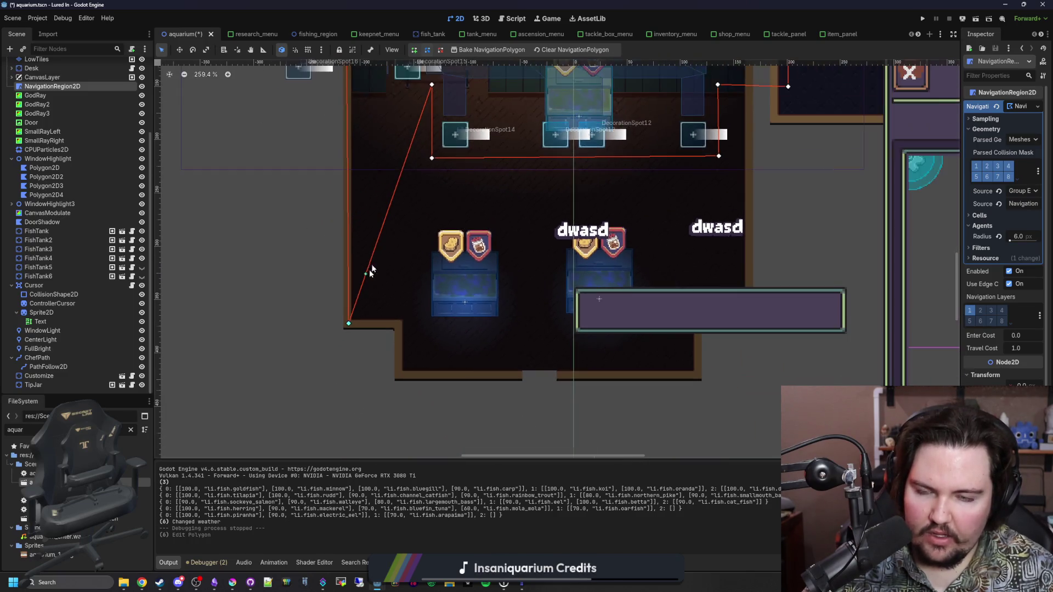
# Step: Pull the middle and right polygon corners down over the lower floor and add an edge point
pyautogui.moveTo(431, 89); pyautogui.dragTo(398, 327)
pyautogui.moveTo(431, 162); pyautogui.dragTo(398, 378)
pyautogui.moveTo(718, 161); pyautogui.dragTo(699, 378)
pyautogui.scroll(4, 713, 370)
pyautogui.moveTo(438, 301)
pyautogui.mouseDown()
pyautogui.moveTo(429, 305)
pyautogui.moveTo(510, 362)
pyautogui.mouseUp()
pyautogui.scroll(-3, 464, 132)
pyautogui.scroll(4, 465, 126)
pyautogui.scroll(-1, 469, 196)
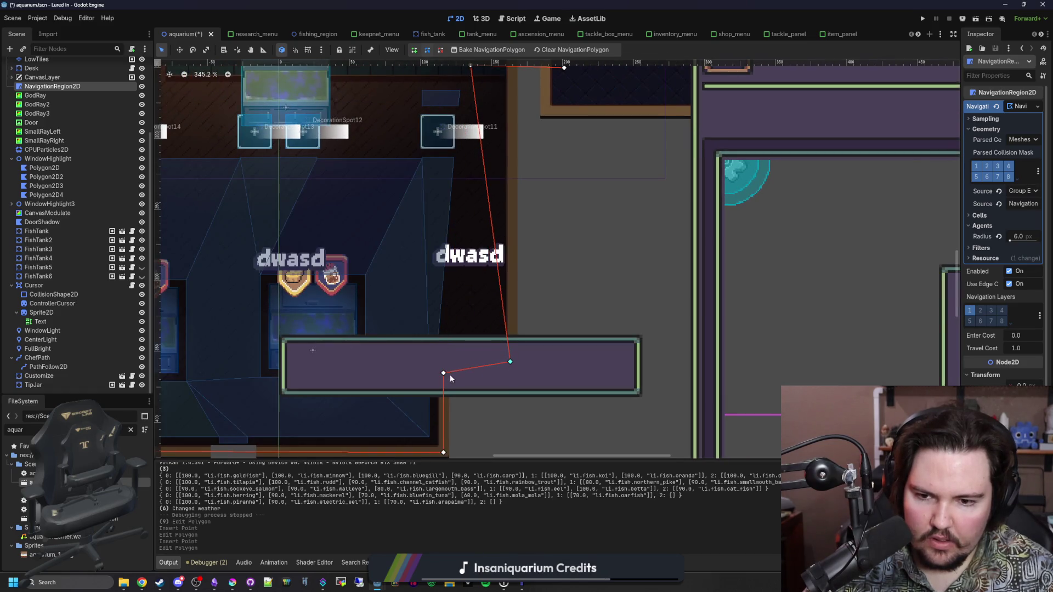
# Step: Move the polygon's vertices onto the lower room's walls and wall corners
pyautogui.scroll(2, 466, 241)
pyautogui.moveTo(428, 278)
pyautogui.mouseDown()
pyautogui.moveTo(494, 341)
pyautogui.moveTo(482, 338)
pyautogui.mouseUp()
pyautogui.moveTo(549, 280); pyautogui.dragTo(479, 109)
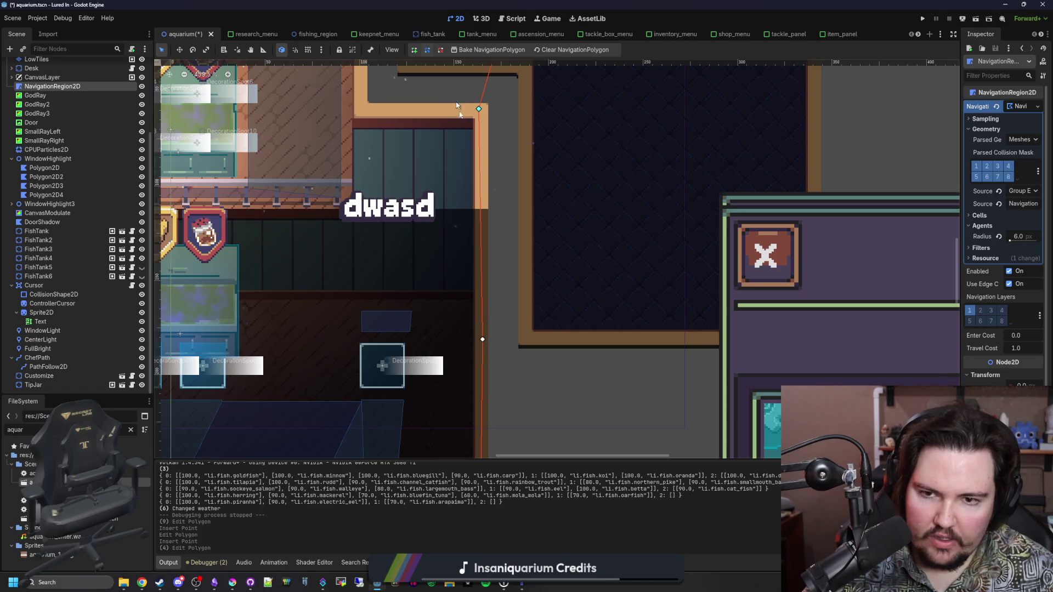
pyautogui.scroll(3, 454, 101)
pyautogui.moveTo(509, 205); pyautogui.dragTo(390, 208)
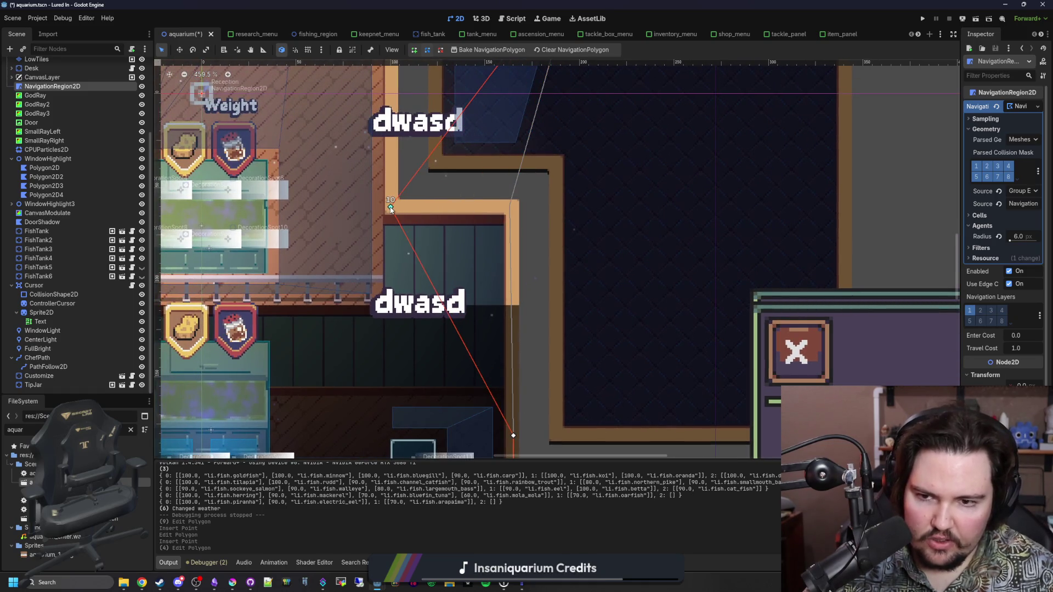
pyautogui.scroll(-1, 509, 382)
pyautogui.moveTo(512, 430); pyautogui.dragTo(509, 221)
pyautogui.scroll(1, 461, 155)
pyautogui.scroll(5, 461, 155)
pyautogui.moveTo(583, 253); pyautogui.dragTo(412, 149)
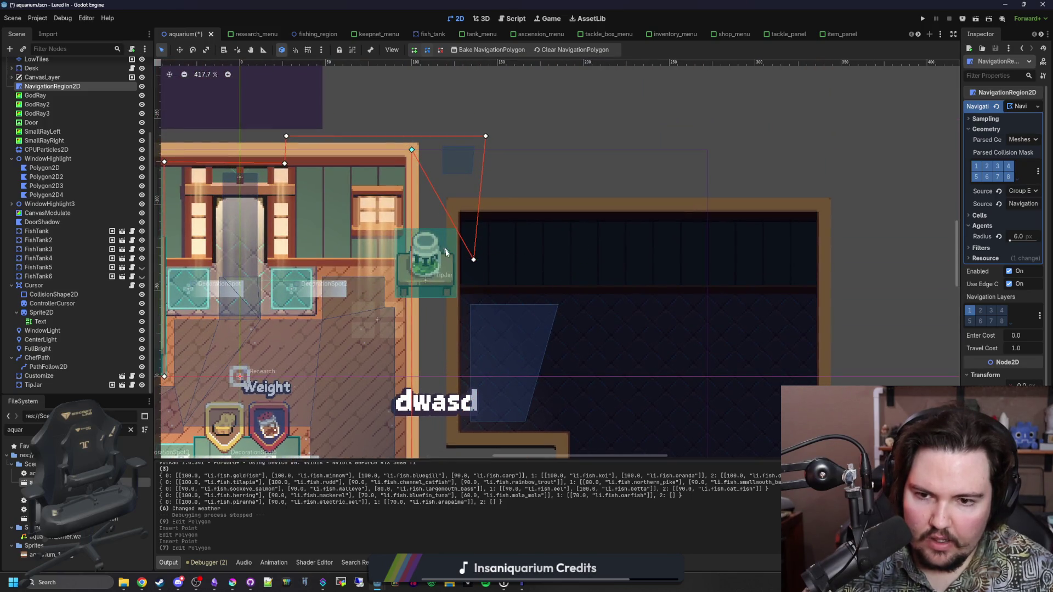
# Step: Delete four stray polygon vertices and level the polygon's top edge
pyautogui.rightClick(412, 150)
pyautogui.rightClick(483, 139)
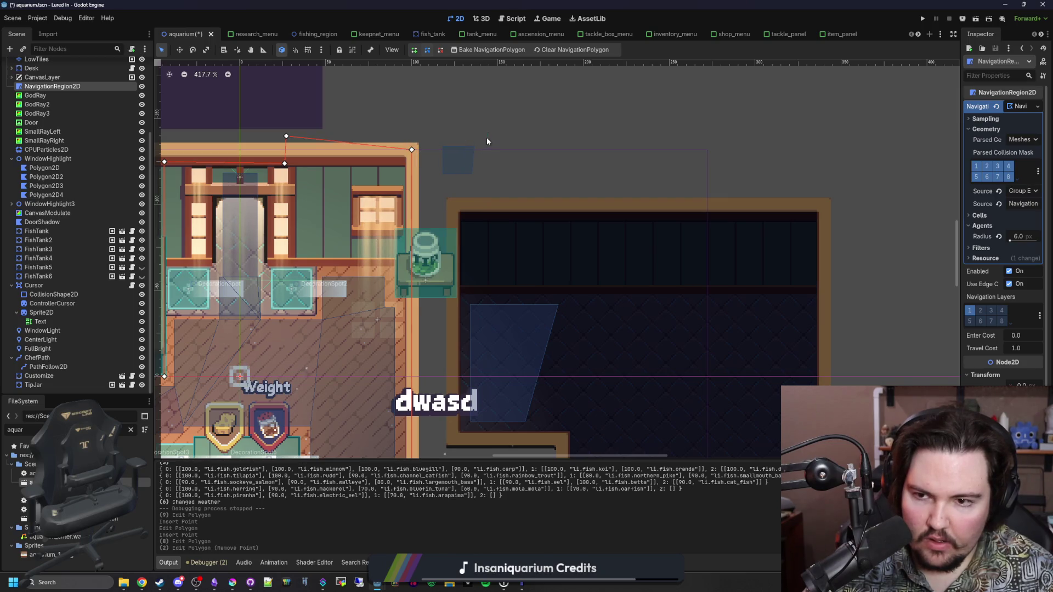
pyautogui.rightClick(286, 136)
pyautogui.hscroll(-5, 441, 211)
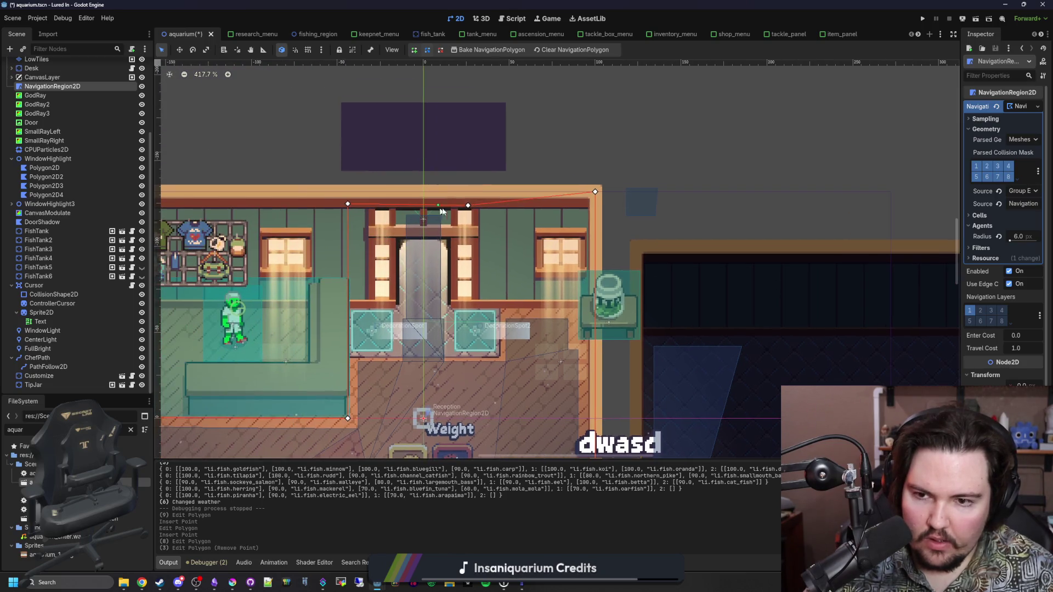
pyautogui.rightClick(468, 206)
pyautogui.moveTo(347, 205); pyautogui.dragTo(347, 192)
# Step: Zoom in and out to check the outline encloses the lower floor's tanks
pyautogui.scroll(-3, 454, 156)
pyautogui.scroll(-8, 454, 161)
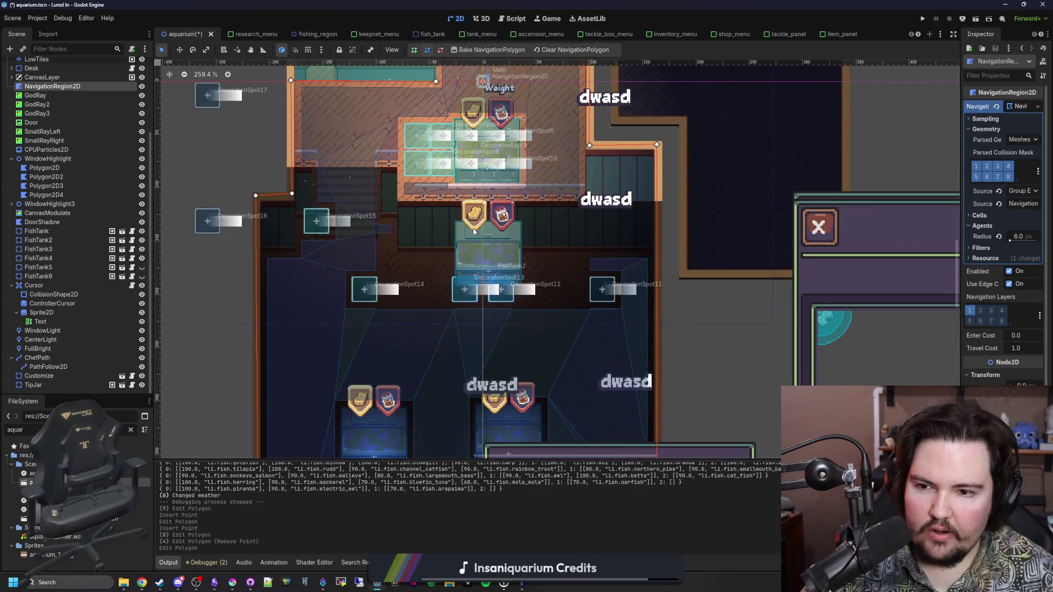
pyautogui.scroll(8, 474, 231)
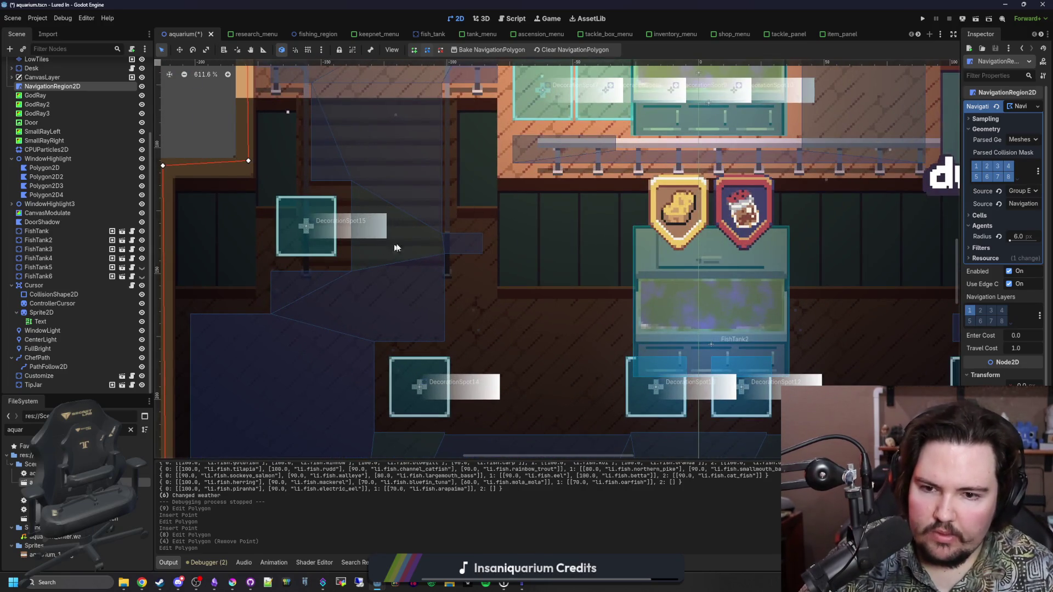
pyautogui.scroll(-7, 432, 244)
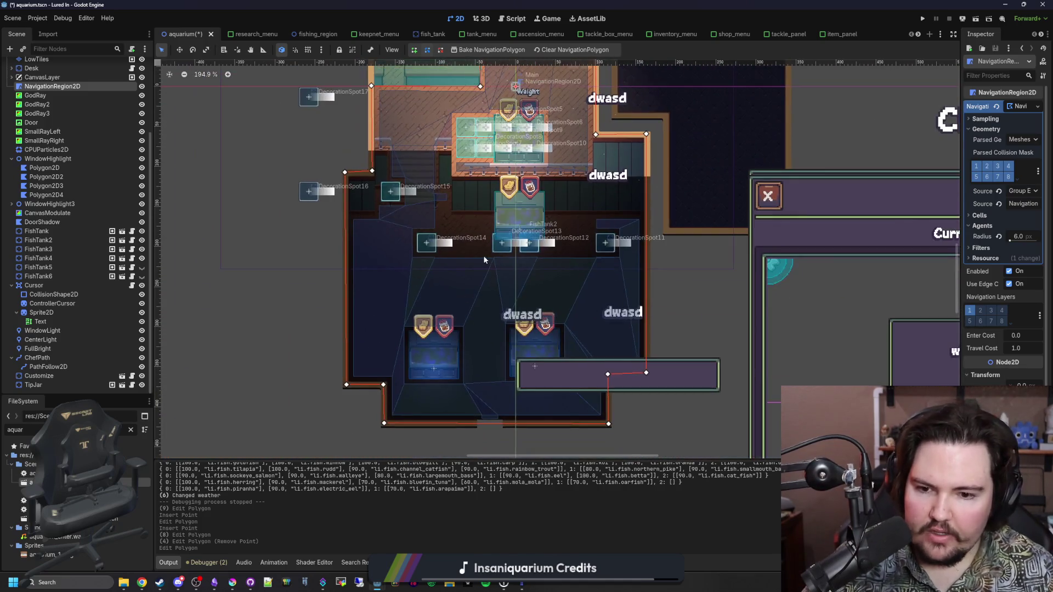
pyautogui.scroll(-2, 472, 275)
pyautogui.scroll(5, 472, 274)
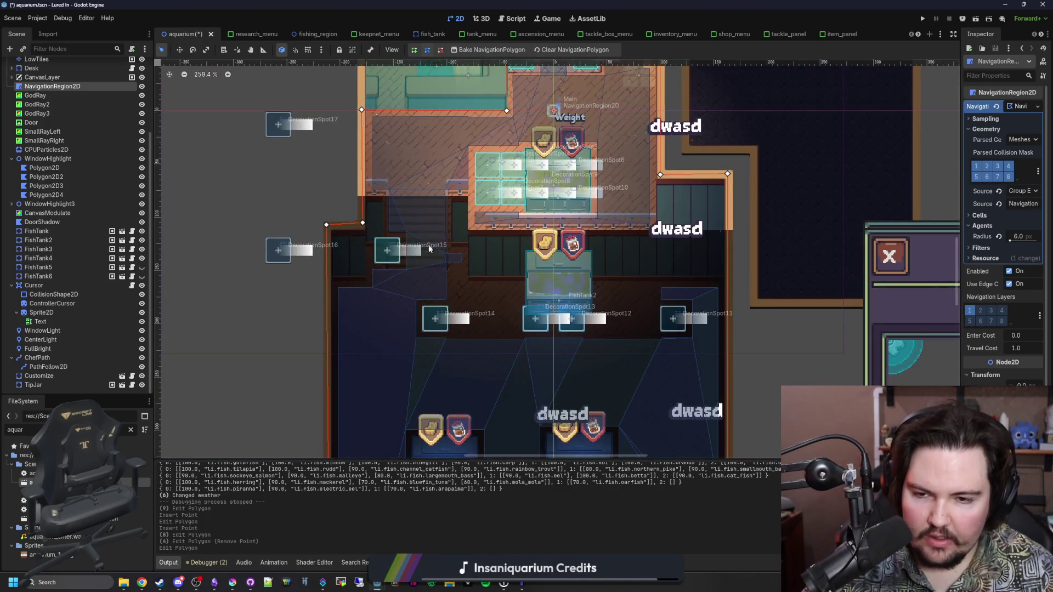
pyautogui.scroll(-4, 362, 356)
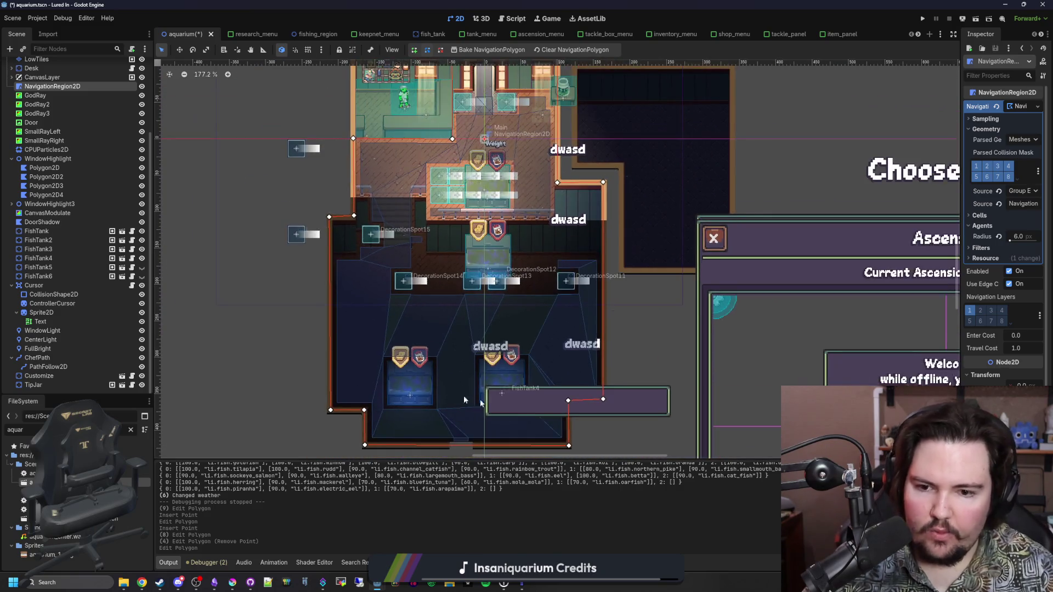
# Step: Save the aquarium scene and zoom over the extended navigation polygon to check it
pyautogui.hotkey('ctrl', 's')
pyautogui.hotkey('ctrl', 's')
pyautogui.hotkey('ctrl', 's')
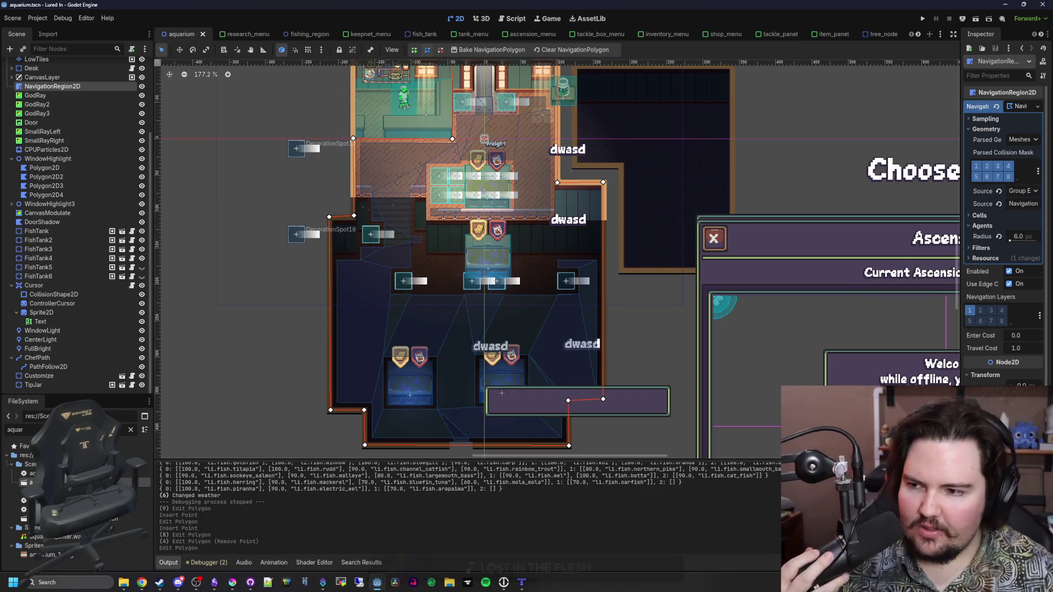
pyautogui.click(195, 583)
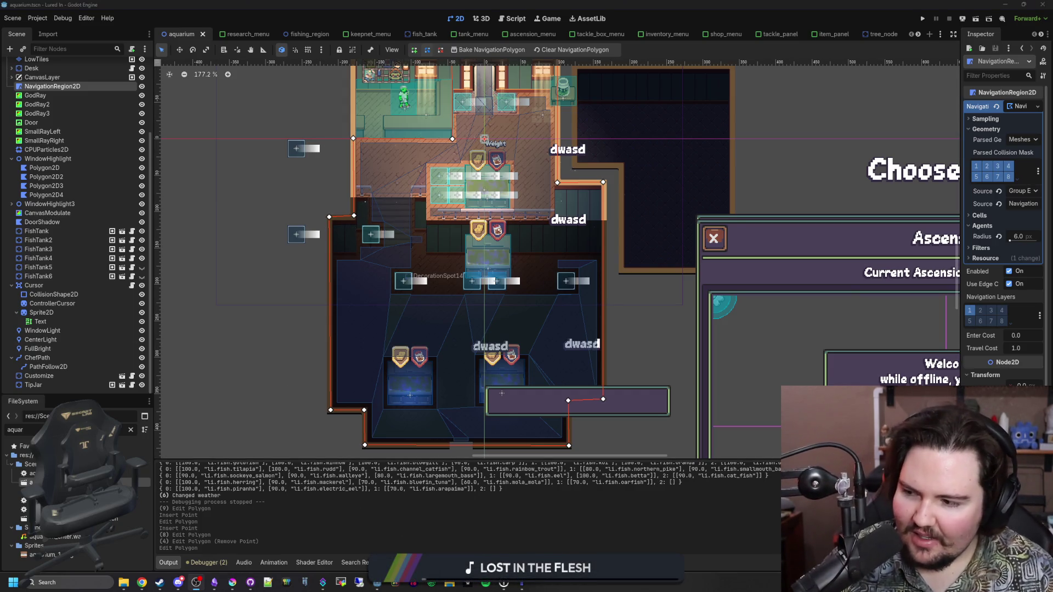
pyautogui.scroll(2, 495, 159)
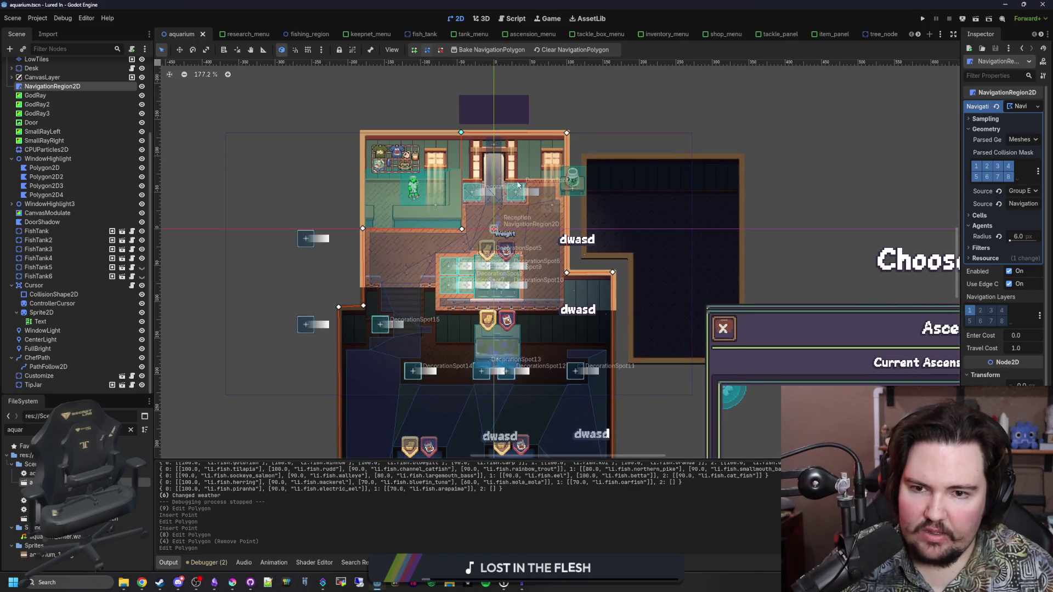
pyautogui.scroll(-1, 496, 159)
pyautogui.scroll(-5, 507, 170)
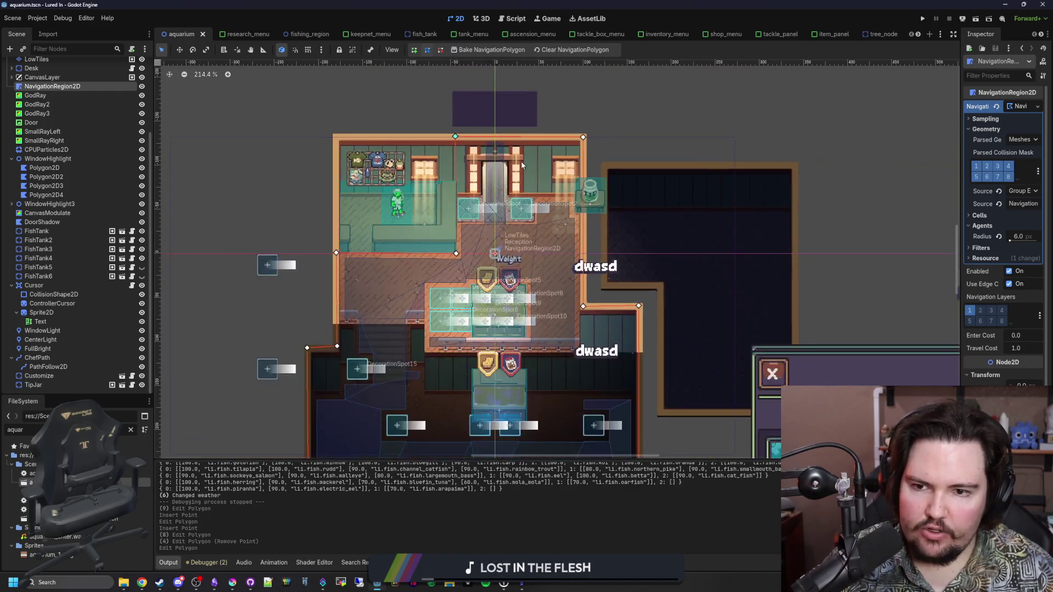
pyautogui.scroll(3, 510, 174)
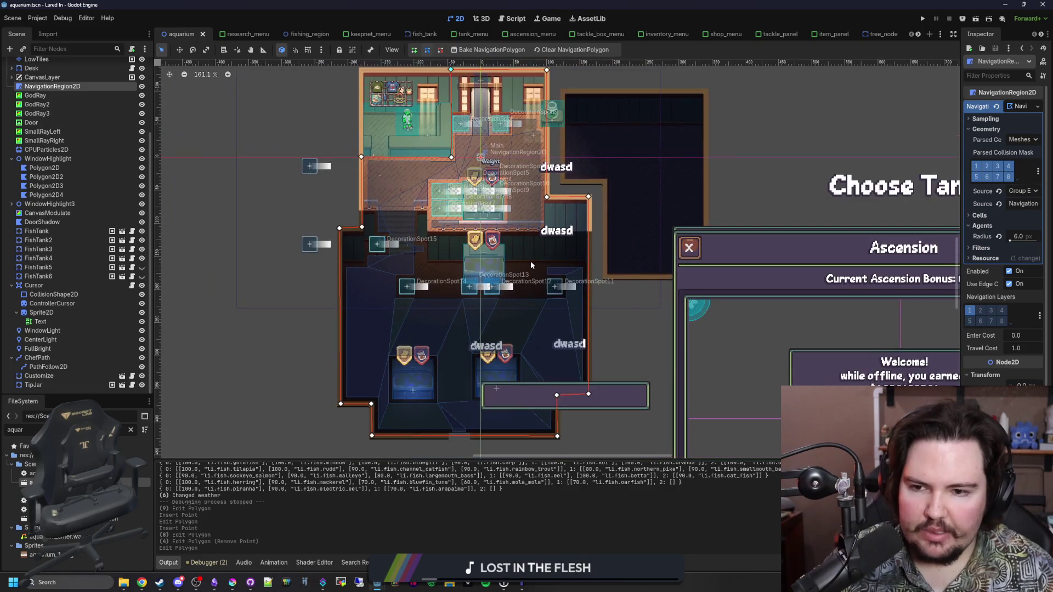
pyautogui.scroll(-3, 524, 249)
pyautogui.scroll(2, 496, 299)
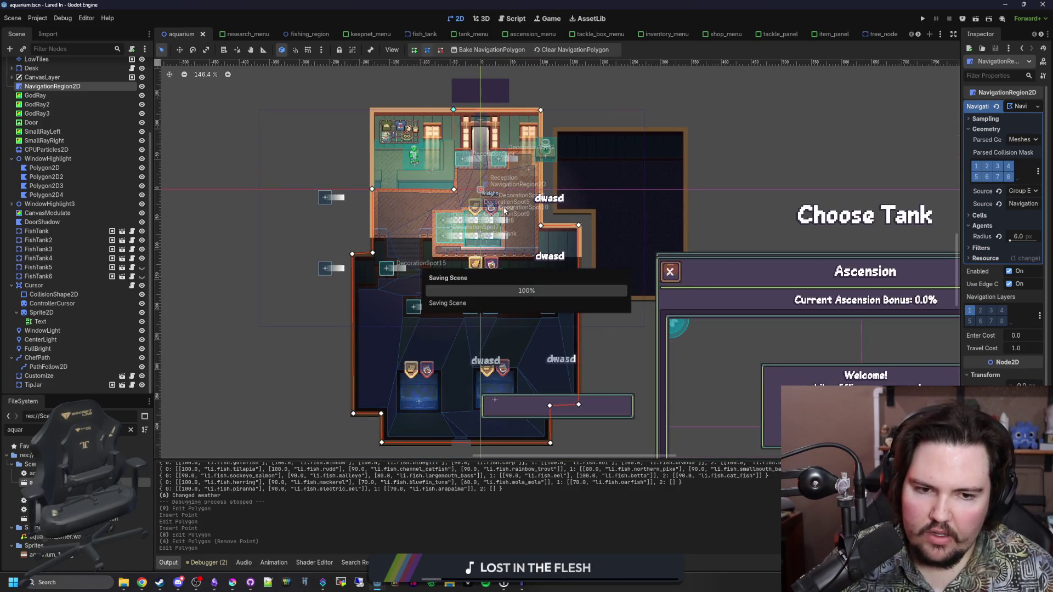
# Step: Save the scene again, shift the view onto the lower tanks, and bring up Krita
pyautogui.hotkey('ctrl', 's')
pyautogui.scroll(4, 470, 362)
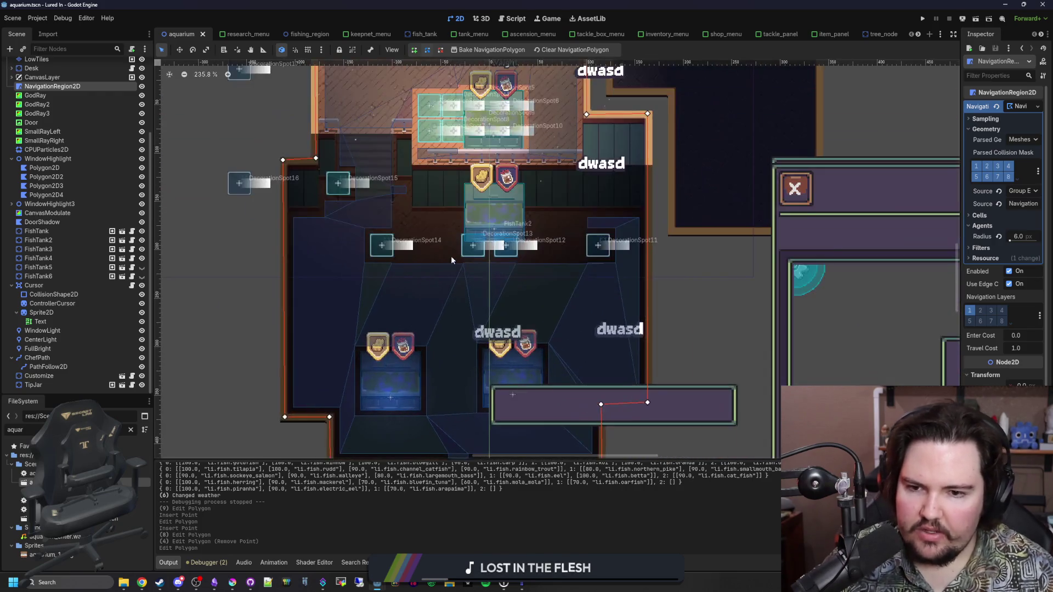
pyautogui.moveTo(470, 362); pyautogui.dragTo(462, 316)
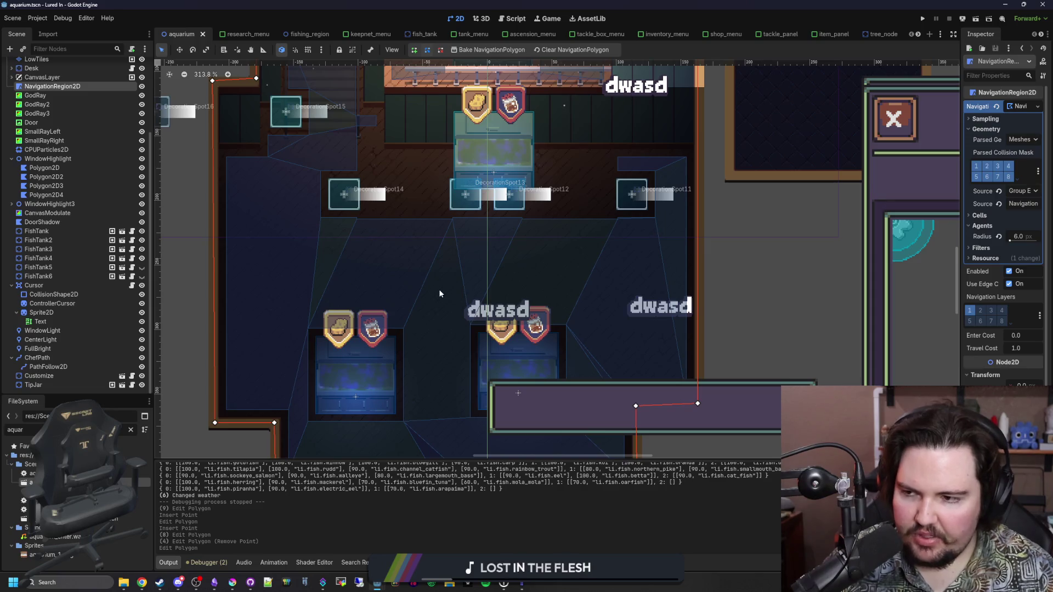
pyautogui.click(234, 583)
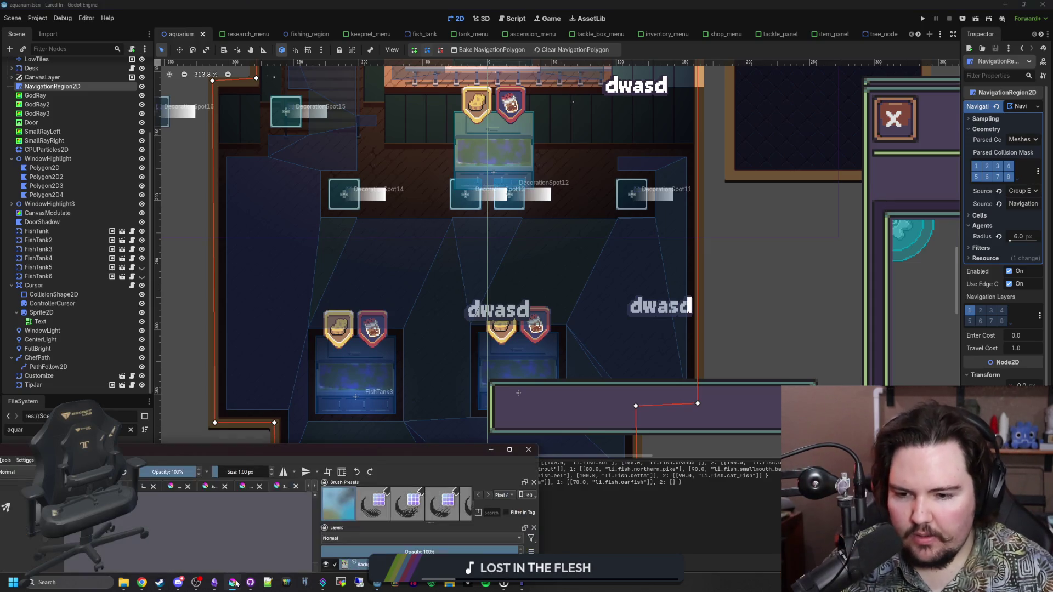
# Step: Maximize Krita and cycle through the open documents to the red-and-blue tank tile sketch
pyautogui.moveTo(396, 459); pyautogui.dragTo(505, 26)
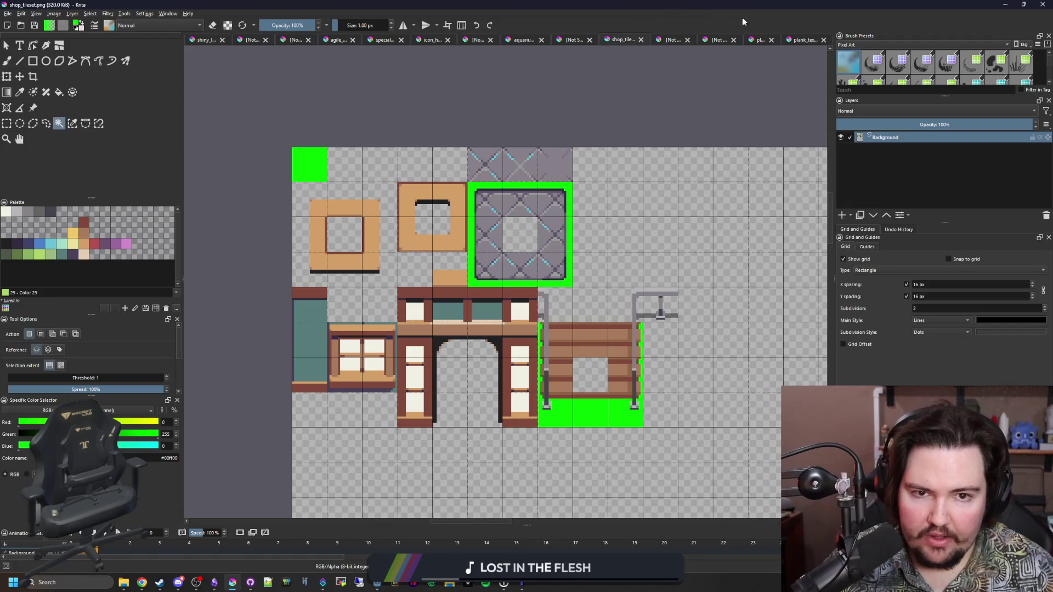
pyautogui.click(757, 40)
pyautogui.click(719, 40)
pyautogui.click(655, 40)
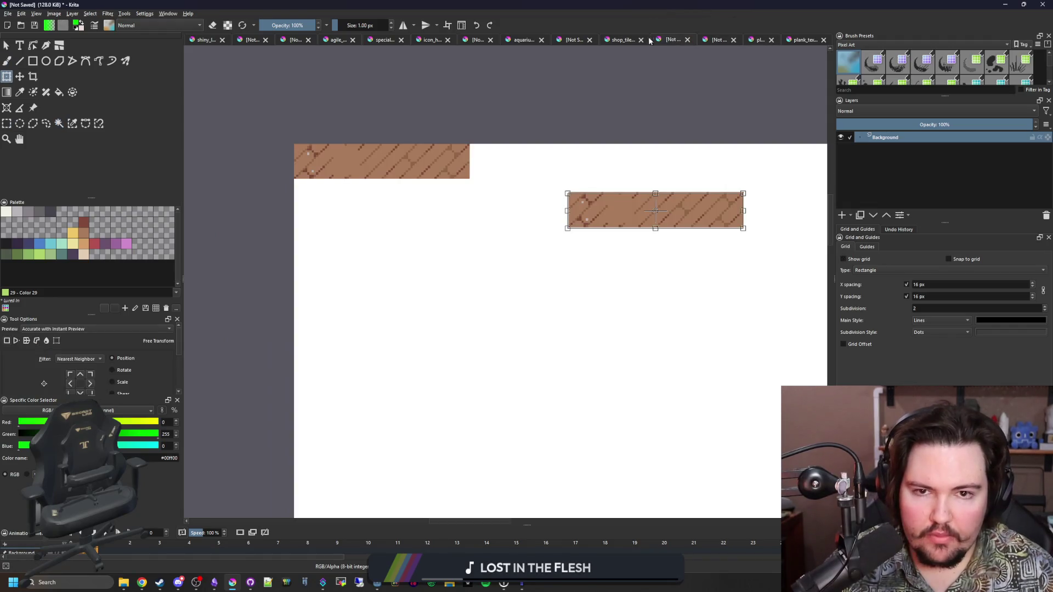
pyautogui.click(613, 40)
pyautogui.click(570, 41)
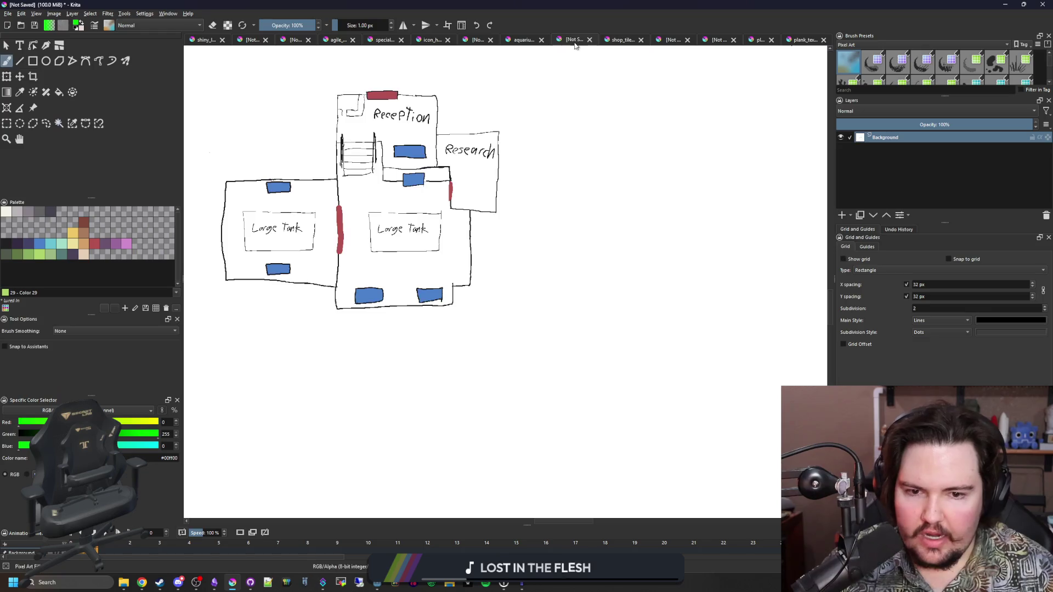
pyautogui.click(515, 40)
pyautogui.click(475, 42)
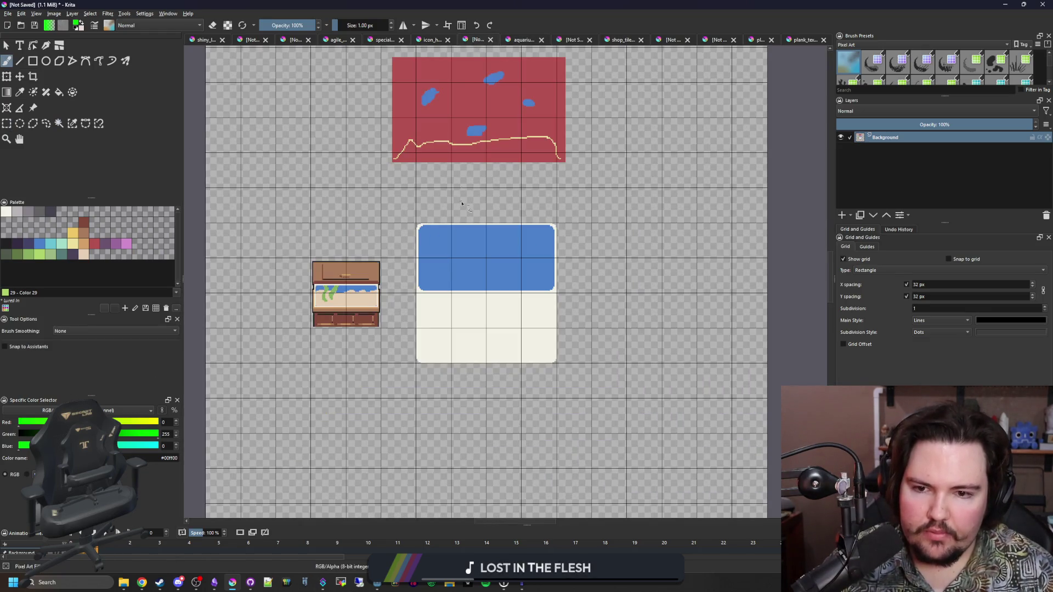
# Step: Centre the tank tile on the canvas, then switch over to the web browser
pyautogui.scroll(1, 471, 275)
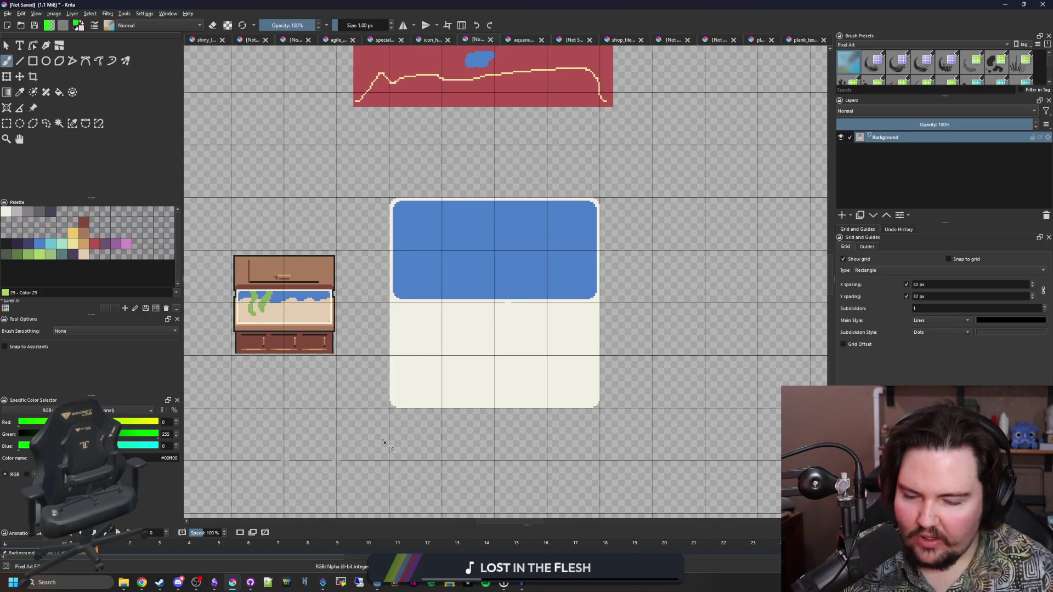
pyautogui.moveTo(384, 442); pyautogui.dragTo(372, 432)
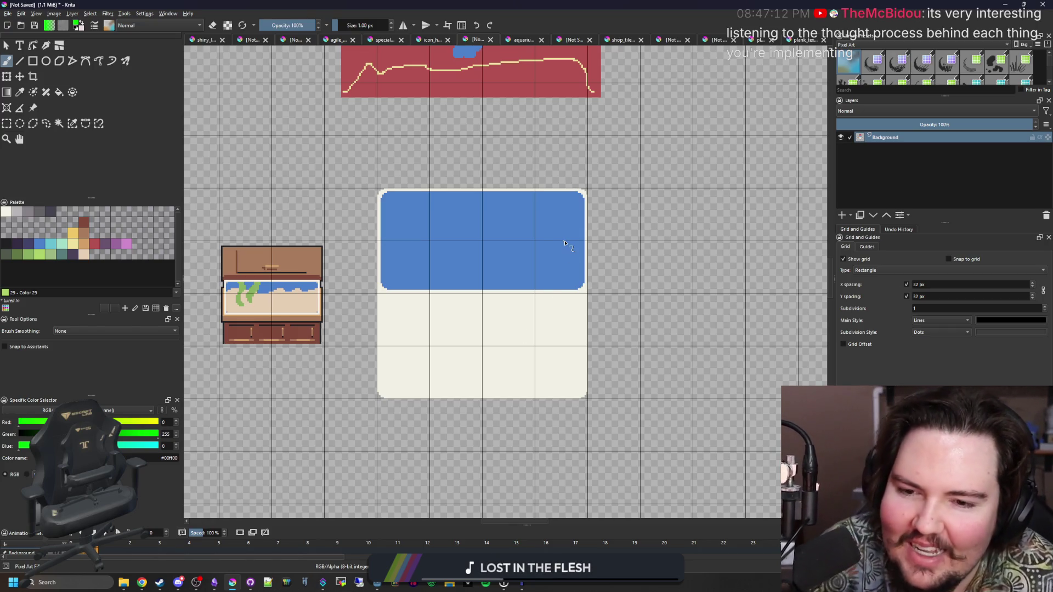
pyautogui.scroll(-3, 560, 260)
pyautogui.scroll(3, 531, 276)
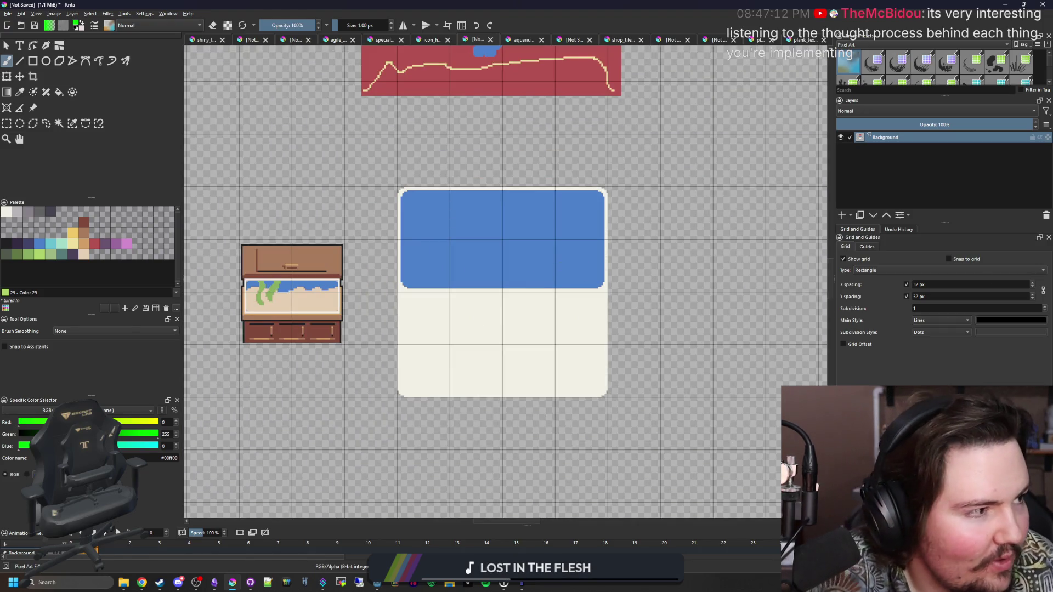
pyautogui.hotkey('alt', 'Tab')
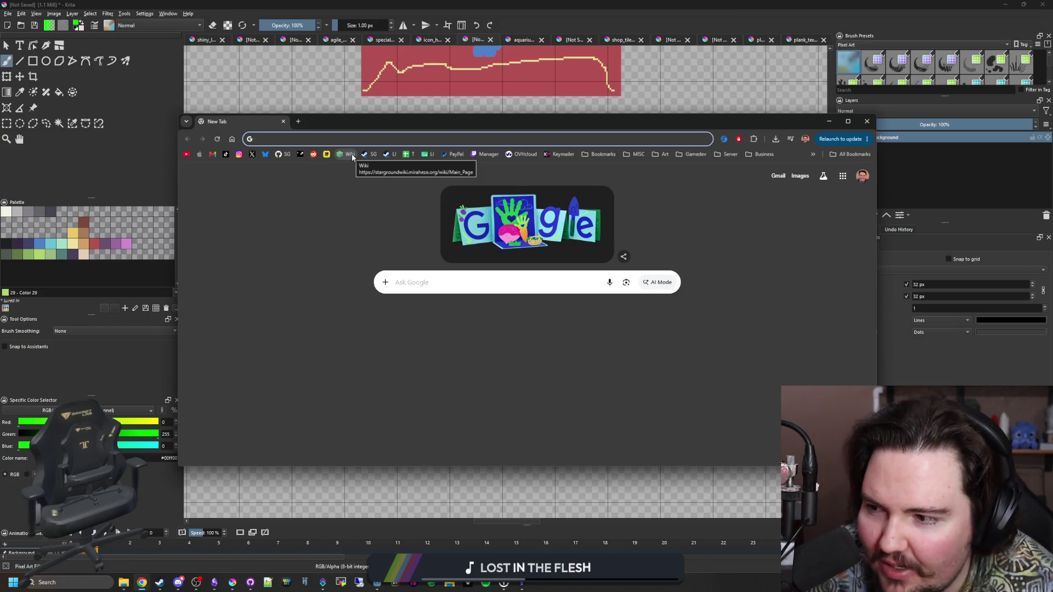
# Step: Nudge the browser window and open the Twitch Stream Manager dashboard from the Manager bookmark
pyautogui.moveTo(385, 124); pyautogui.dragTo(404, 137)
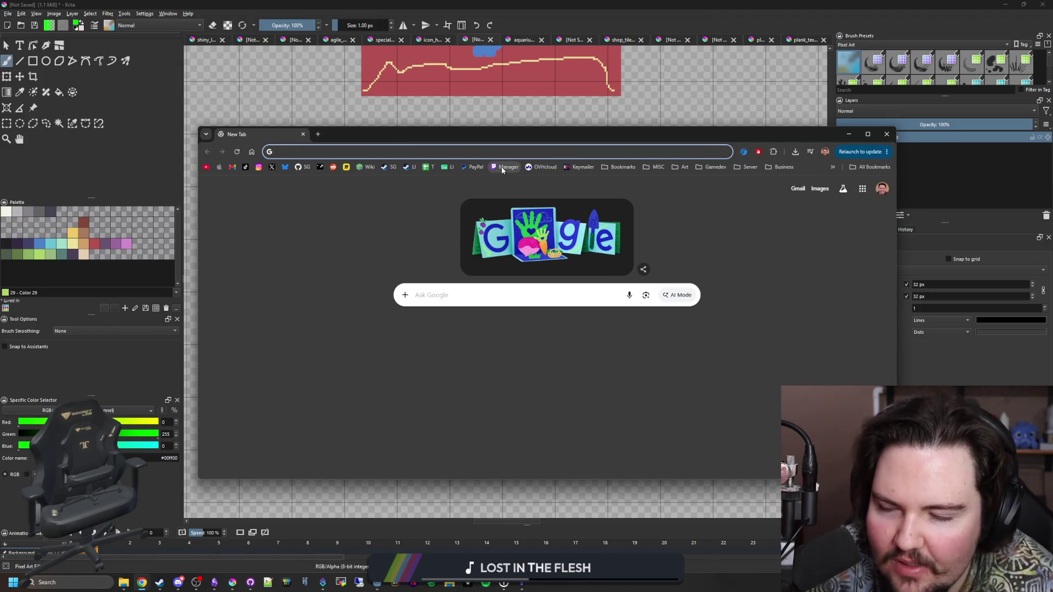
pyautogui.click(502, 168)
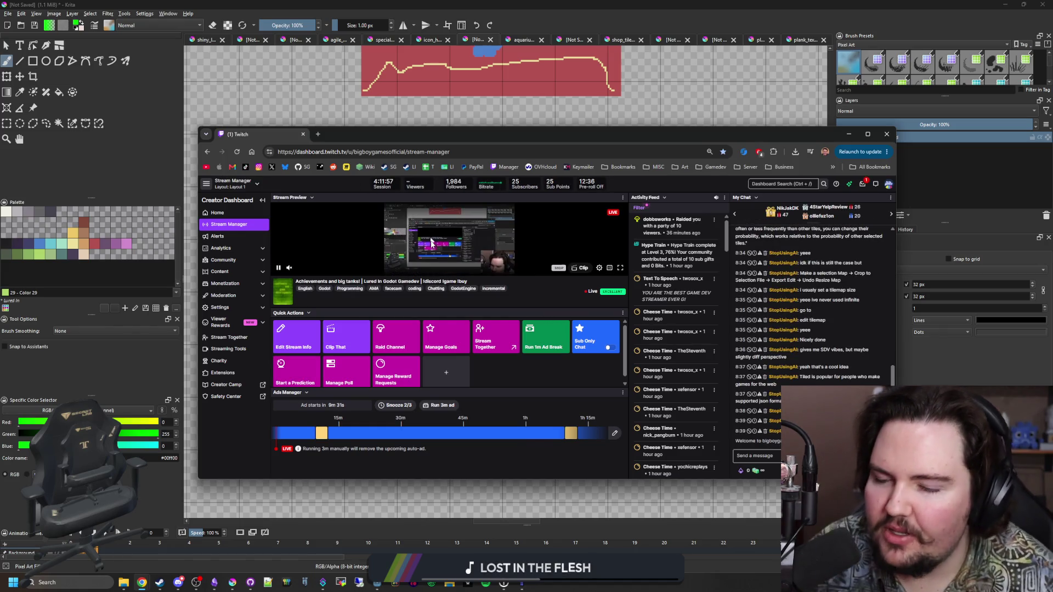
pyautogui.moveTo(419, 183)
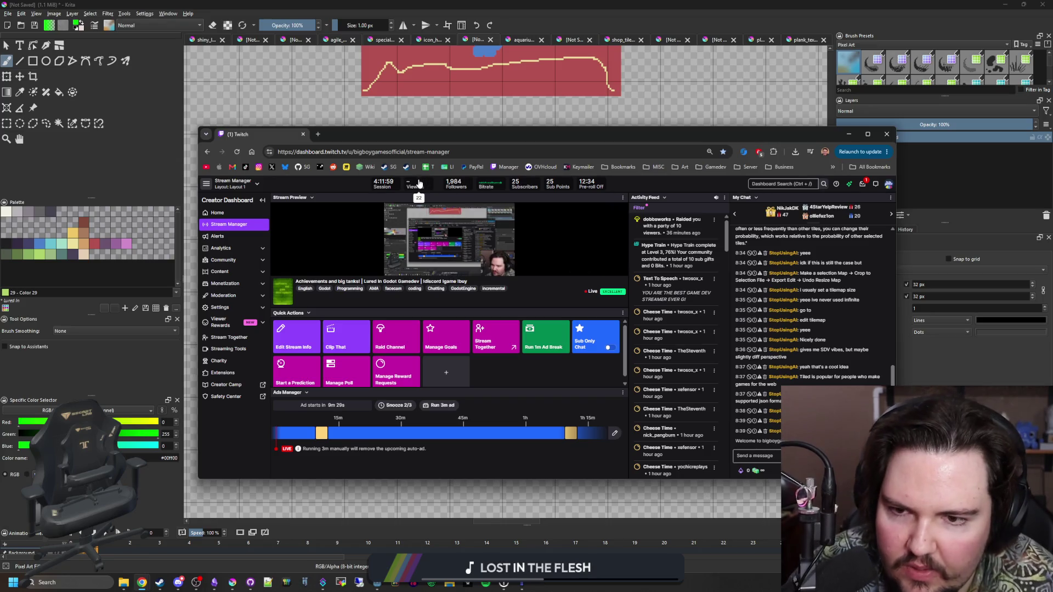
# Step: Load your own Twitch channel page in a new tab and pause its stream player
pyautogui.click(318, 135)
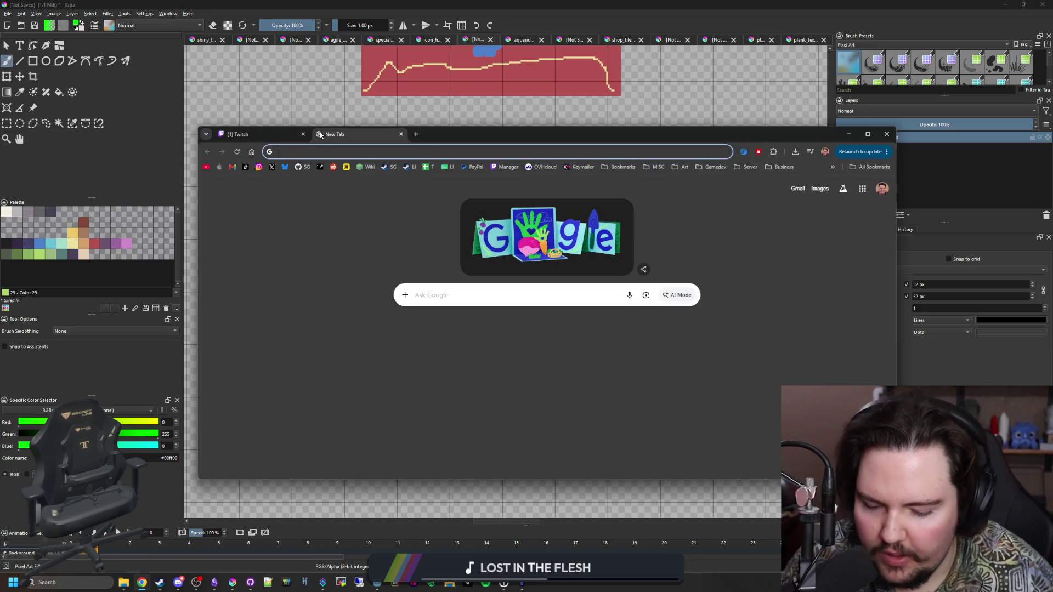
pyautogui.write('twitch.tv/big')
pyautogui.press('Return')
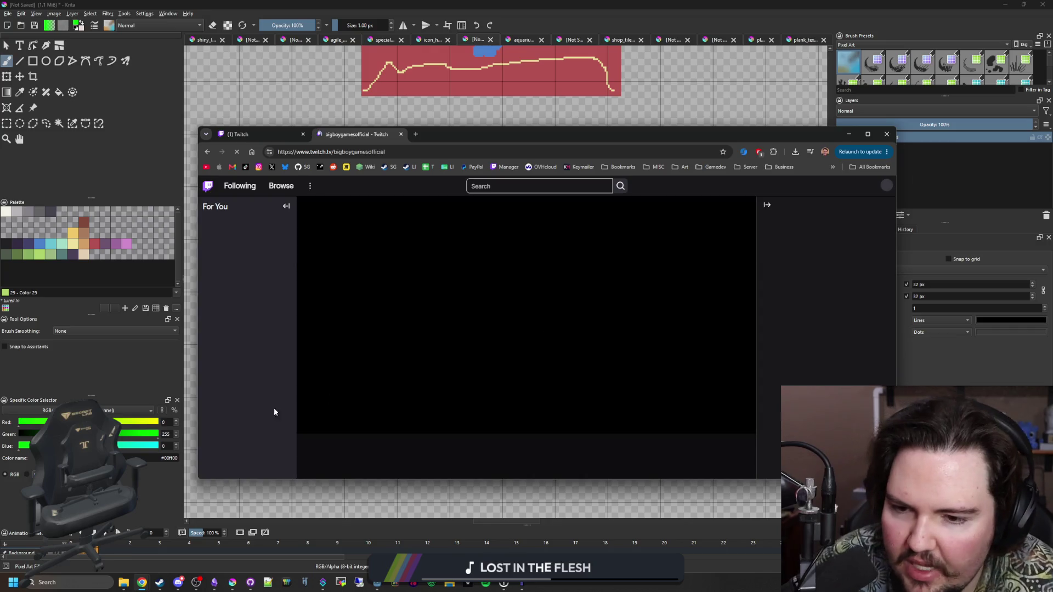
pyautogui.click(306, 424)
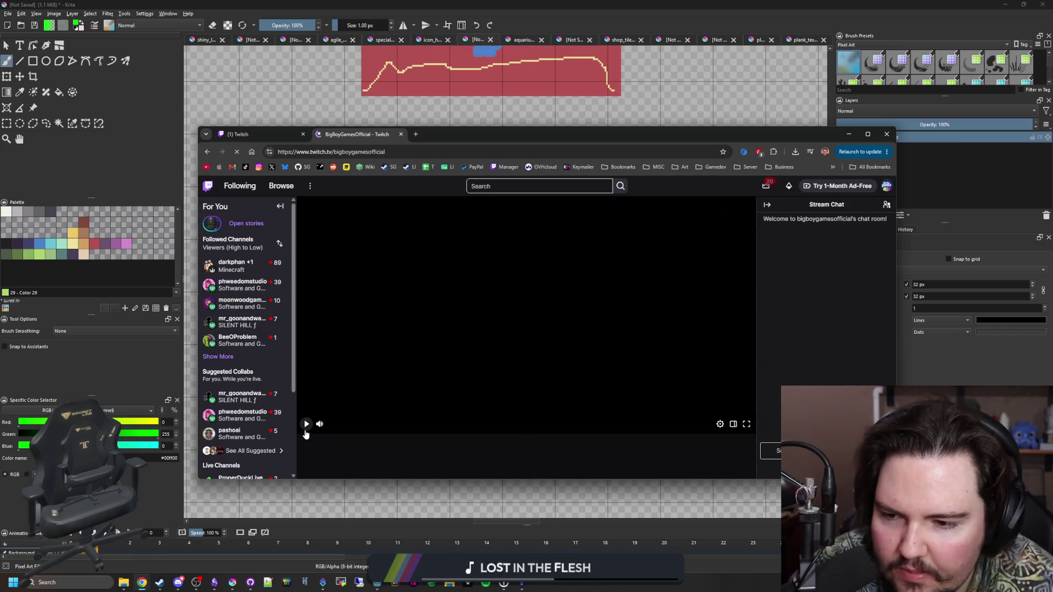
# Step: Open a followed channel's live stream, then return to the Stream Manager tab
pyautogui.moveTo(260, 307)
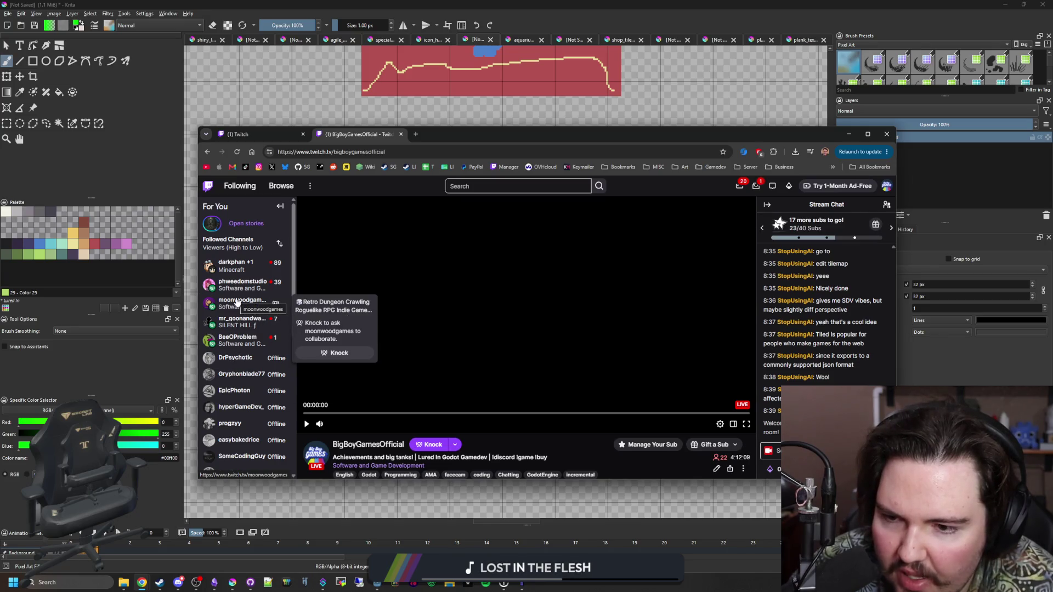
pyautogui.click(237, 302)
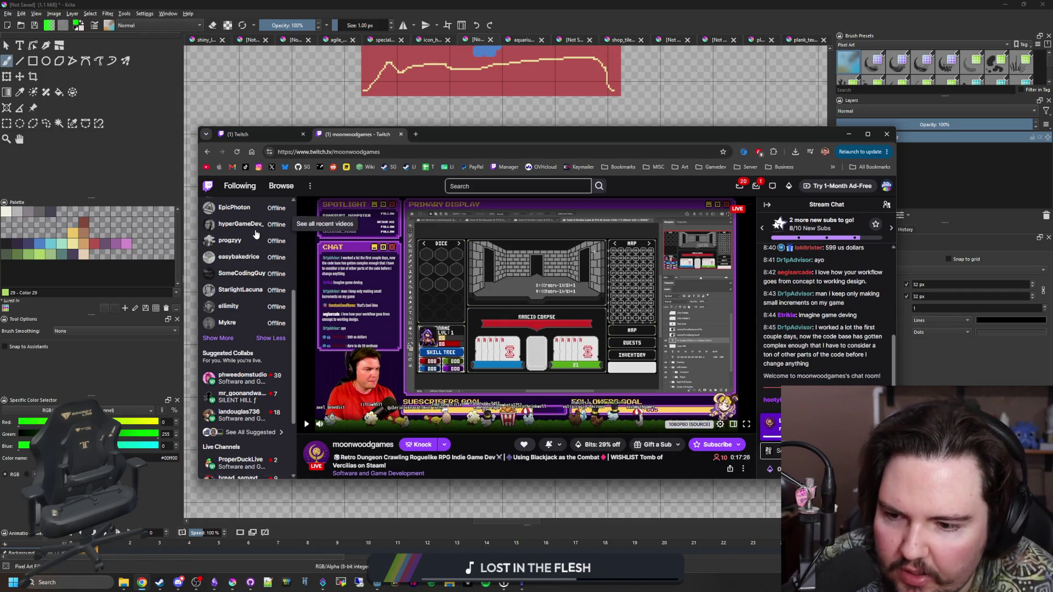
pyautogui.scroll(-2, 255, 234)
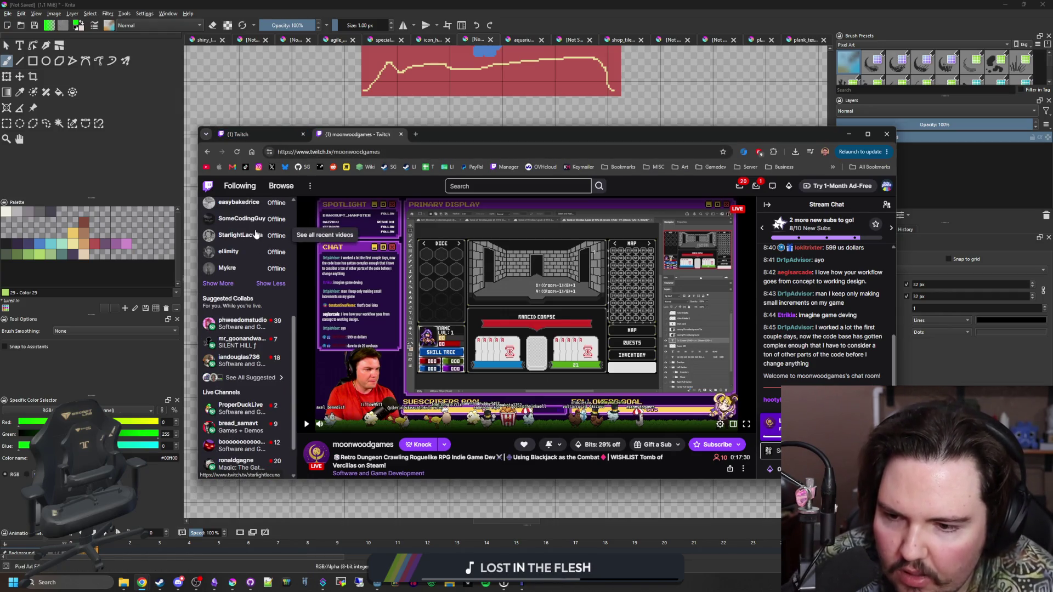
pyautogui.click(265, 135)
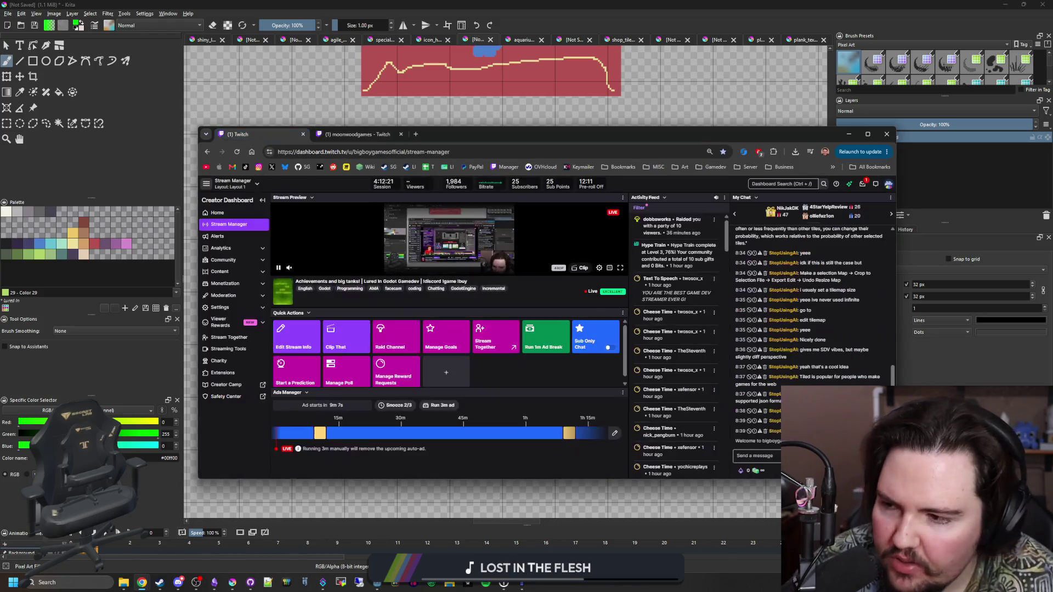